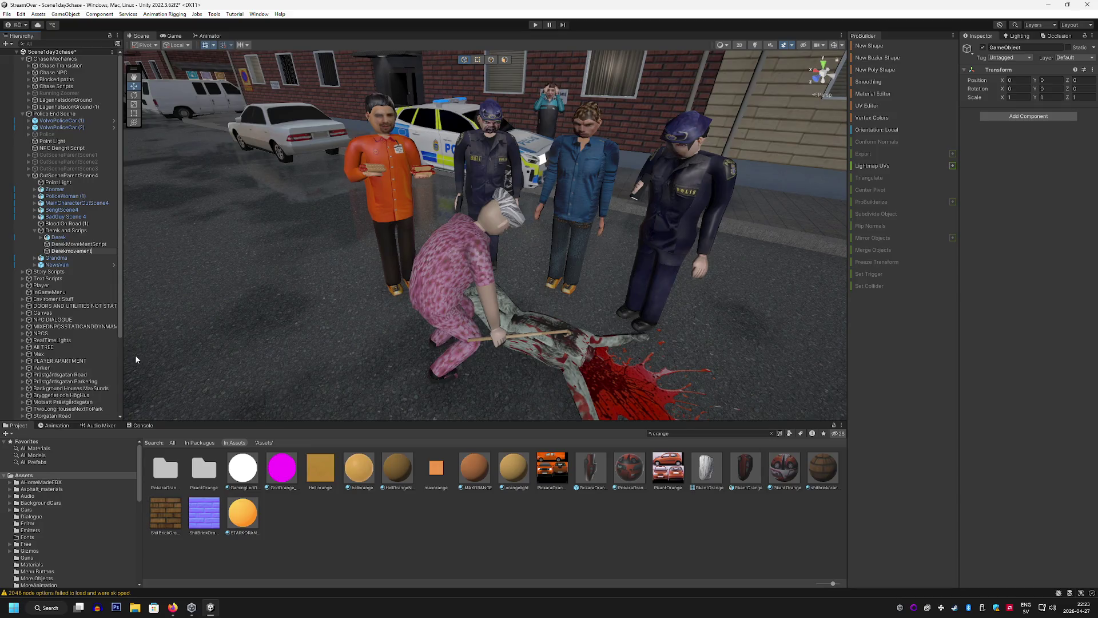
# Rename the checkpoint object to DerekmovementCheckPoint
pyautogui.write('CheckPi')
pyautogui.write('oint')
pyautogui.press('Return')
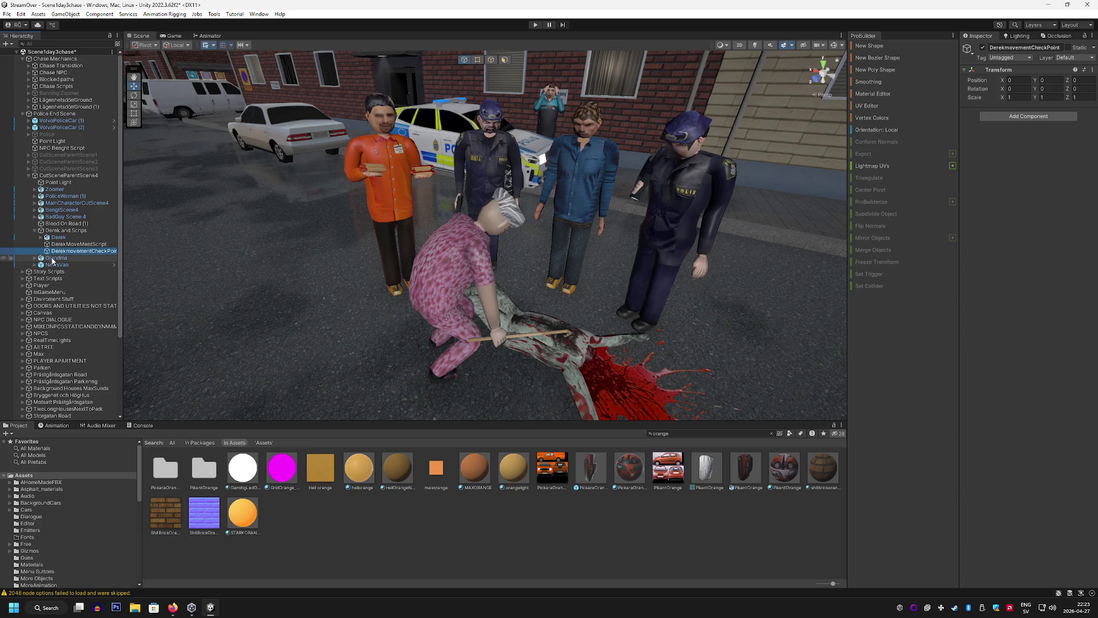
pyautogui.rightClick(64, 255)
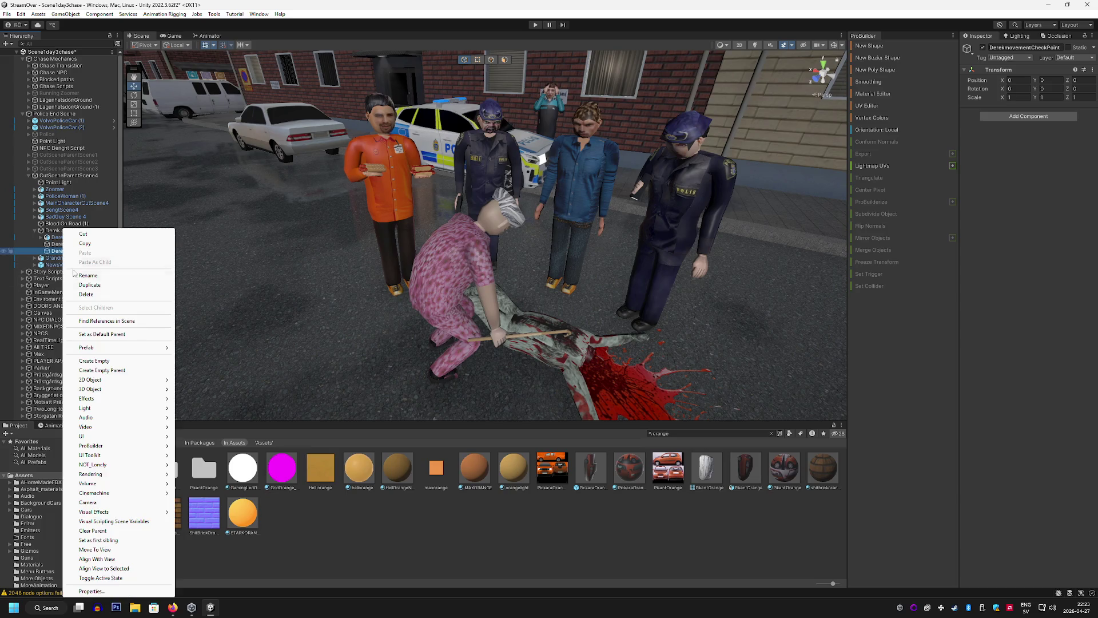
pyautogui.click(115, 362)
pyautogui.press('Escape')
pyautogui.press('Delete')
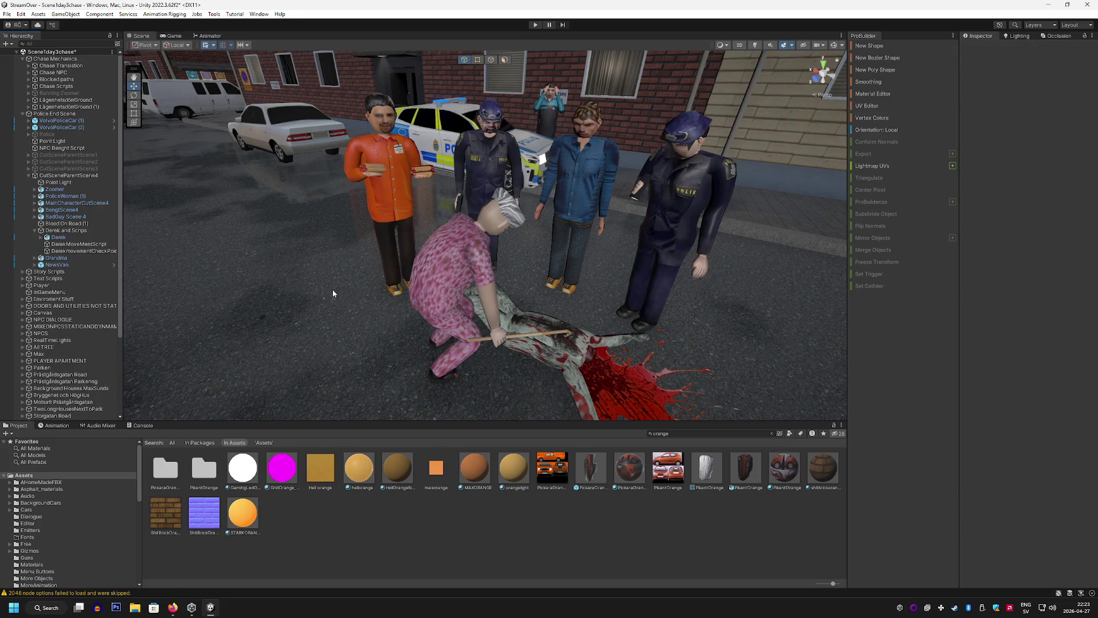
pyautogui.moveTo(332, 291)
pyautogui.mouseDown()
pyautogui.moveTo(286, 269)
pyautogui.moveTo(358, 297)
pyautogui.moveTo(322, 375)
pyautogui.mouseUp()
pyautogui.scroll(-5, 486, 280)
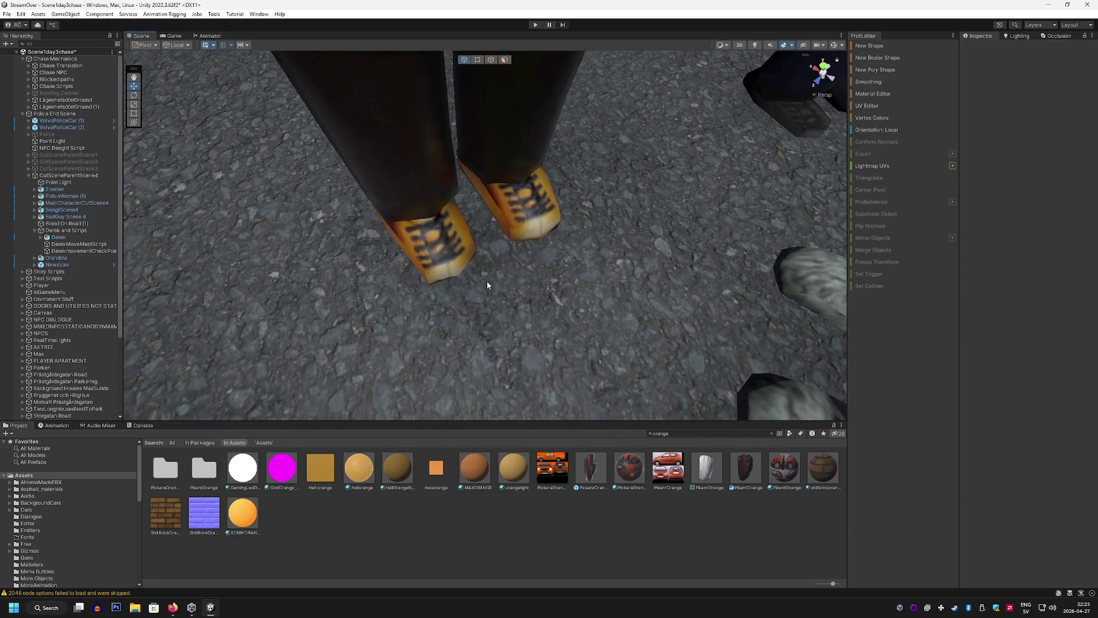
# Create an empty GameObject named Derek01
pyautogui.click(65, 13)
pyautogui.click(71, 24)
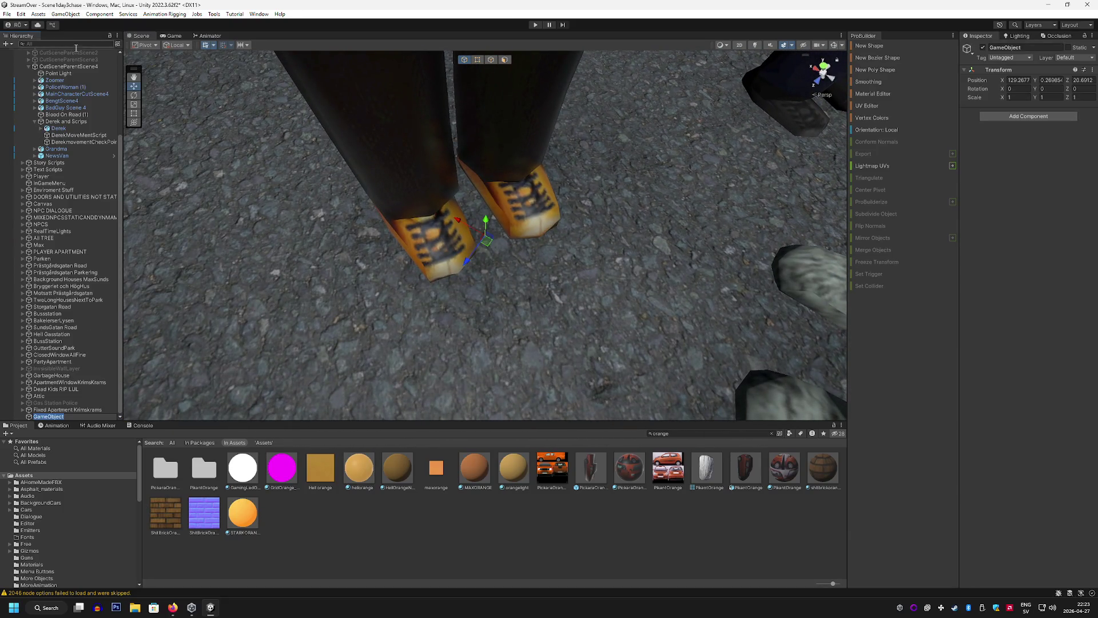
pyautogui.write('De')
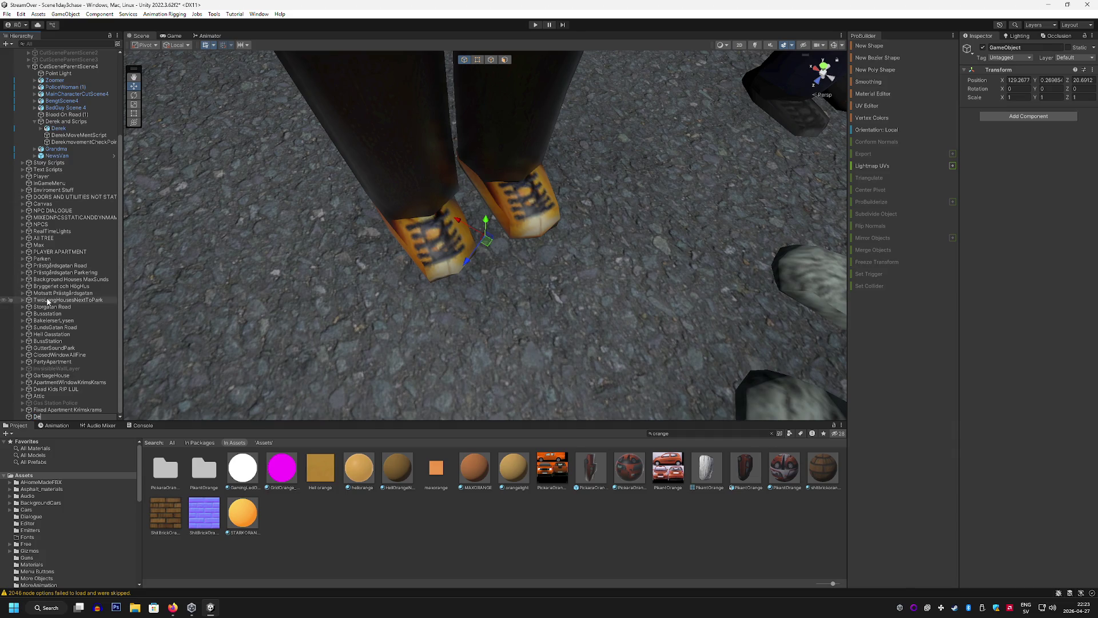
pyautogui.write('rek')
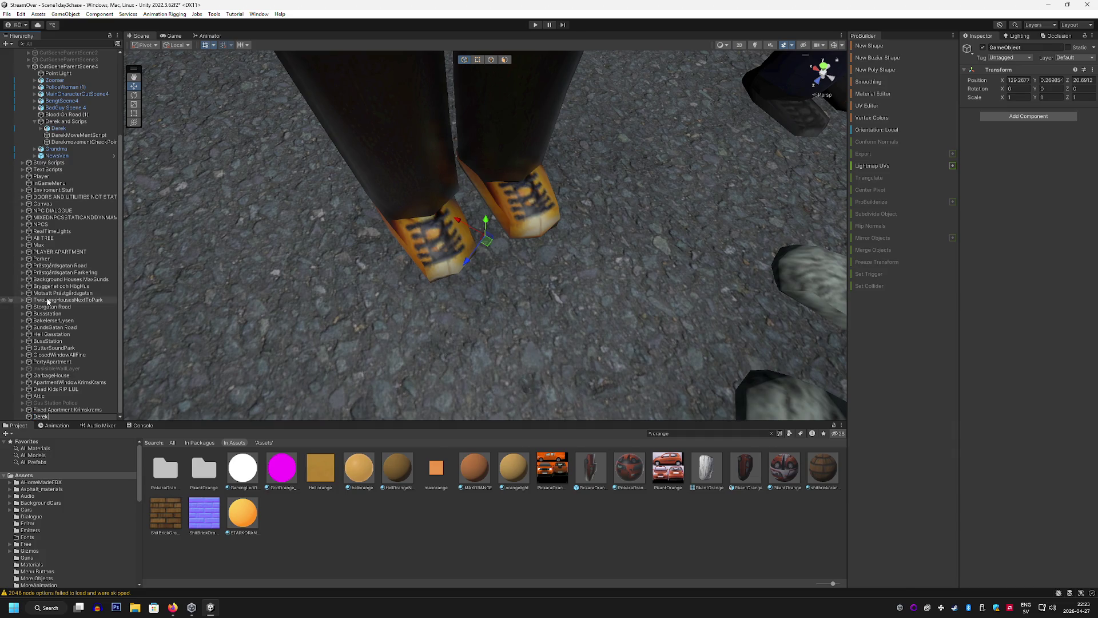
pyautogui.write('01')
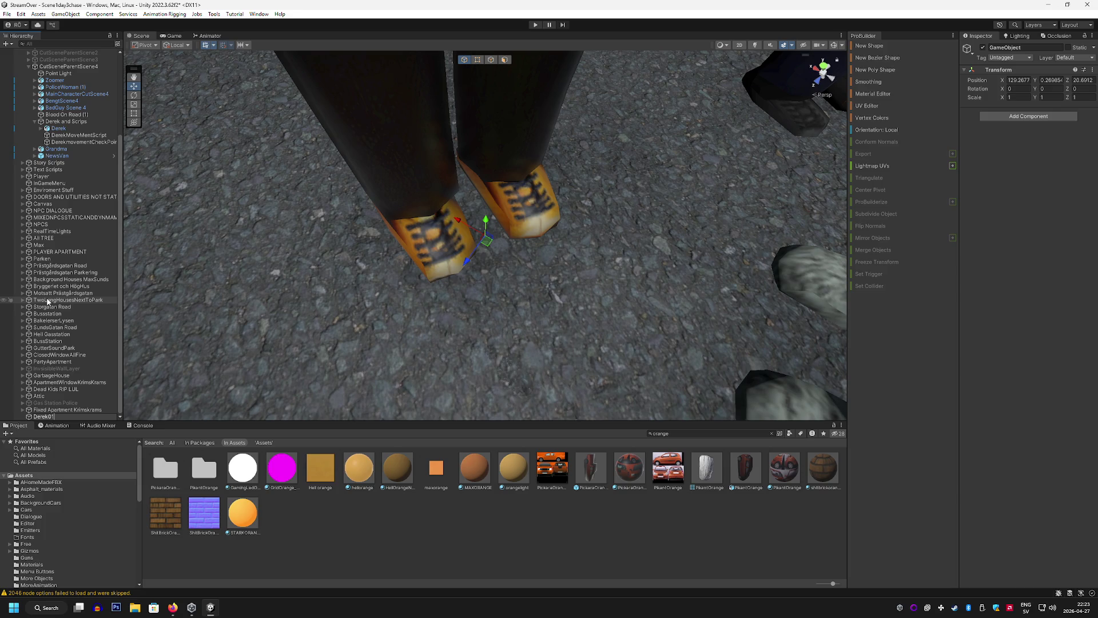
pyautogui.press('Return')
pyautogui.moveTo(281, 246)
pyautogui.mouseDown()
pyautogui.moveTo(265, 259)
pyautogui.moveTo(291, 260)
pyautogui.moveTo(275, 257)
pyautogui.mouseUp()
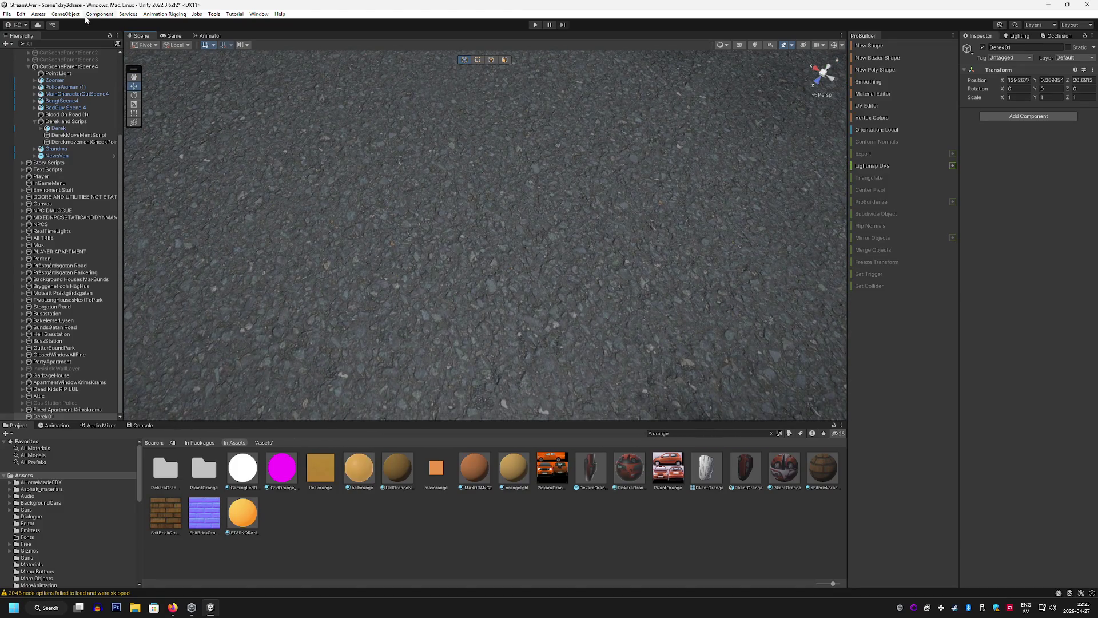
pyautogui.scroll(-3, 323, 145)
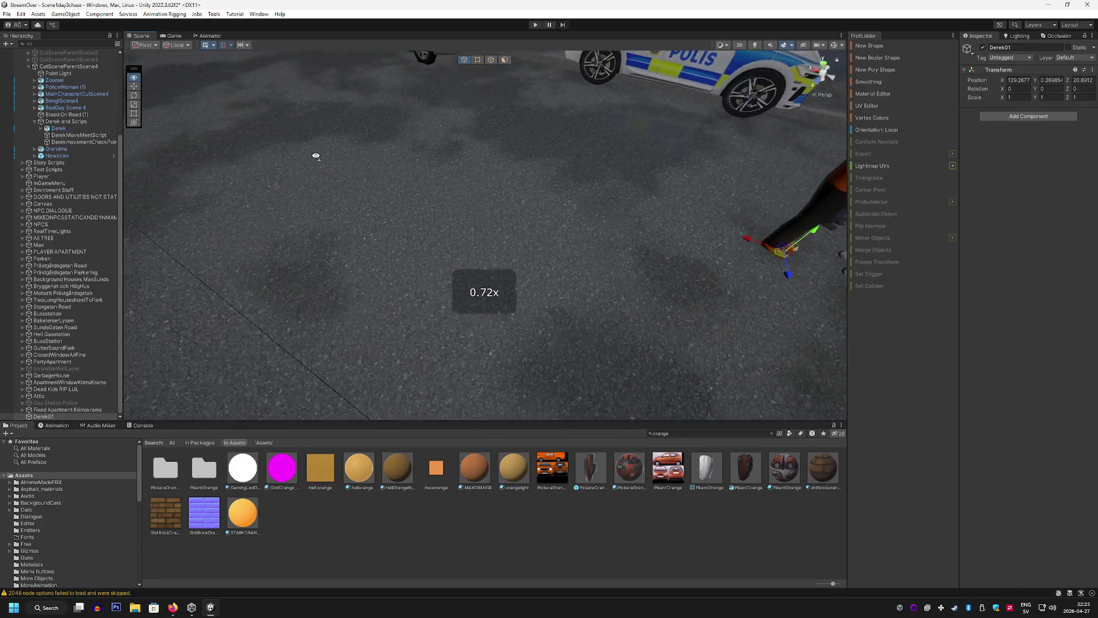
# Create an empty GameObject Derek00 and parent Derek01 and Derek00 under DerekmovementCheckPoint
pyautogui.click(65, 13)
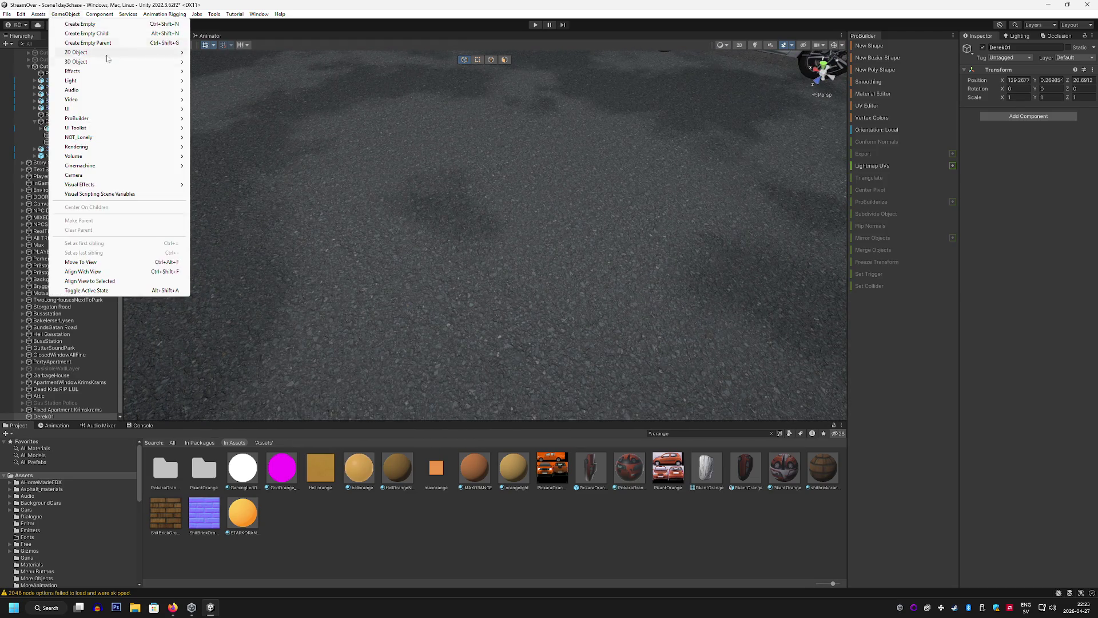
pyautogui.click(88, 24)
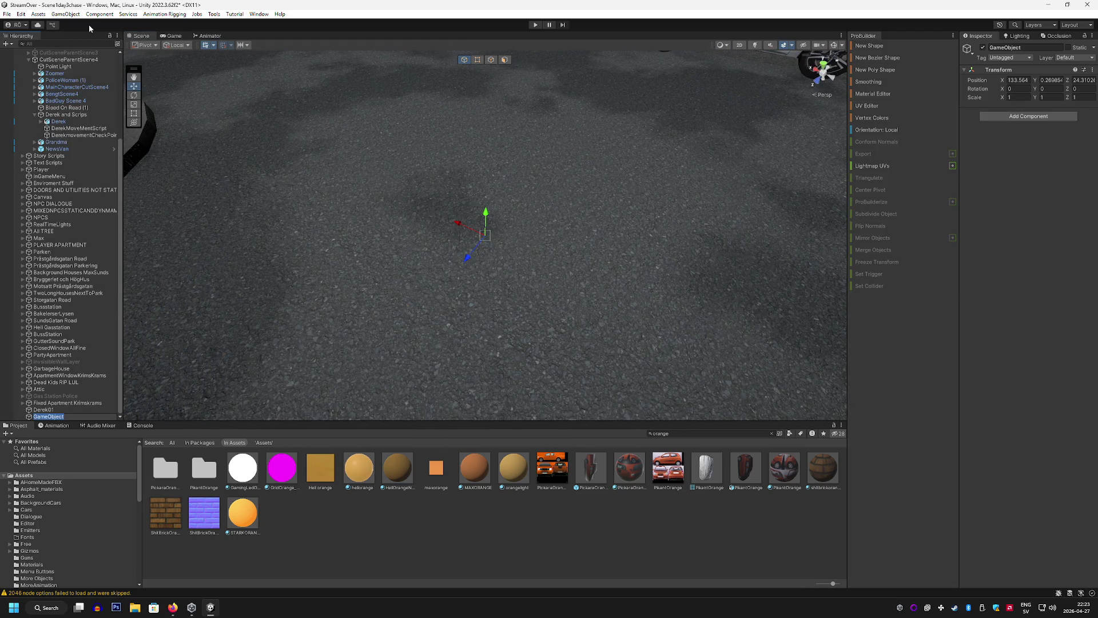
pyautogui.write('Derek00')
pyautogui.click(48, 203)
pyautogui.click(44, 409)
pyautogui.keyDown('shift'); pyautogui.click(43, 416); pyautogui.keyUp('shift')
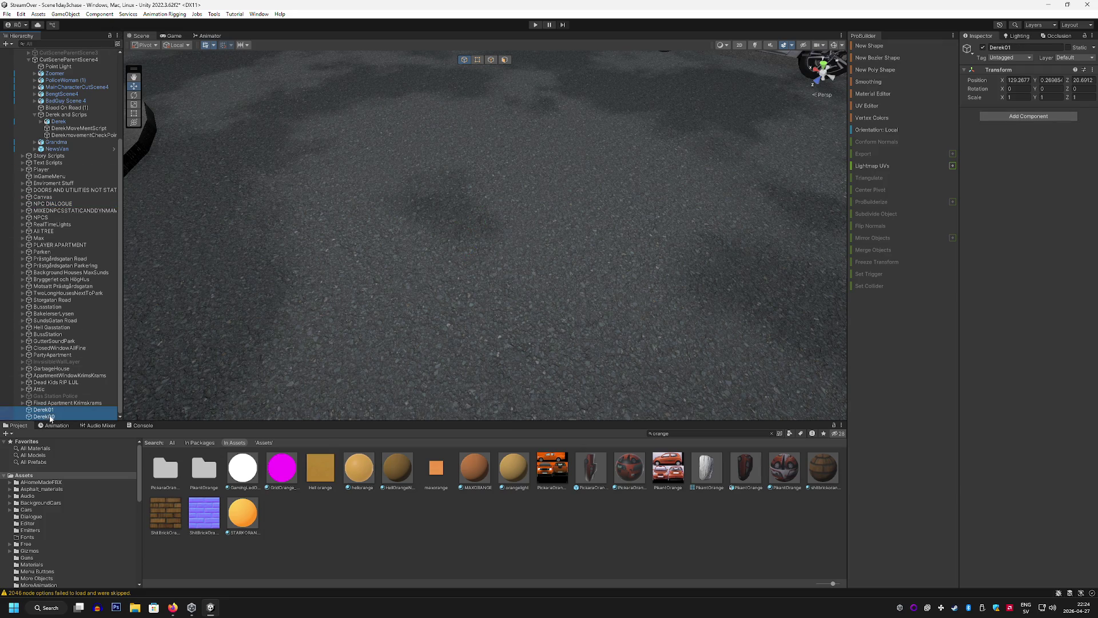
pyautogui.moveTo(57, 250)
pyautogui.mouseDown()
pyautogui.moveTo(80, 114)
pyautogui.moveTo(85, 170)
pyautogui.mouseUp()
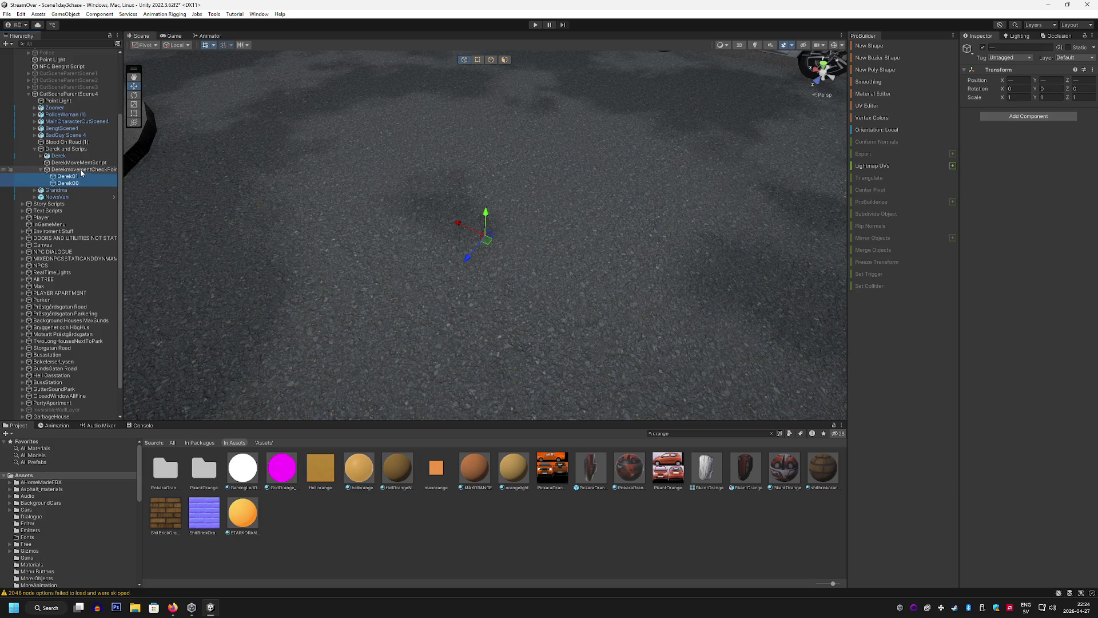
pyautogui.moveTo(306, 170); pyautogui.dragTo(288, 120)
pyautogui.scroll(-5, 288, 121)
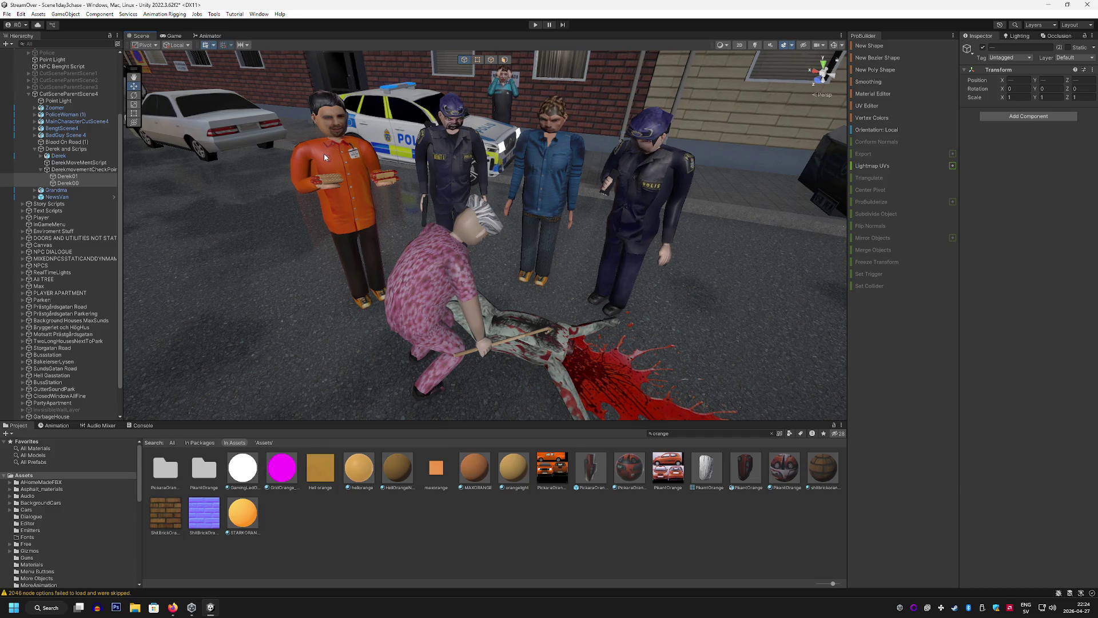
# Orbit the Scene view toward the van, then launch Audacity
pyautogui.moveTo(589, 215)
pyautogui.mouseDown()
pyautogui.moveTo(537, 226)
pyautogui.moveTo(613, 204)
pyautogui.moveTo(627, 150)
pyautogui.moveTo(595, 86)
pyautogui.moveTo(559, 60)
pyautogui.moveTo(542, 192)
pyautogui.moveTo(615, 152)
pyautogui.moveTo(562, 143)
pyautogui.mouseUp()
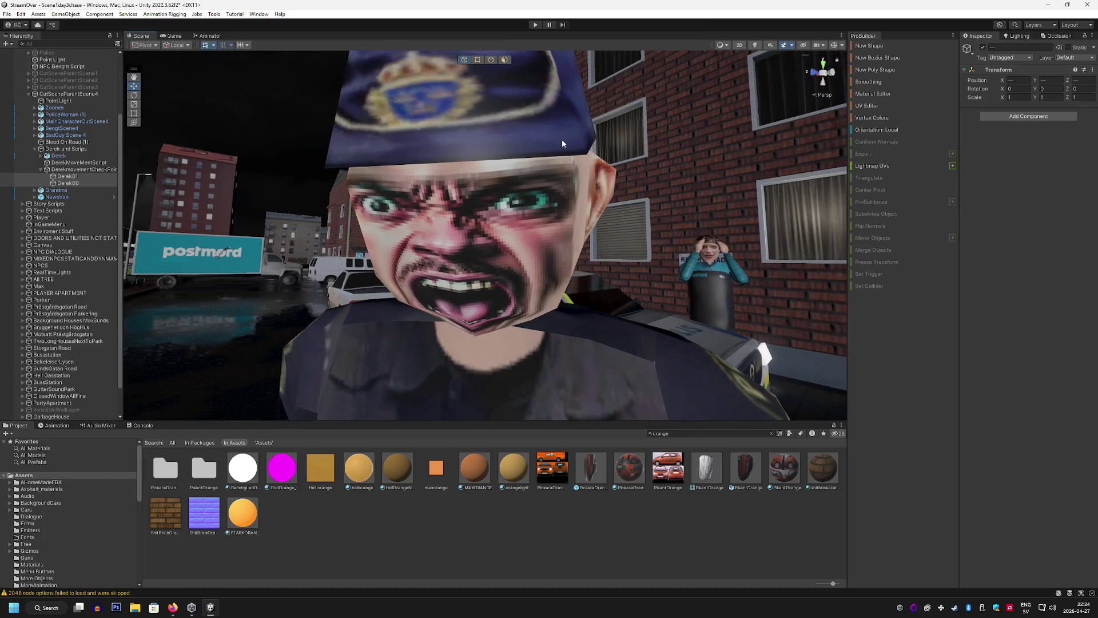
pyautogui.click(97, 607)
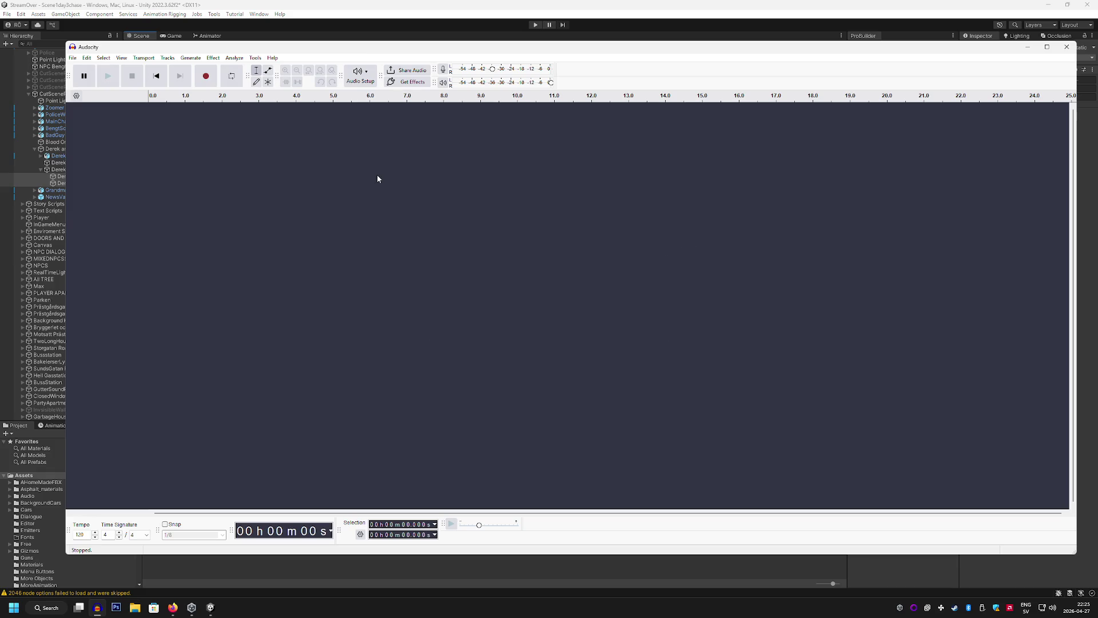
# Record two voice clips onto Audio 1, about 19 seconds total, checking Unity between takes
pyautogui.click(206, 75)
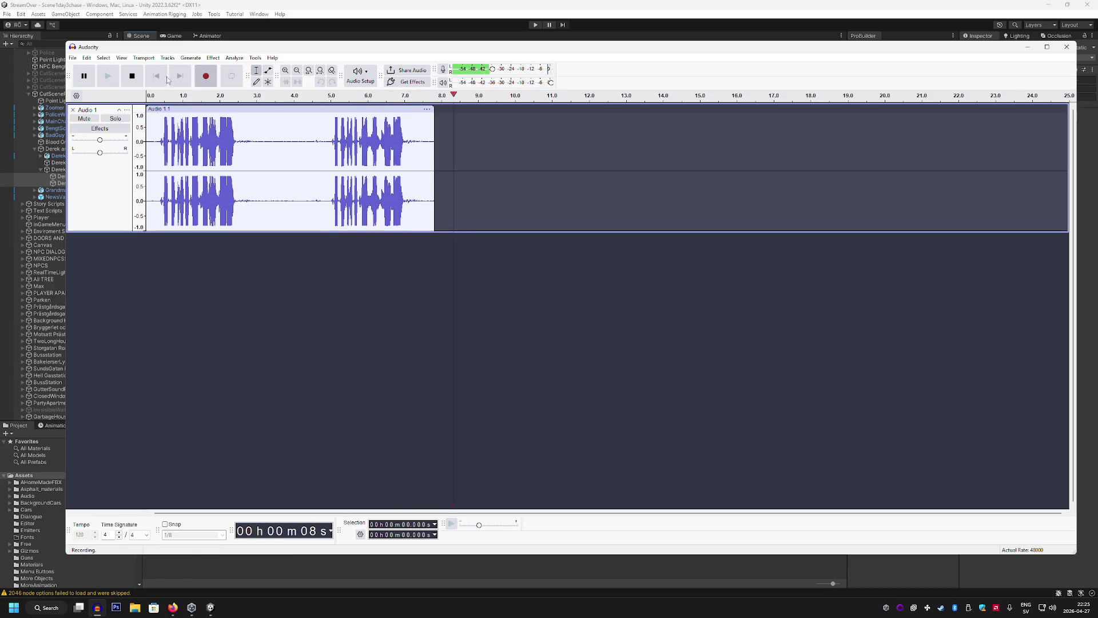
pyautogui.click(140, 76)
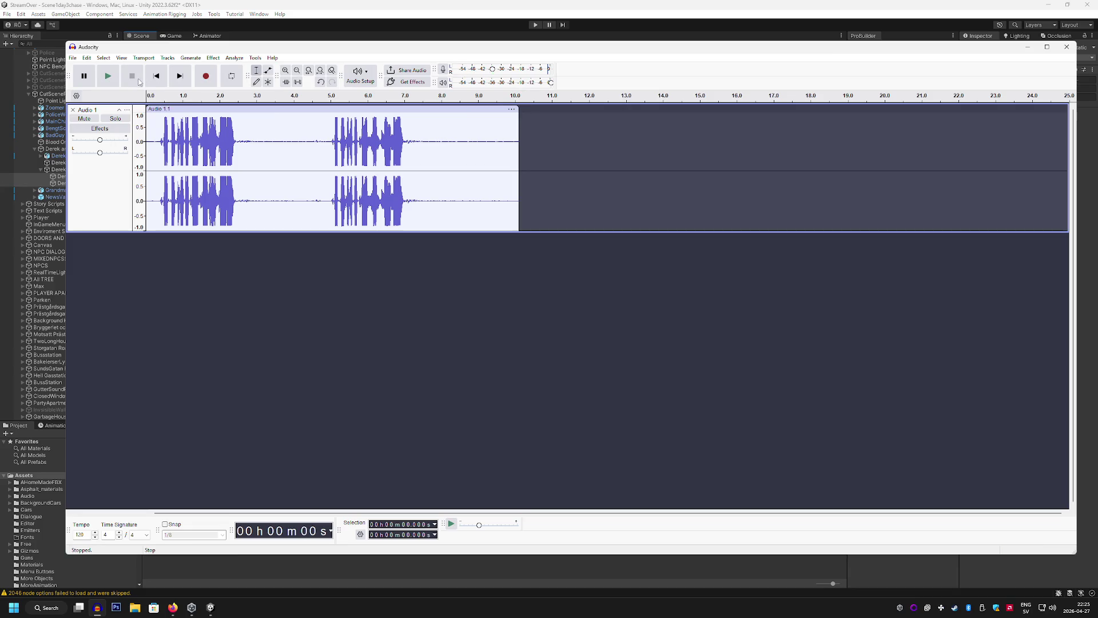
pyautogui.moveTo(211, 607)
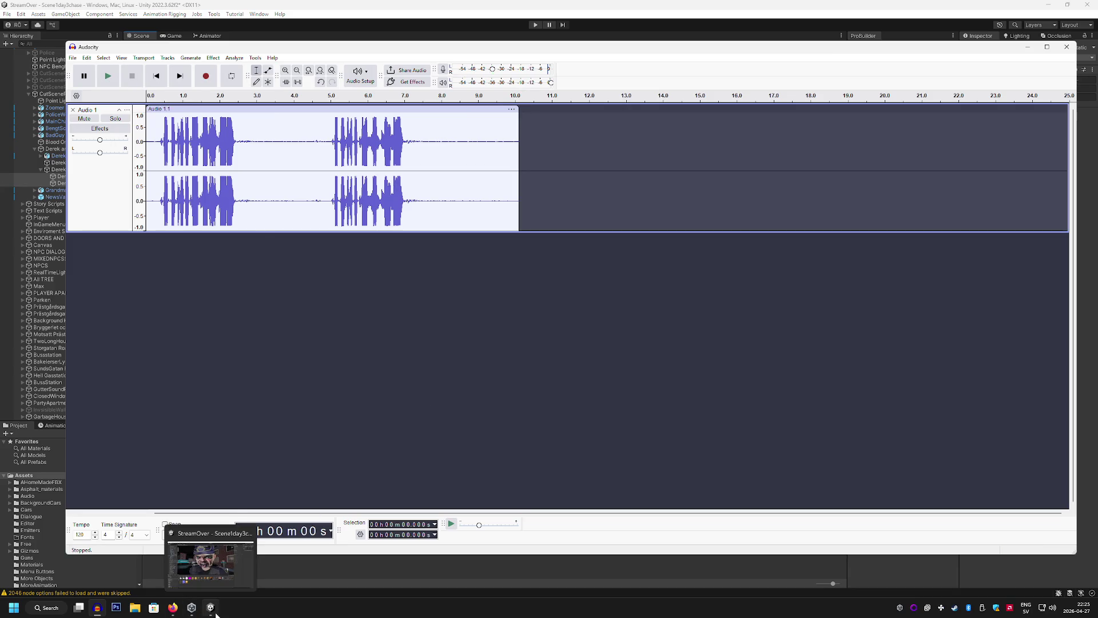
pyautogui.click(242, 588)
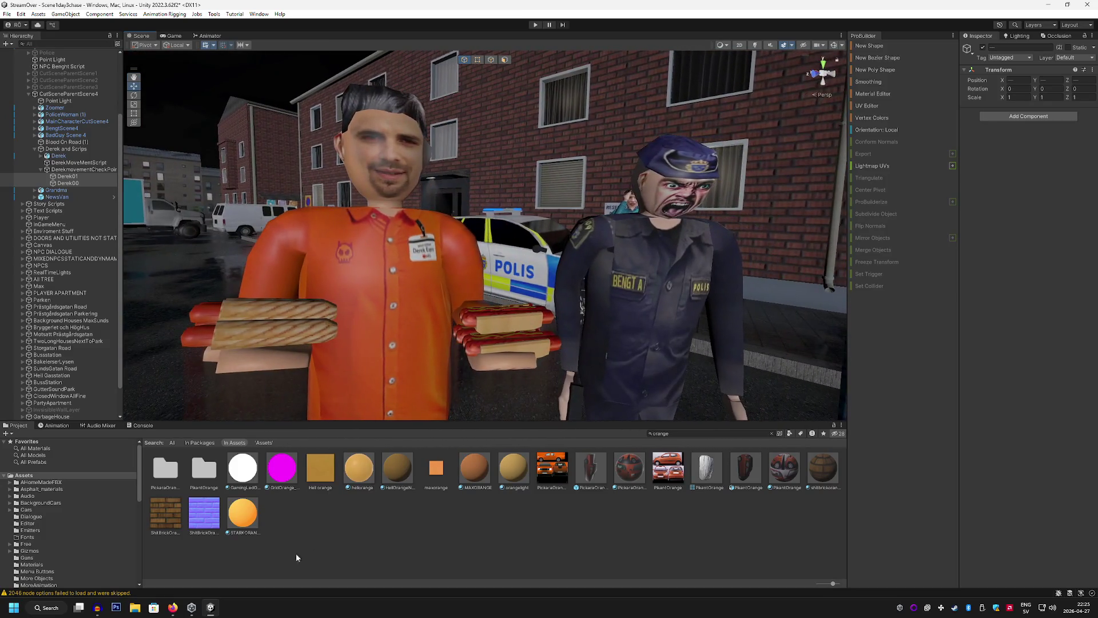
pyautogui.click(97, 608)
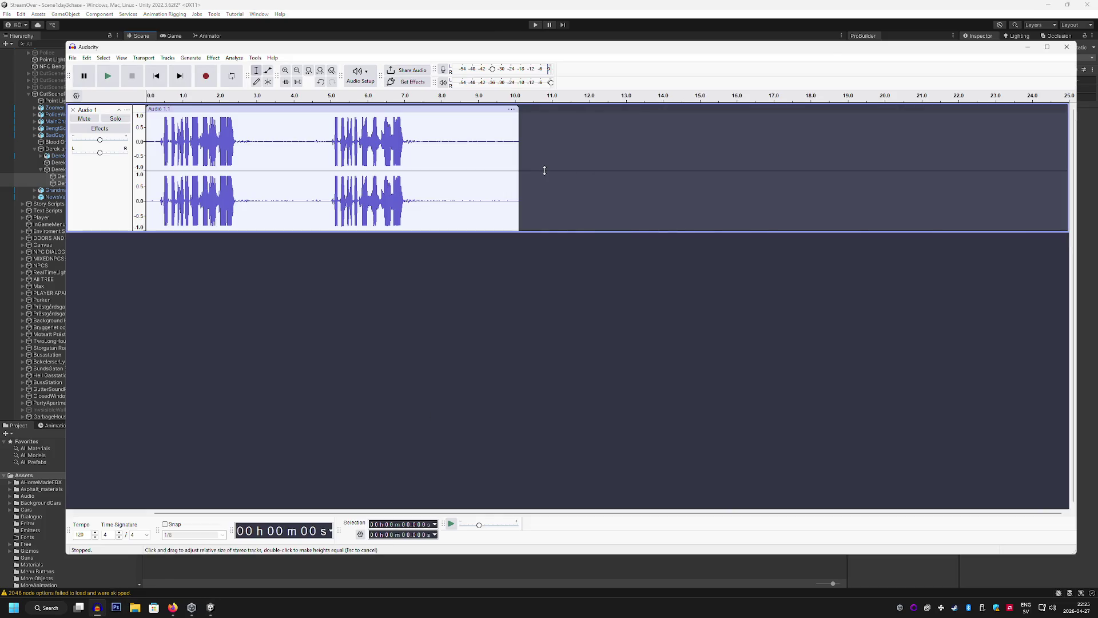
pyautogui.click(206, 76)
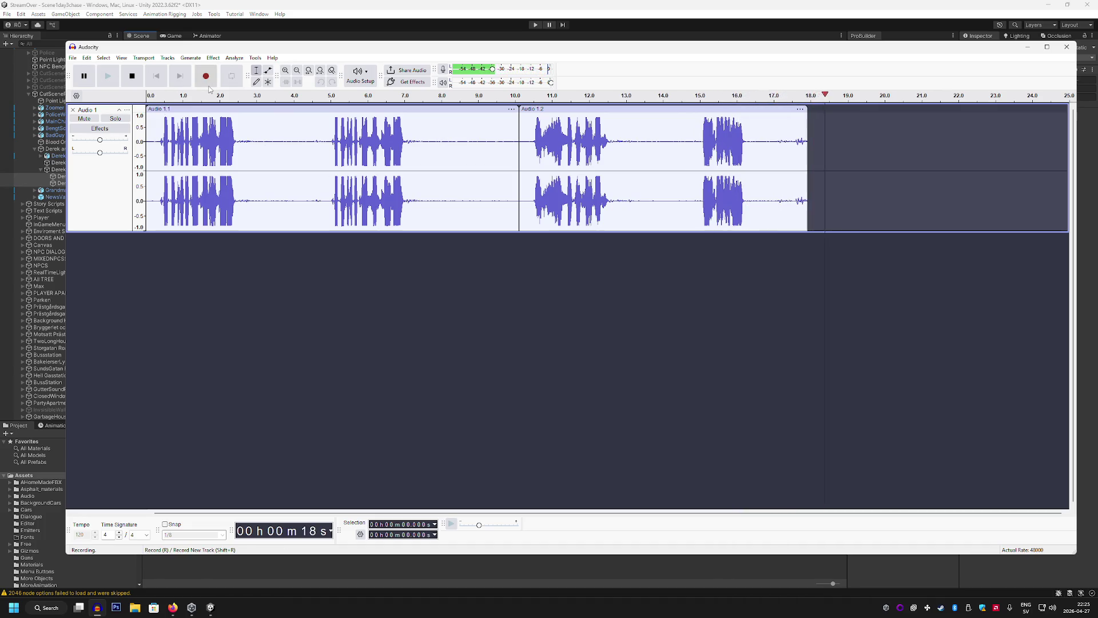
pyautogui.press('space')
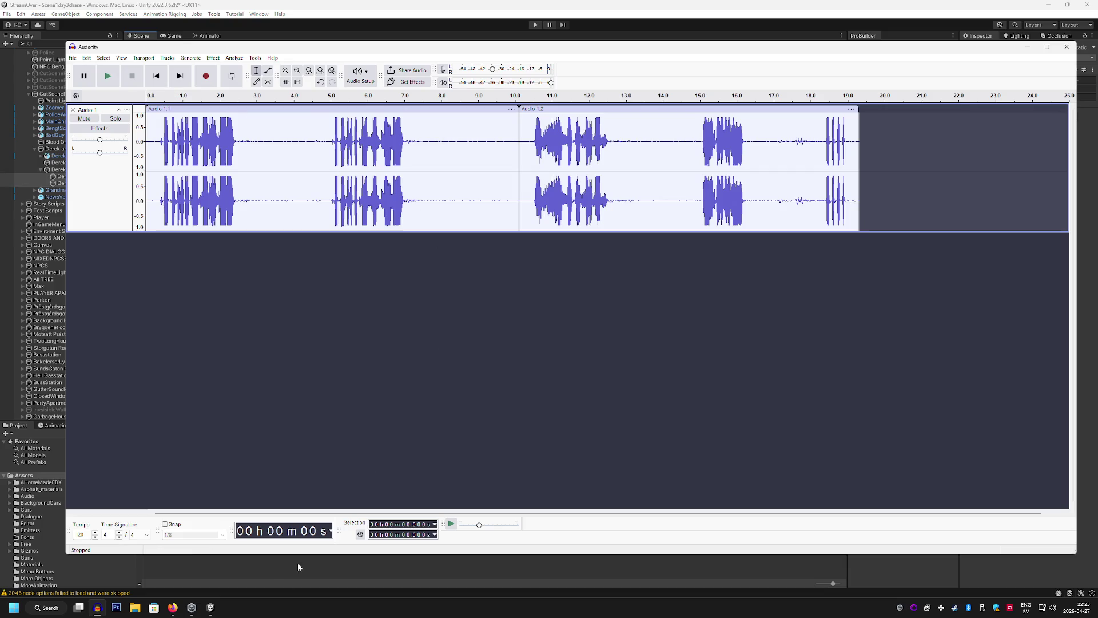
pyautogui.click(209, 608)
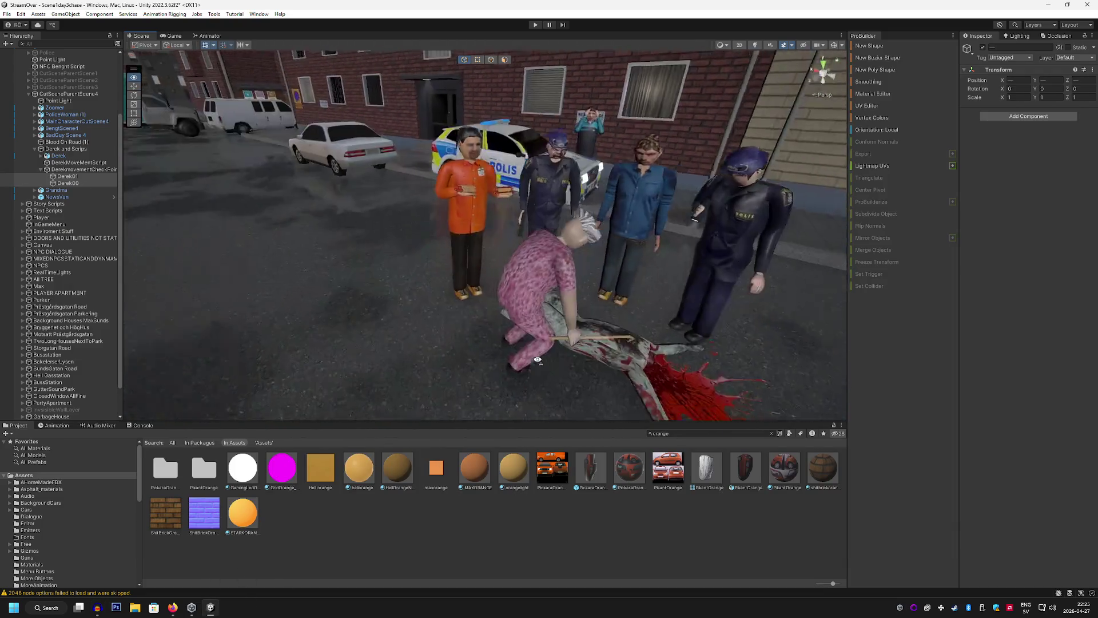
# Fly the Scene camera down onto the bloodied body, then tilt up to the surrounding characters
pyautogui.press('w')
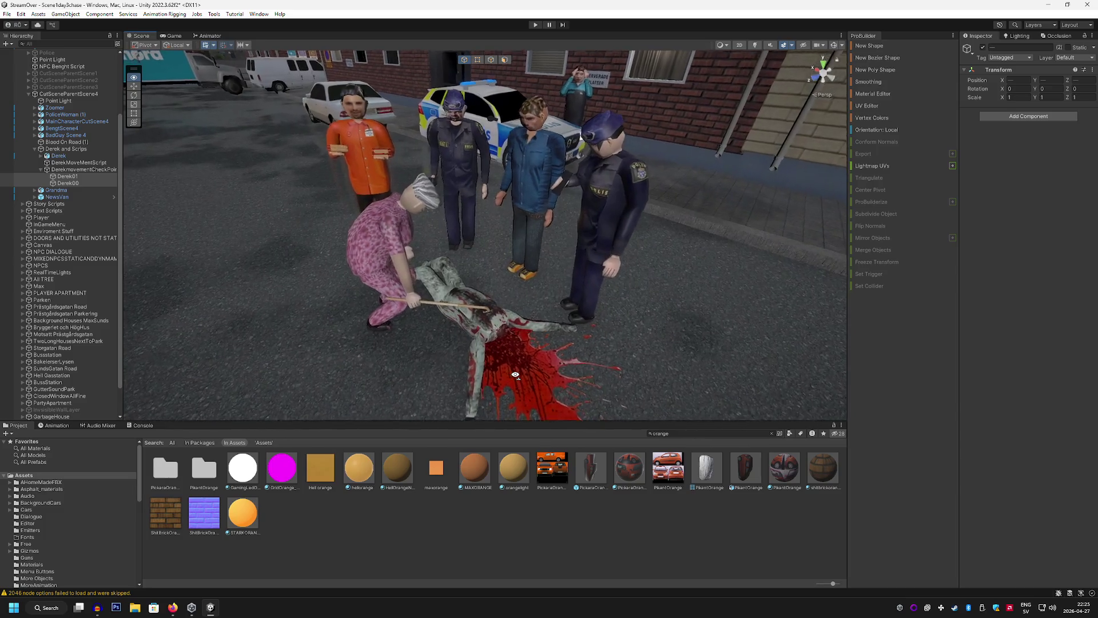
pyautogui.press('w')
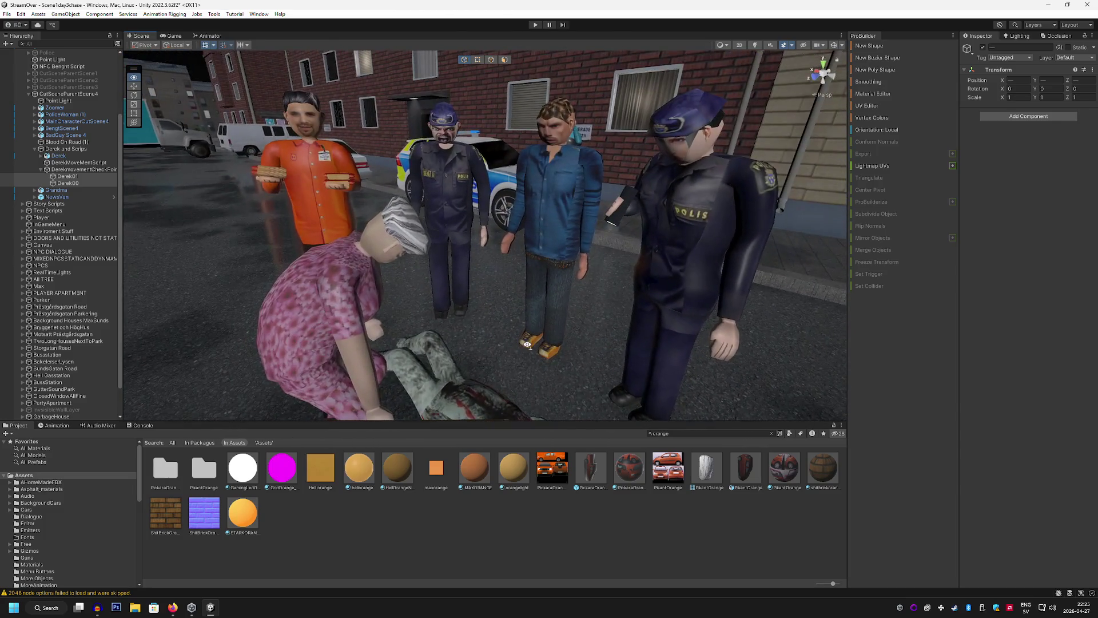
pyautogui.press('w')
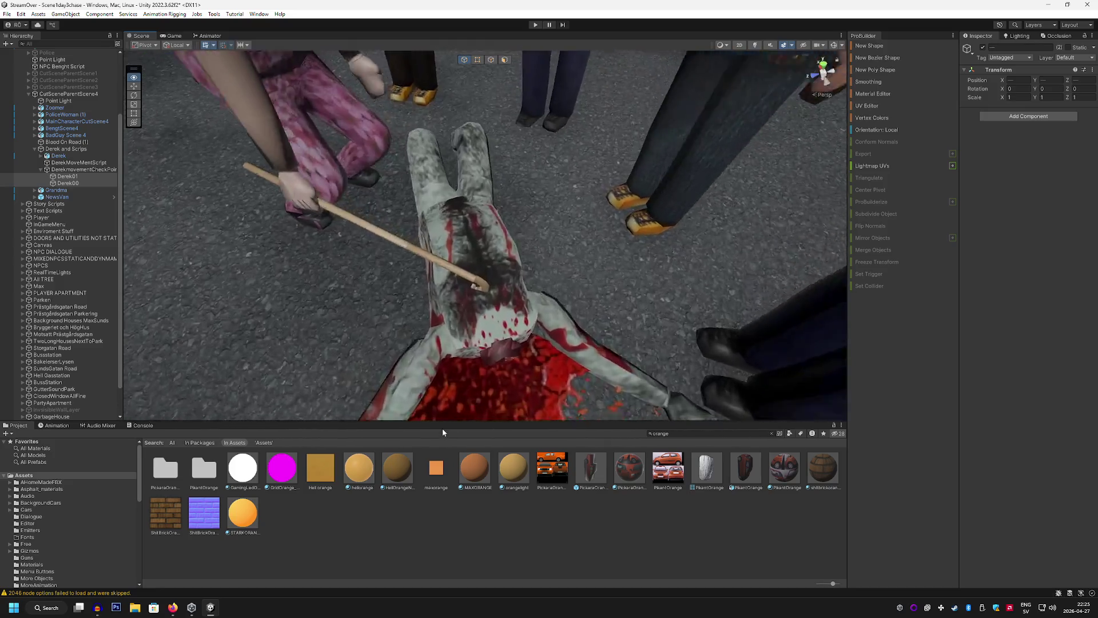
pyautogui.moveTo(343, 400)
pyautogui.mouseDown()
pyautogui.moveTo(311, 246)
pyautogui.moveTo(462, 227)
pyautogui.moveTo(462, 293)
pyautogui.moveTo(484, 216)
pyautogui.mouseUp()
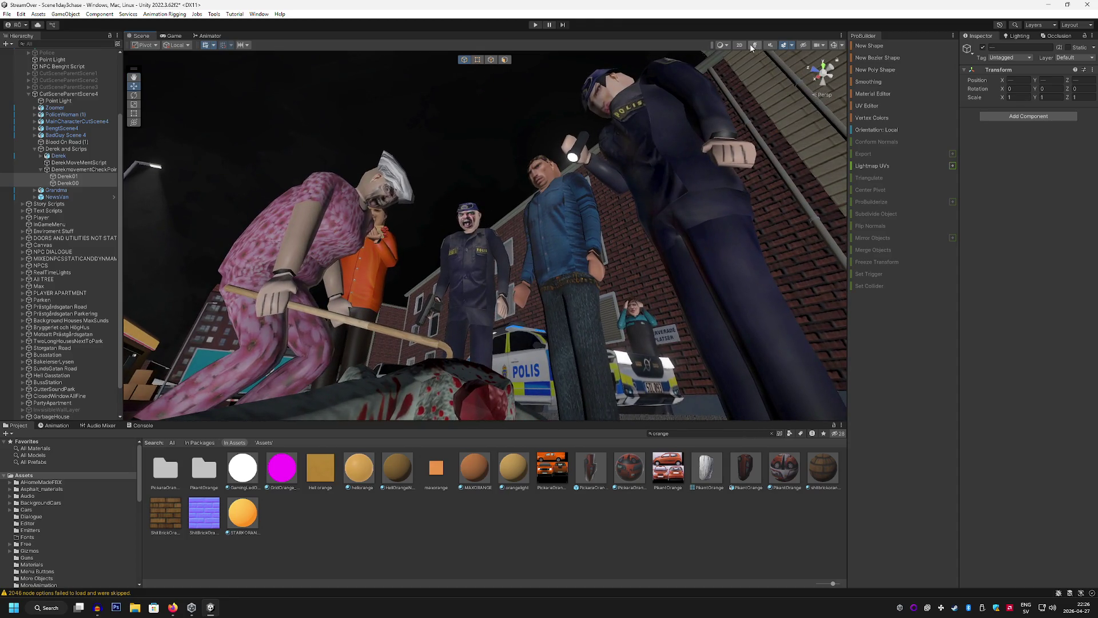
# Enable scene lighting to show the night lighting, then fly toward the orange-shirted vendor and policeman
pyautogui.click(755, 45)
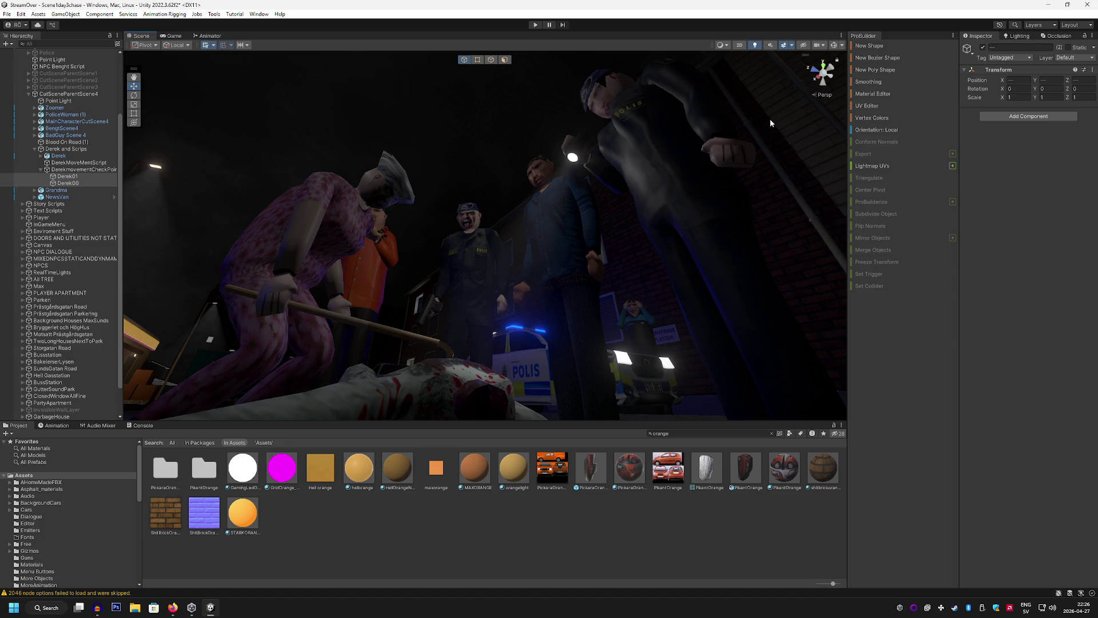
pyautogui.moveTo(685, 209)
pyautogui.mouseDown()
pyautogui.moveTo(690, 195)
pyautogui.moveTo(664, 200)
pyautogui.mouseUp()
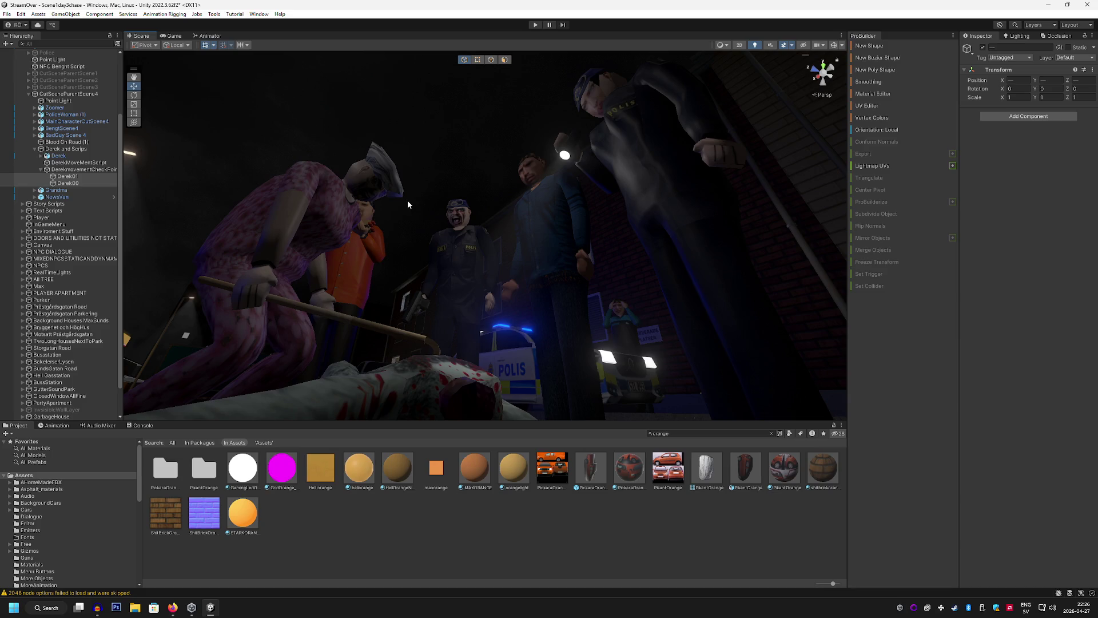
pyautogui.moveTo(408, 204)
pyautogui.mouseDown()
pyautogui.moveTo(395, 238)
pyautogui.moveTo(355, 228)
pyautogui.moveTo(410, 240)
pyautogui.moveTo(469, 346)
pyautogui.moveTo(407, 362)
pyautogui.moveTo(399, 324)
pyautogui.mouseUp()
pyautogui.moveTo(433, 338)
pyautogui.mouseDown()
pyautogui.moveTo(560, 355)
pyautogui.moveTo(595, 308)
pyautogui.moveTo(542, 316)
pyautogui.moveTo(488, 298)
pyautogui.moveTo(434, 355)
pyautogui.mouseUp()
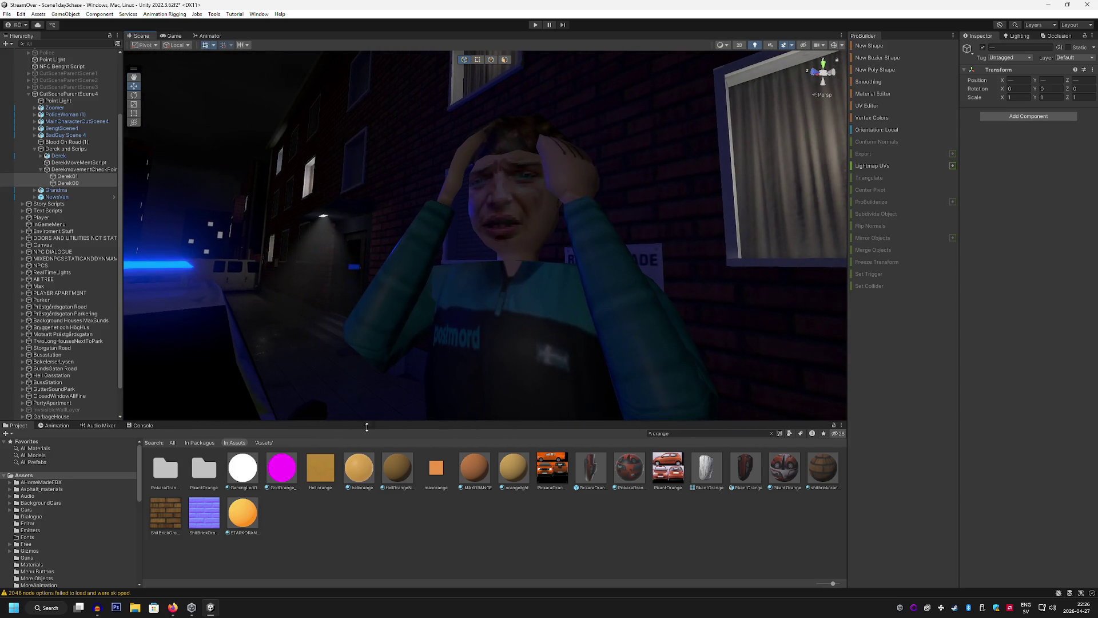
# Record voice clip Audio 1.3 starting at 20.5 s on the Audacity track
pyautogui.click(97, 611)
pyautogui.click(903, 200)
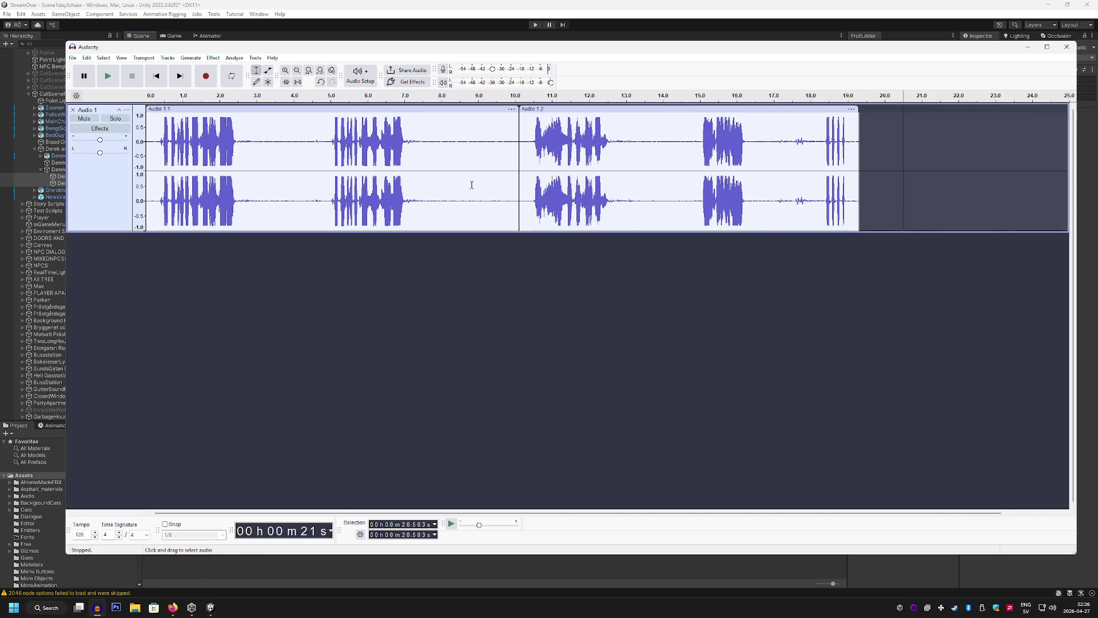
pyautogui.click(207, 78)
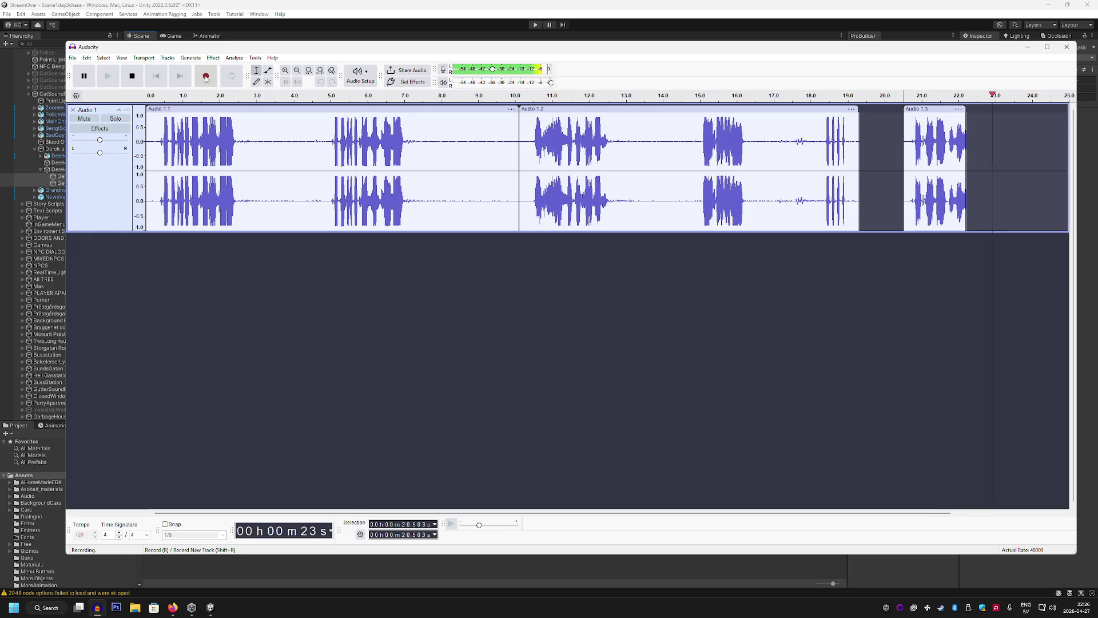
pyautogui.click(132, 76)
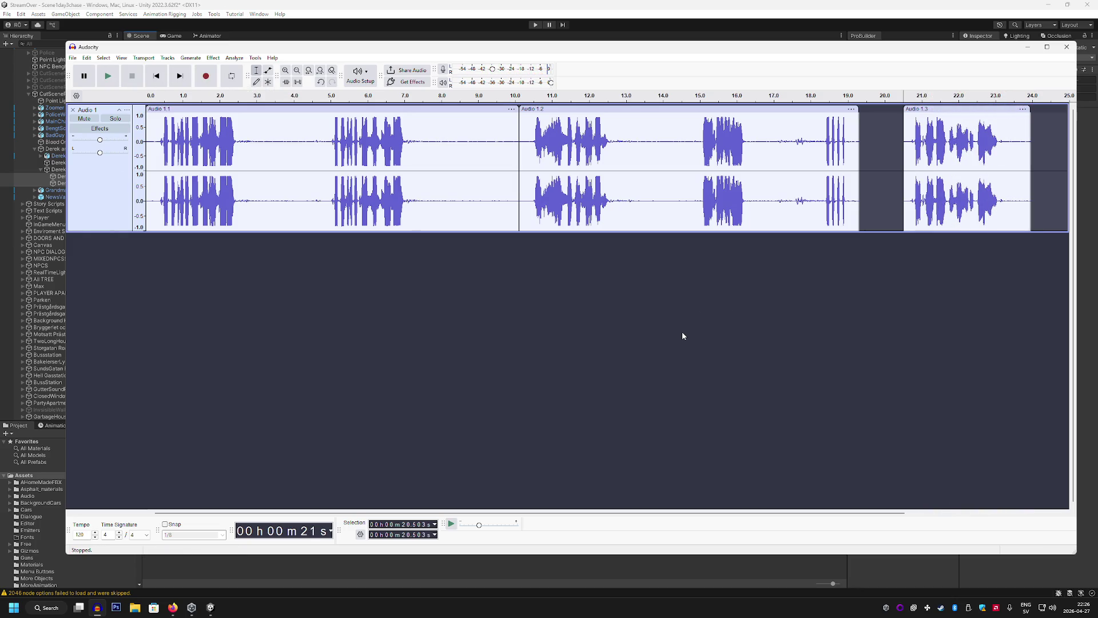
pyautogui.click(210, 607)
# Record voice clip Audio 1.4 after the previous one, extending the track to about 29 s
pyautogui.moveTo(557, 312)
pyautogui.mouseDown()
pyautogui.moveTo(260, 324)
pyautogui.moveTo(381, 297)
pyautogui.moveTo(220, 550)
pyautogui.mouseUp()
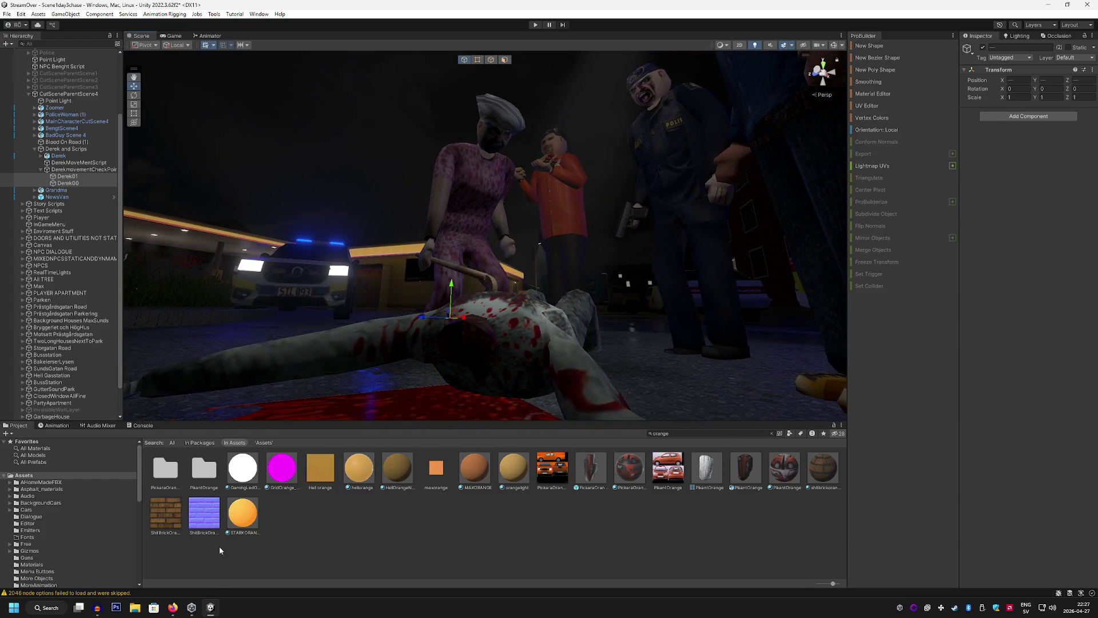
pyautogui.click(98, 607)
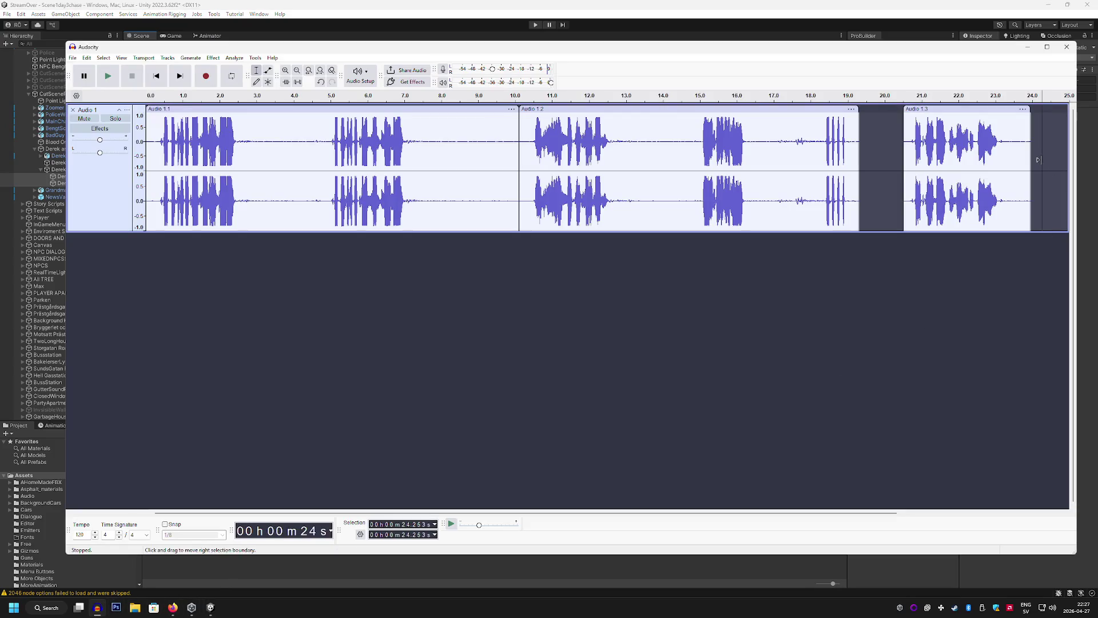
pyautogui.click(207, 81)
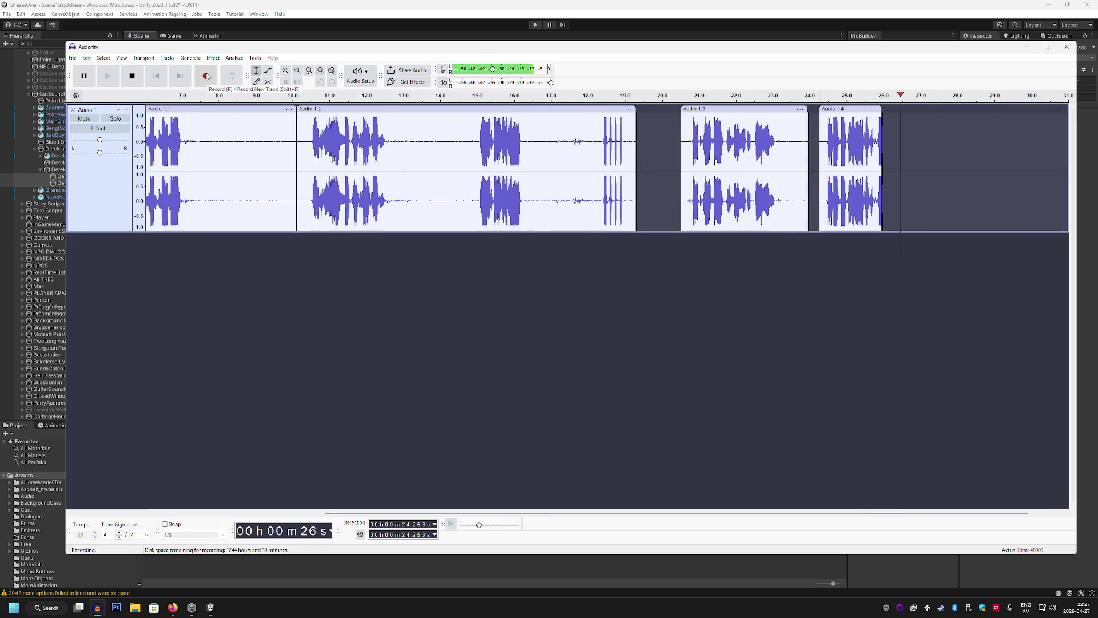
pyautogui.click(140, 78)
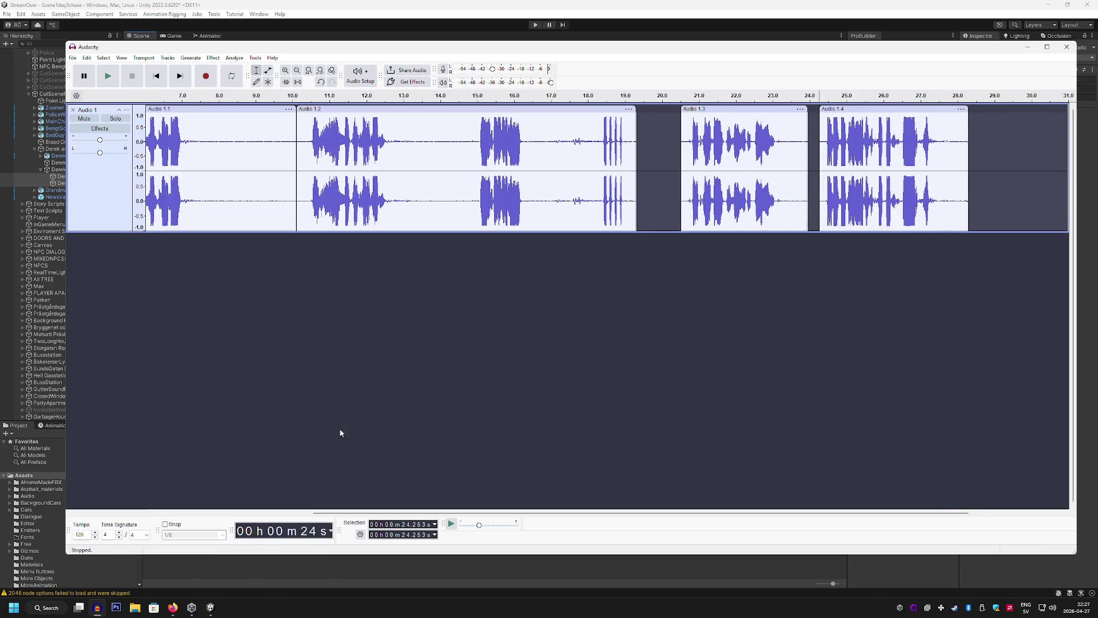
pyautogui.click(189, 612)
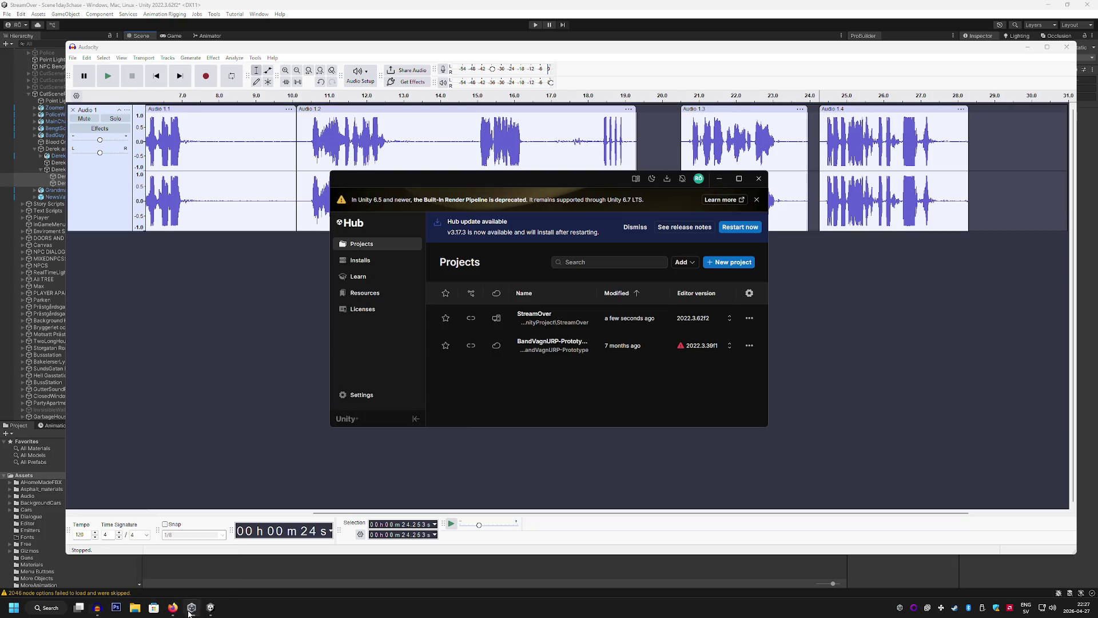
# Pull the Unity Scene view back to a wide shot of the body and onlookers
pyautogui.click(213, 609)
pyautogui.moveTo(474, 360)
pyautogui.mouseDown()
pyautogui.moveTo(661, 343)
pyautogui.moveTo(647, 437)
pyautogui.mouseUp()
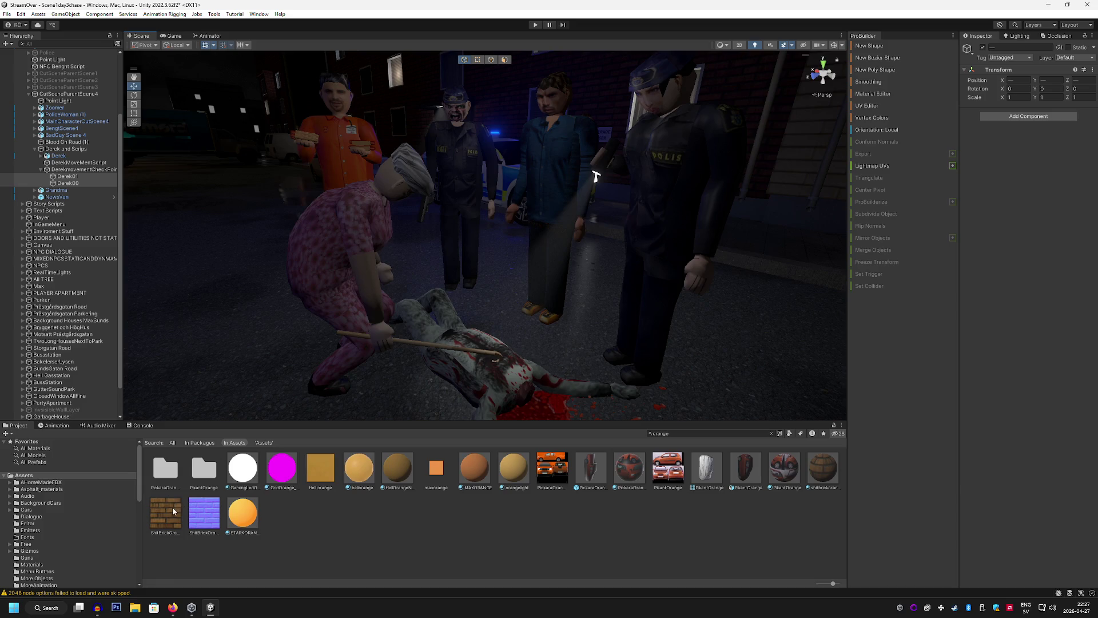
pyautogui.moveTo(98, 608)
pyautogui.click(98, 609)
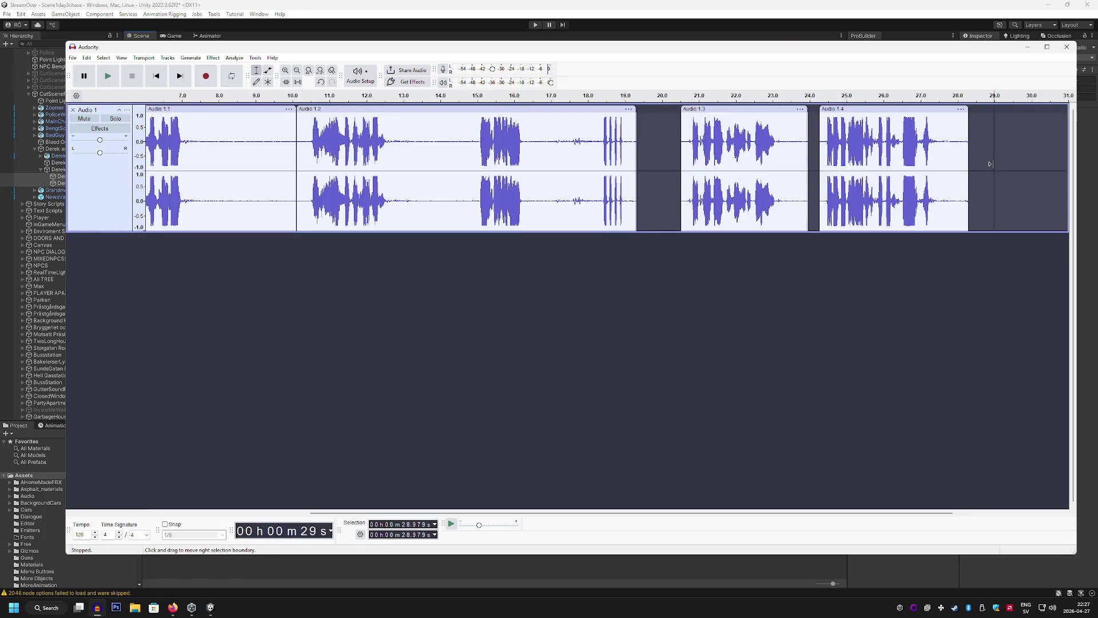
# Record voice clip Audio 1.5 from 29 s, then view the officers and Moose News van
pyautogui.click(209, 83)
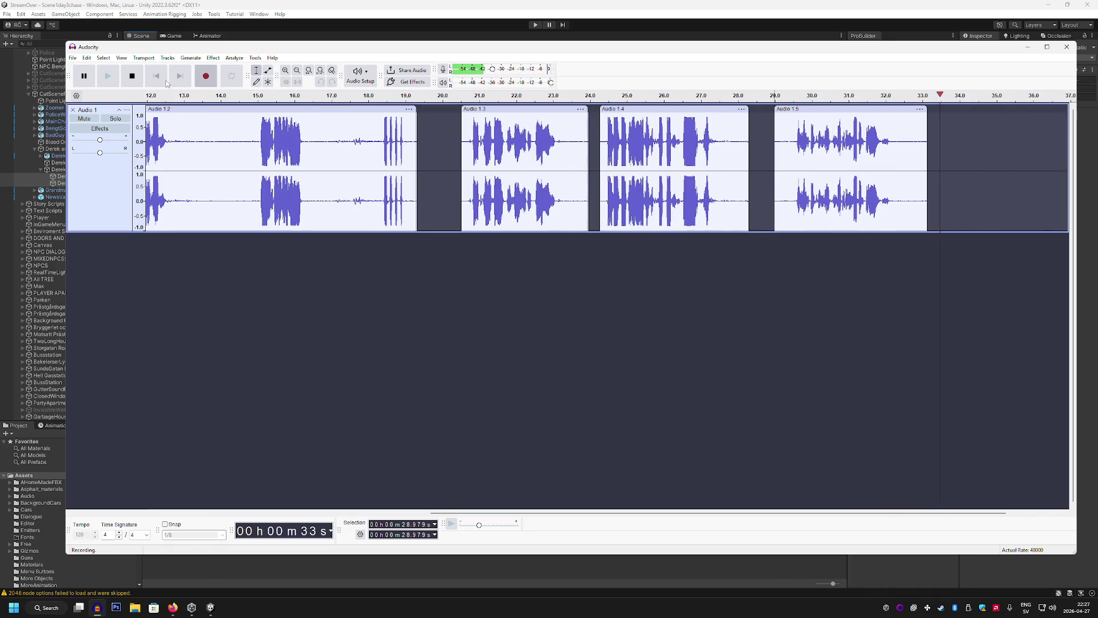
pyautogui.click(132, 75)
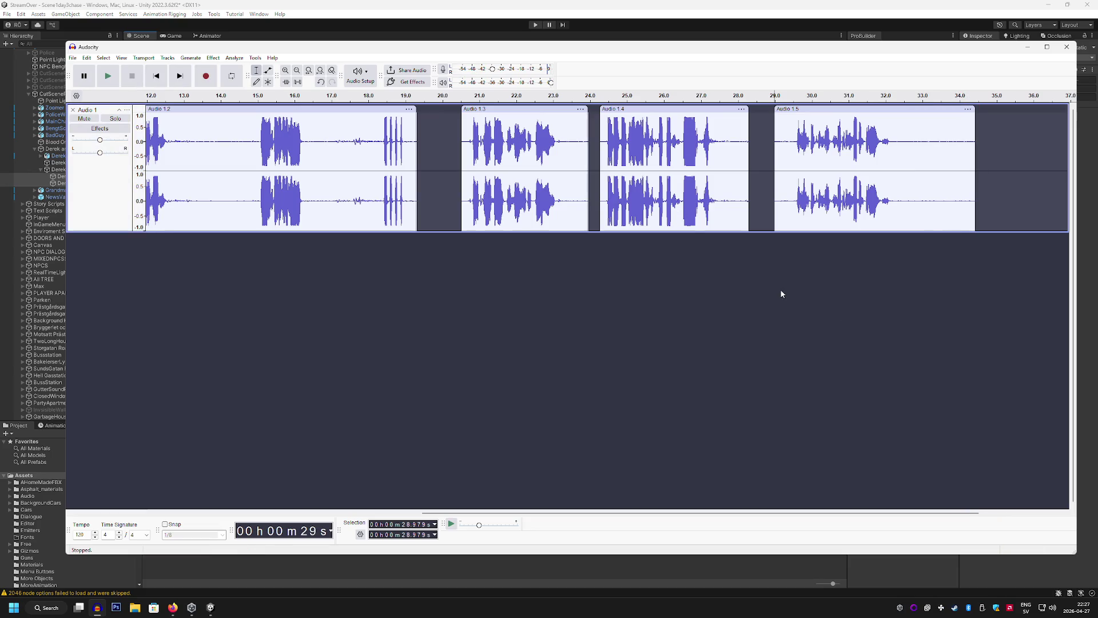
pyautogui.click(210, 607)
pyautogui.moveTo(515, 320)
pyautogui.mouseDown()
pyautogui.moveTo(591, 367)
pyautogui.moveTo(579, 350)
pyautogui.moveTo(591, 338)
pyautogui.moveTo(583, 353)
pyautogui.mouseUp()
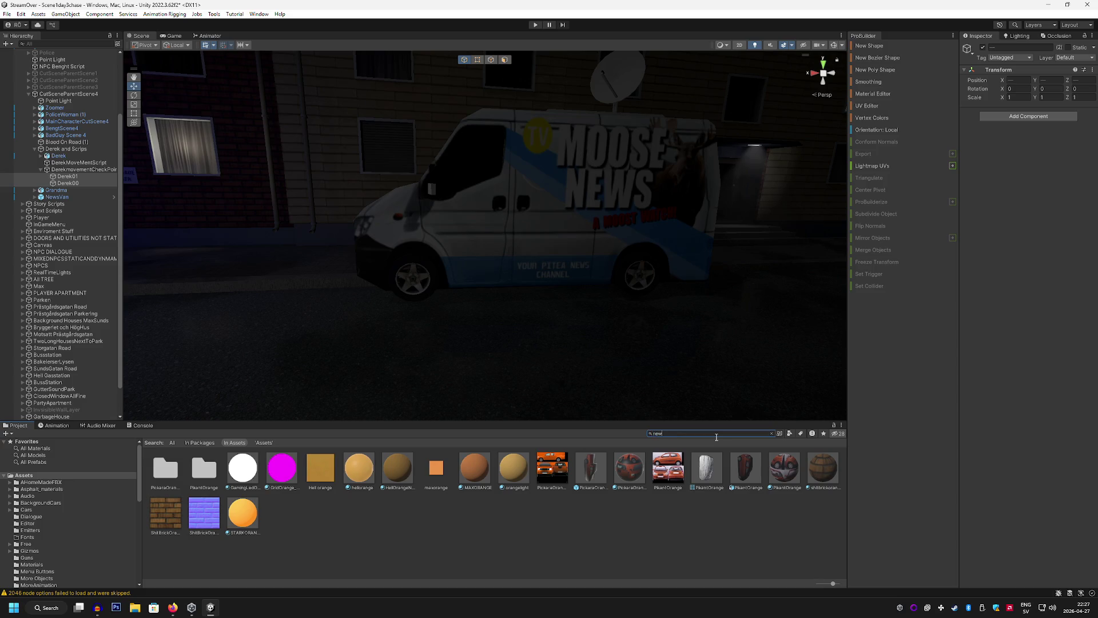
# Place the NewsWoman2HairWorking model from the 'news' search beside the Moose News van
pyautogui.write('s')
pyautogui.click(570, 543)
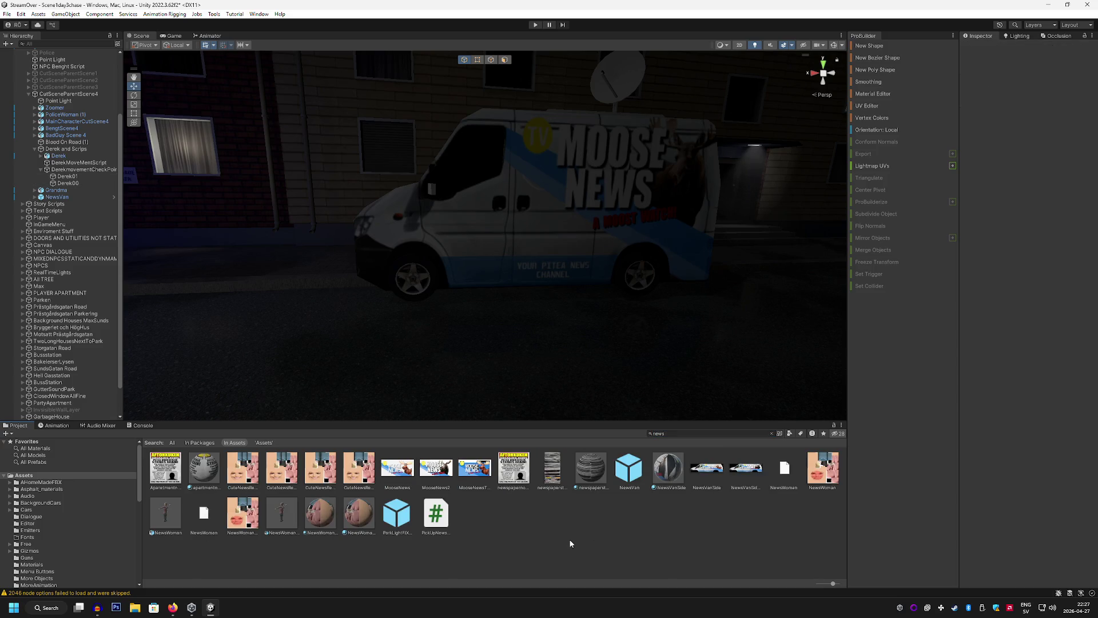
pyautogui.click(275, 517)
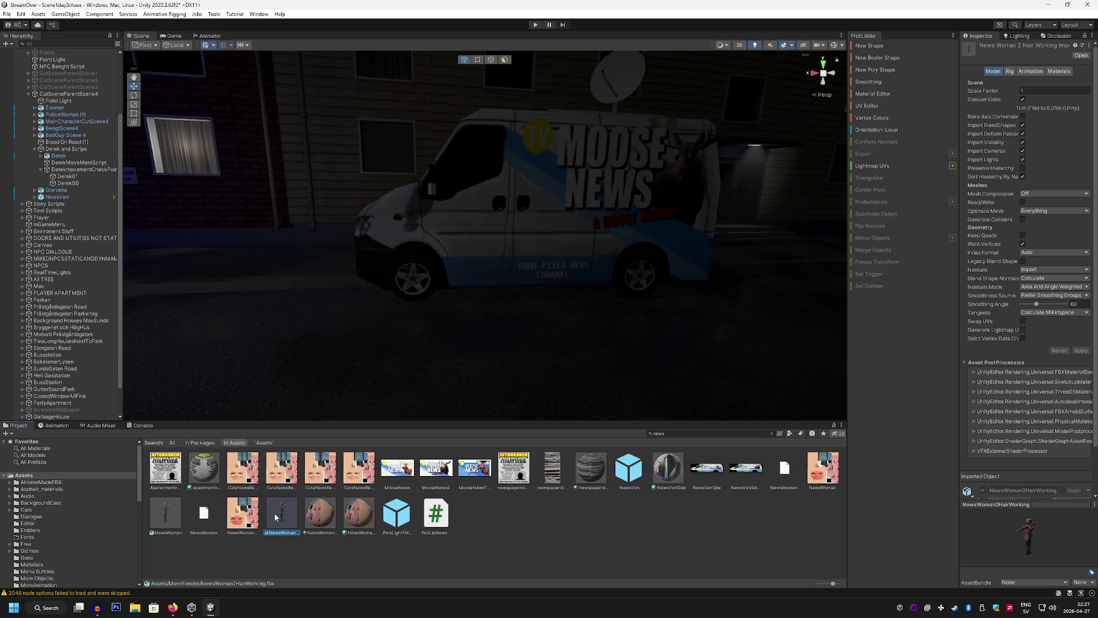
pyautogui.moveTo(280, 533)
pyautogui.mouseDown()
pyautogui.moveTo(437, 375)
pyautogui.moveTo(552, 359)
pyautogui.mouseUp()
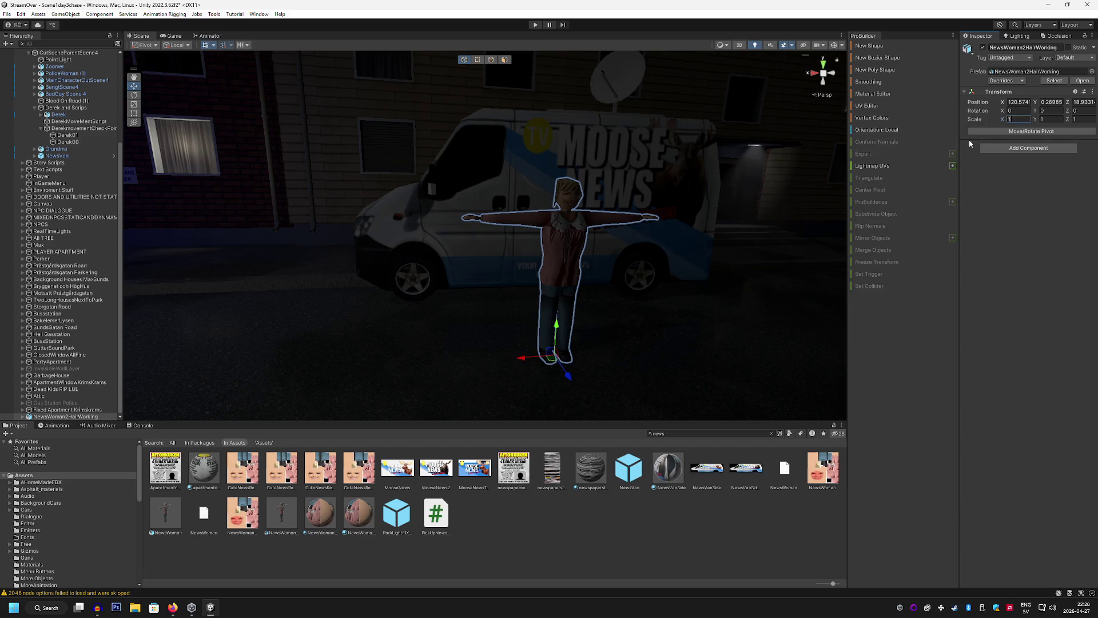
# Set the news woman's scale to 1.1 on X, Y and Z
pyautogui.write('.1')
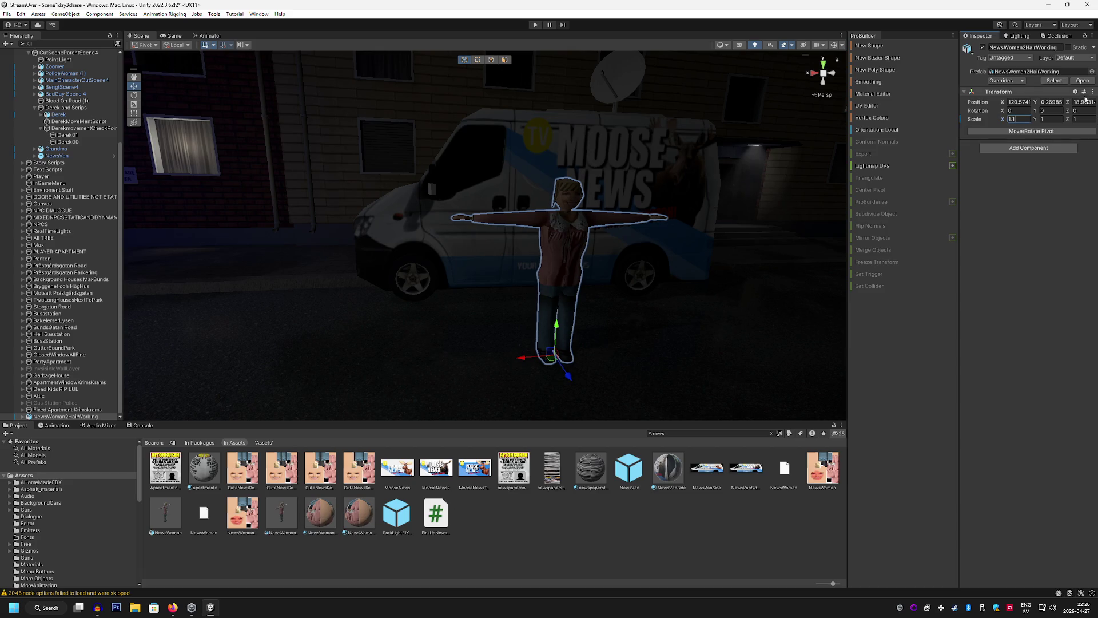
pyautogui.click(1044, 119)
pyautogui.write('1.1')
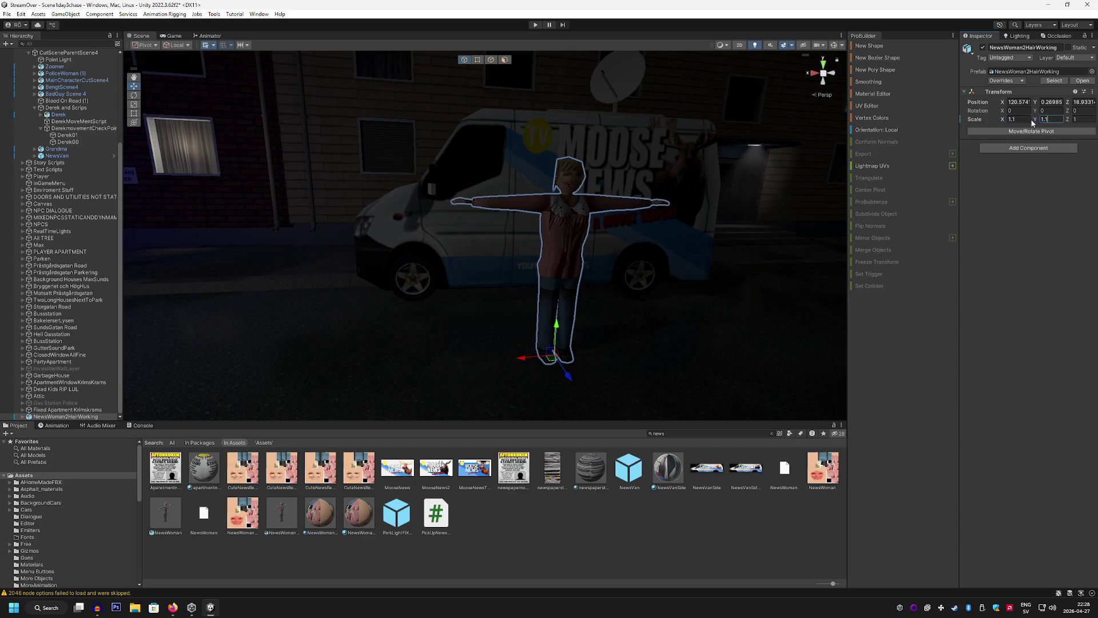
pyautogui.click(1088, 119)
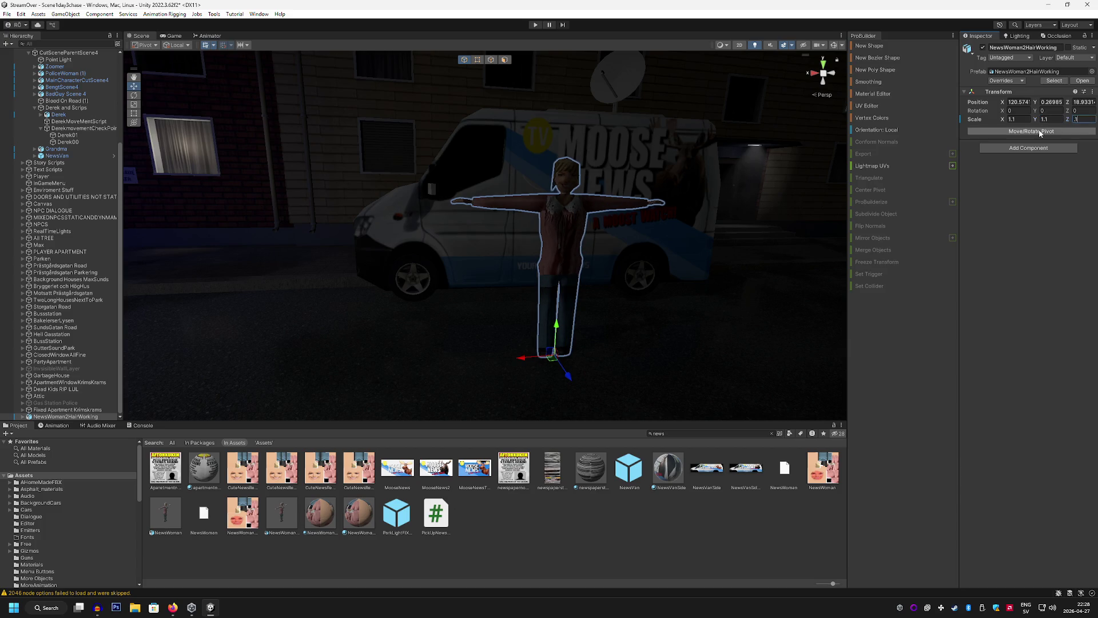
pyautogui.write('1.1')
pyautogui.press('Return')
pyautogui.press('f')
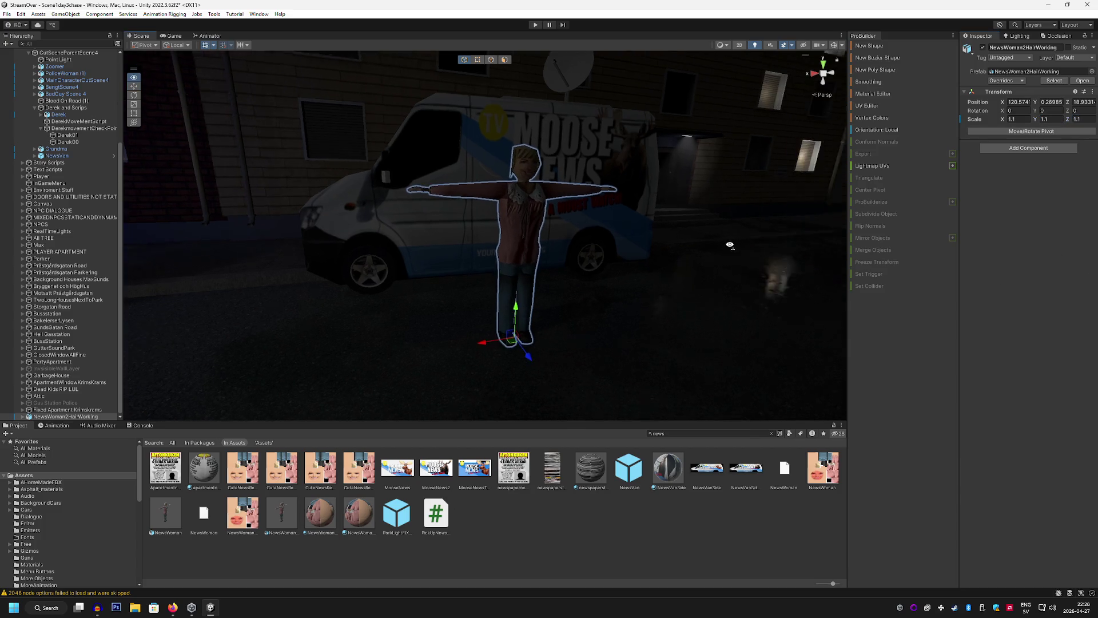
# Rotate the news woman about 75 degrees around the vertical axis
pyautogui.press('e')
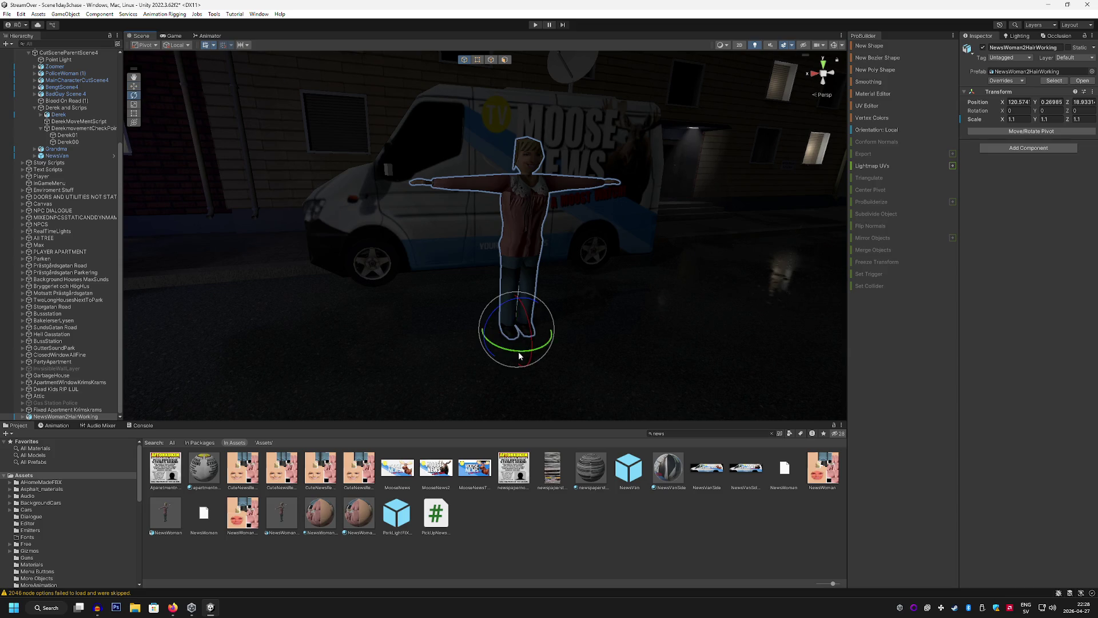
pyautogui.moveTo(519, 356); pyautogui.dragTo(425, 328)
pyautogui.scroll(3, 425, 328)
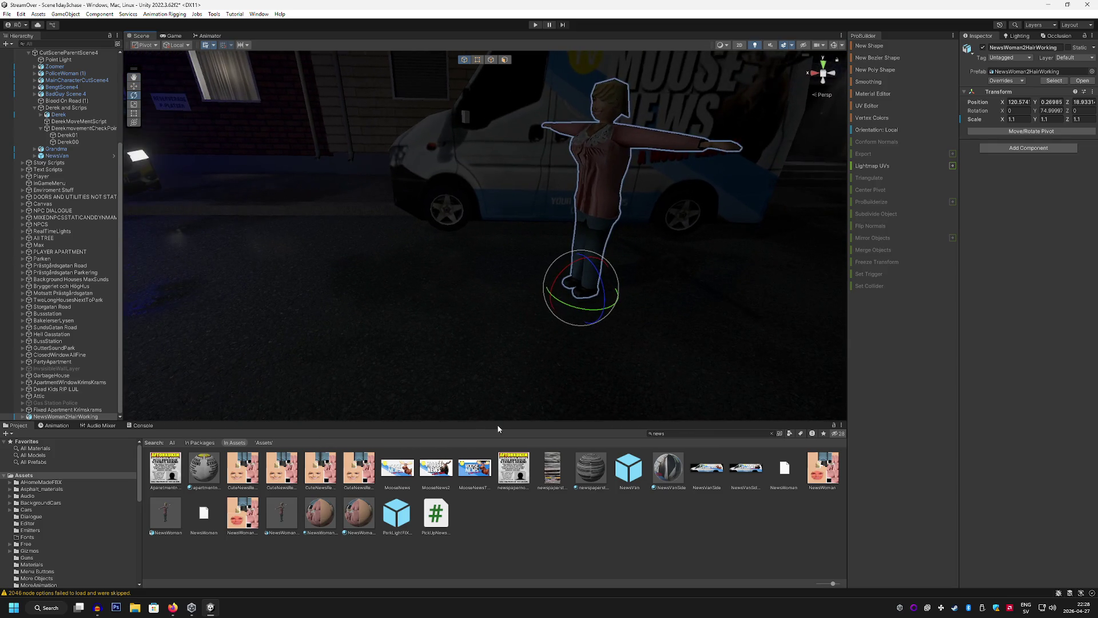
pyautogui.click(547, 544)
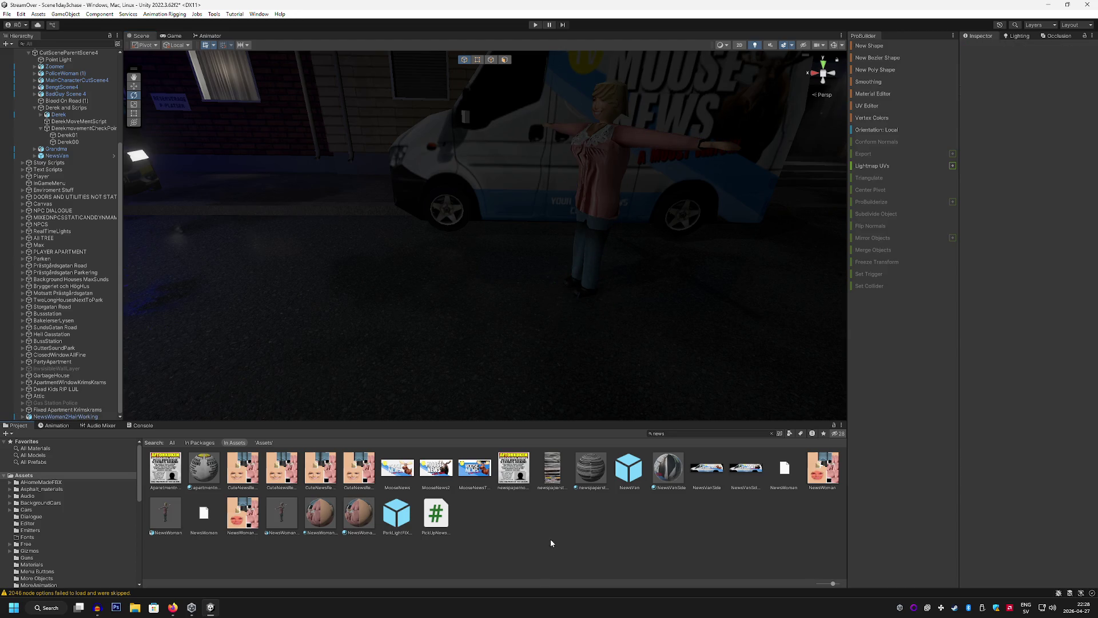
pyautogui.hotkey('ctrl', 'f')
pyautogui.write('camera')
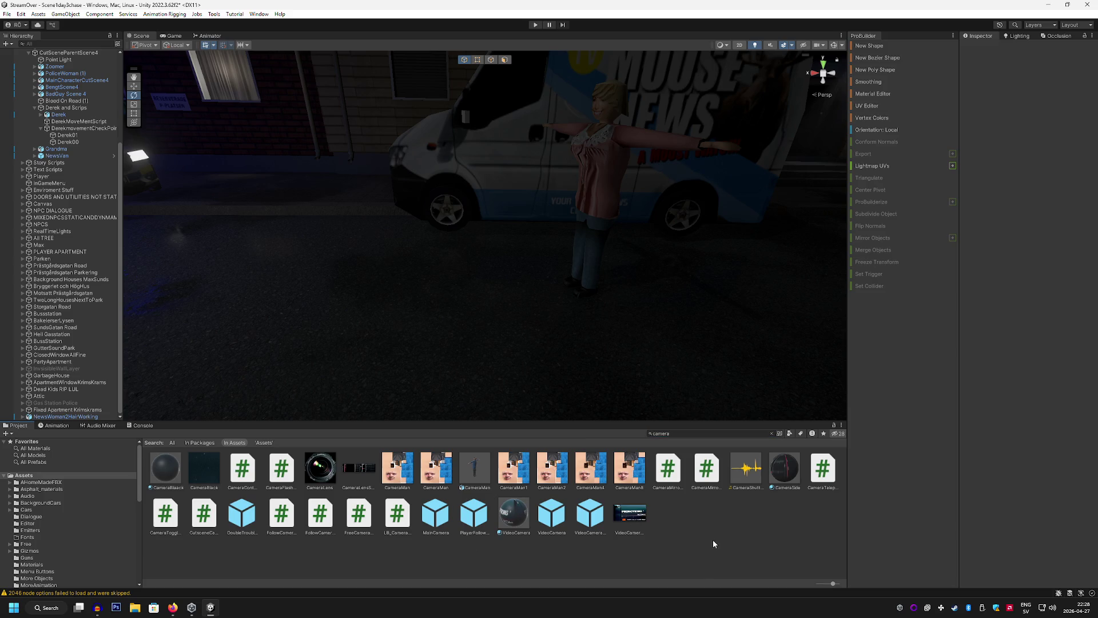
# Place the CameraMan prefab in the scene and scale it to 1.1
pyautogui.moveTo(565, 409)
pyautogui.mouseDown()
pyautogui.moveTo(662, 343)
pyautogui.moveTo(654, 348)
pyautogui.mouseUp()
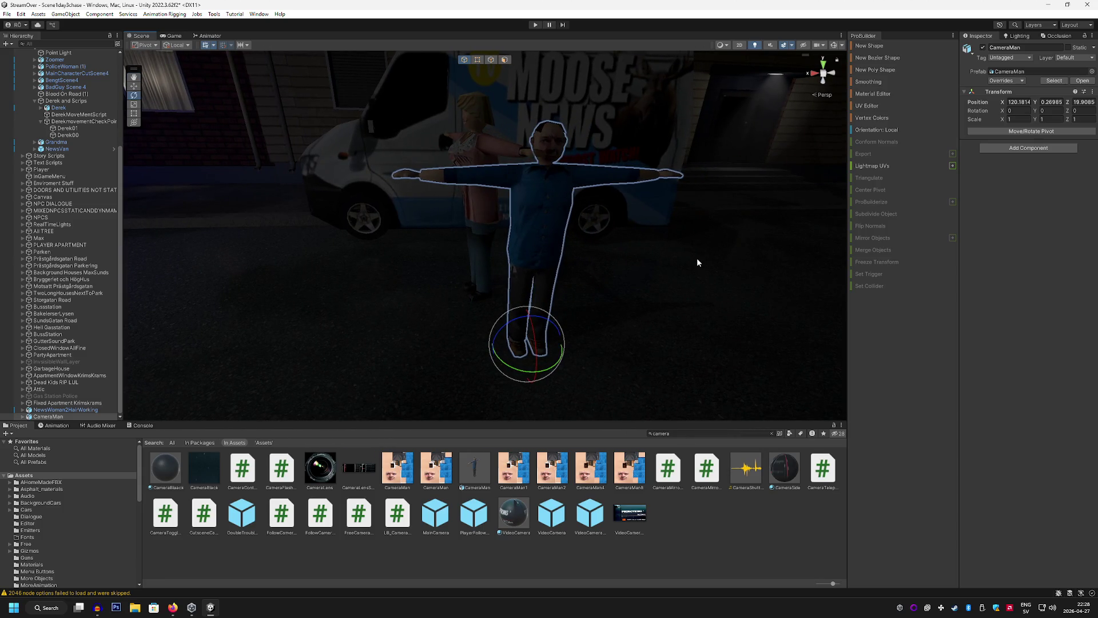
pyautogui.write('.1')
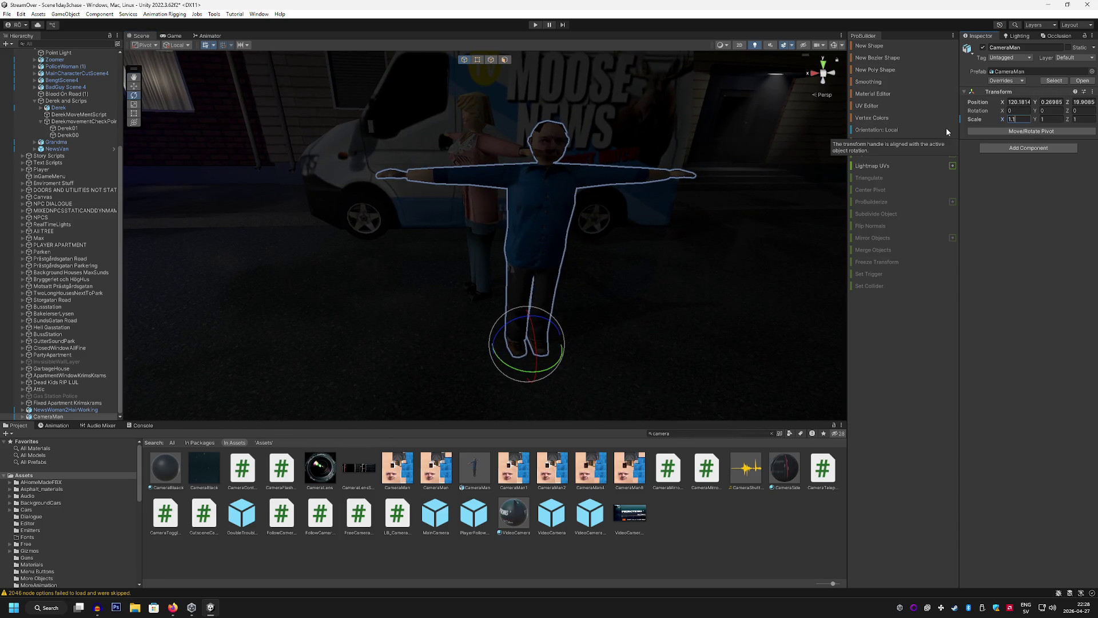
pyautogui.click(1049, 119)
pyautogui.write('1.1')
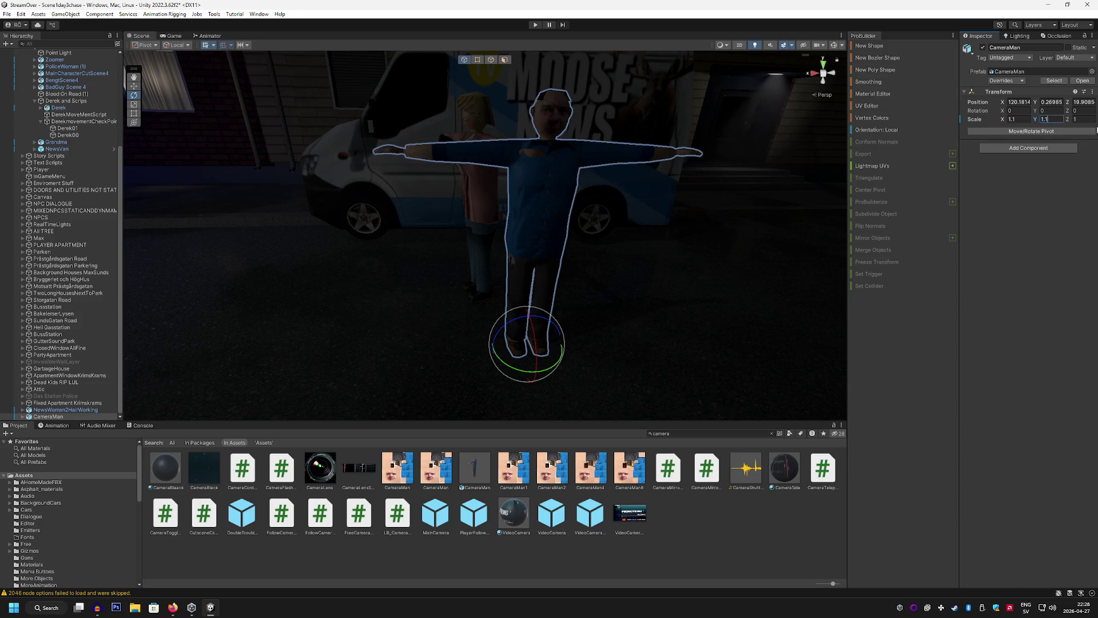
pyautogui.write('1.1')
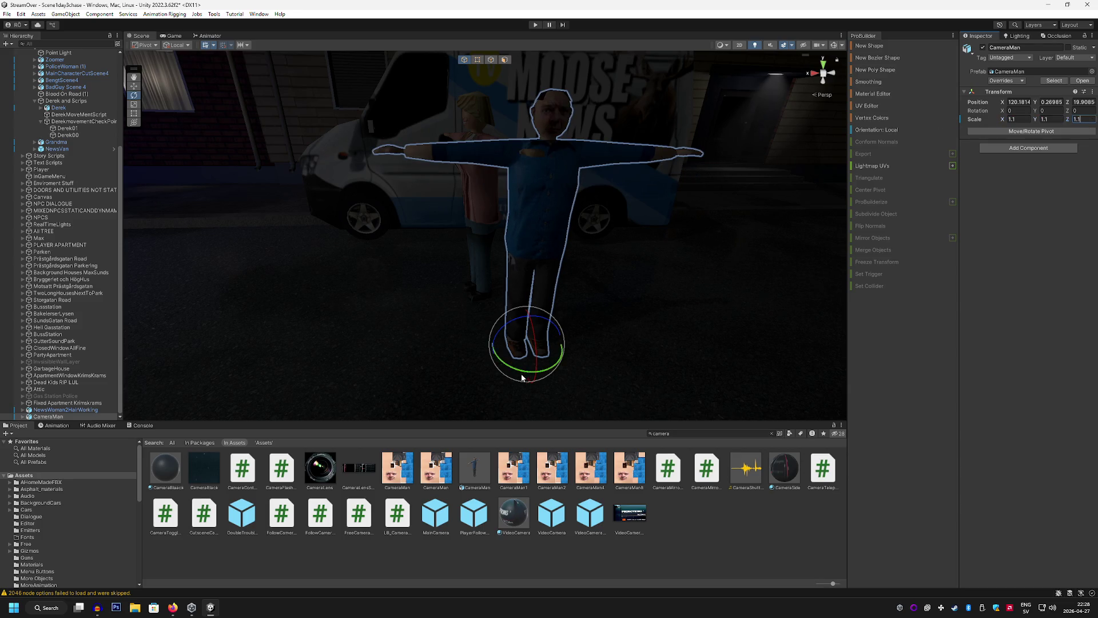
# Turn CameraMan about 90 degrees and shift it along Z beside the news woman
pyautogui.moveTo(521, 377)
pyautogui.mouseDown()
pyautogui.moveTo(394, 330)
pyautogui.moveTo(544, 387)
pyautogui.moveTo(514, 378)
pyautogui.moveTo(532, 361)
pyautogui.moveTo(655, 326)
pyautogui.moveTo(515, 240)
pyautogui.mouseUp()
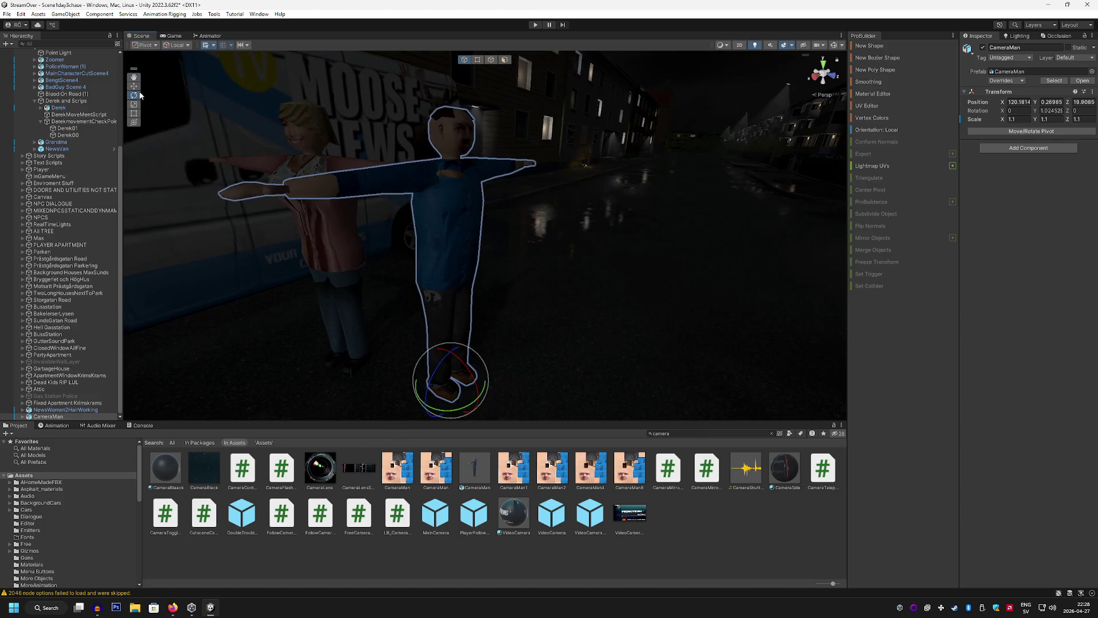
pyautogui.click(133, 86)
pyautogui.scroll(5, 447, 286)
pyautogui.moveTo(515, 344)
pyautogui.mouseDown()
pyautogui.moveTo(569, 356)
pyautogui.moveTo(587, 329)
pyautogui.mouseUp()
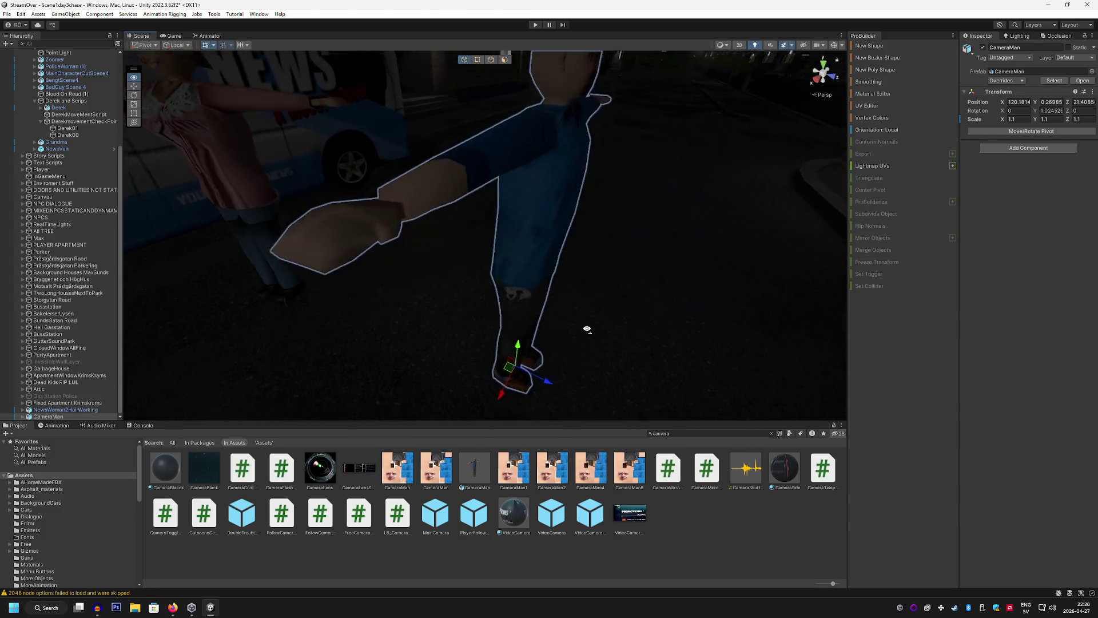
pyautogui.scroll(-5, 587, 329)
pyautogui.click(582, 514)
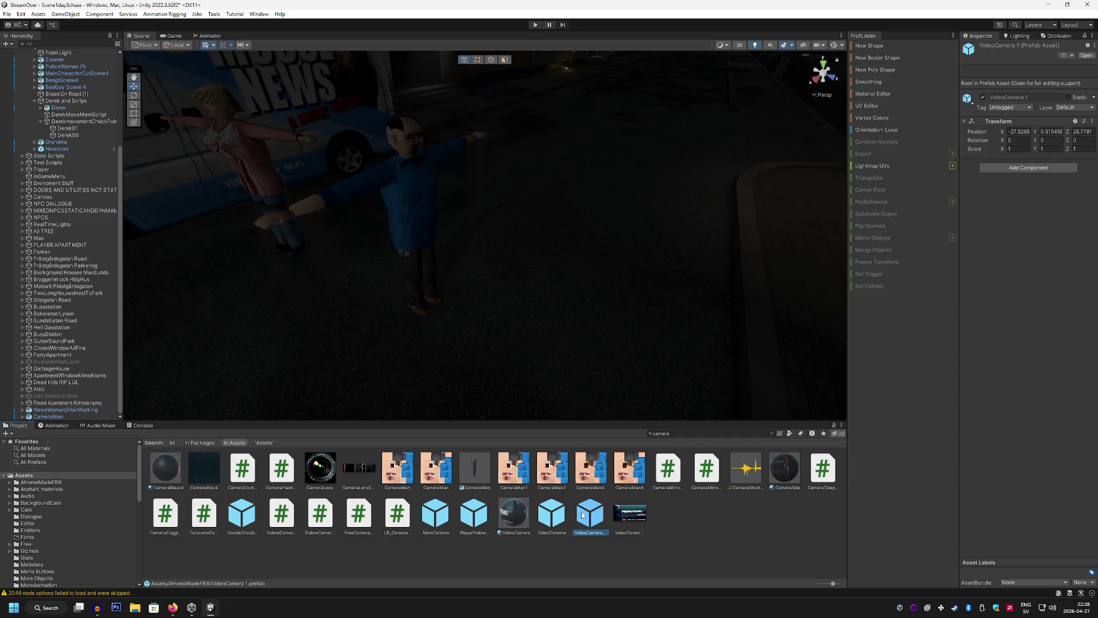
# Drag the VideoCamera prefab into the night street scene and turn it 180 degrees
pyautogui.click(545, 513)
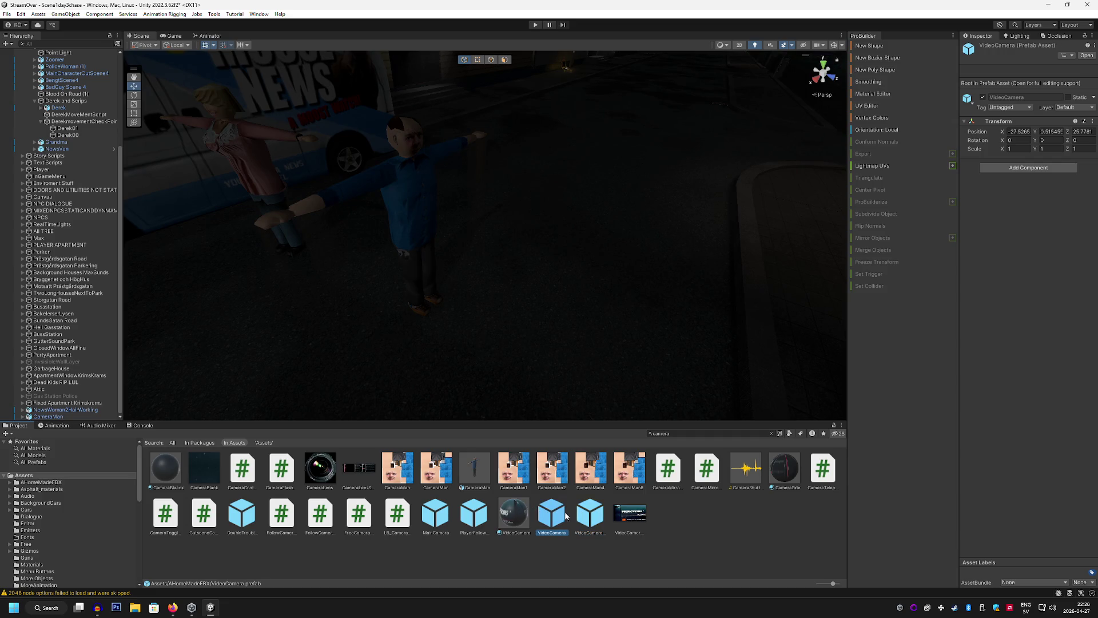
pyautogui.moveTo(566, 515)
pyautogui.mouseDown()
pyautogui.moveTo(577, 504)
pyautogui.moveTo(530, 341)
pyautogui.moveTo(497, 338)
pyautogui.moveTo(626, 345)
pyautogui.moveTo(723, 321)
pyautogui.moveTo(692, 311)
pyautogui.moveTo(571, 328)
pyautogui.mouseUp()
pyautogui.click(135, 96)
# Raise and shift VideoCamera 1 up to the CameraMan's shoulder beside the news van
pyautogui.press('w')
pyautogui.moveTo(235, 125)
pyautogui.mouseDown()
pyautogui.moveTo(482, 301)
pyautogui.moveTo(427, 318)
pyautogui.moveTo(308, 338)
pyautogui.moveTo(431, 274)
pyautogui.moveTo(482, 68)
pyautogui.mouseUp()
pyautogui.press('f')
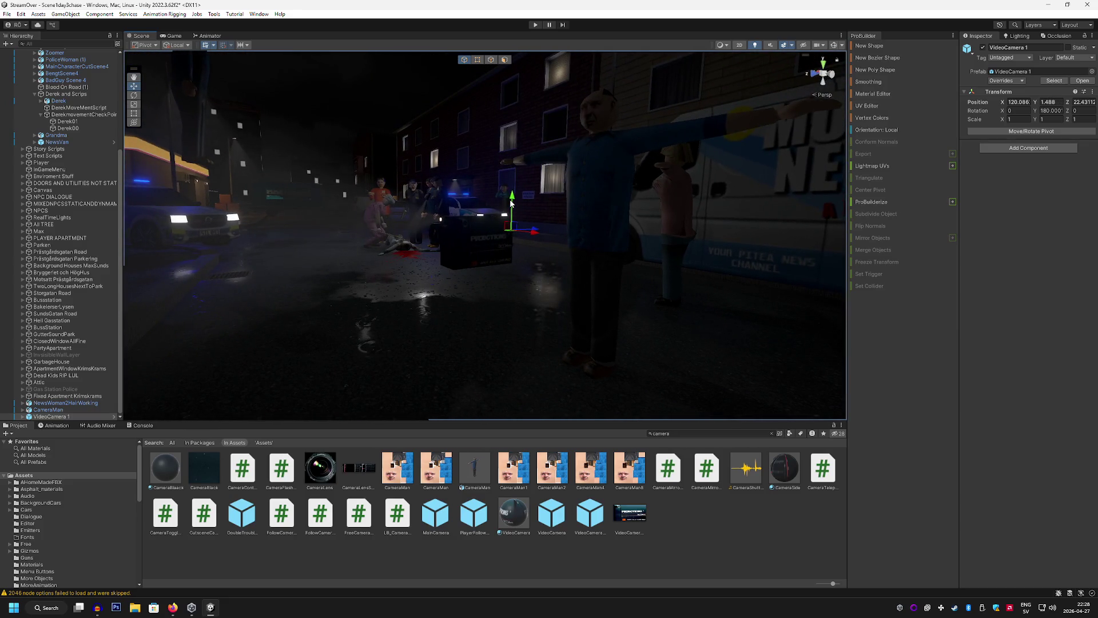
pyautogui.moveTo(511, 203)
pyautogui.mouseDown()
pyautogui.moveTo(718, 207)
pyautogui.moveTo(688, 225)
pyautogui.mouseUp()
pyautogui.moveTo(577, 232)
pyautogui.mouseDown()
pyautogui.moveTo(460, 198)
pyautogui.moveTo(478, 198)
pyautogui.moveTo(505, 253)
pyautogui.moveTo(444, 243)
pyautogui.moveTo(441, 143)
pyautogui.moveTo(284, 145)
pyautogui.moveTo(343, 149)
pyautogui.mouseUp()
pyautogui.moveTo(553, 210)
pyautogui.mouseDown()
pyautogui.moveTo(554, 179)
pyautogui.moveTo(732, 203)
pyautogui.moveTo(501, 216)
pyautogui.moveTo(562, 194)
pyautogui.moveTo(538, 191)
pyautogui.moveTo(441, 216)
pyautogui.moveTo(212, 222)
pyautogui.moveTo(519, 232)
pyautogui.moveTo(491, 236)
pyautogui.mouseUp()
pyautogui.click(77, 409)
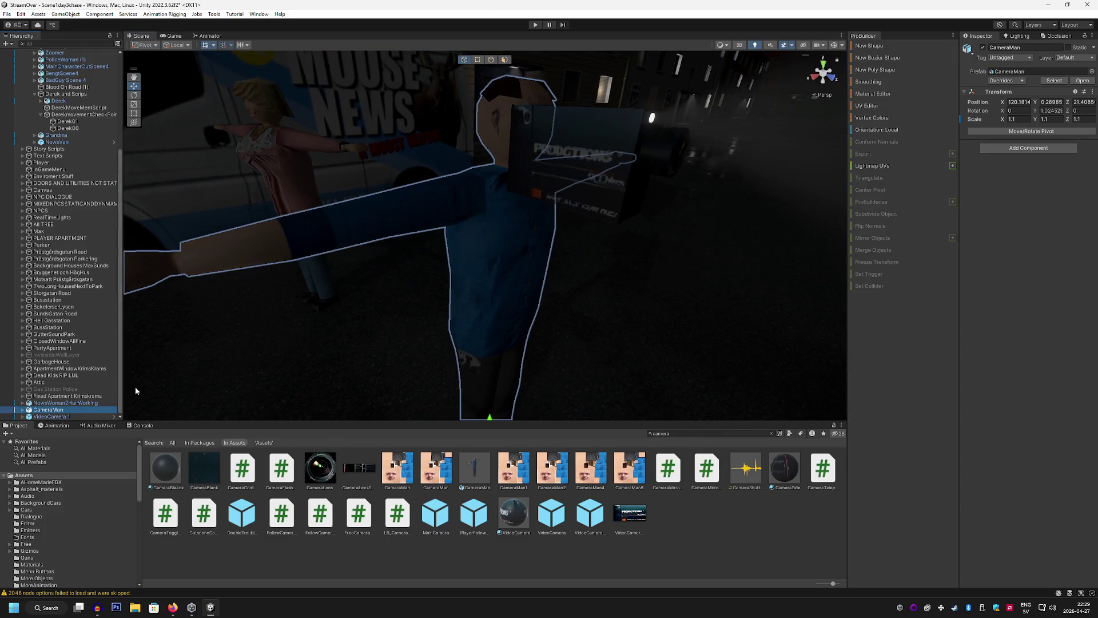
# Expand the CameraMan's Armature bones and rotate mixamorig:RightArm into a new angle
pyautogui.scroll(-1, 105, 394)
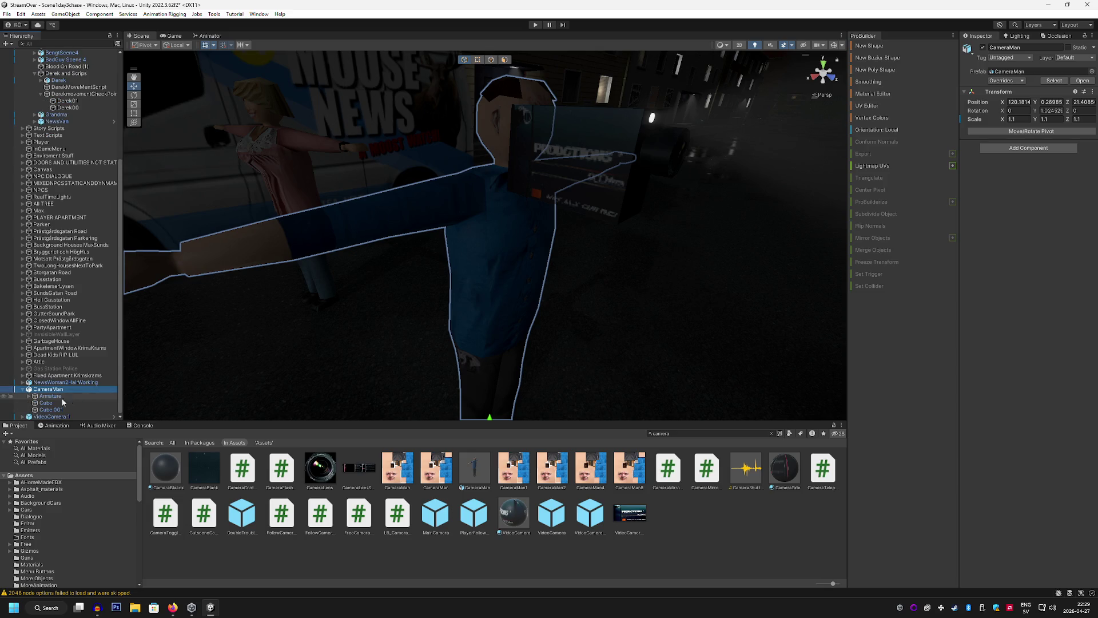
pyautogui.click(53, 396)
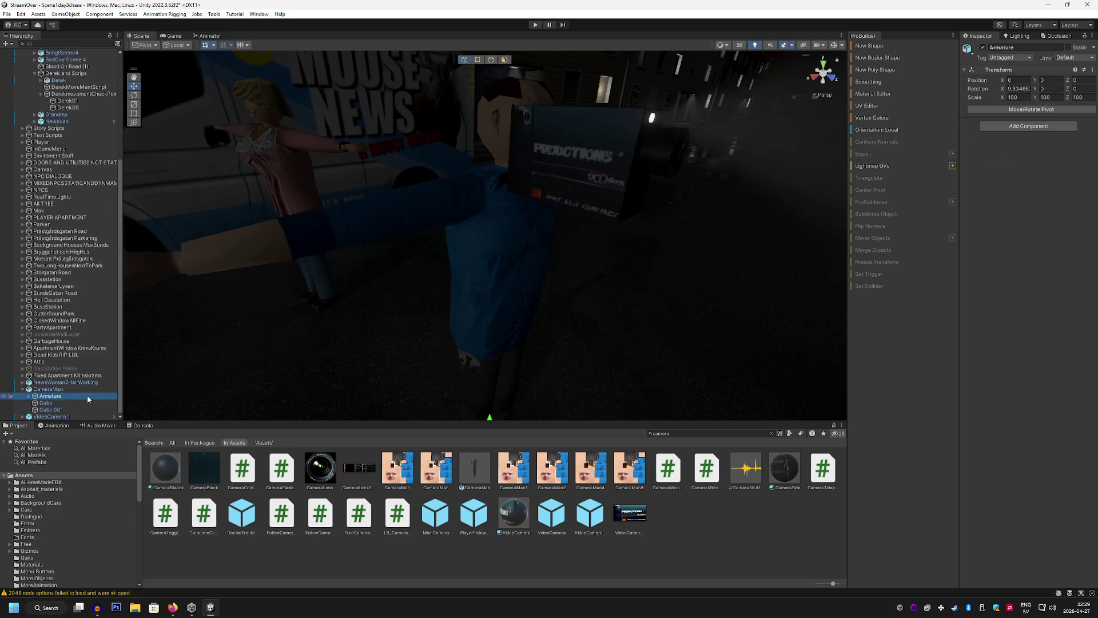
pyautogui.moveTo(215, 369)
pyautogui.mouseDown()
pyautogui.moveTo(286, 320)
pyautogui.moveTo(368, 302)
pyautogui.moveTo(207, 350)
pyautogui.moveTo(448, 345)
pyautogui.moveTo(478, 366)
pyautogui.moveTo(488, 331)
pyautogui.moveTo(465, 348)
pyautogui.moveTo(476, 353)
pyautogui.mouseUp()
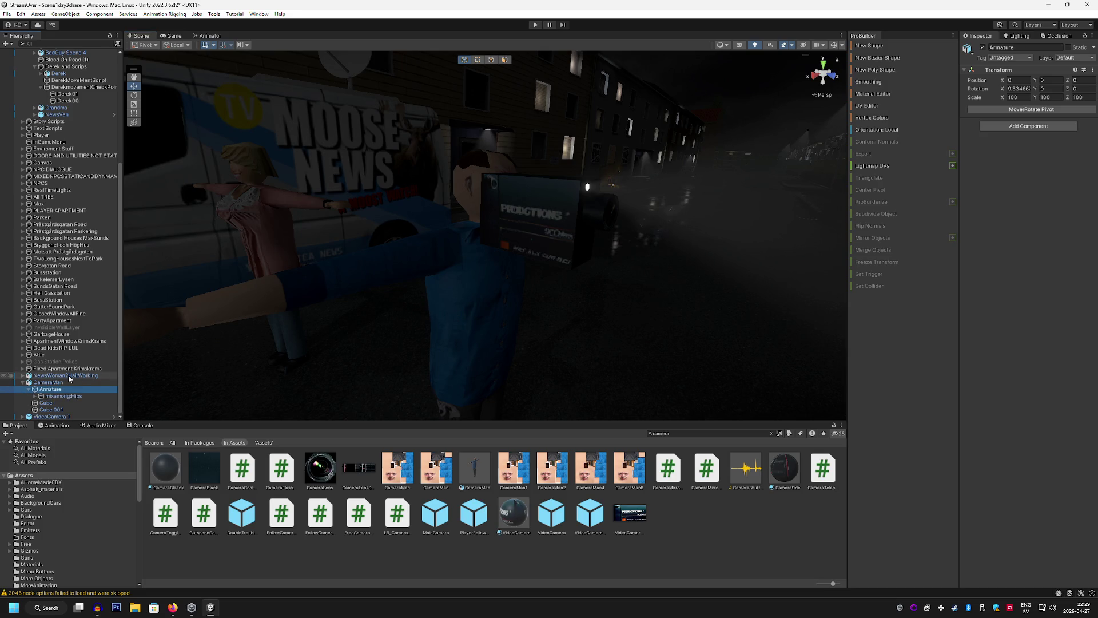
pyautogui.click(28, 396)
pyautogui.click(48, 397)
pyautogui.click(36, 396)
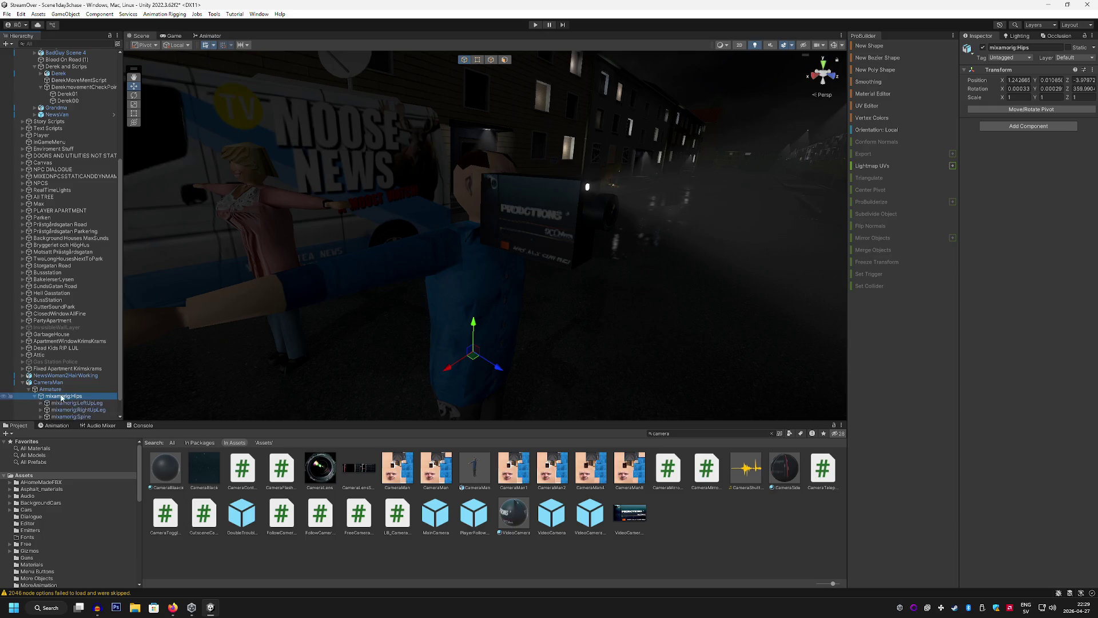
pyautogui.click(41, 396)
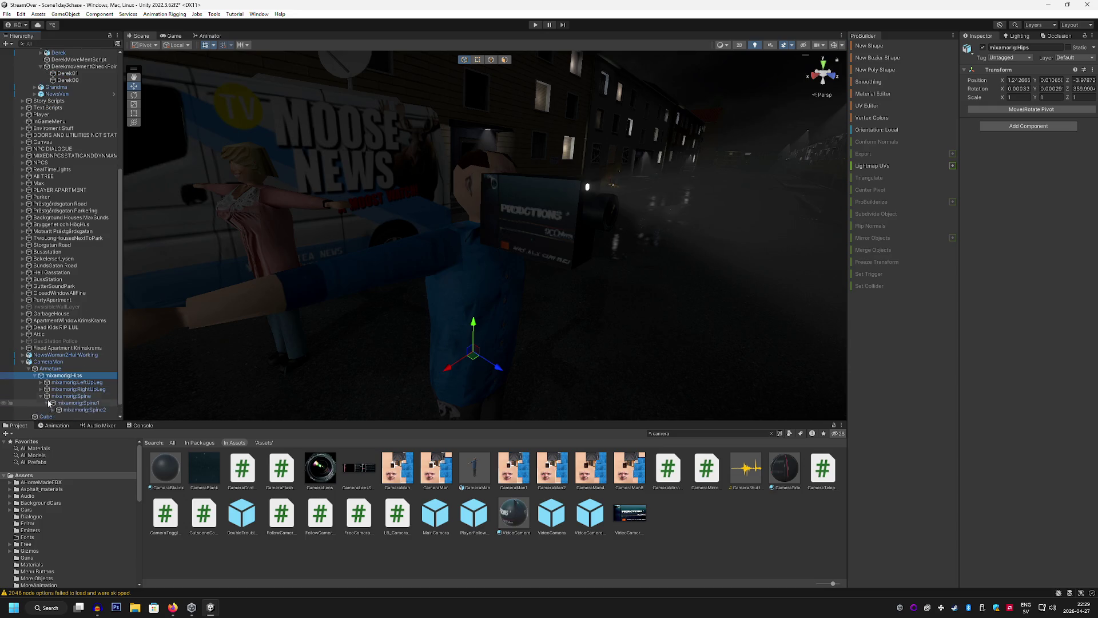
pyautogui.click(53, 396)
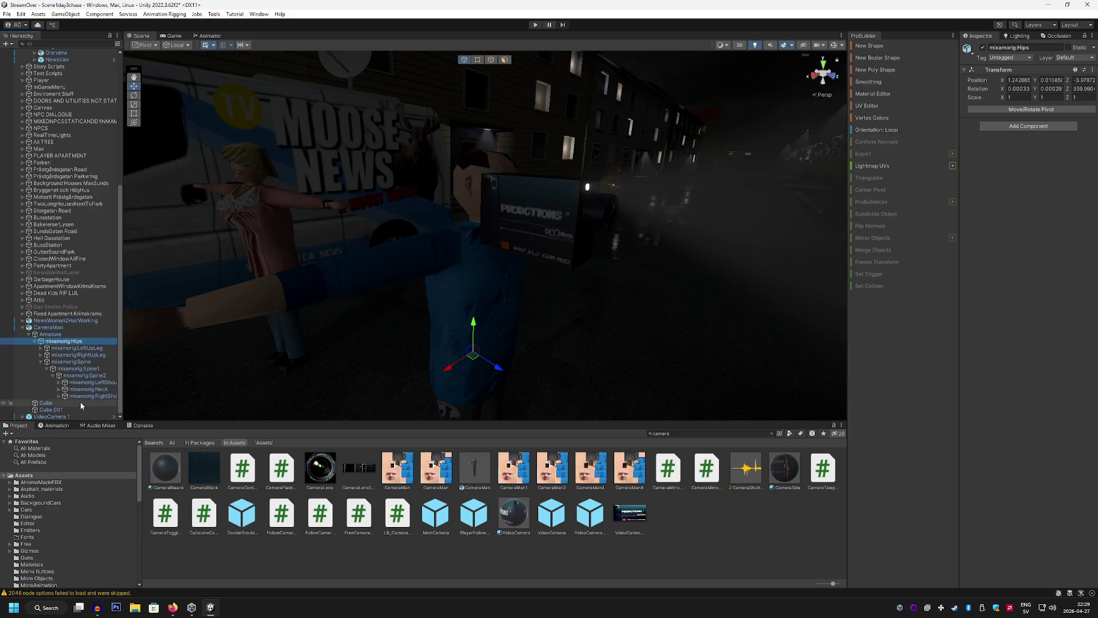
pyautogui.click(59, 396)
pyautogui.click(78, 404)
pyautogui.click(135, 97)
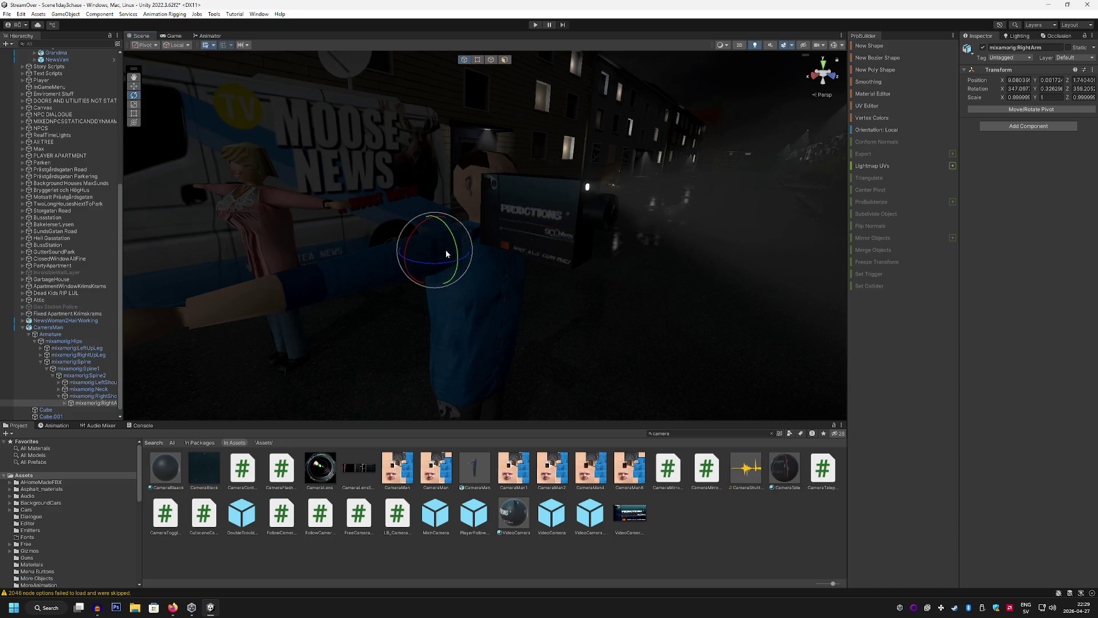
pyautogui.moveTo(445, 250)
pyautogui.mouseDown()
pyautogui.moveTo(538, 270)
pyautogui.moveTo(225, 181)
pyautogui.mouseUp()
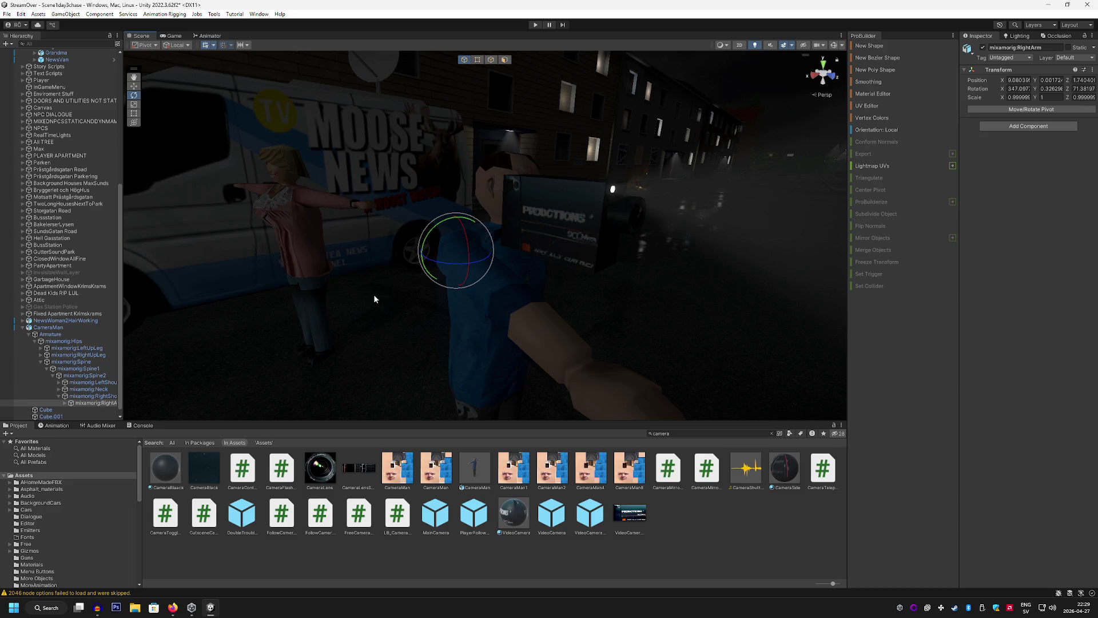
pyautogui.moveTo(439, 268)
pyautogui.mouseDown()
pyautogui.moveTo(401, 298)
pyautogui.moveTo(405, 329)
pyautogui.mouseUp()
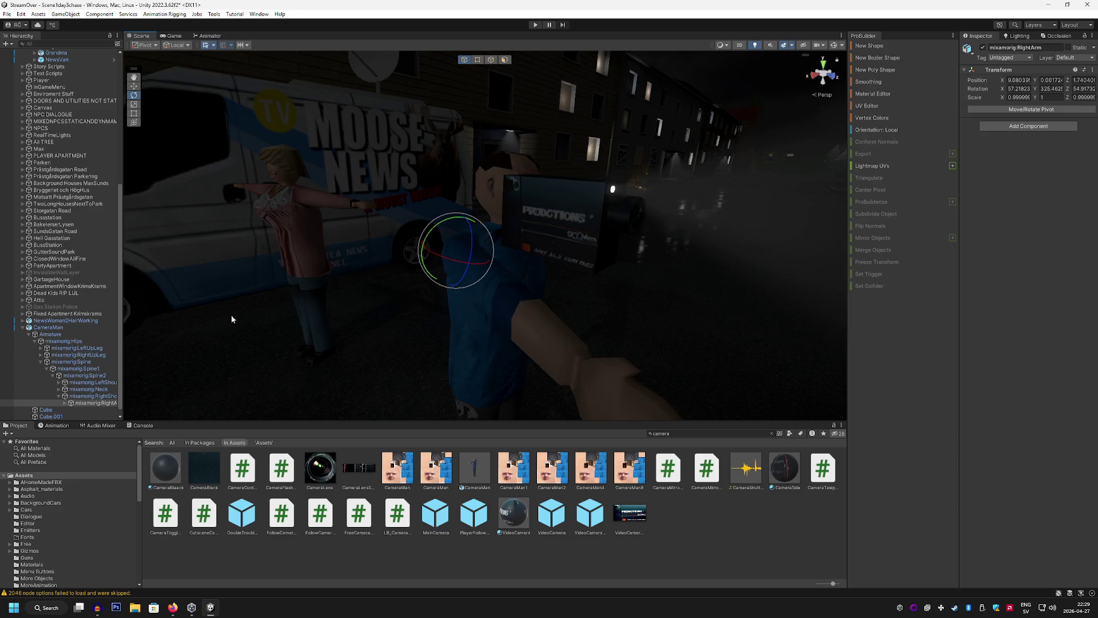
# Bend the RightForeArm up toward the video camera
pyautogui.click(64, 402)
pyautogui.click(94, 409)
pyautogui.moveTo(475, 298)
pyautogui.mouseDown()
pyautogui.moveTo(551, 298)
pyautogui.moveTo(454, 301)
pyautogui.moveTo(458, 269)
pyautogui.moveTo(559, 248)
pyautogui.moveTo(394, 233)
pyautogui.moveTo(399, 251)
pyautogui.mouseUp()
pyautogui.scroll(3, 453, 301)
pyautogui.scroll(-3, 461, 304)
pyautogui.click(94, 403)
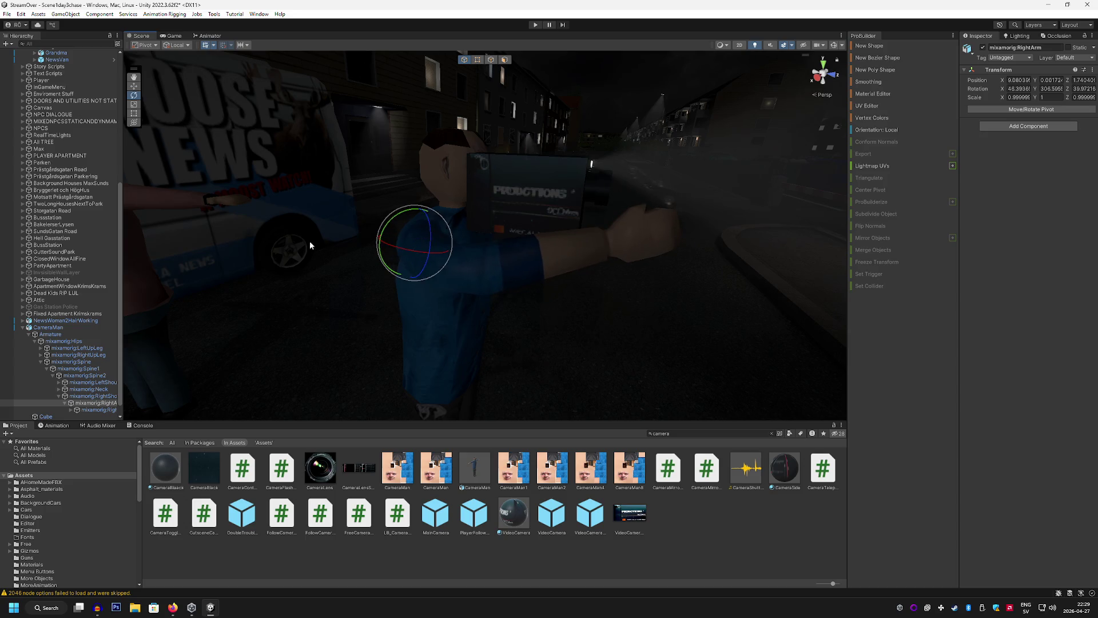
pyautogui.click(98, 409)
pyautogui.moveTo(467, 281)
pyautogui.mouseDown()
pyautogui.moveTo(485, 276)
pyautogui.moveTo(326, 274)
pyautogui.moveTo(391, 276)
pyautogui.mouseUp()
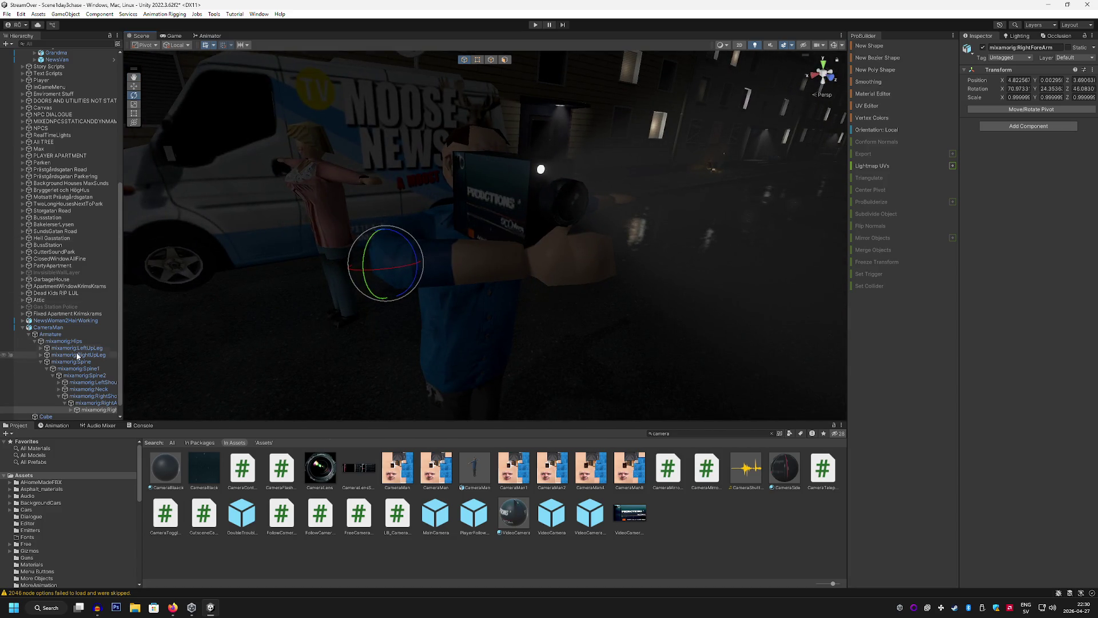
# Rotate the CameraMan's RightHand bone
pyautogui.scroll(-1, 77, 402)
pyautogui.click(71, 397)
pyautogui.click(85, 403)
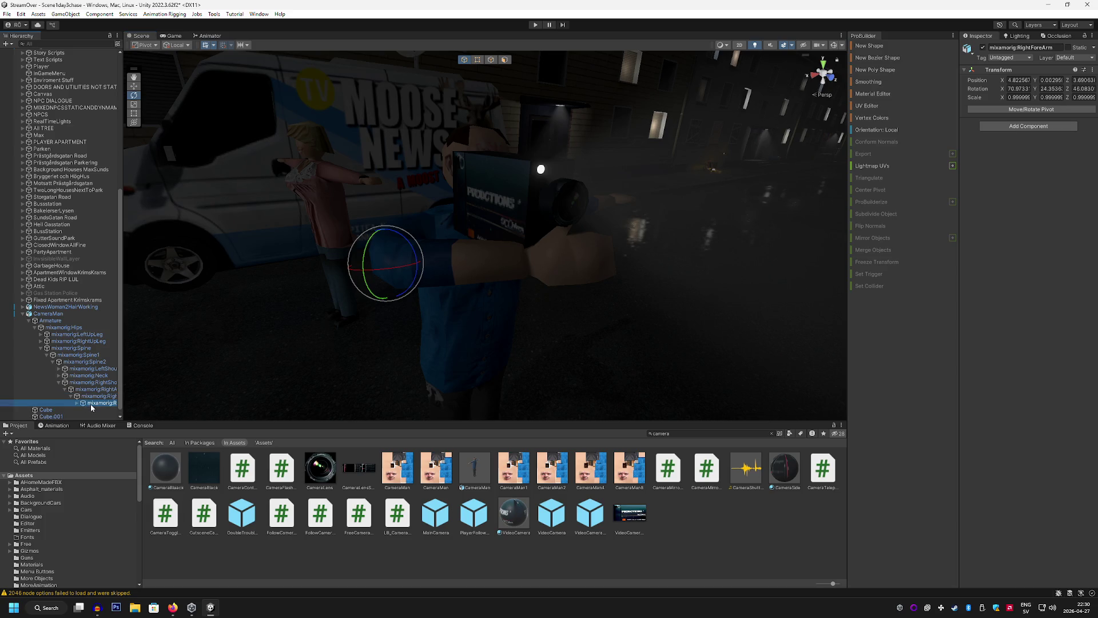
pyautogui.moveTo(537, 275)
pyautogui.mouseDown()
pyautogui.moveTo(581, 267)
pyautogui.moveTo(520, 250)
pyautogui.moveTo(533, 238)
pyautogui.moveTo(586, 257)
pyautogui.moveTo(315, 273)
pyautogui.moveTo(390, 264)
pyautogui.mouseUp()
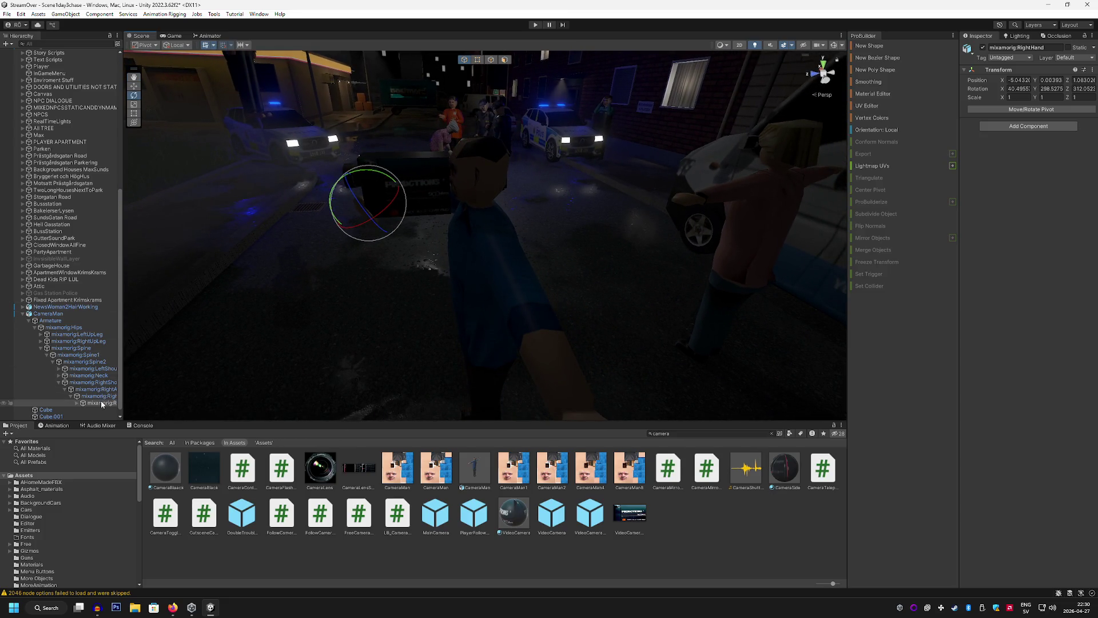
# Swing the CameraMan's LeftArm bone into an outstretched pose
pyautogui.click(59, 368)
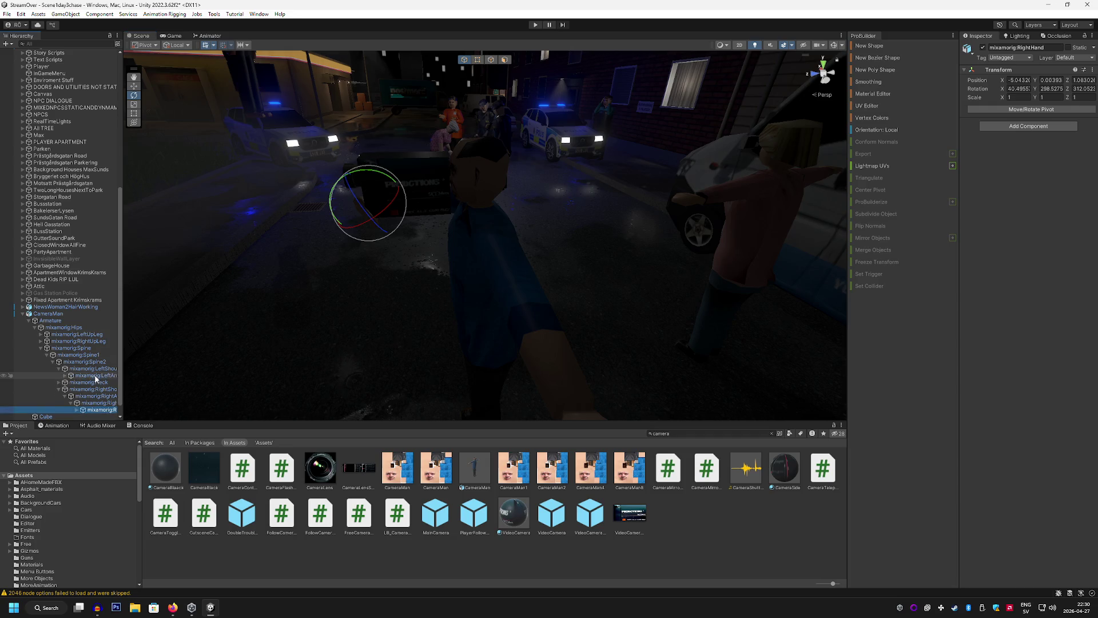
pyautogui.click(95, 375)
pyautogui.moveTo(496, 265)
pyautogui.mouseDown()
pyautogui.moveTo(365, 200)
pyautogui.moveTo(607, 219)
pyautogui.moveTo(623, 201)
pyautogui.moveTo(675, 198)
pyautogui.moveTo(214, 273)
pyautogui.mouseUp()
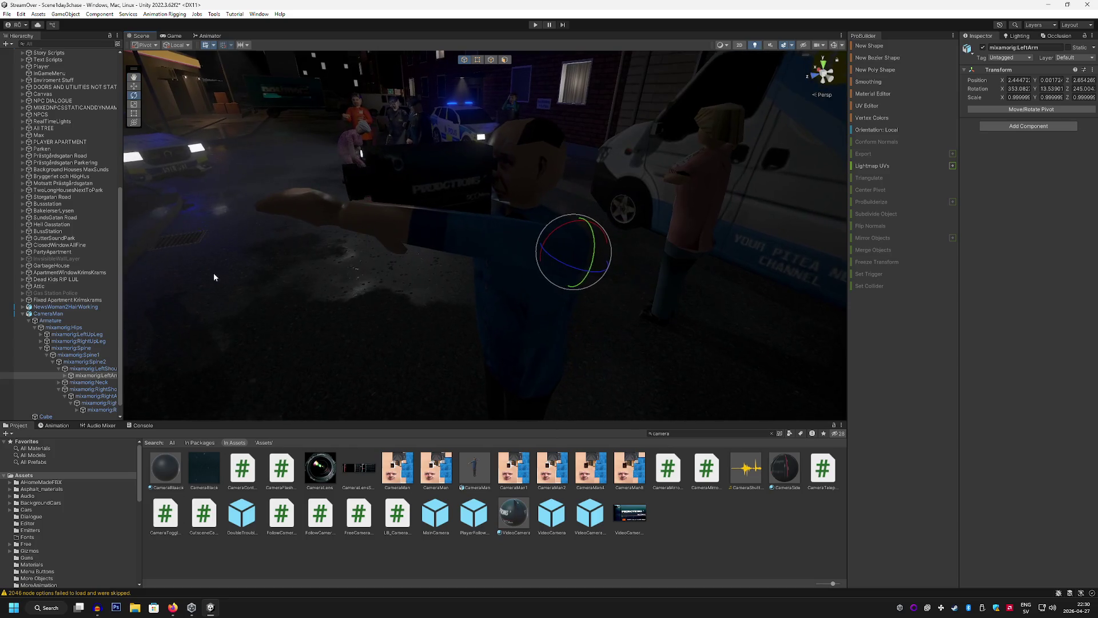
# Bend the CameraMan's left forearm, upper arm and hand into a camera-holding pose
pyautogui.click(65, 375)
pyautogui.click(86, 382)
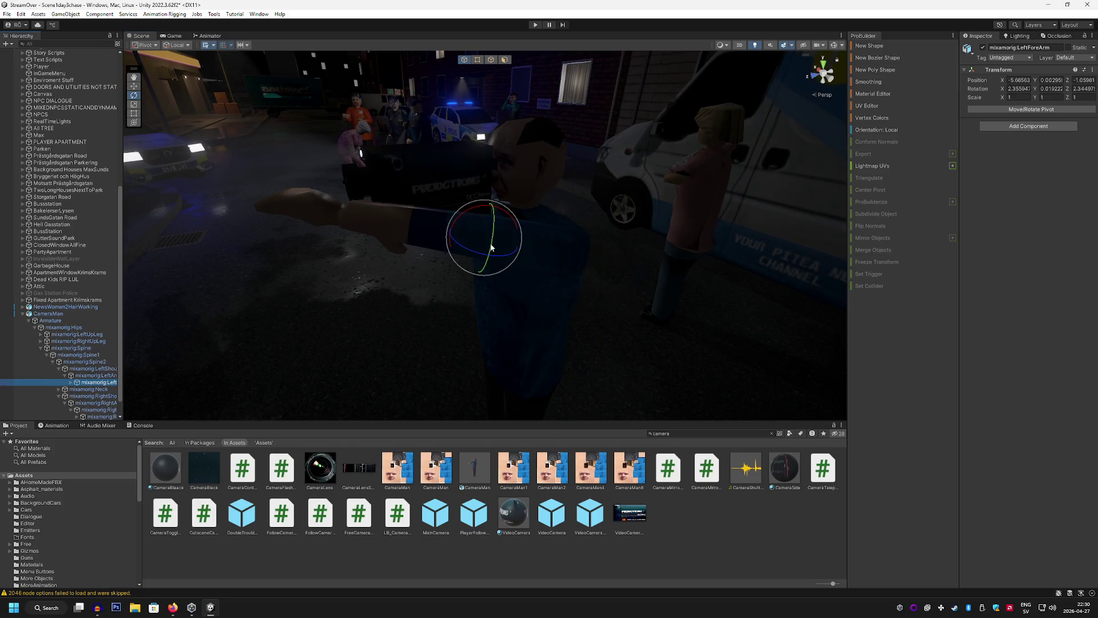
pyautogui.moveTo(518, 230)
pyautogui.mouseDown()
pyautogui.moveTo(503, 266)
pyautogui.moveTo(549, 255)
pyautogui.moveTo(513, 282)
pyautogui.moveTo(519, 301)
pyautogui.mouseUp()
pyautogui.click(106, 382)
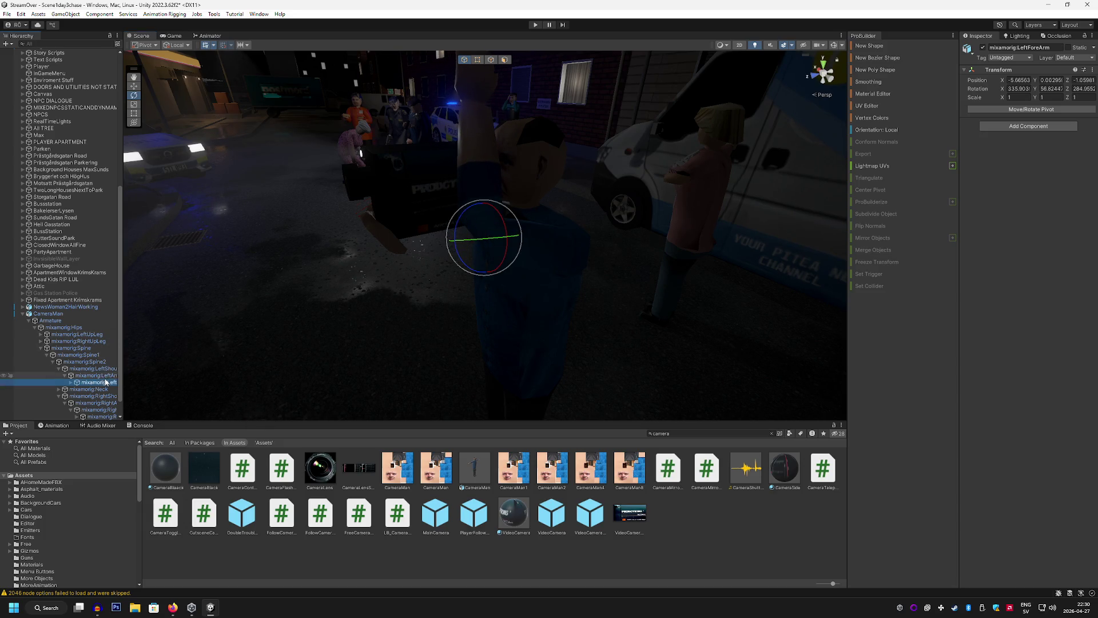
pyautogui.click(107, 376)
pyautogui.moveTo(554, 232)
pyautogui.mouseDown()
pyautogui.moveTo(539, 252)
pyautogui.moveTo(495, 255)
pyautogui.moveTo(503, 265)
pyautogui.moveTo(418, 249)
pyautogui.mouseUp()
pyautogui.click(96, 382)
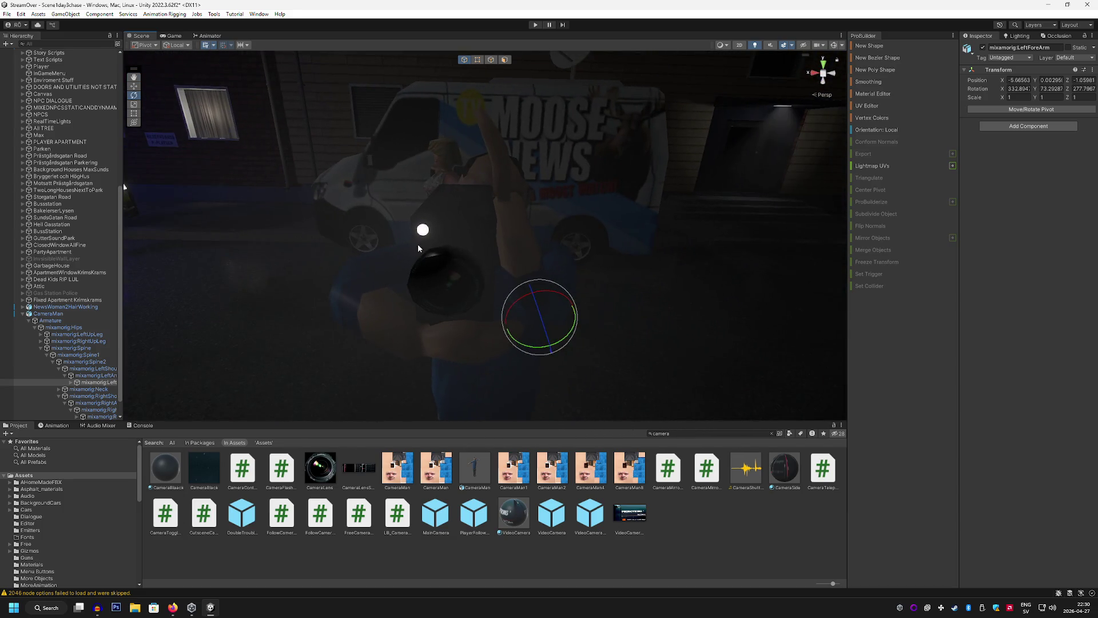
pyautogui.click(90, 383)
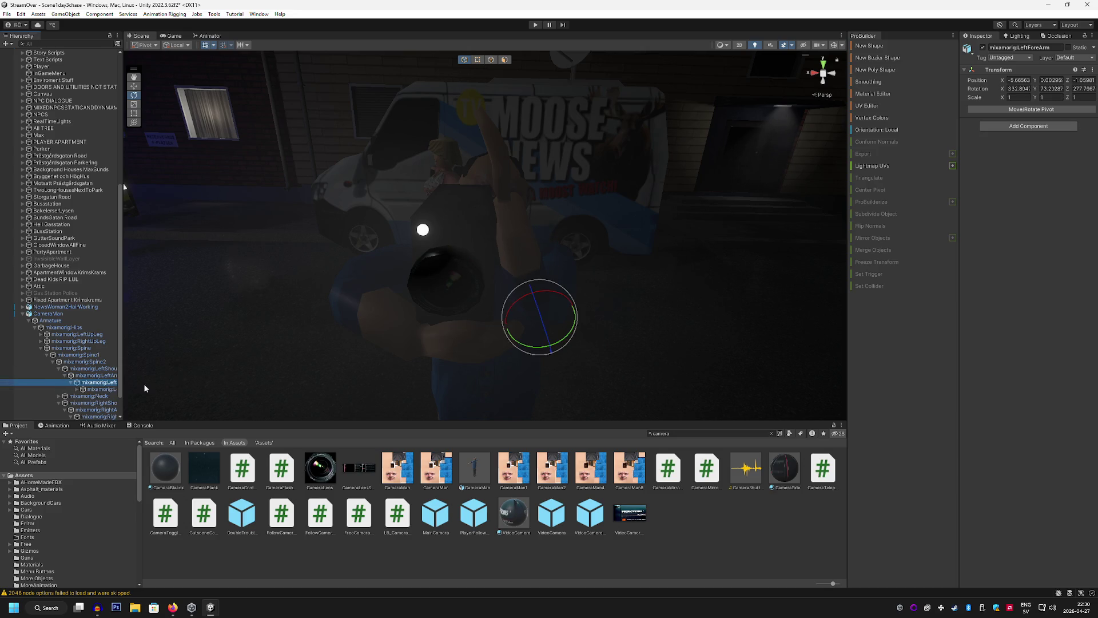
pyautogui.press('Down')
pyautogui.moveTo(474, 186)
pyautogui.mouseDown()
pyautogui.moveTo(451, 223)
pyautogui.moveTo(572, 195)
pyautogui.moveTo(292, 216)
pyautogui.moveTo(125, 199)
pyautogui.moveTo(841, 200)
pyautogui.moveTo(213, 194)
pyautogui.mouseUp()
# Parent VideoCamera 1 to the mixamorig:LeftHand bone
pyautogui.scroll(-2, 63, 343)
pyautogui.click(50, 416)
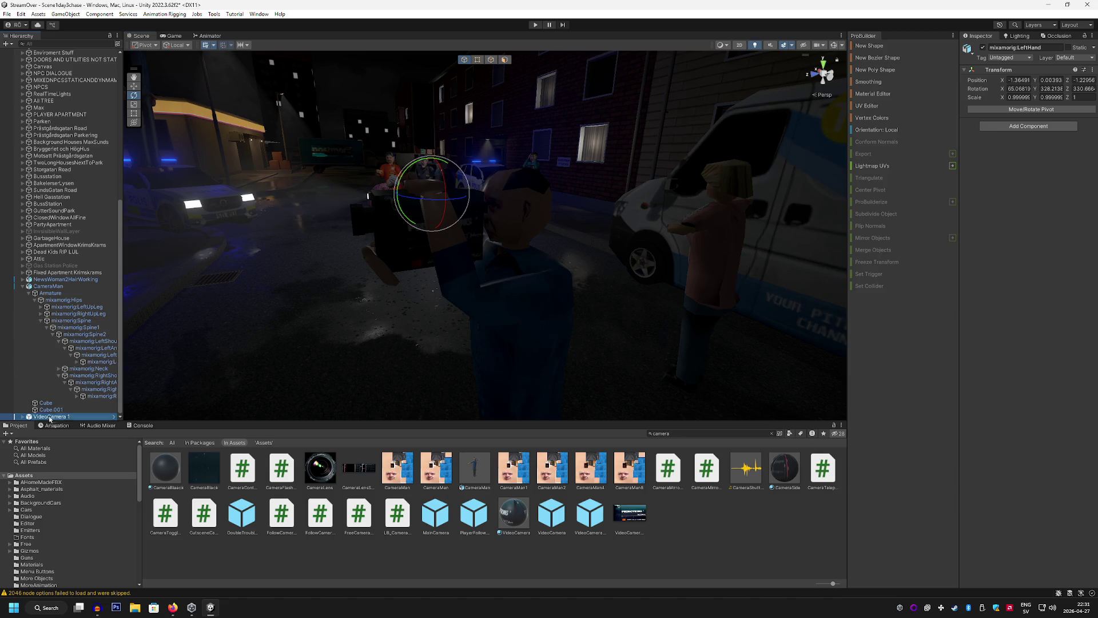
pyautogui.moveTo(88, 363); pyautogui.dragTo(89, 362)
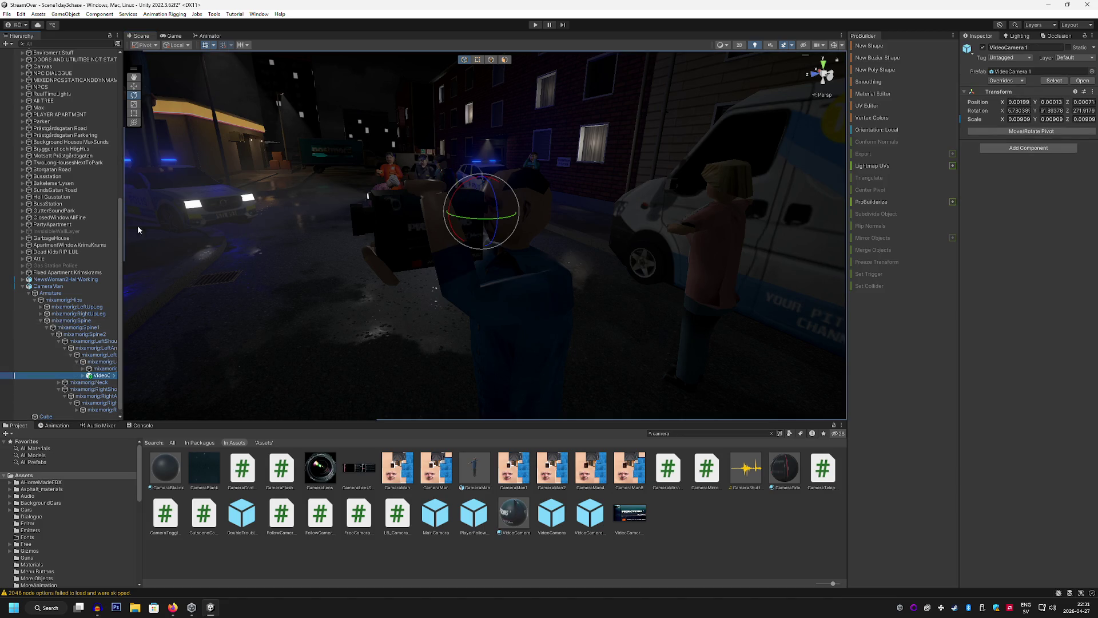
# Turn the CameraMan to Y rotation 90 and lean his upper spine slightly
pyautogui.click(57, 286)
pyautogui.moveTo(286, 240); pyautogui.dragTo(291, 248)
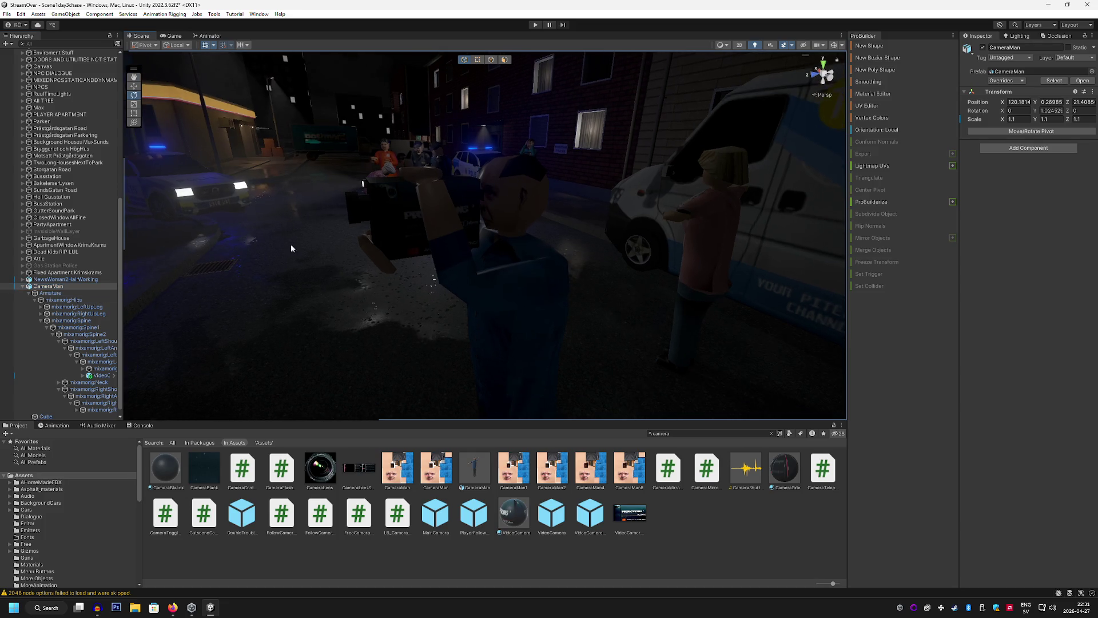
pyautogui.scroll(-3, 399, 269)
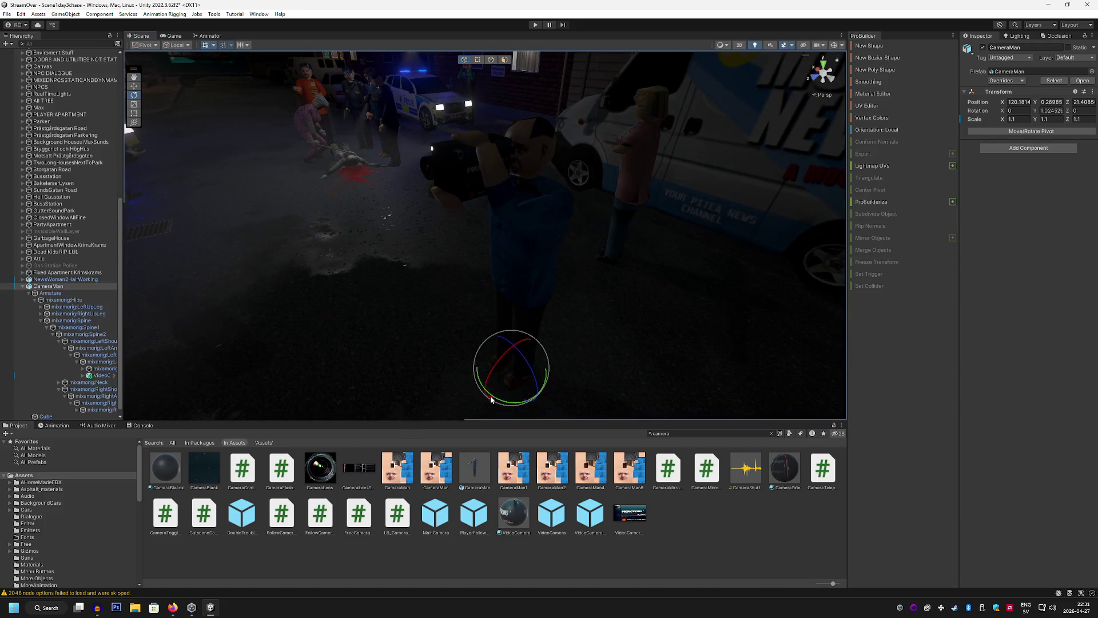
pyautogui.moveTo(491, 399)
pyautogui.mouseDown()
pyautogui.moveTo(429, 350)
pyautogui.moveTo(434, 388)
pyautogui.moveTo(486, 401)
pyautogui.moveTo(514, 503)
pyautogui.mouseUp()
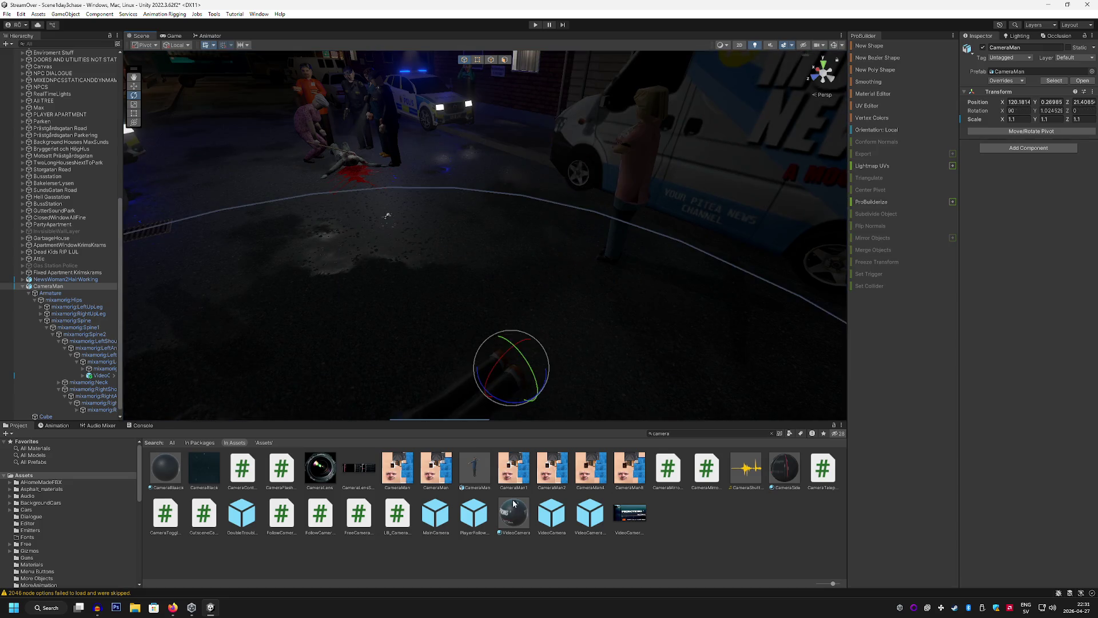
pyautogui.hotkey('ctrl', 'z')
pyautogui.moveTo(505, 404)
pyautogui.mouseDown()
pyautogui.moveTo(390, 310)
pyautogui.moveTo(407, 341)
pyautogui.mouseUp()
pyautogui.press('f')
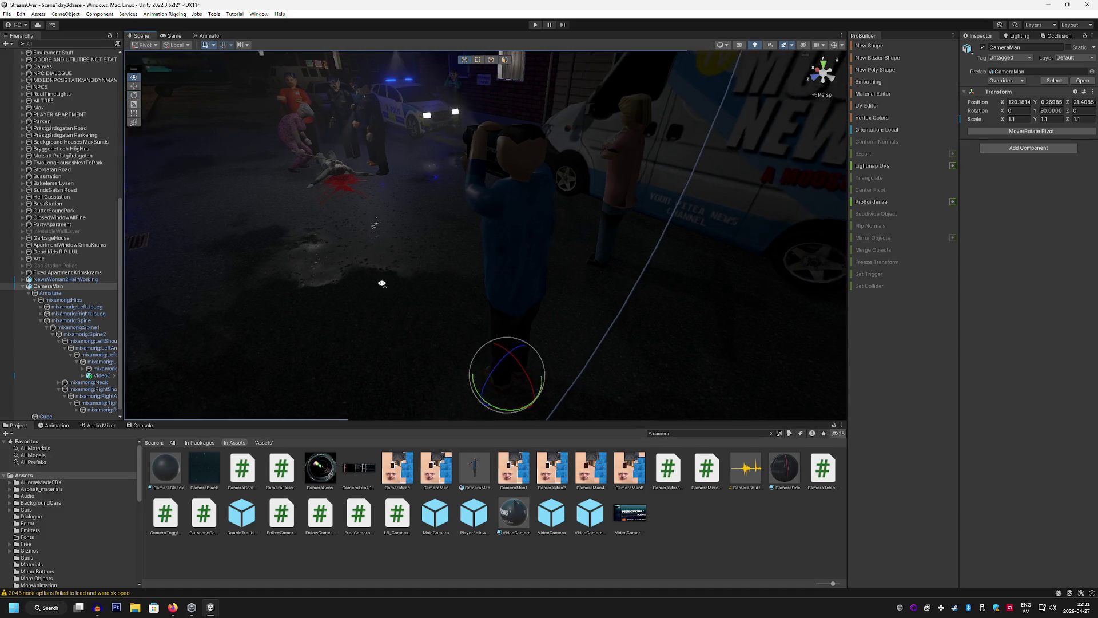
pyautogui.click(80, 327)
pyautogui.moveTo(515, 246)
pyautogui.mouseDown()
pyautogui.moveTo(372, 262)
pyautogui.moveTo(454, 255)
pyautogui.mouseUp()
# Move the CameraMan beside the news woman, to X 117.95, Z 19.12
pyautogui.click(133, 85)
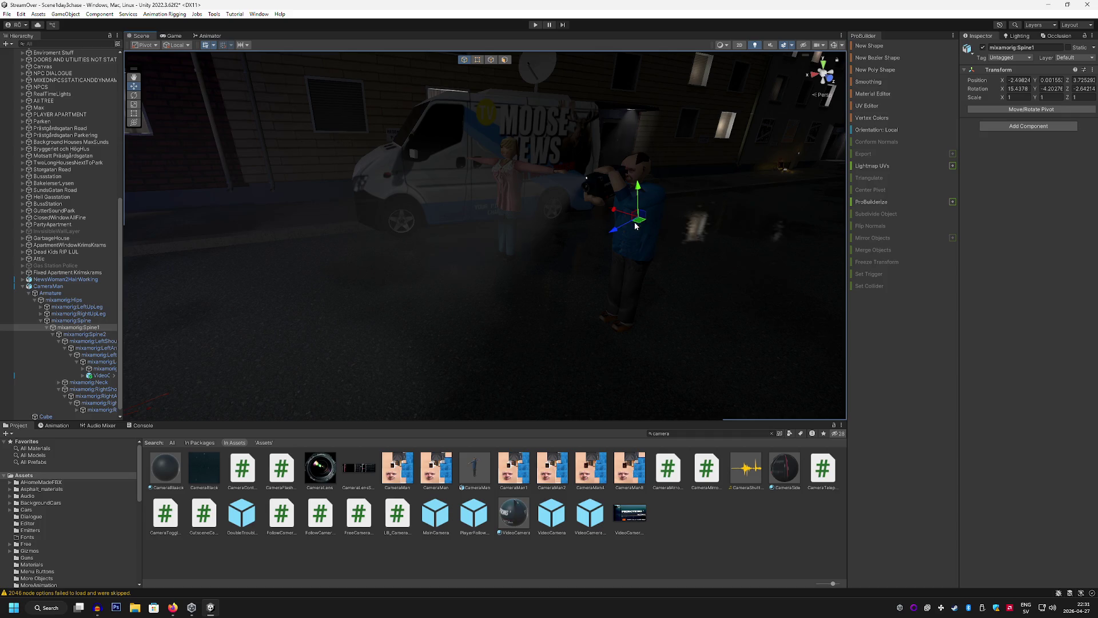
pyautogui.click(48, 286)
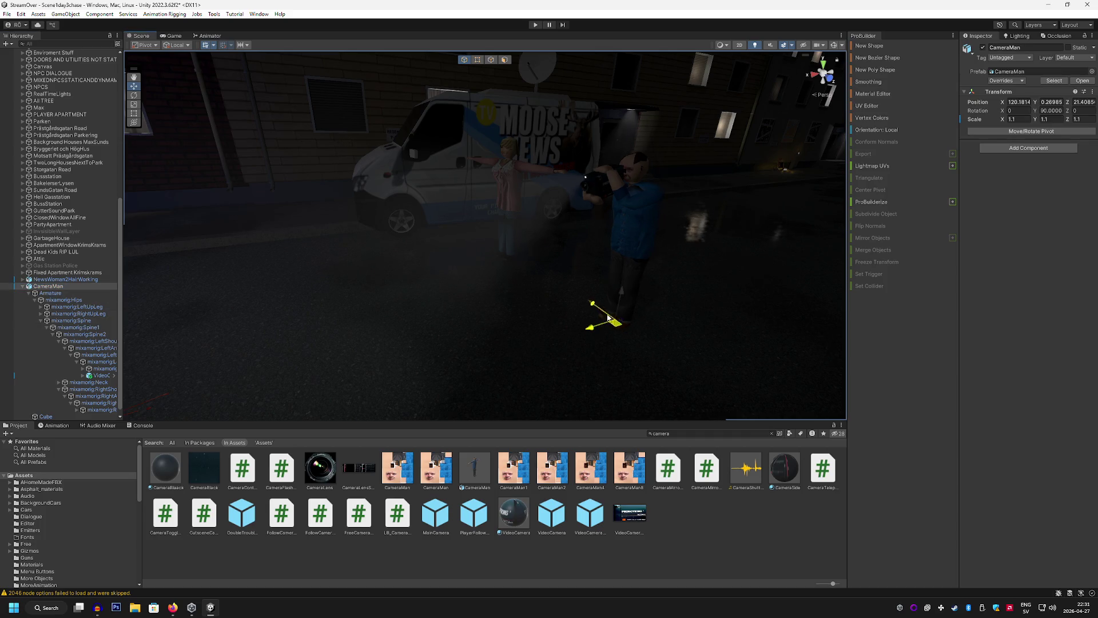
pyautogui.moveTo(615, 319)
pyautogui.mouseDown()
pyautogui.moveTo(404, 319)
pyautogui.moveTo(355, 299)
pyautogui.moveTo(610, 229)
pyautogui.mouseUp()
pyautogui.scroll(5, 610, 228)
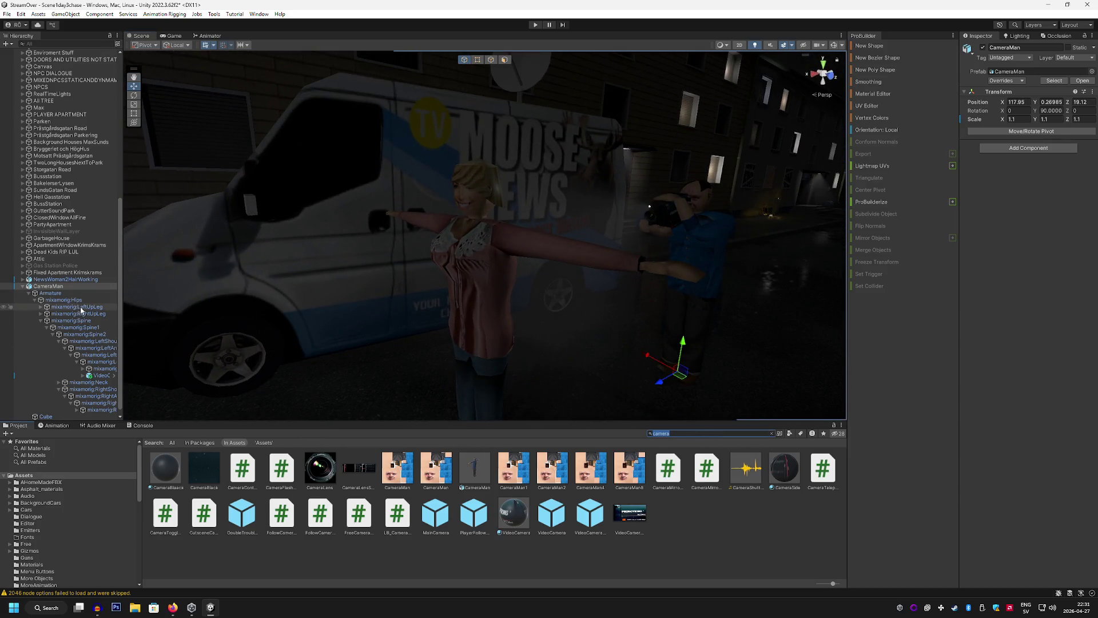
pyautogui.moveTo(124, 364); pyautogui.dragTo(187, 364)
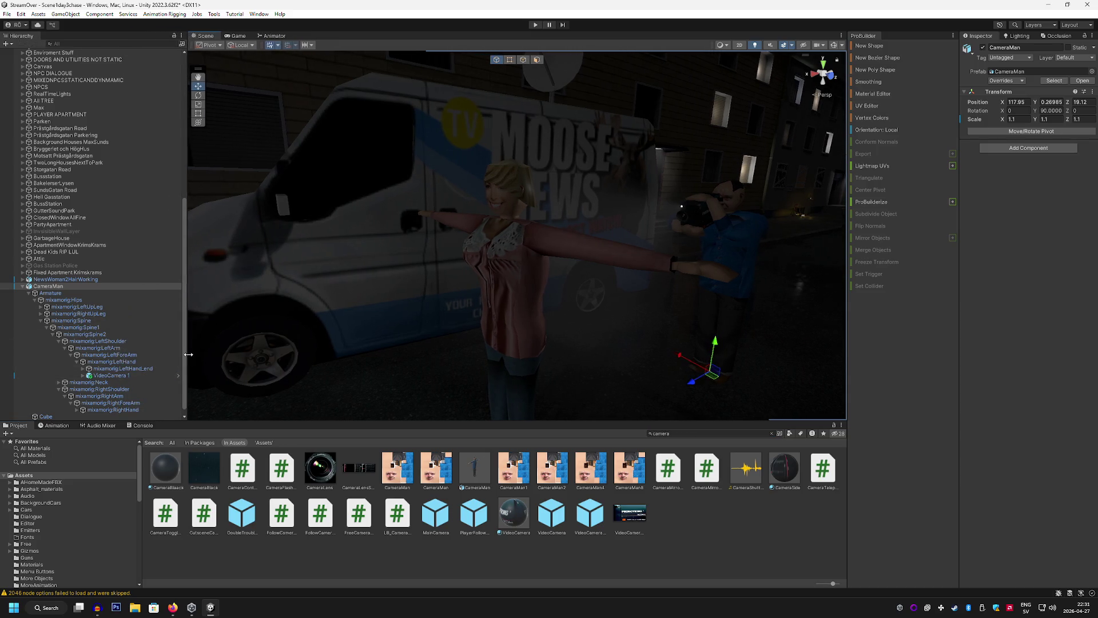
pyautogui.scroll(-1, 73, 356)
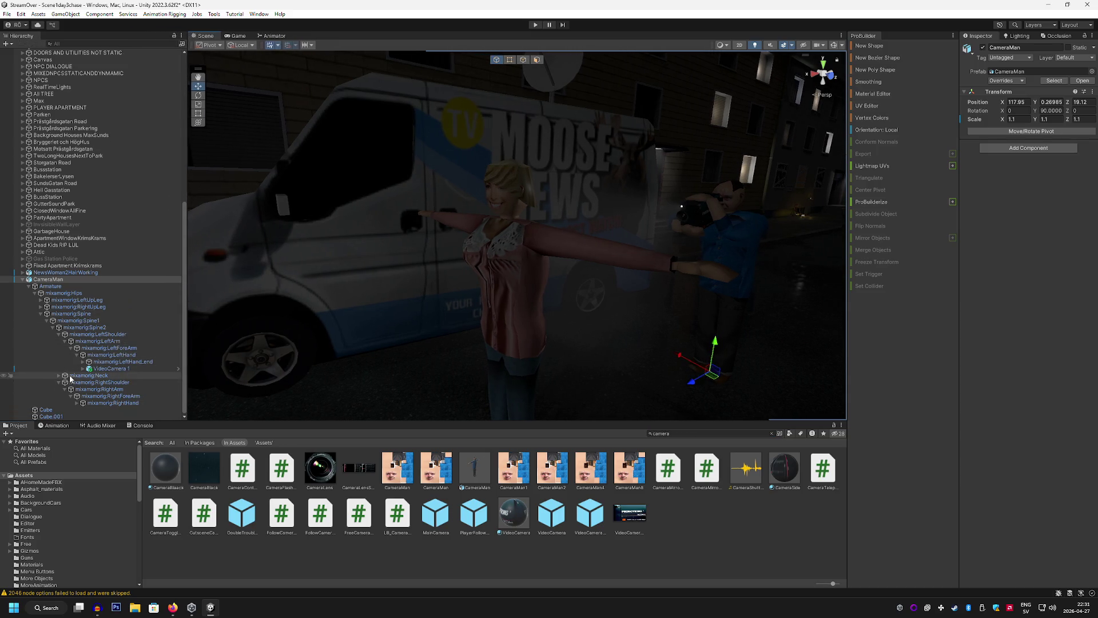
# Collapse the CameraMan's bones and expand NewsWoman2HairWorking's bones down to both arms
pyautogui.click(46, 286)
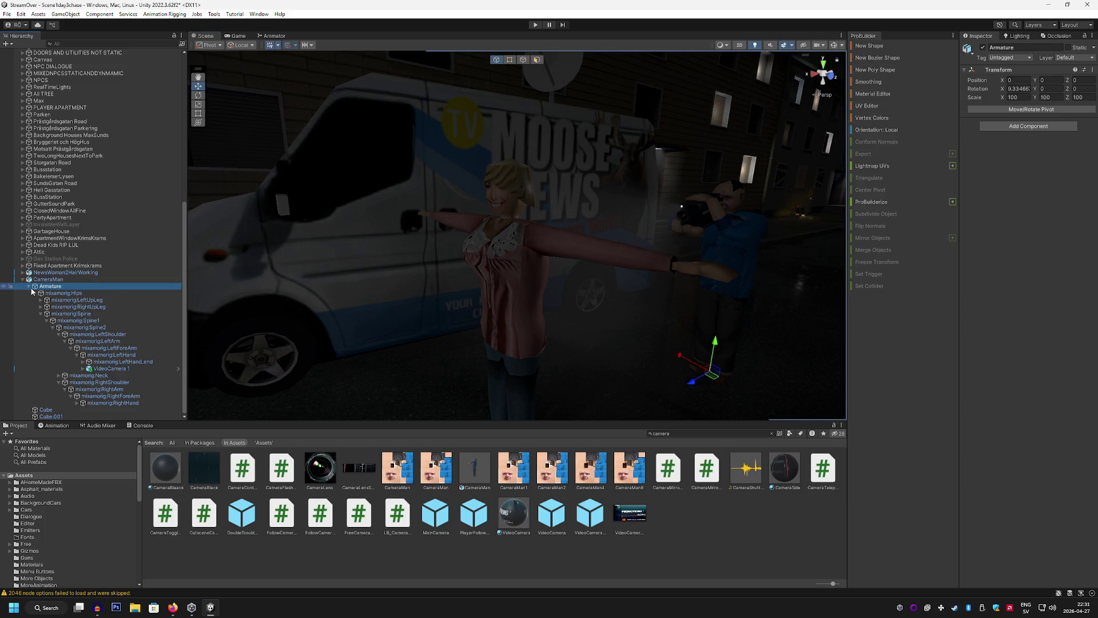
pyautogui.click(29, 287)
pyautogui.click(22, 389)
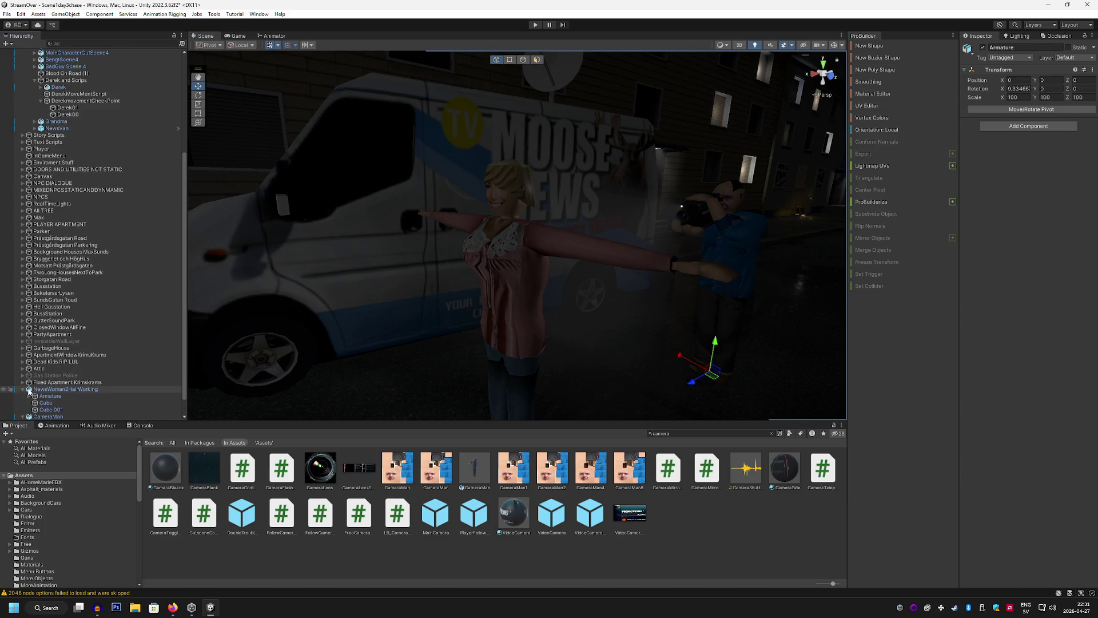
pyautogui.click(30, 376)
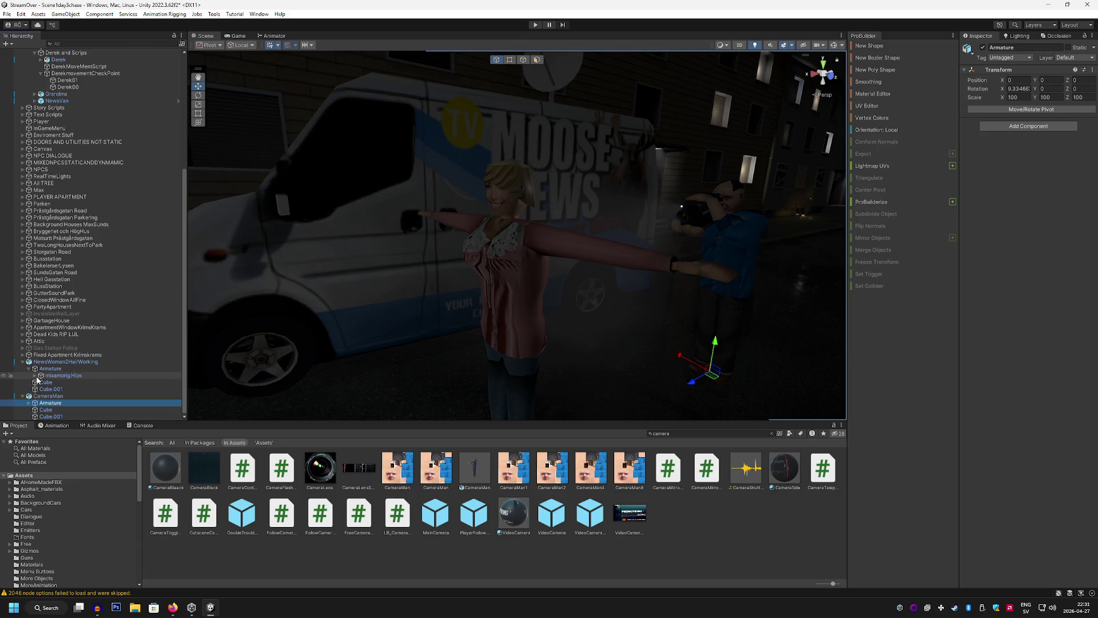
pyautogui.click(36, 376)
pyautogui.click(41, 376)
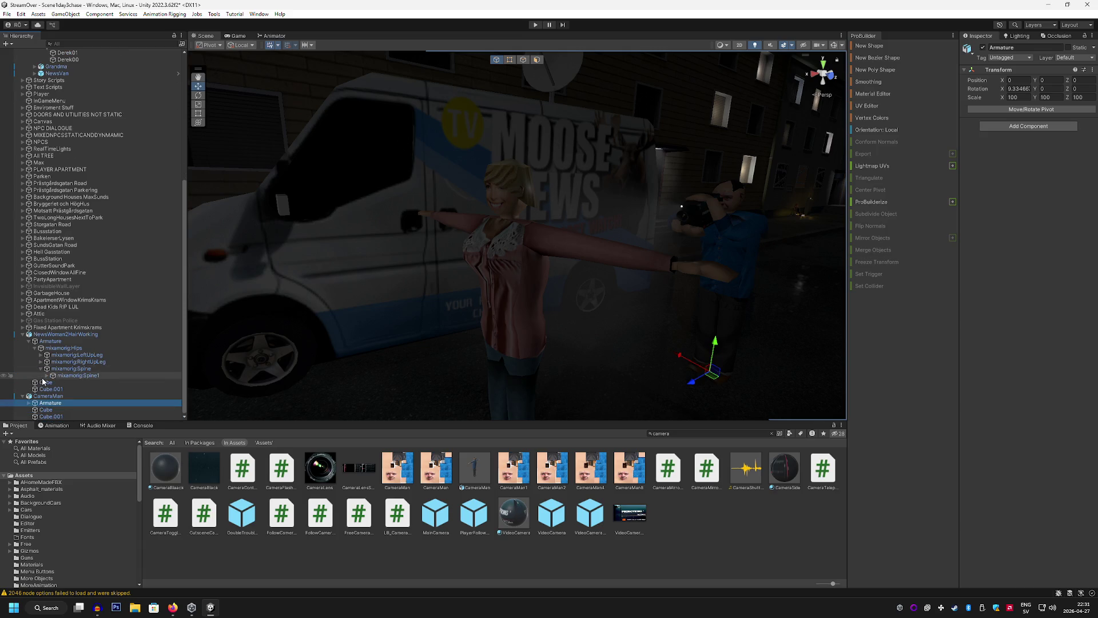
pyautogui.click(46, 376)
pyautogui.click(52, 382)
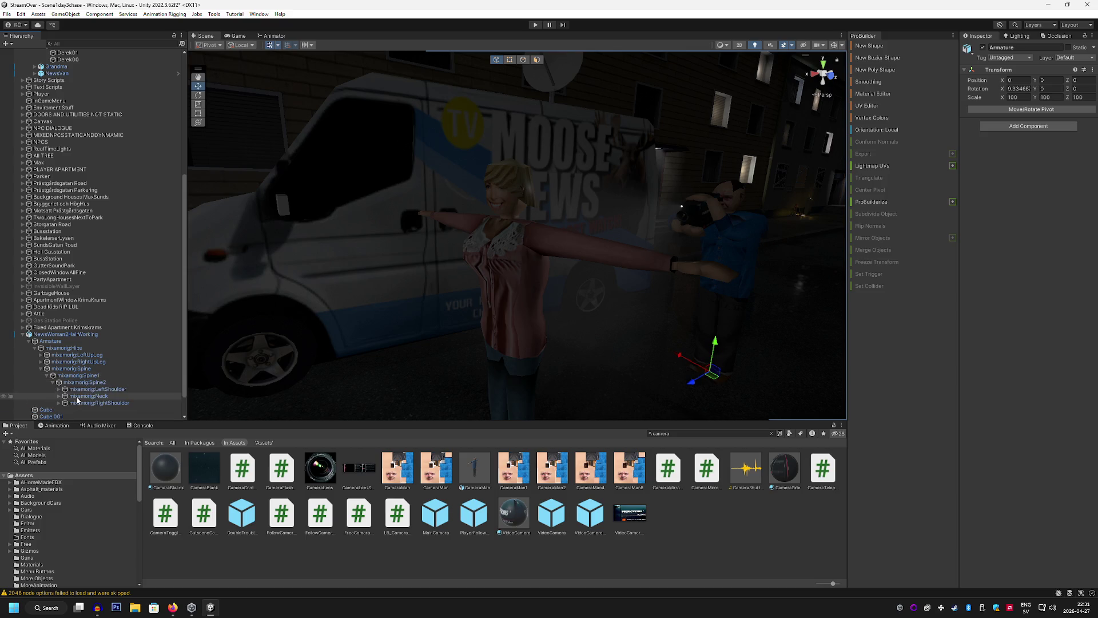
pyautogui.click(92, 389)
pyautogui.click(58, 389)
pyautogui.click(59, 410)
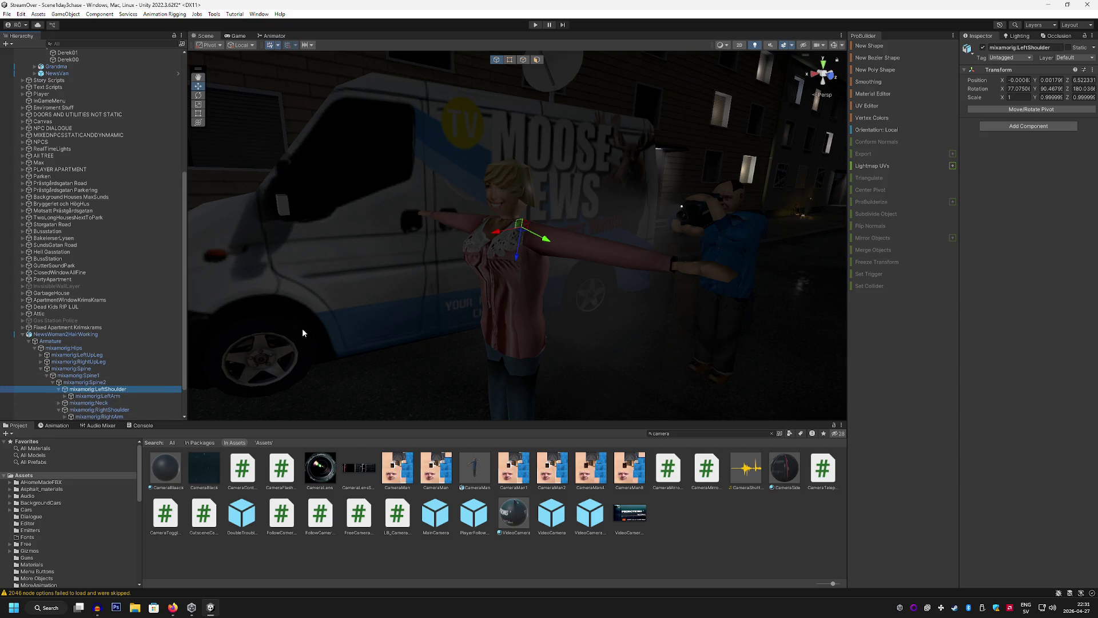
# Rotate the reporter's LeftArm down out of the T-pose
pyautogui.click(198, 95)
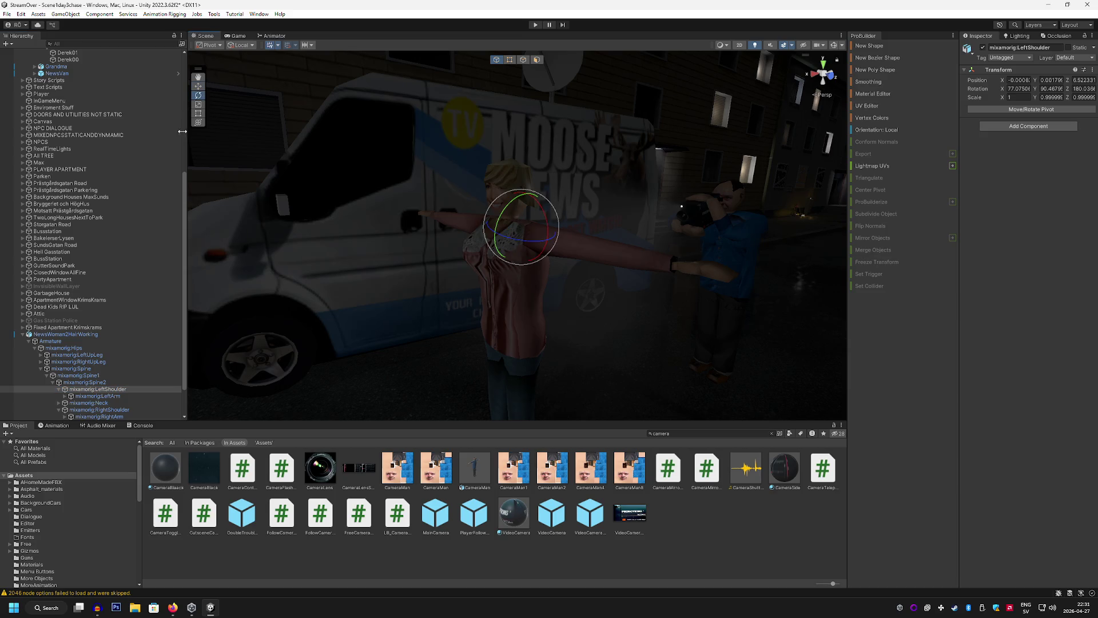
pyautogui.click(121, 397)
pyautogui.moveTo(556, 240); pyautogui.dragTo(528, 345)
pyautogui.moveTo(521, 225)
pyautogui.mouseDown()
pyautogui.moveTo(592, 211)
pyautogui.moveTo(681, 217)
pyautogui.mouseUp()
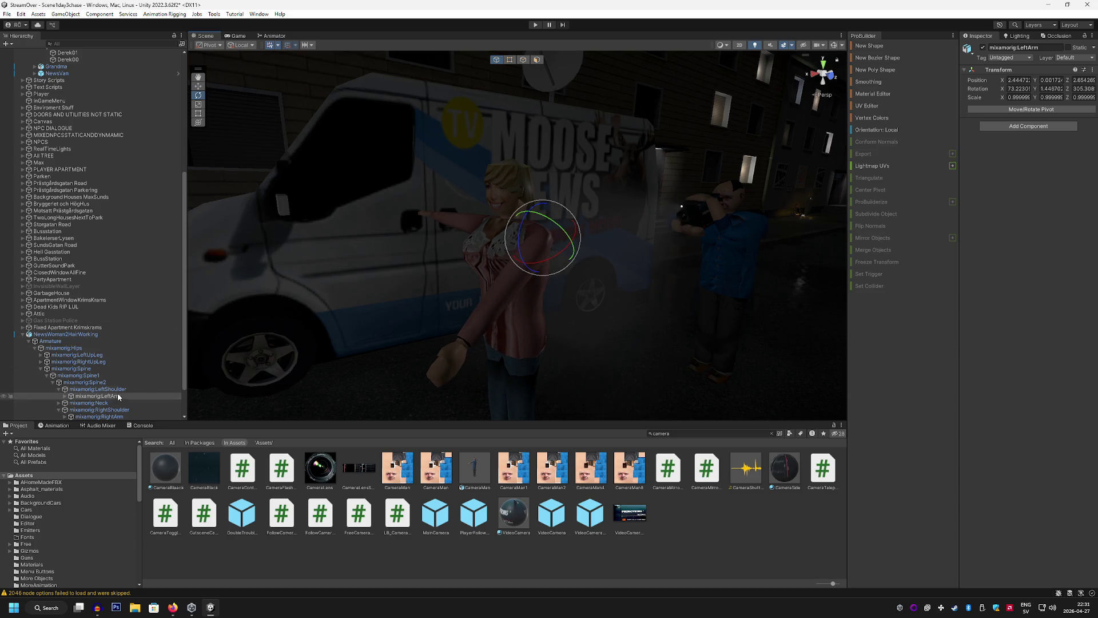
# Bend her left forearm up toward her chest and fine-tune the upper arm angle
pyautogui.click(65, 396)
pyautogui.click(106, 403)
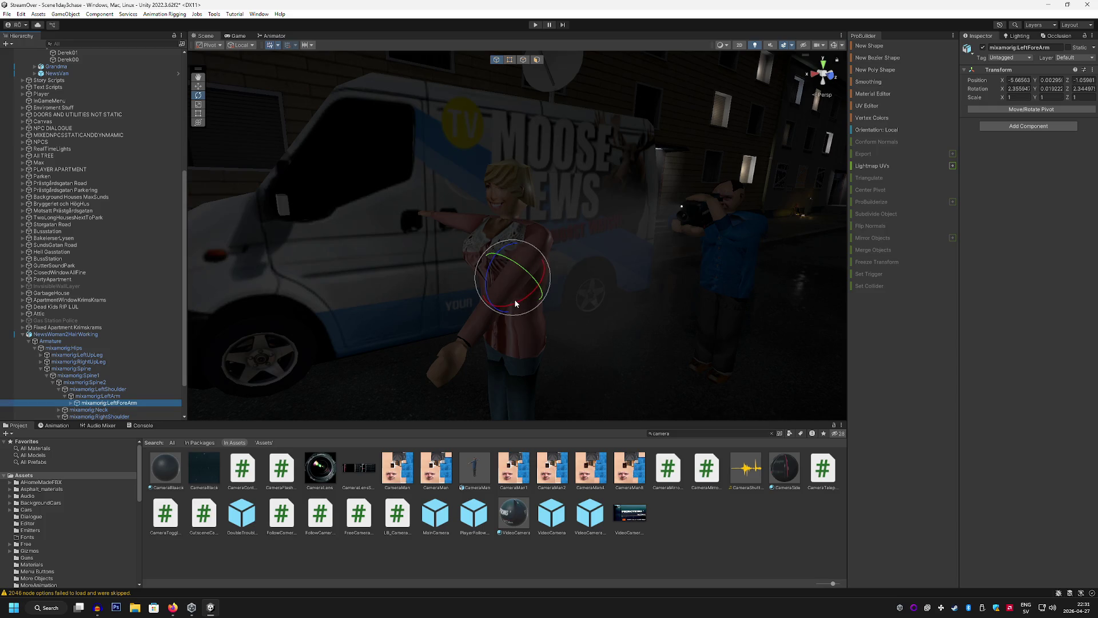
pyautogui.moveTo(515, 303)
pyautogui.mouseDown()
pyautogui.moveTo(465, 304)
pyautogui.moveTo(489, 275)
pyautogui.moveTo(606, 257)
pyautogui.moveTo(616, 275)
pyautogui.moveTo(572, 274)
pyautogui.moveTo(566, 218)
pyautogui.moveTo(572, 260)
pyautogui.moveTo(514, 235)
pyautogui.moveTo(458, 297)
pyautogui.moveTo(256, 336)
pyautogui.moveTo(612, 318)
pyautogui.moveTo(524, 328)
pyautogui.mouseUp()
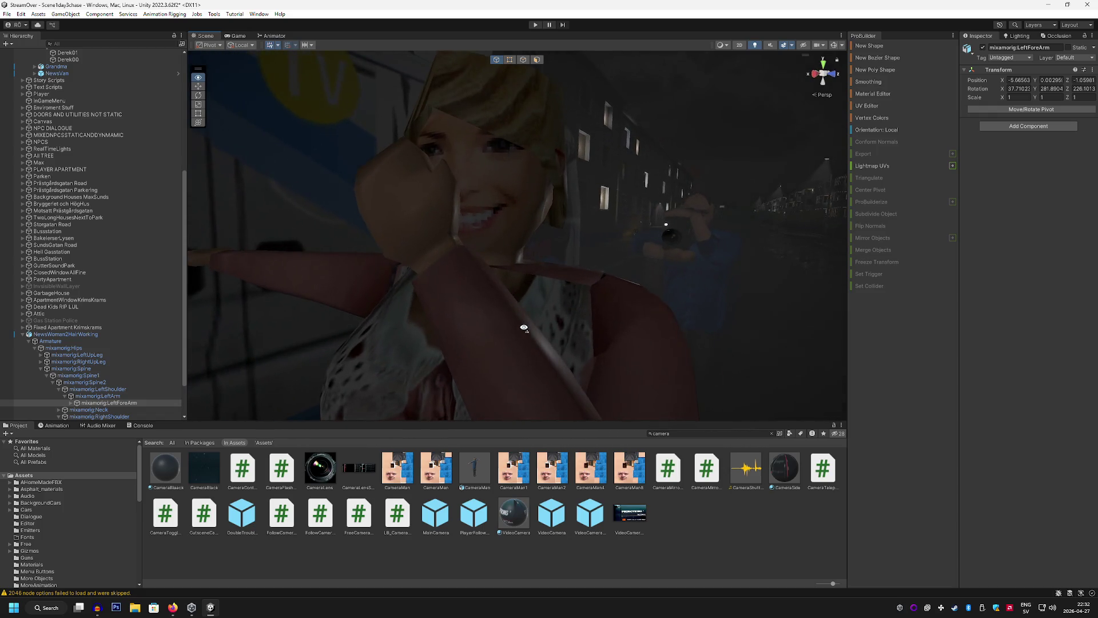
pyautogui.scroll(-8, 518, 329)
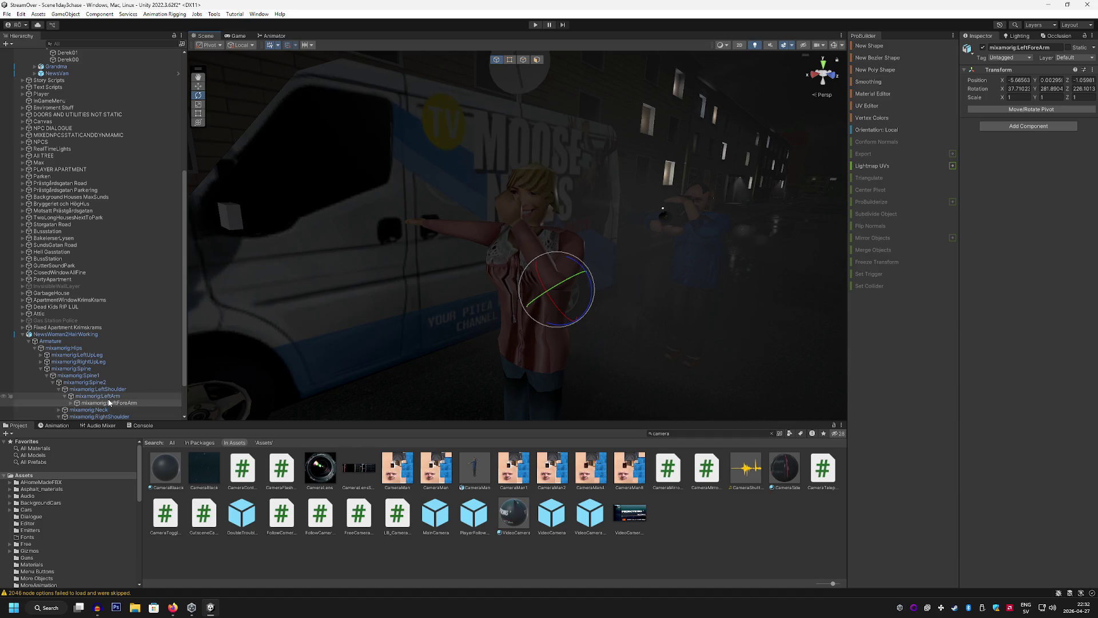
pyautogui.click(97, 396)
pyautogui.moveTo(558, 275)
pyautogui.mouseDown()
pyautogui.moveTo(606, 269)
pyautogui.moveTo(493, 279)
pyautogui.mouseUp()
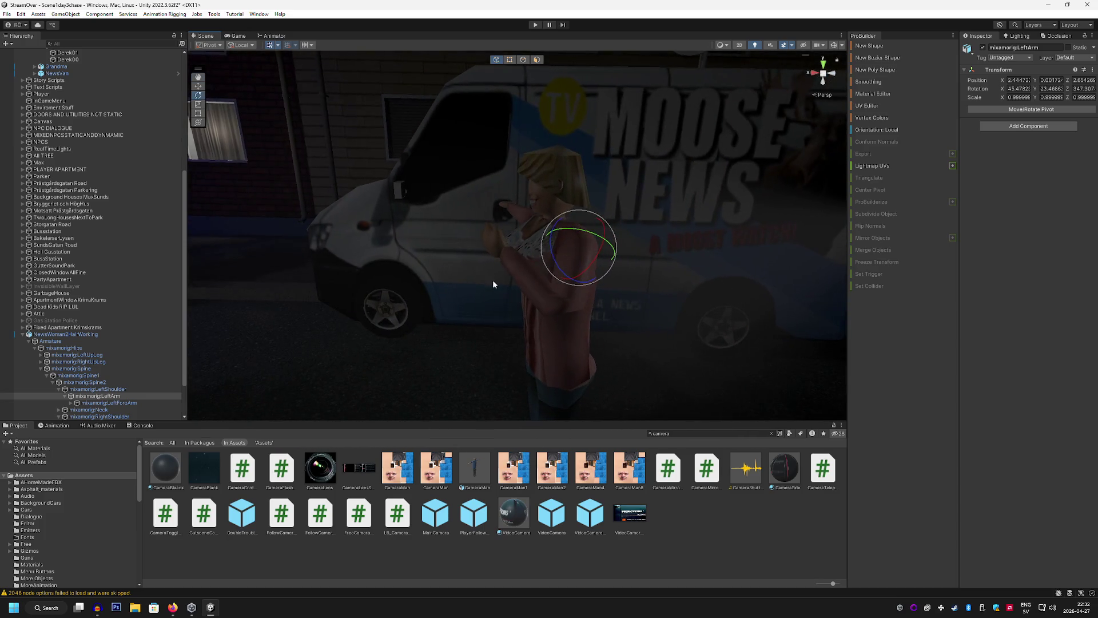
pyautogui.moveTo(554, 225)
pyautogui.mouseDown()
pyautogui.moveTo(489, 318)
pyautogui.moveTo(515, 311)
pyautogui.mouseUp()
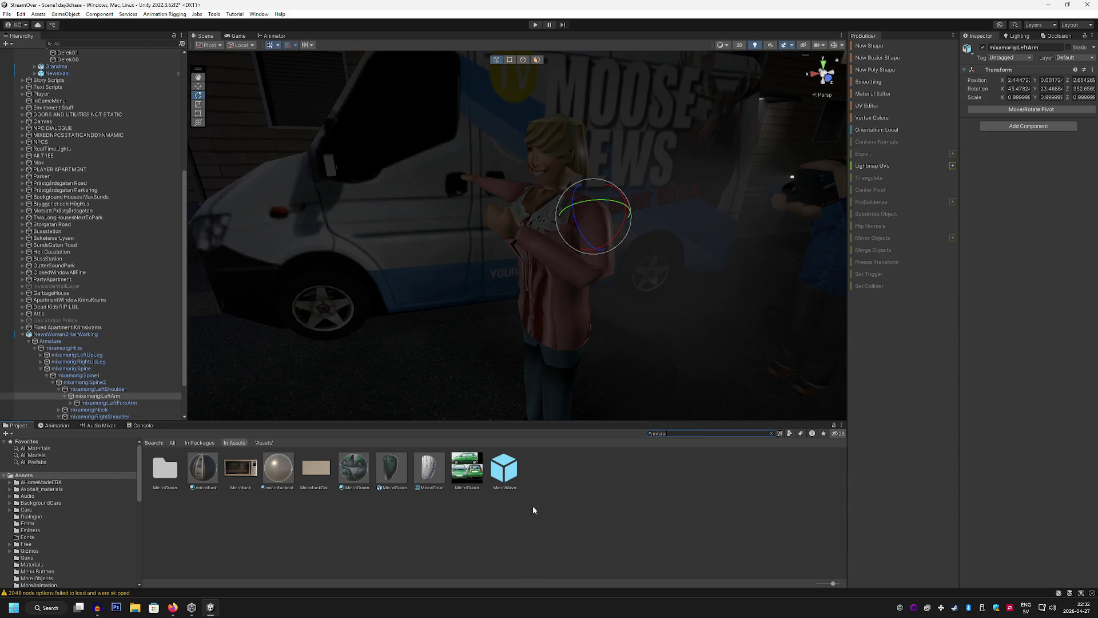
# Empty the Project search field, after briefly trying 'ikphone', to show all Assets folders
pyautogui.press('BackSpace')
pyautogui.press('BackSpace')
pyautogui.press('BackSpace')
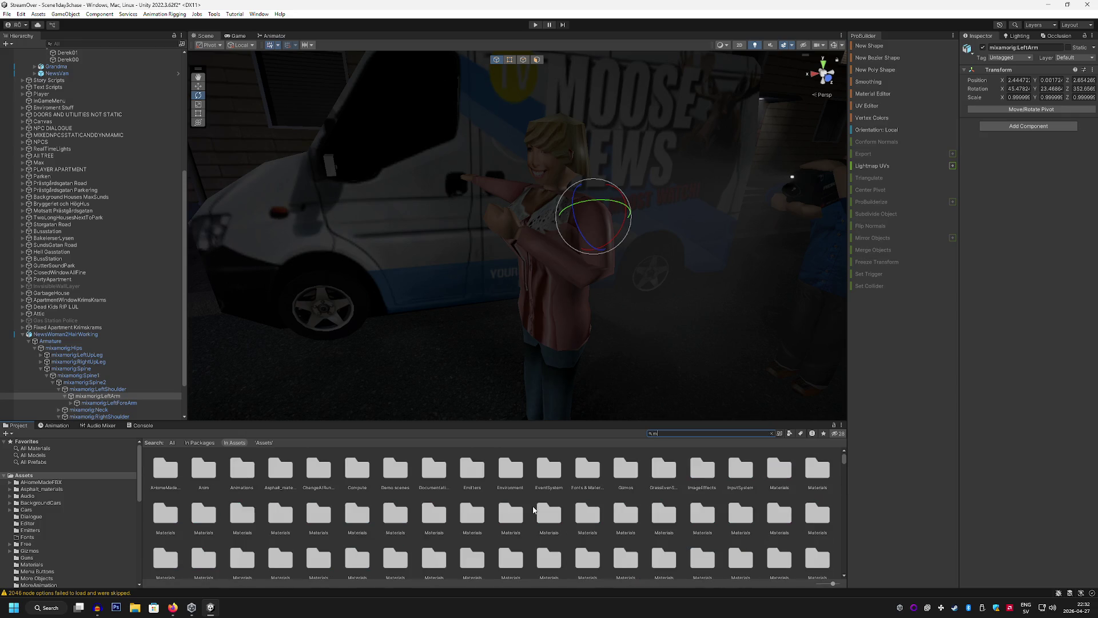
pyautogui.write('ik')
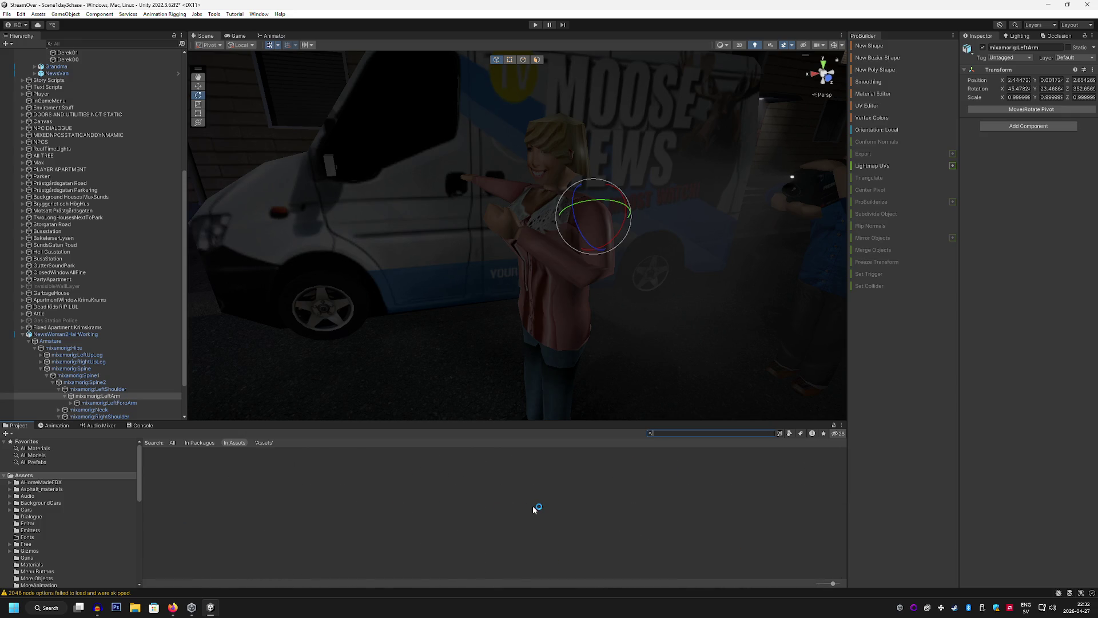
pyautogui.write('phone')
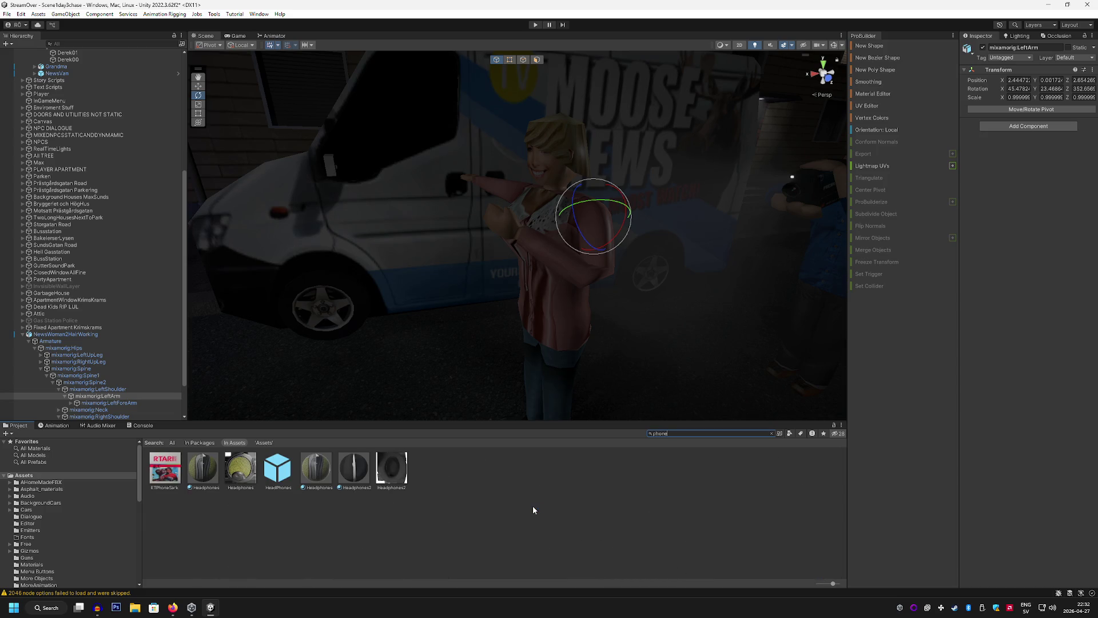
pyautogui.press('BackSpace')
pyautogui.press('BackSpace')
pyautogui.press('BackSpace')
pyautogui.write('mic')
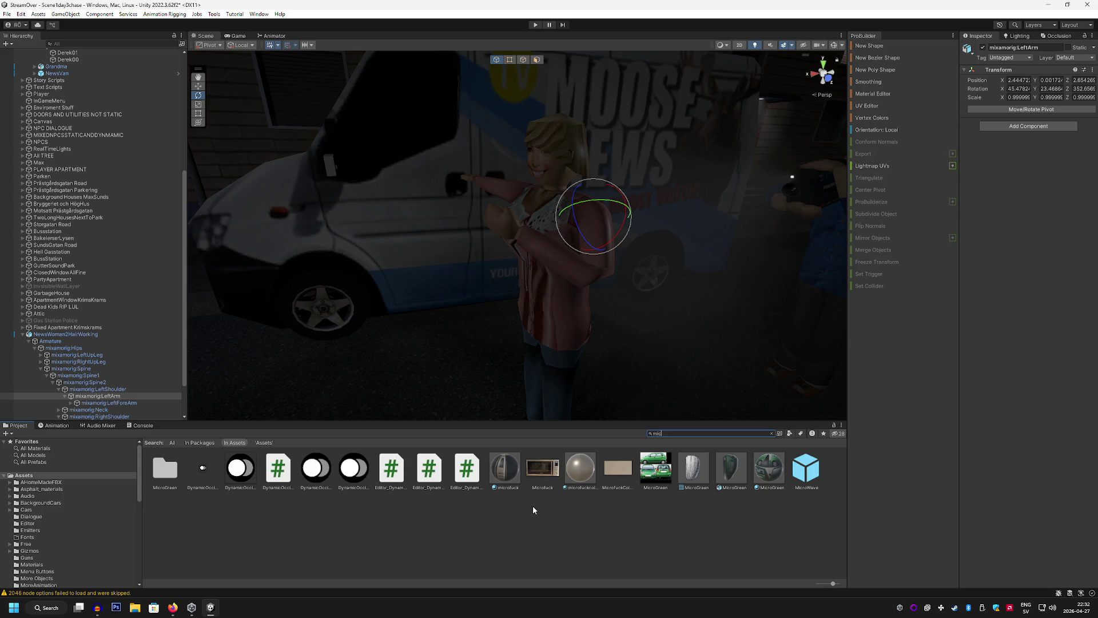
pyautogui.press('BackSpace')
pyautogui.press('BackSpace')
pyautogui.press('BackSpace')
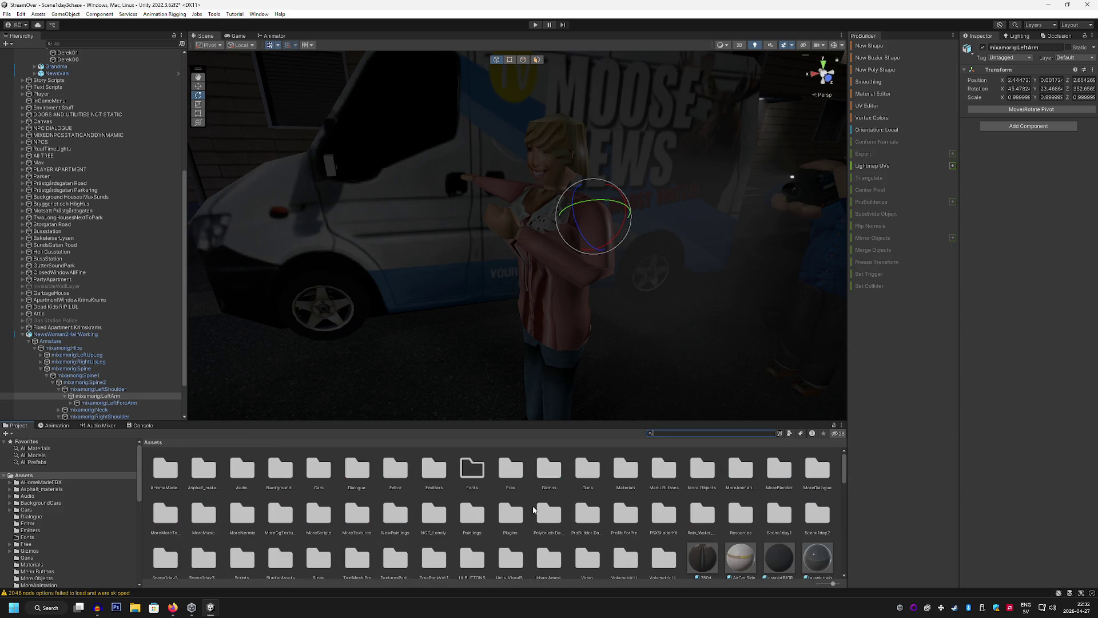
# Rotate the reporter's RightForeArm and RightArm so her hand comes up near her face
pyautogui.moveTo(339, 359); pyautogui.dragTo(511, 350)
pyautogui.scroll(-2, 115, 394)
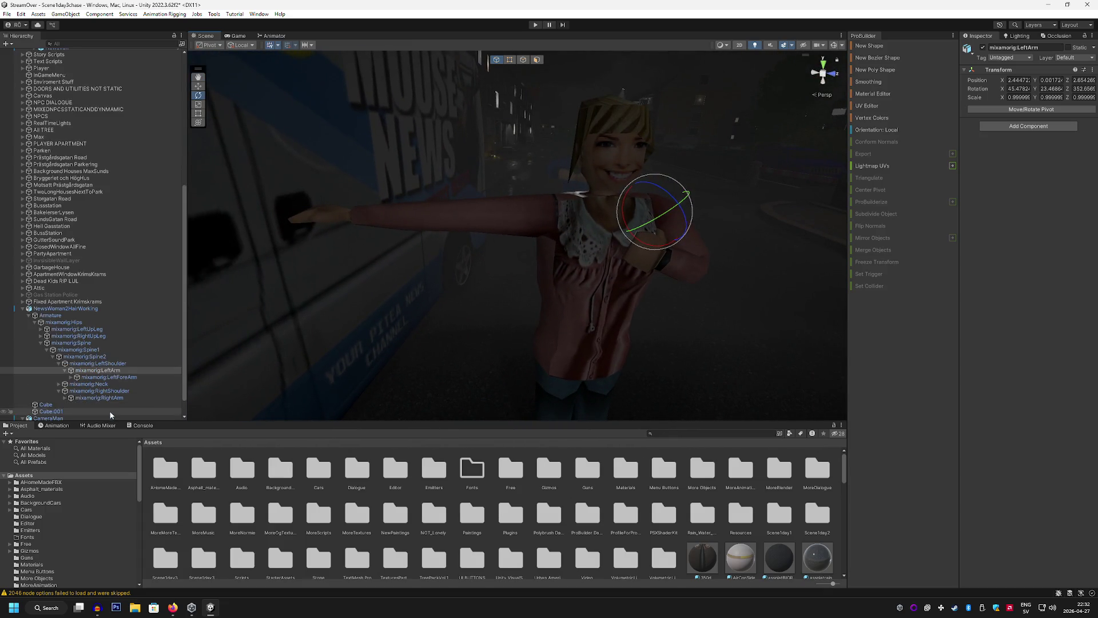
pyautogui.click(92, 391)
pyautogui.click(64, 397)
pyautogui.click(119, 405)
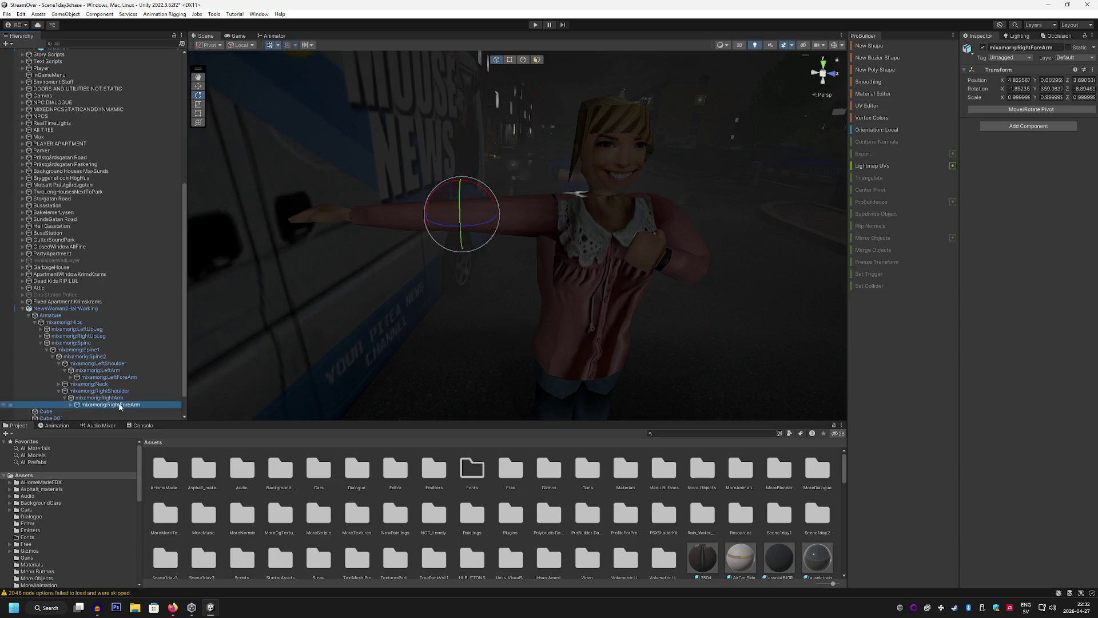
pyautogui.moveTo(467, 189)
pyautogui.mouseDown()
pyautogui.moveTo(422, 220)
pyautogui.moveTo(467, 189)
pyautogui.moveTo(504, 217)
pyautogui.moveTo(527, 302)
pyautogui.moveTo(483, 291)
pyautogui.moveTo(294, 307)
pyautogui.mouseUp()
pyautogui.click(115, 398)
pyautogui.moveTo(363, 216)
pyautogui.mouseDown()
pyautogui.moveTo(343, 252)
pyautogui.moveTo(365, 256)
pyautogui.mouseUp()
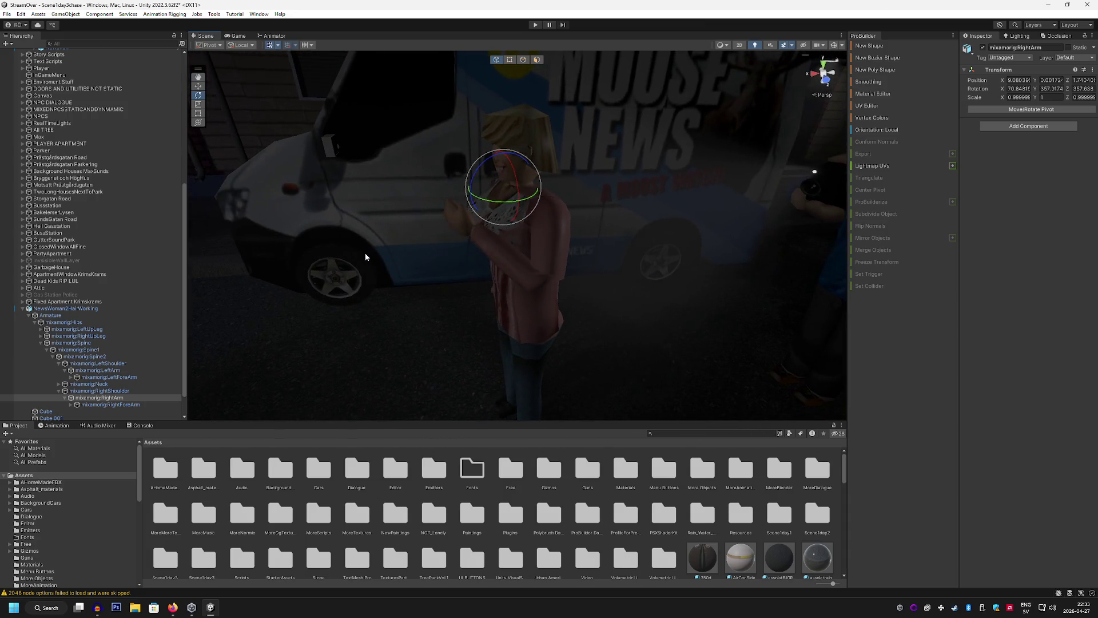
# Save the current scene
pyautogui.click(7, 14)
pyautogui.click(28, 56)
pyautogui.click(7, 14)
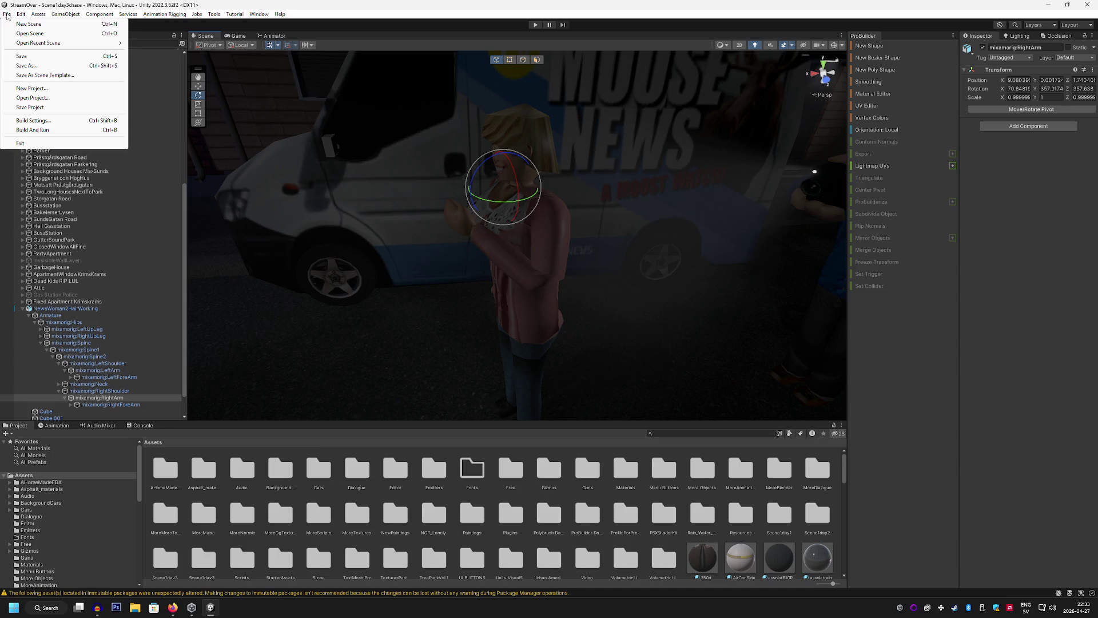
# Open the recent scene Scene1day2
pyautogui.moveTo(58, 43)
pyautogui.click(174, 52)
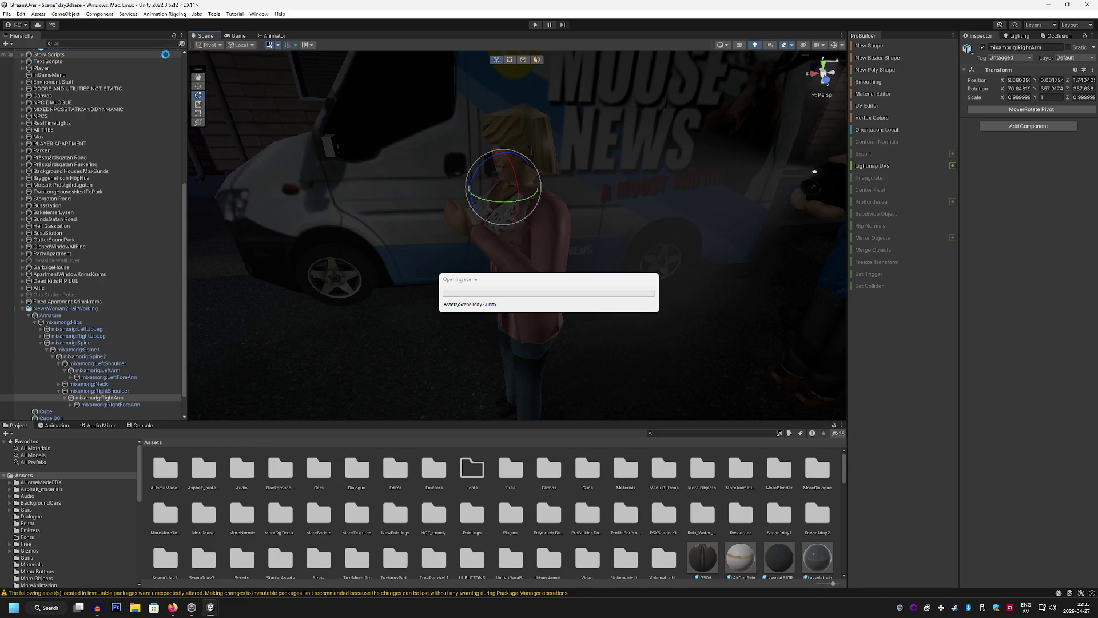
pyautogui.moveTo(404, 233)
pyautogui.mouseDown()
pyautogui.moveTo(534, 197)
pyautogui.moveTo(550, 218)
pyautogui.moveTo(547, 247)
pyautogui.mouseUp()
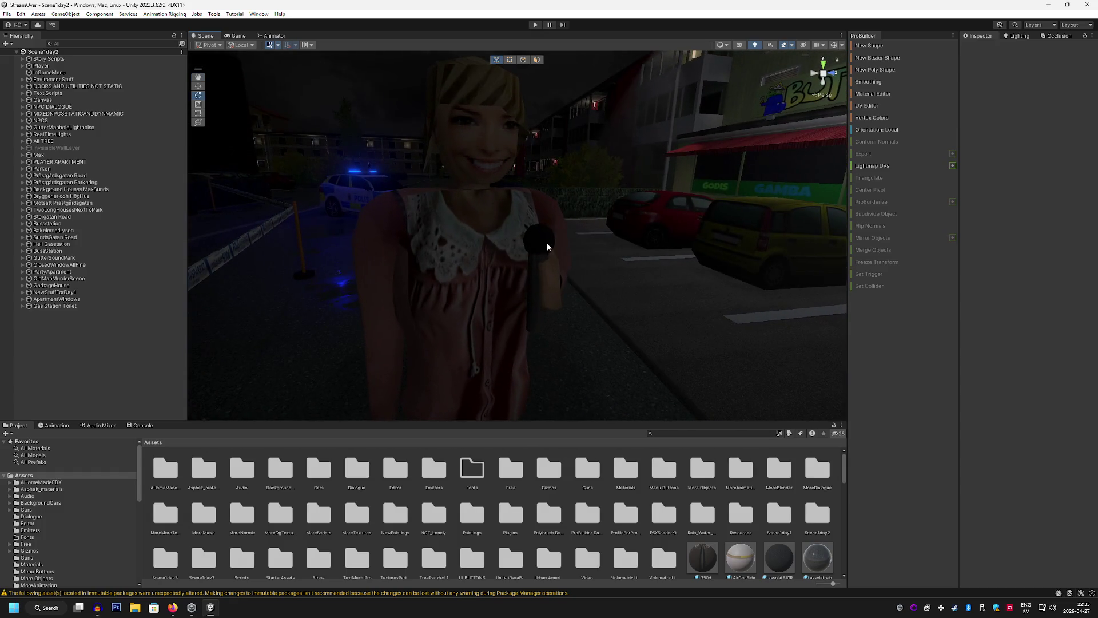
# Duplicate the reporter's microphone, save it as a prefab in More Objects, and delete the scene copy
pyautogui.click(547, 246)
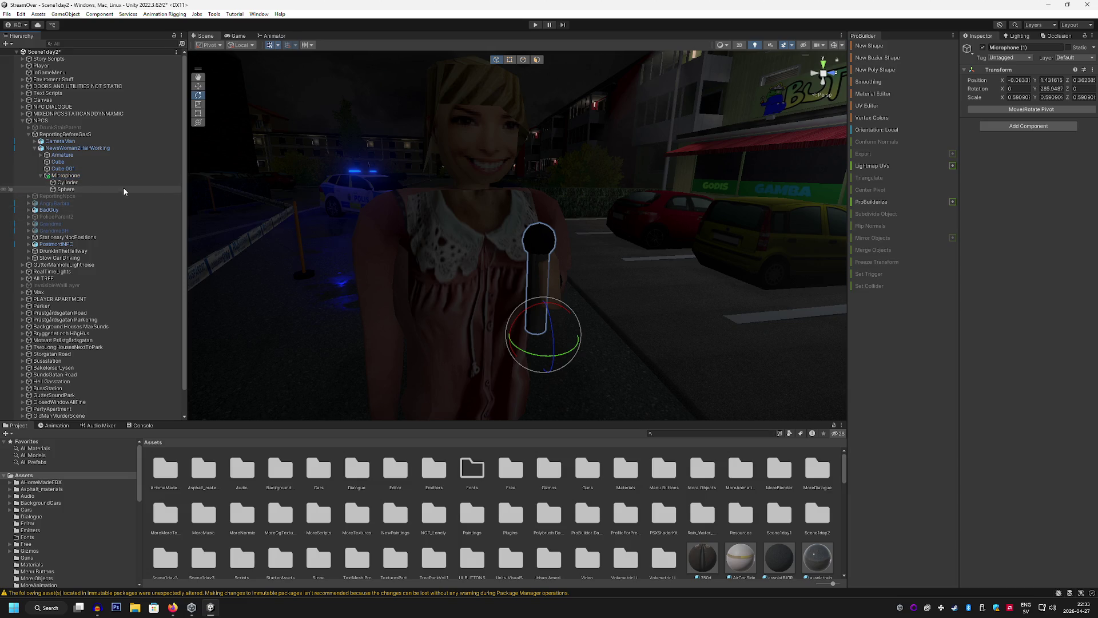
pyautogui.hotkey('ctrl', 'd')
pyautogui.moveTo(75, 196); pyautogui.dragTo(60, 124)
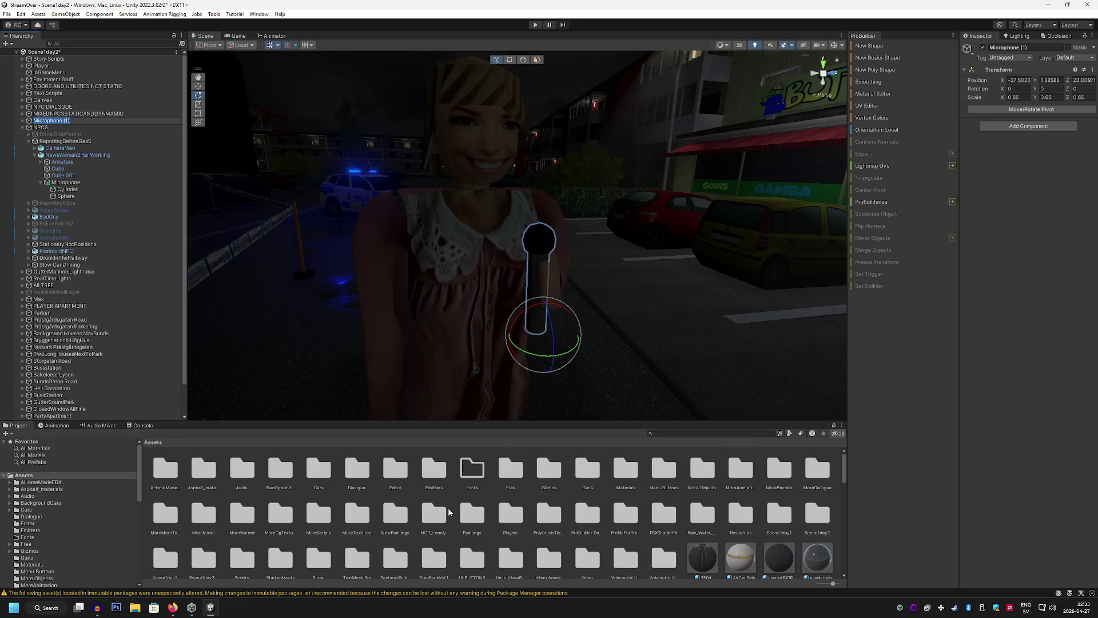
pyautogui.scroll(-2, 61, 519)
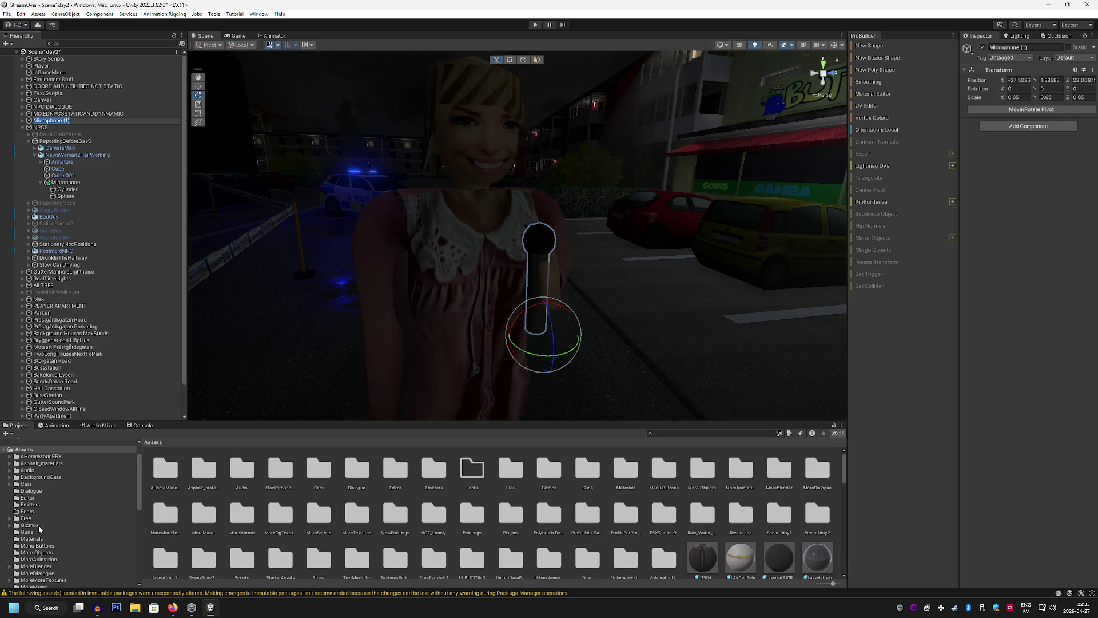
pyautogui.scroll(-2, 43, 529)
pyautogui.click(50, 527)
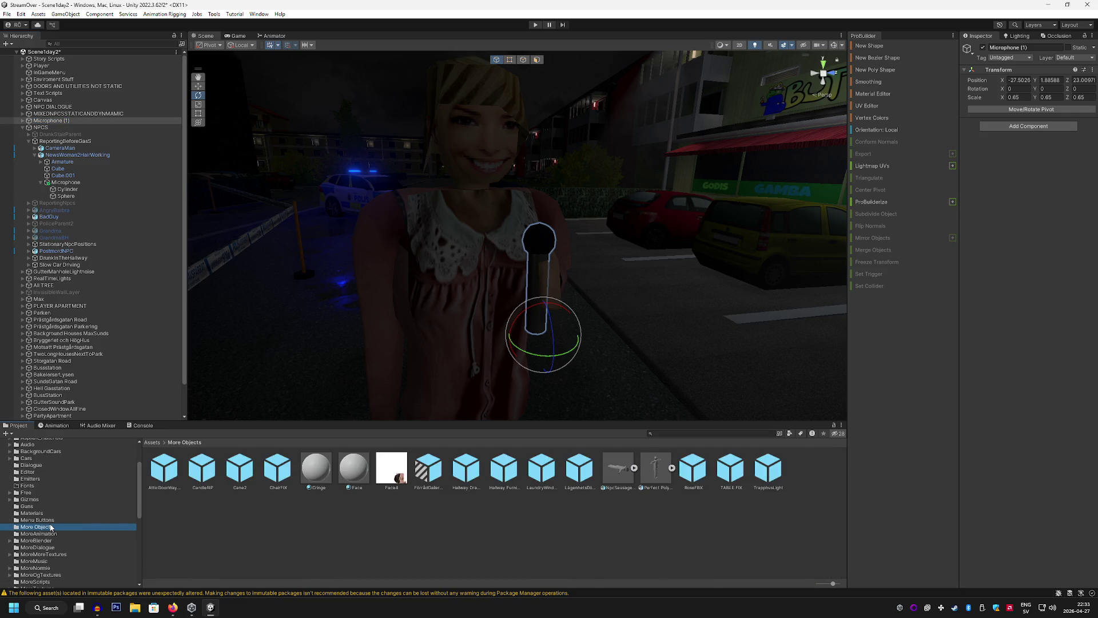
pyautogui.moveTo(50, 121); pyautogui.dragTo(369, 516)
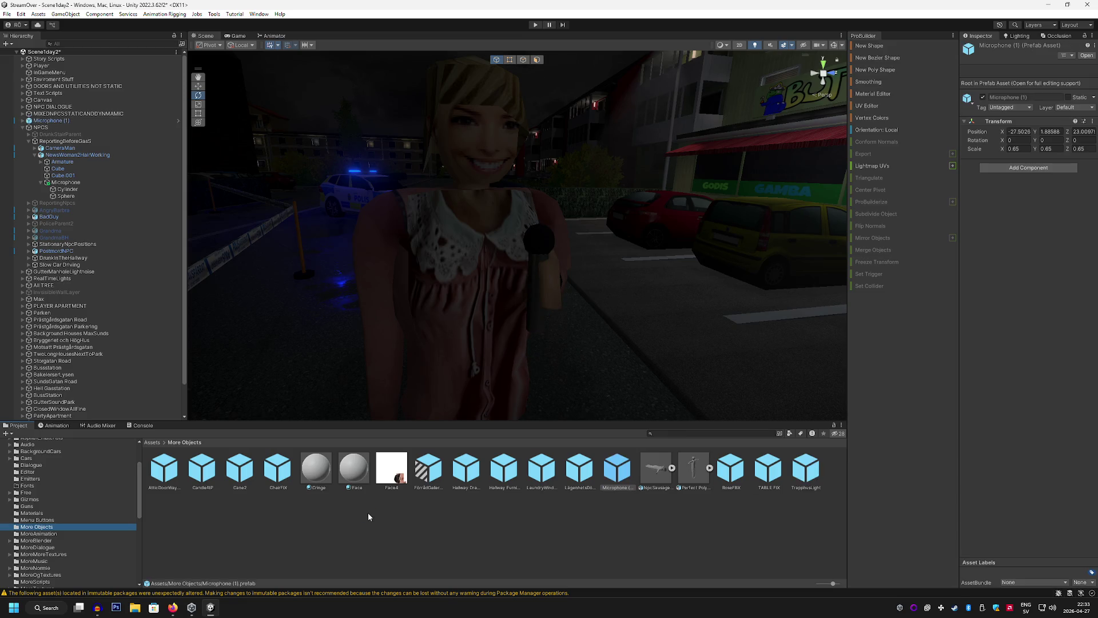
pyautogui.click(114, 120)
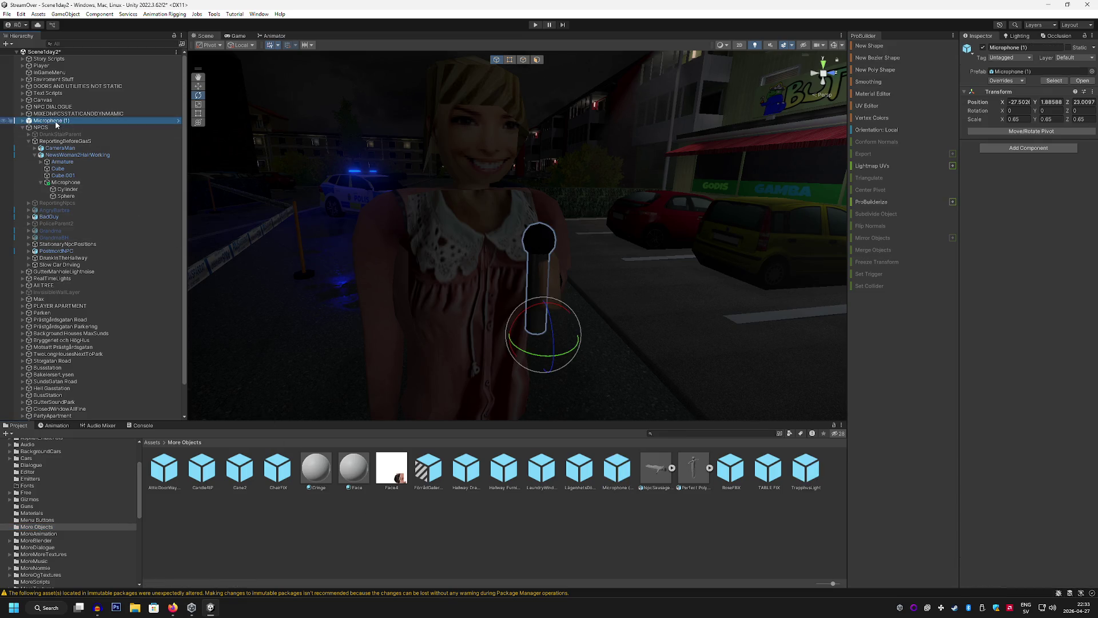
pyautogui.press('Delete')
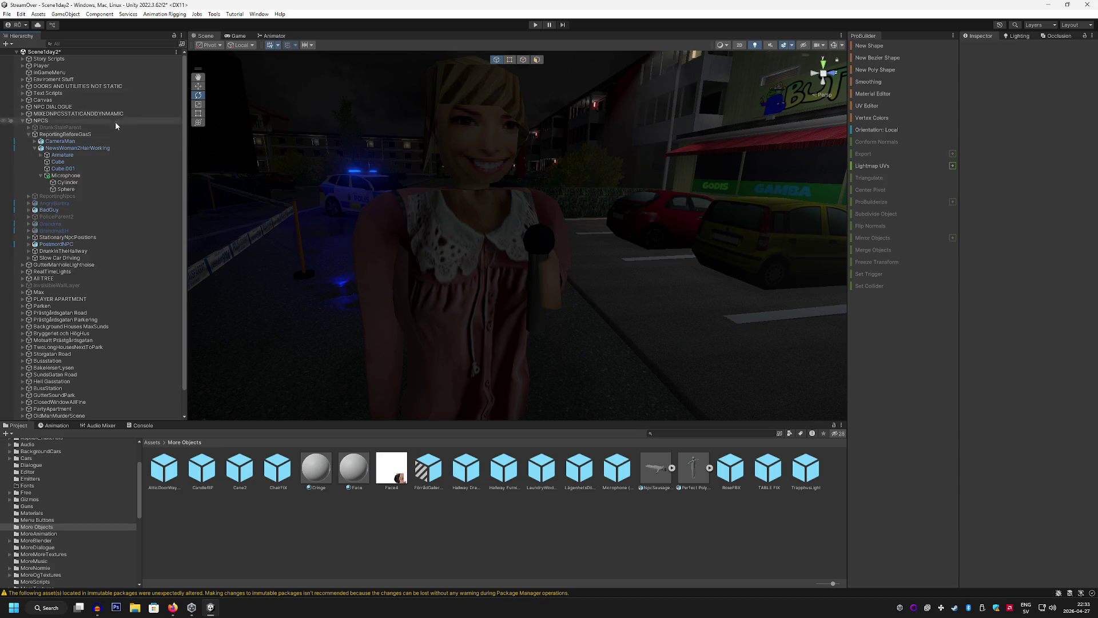
pyautogui.click(8, 14)
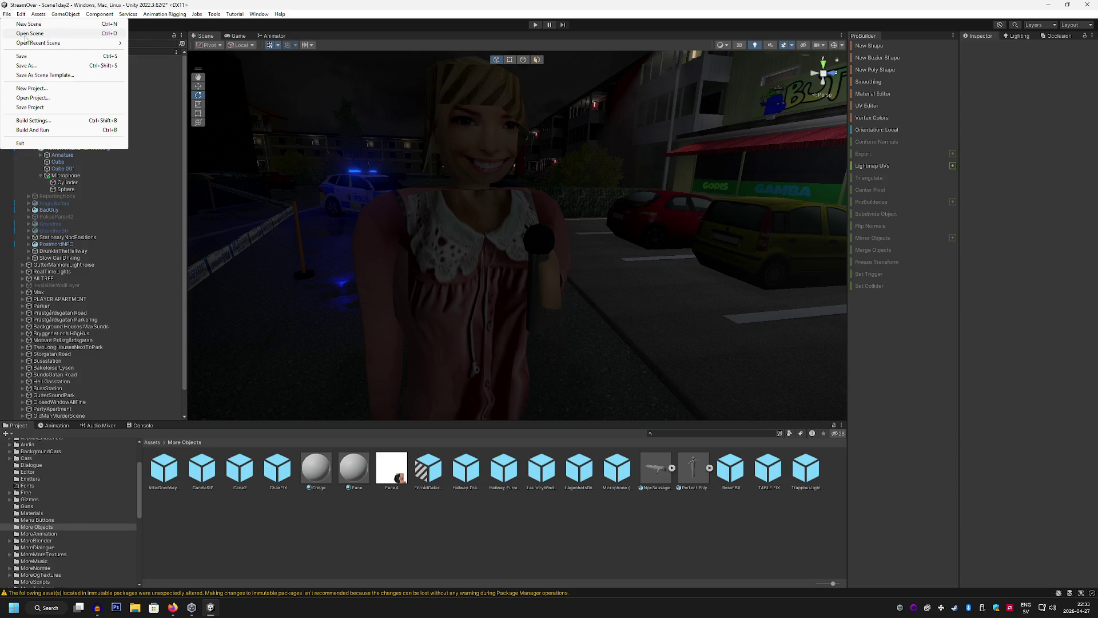
# Reopen Scene1day5chase without saving and turn the view to the reporter by the van
pyautogui.moveTo(69, 43)
pyautogui.click(173, 52)
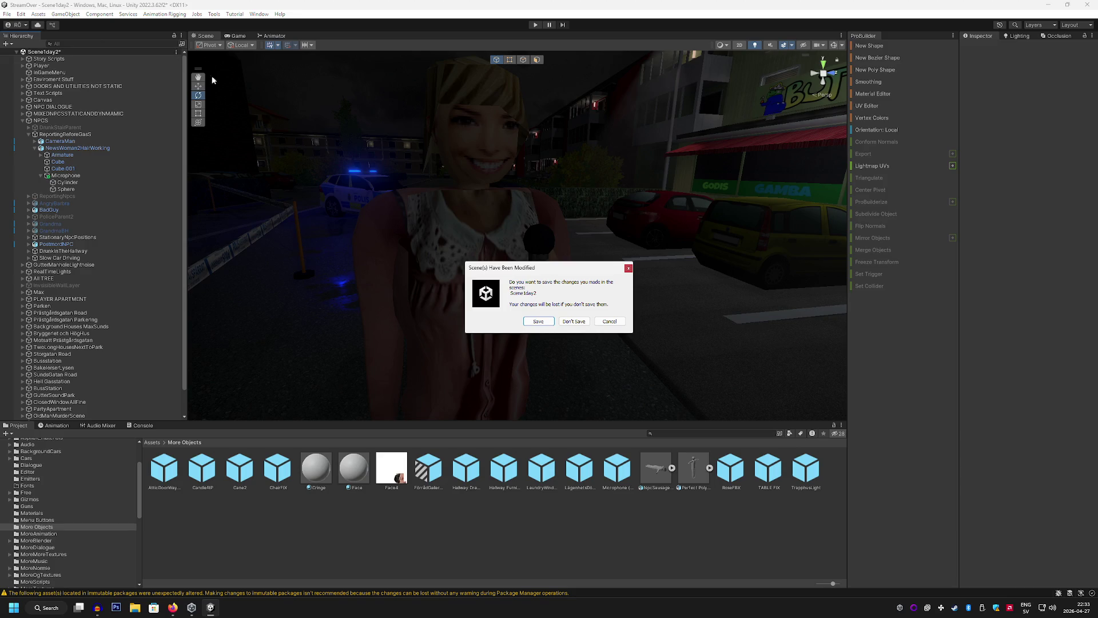
pyautogui.click(567, 324)
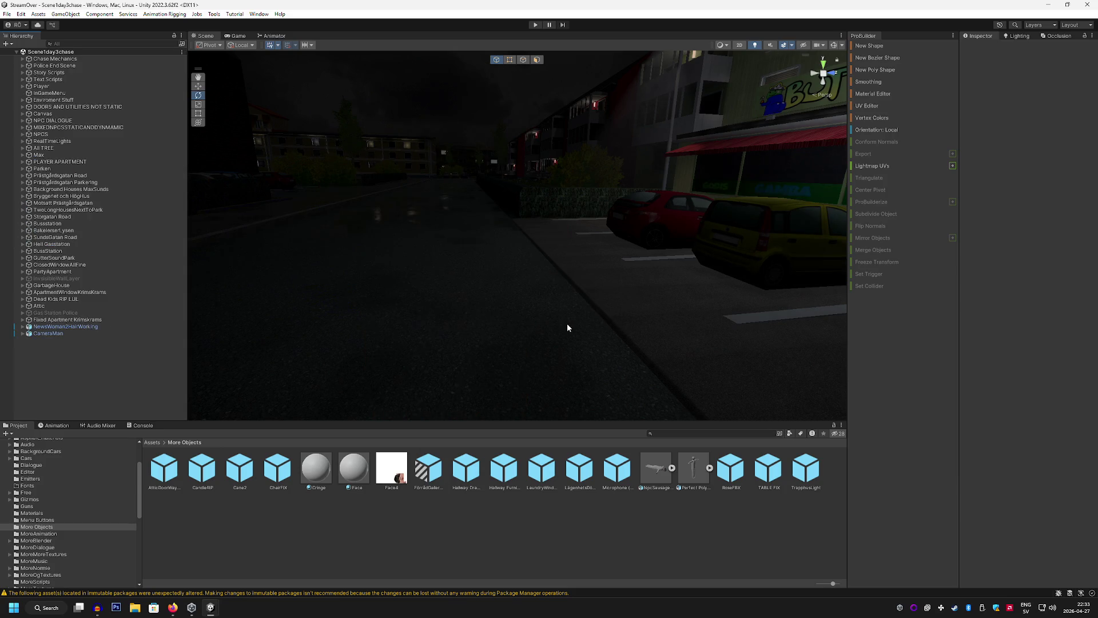
pyautogui.moveTo(568, 326)
pyautogui.mouseDown()
pyautogui.moveTo(311, 245)
pyautogui.moveTo(378, 239)
pyautogui.moveTo(351, 262)
pyautogui.moveTo(517, 302)
pyautogui.moveTo(688, 258)
pyautogui.moveTo(668, 292)
pyautogui.mouseUp()
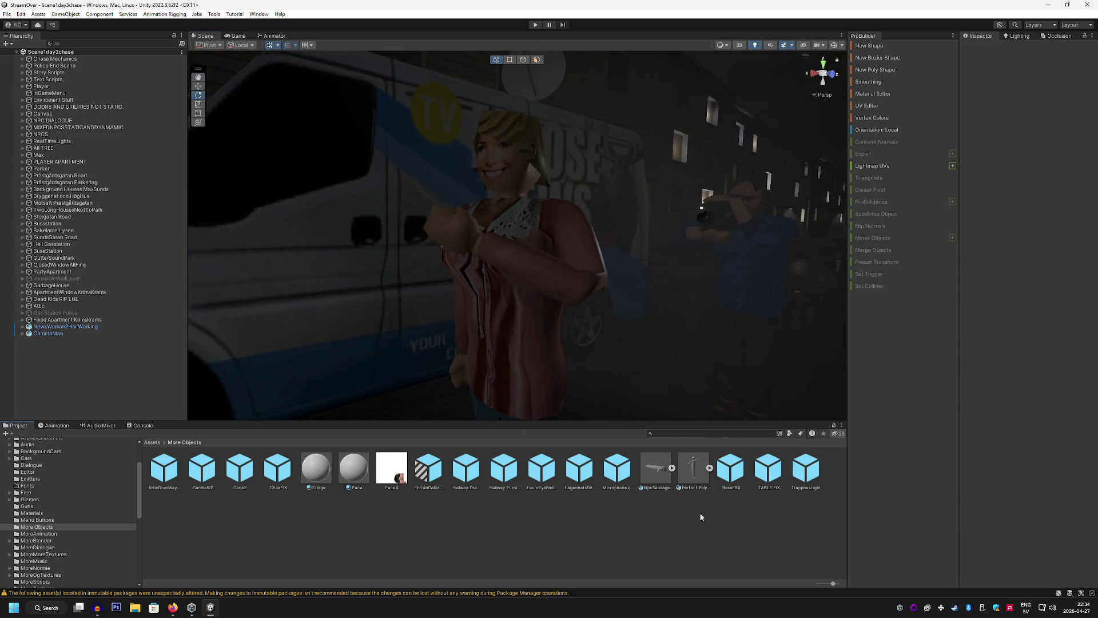
pyautogui.scroll(-3, 673, 385)
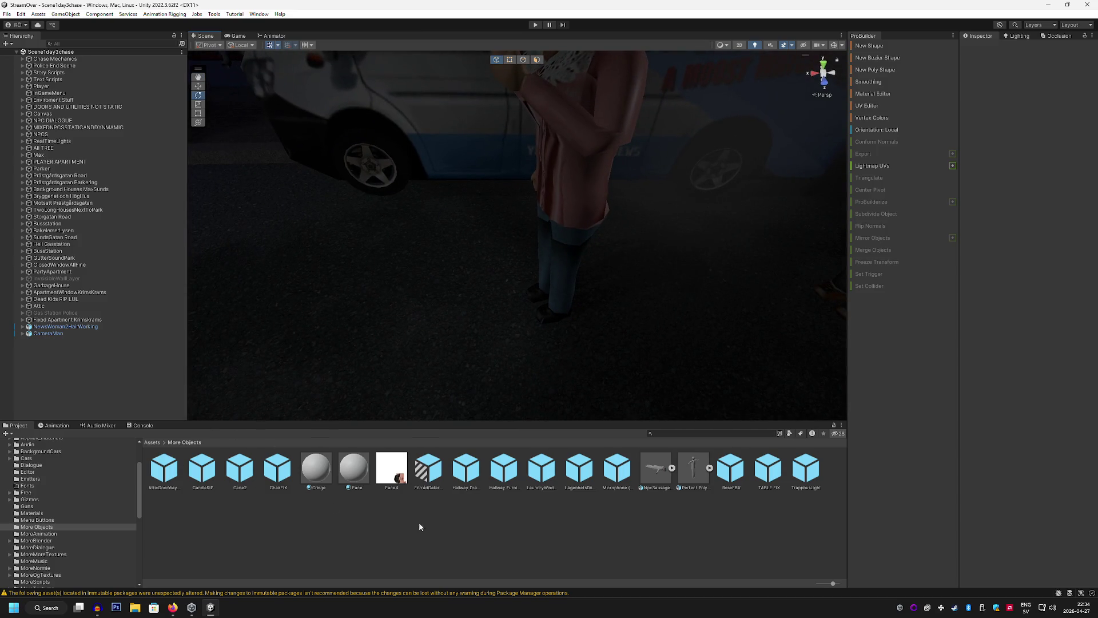
# Add the Microphone prefab to the scene and move it into the reporter's hand
pyautogui.moveTo(617, 472)
pyautogui.mouseDown()
pyautogui.moveTo(470, 319)
pyautogui.moveTo(432, 93)
pyautogui.moveTo(400, 114)
pyautogui.mouseUp()
pyautogui.press('w')
pyautogui.press('f')
pyautogui.moveTo(401, 273)
pyautogui.mouseDown()
pyautogui.moveTo(474, 276)
pyautogui.moveTo(469, 223)
pyautogui.moveTo(538, 312)
pyautogui.moveTo(628, 289)
pyautogui.moveTo(427, 309)
pyautogui.mouseUp()
pyautogui.click(495, 190)
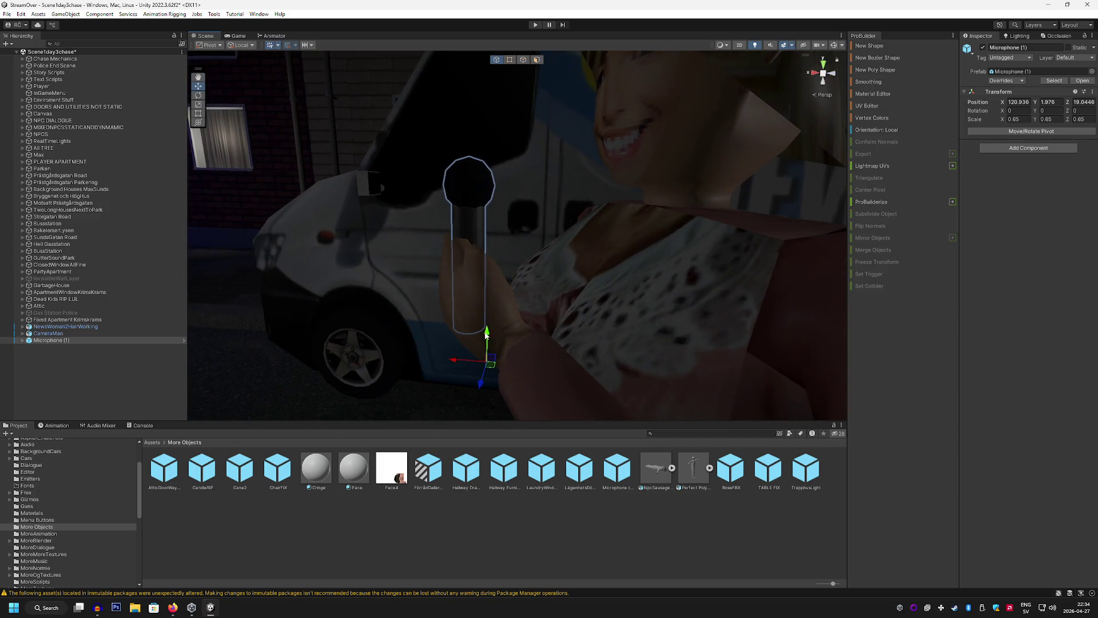
pyautogui.moveTo(486, 331)
pyautogui.mouseDown()
pyautogui.moveTo(460, 381)
pyautogui.moveTo(394, 233)
pyautogui.mouseUp()
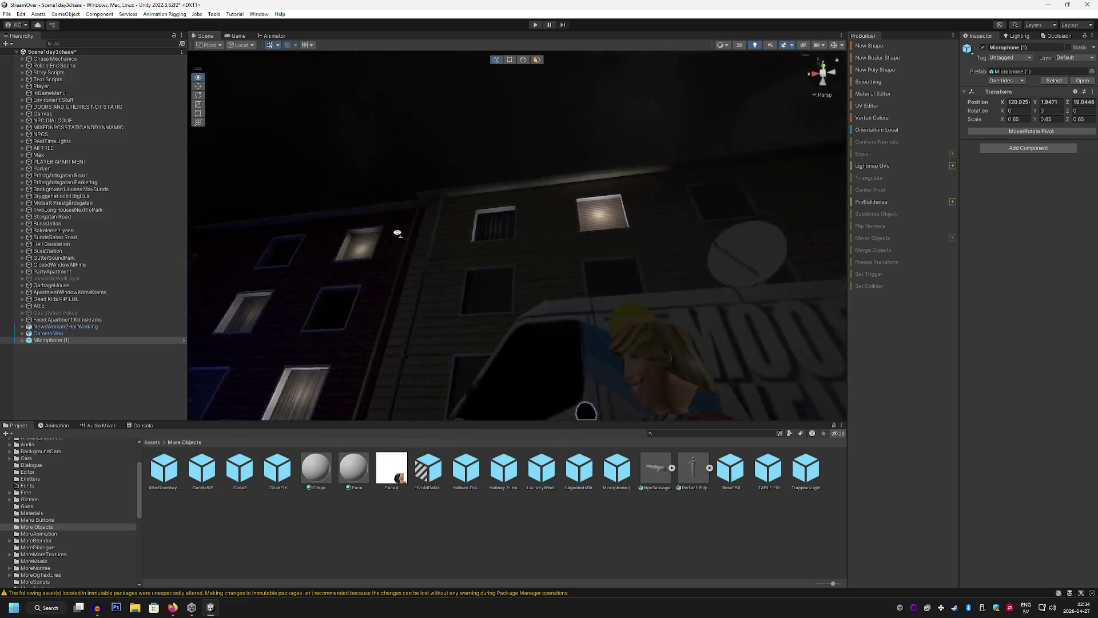
# Select and frame VideoCamera 1's Spotlight and Beam SD, viewing over the reporter's shoulder
pyautogui.click(431, 231)
pyautogui.press('f')
pyautogui.moveTo(655, 340)
pyautogui.mouseDown()
pyautogui.moveTo(711, 328)
pyautogui.moveTo(833, 336)
pyautogui.moveTo(637, 332)
pyautogui.moveTo(293, 356)
pyautogui.moveTo(314, 369)
pyautogui.mouseUp()
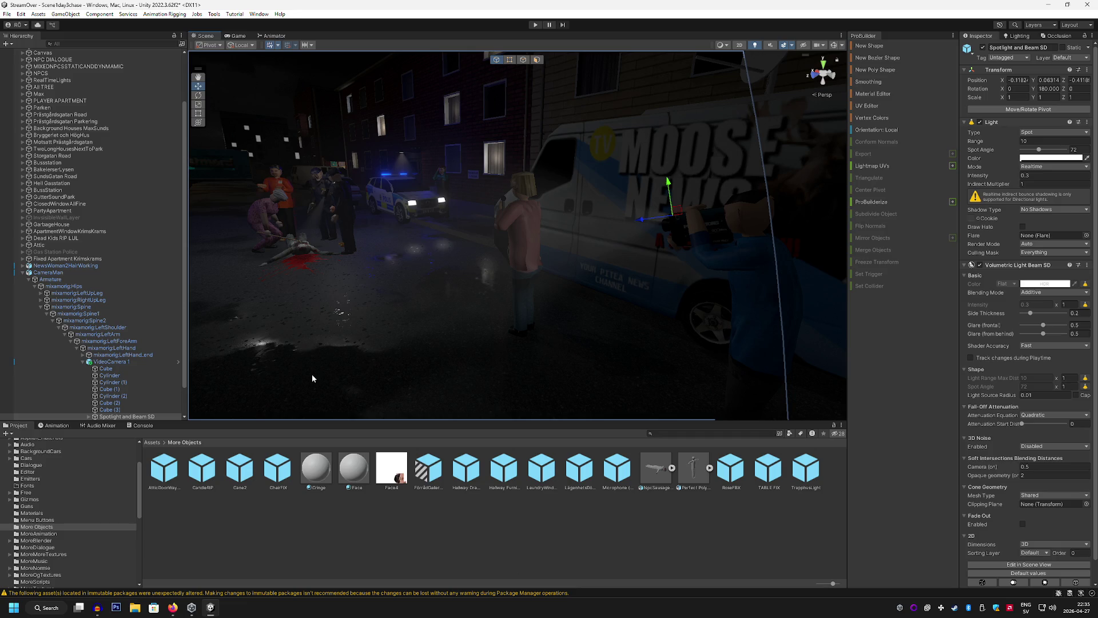
# Enlarge the Scene view and orbit around the body, bystanders and police car
pyautogui.moveTo(342, 282)
pyautogui.mouseDown()
pyautogui.moveTo(350, 264)
pyautogui.moveTo(522, 287)
pyautogui.moveTo(442, 290)
pyautogui.moveTo(391, 307)
pyautogui.mouseUp()
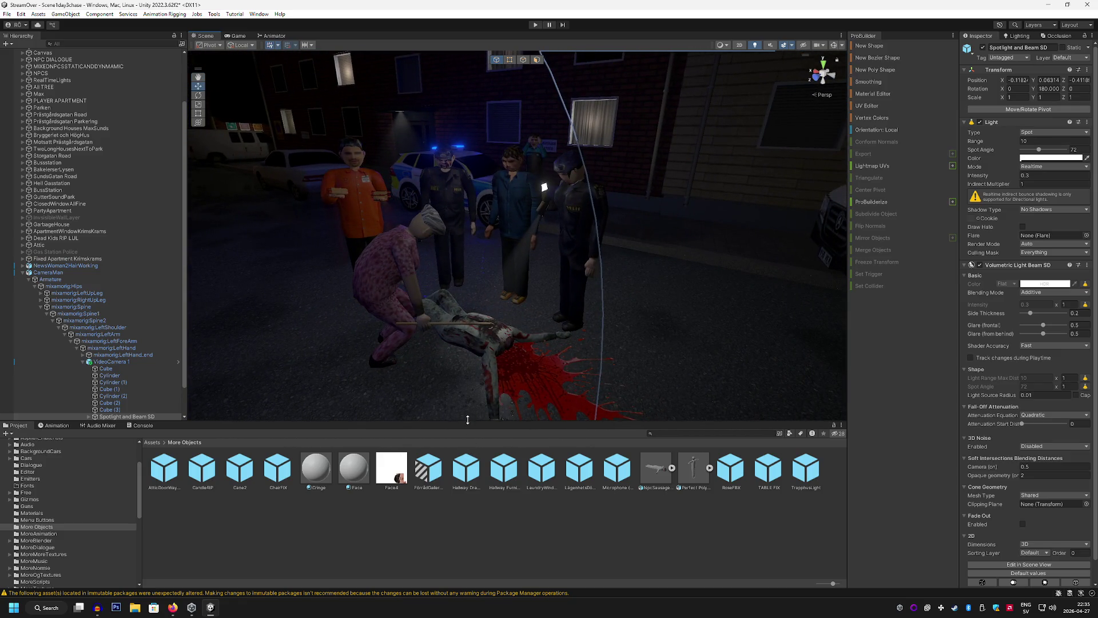
pyautogui.moveTo(468, 420)
pyautogui.mouseDown()
pyautogui.moveTo(471, 472)
pyautogui.moveTo(642, 373)
pyautogui.moveTo(398, 370)
pyautogui.moveTo(718, 358)
pyautogui.moveTo(650, 346)
pyautogui.moveTo(542, 350)
pyautogui.moveTo(549, 338)
pyautogui.moveTo(530, 321)
pyautogui.moveTo(395, 307)
pyautogui.moveTo(407, 323)
pyautogui.moveTo(706, 362)
pyautogui.moveTo(640, 362)
pyautogui.moveTo(652, 359)
pyautogui.moveTo(661, 387)
pyautogui.mouseUp()
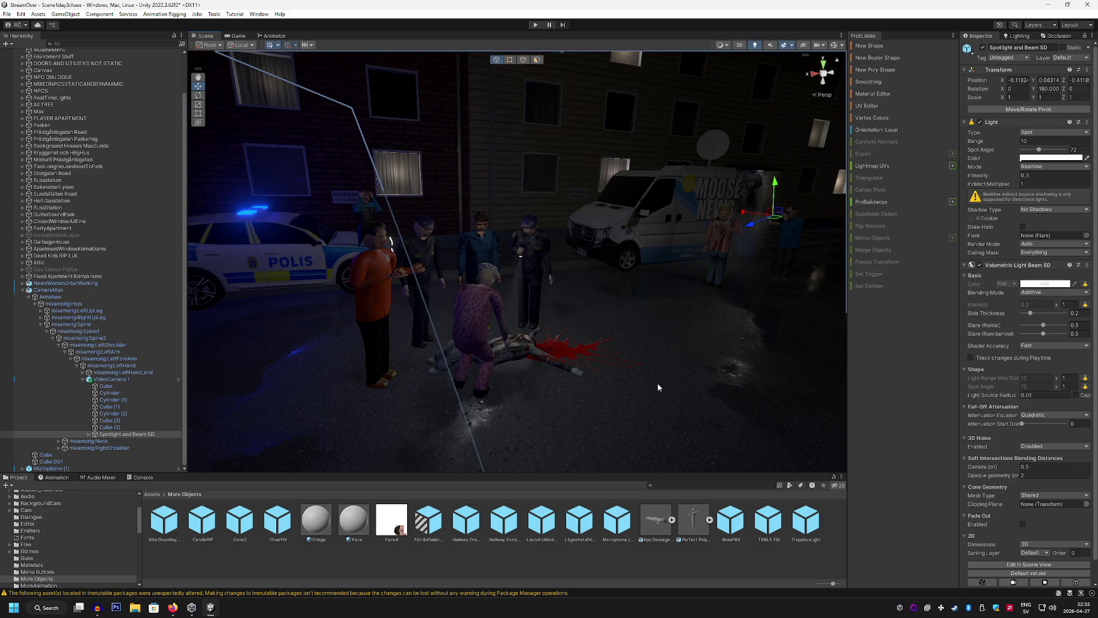
pyautogui.moveTo(657, 382)
pyautogui.mouseDown()
pyautogui.moveTo(537, 152)
pyautogui.moveTo(585, 331)
pyautogui.moveTo(559, 314)
pyautogui.moveTo(471, 324)
pyautogui.mouseUp()
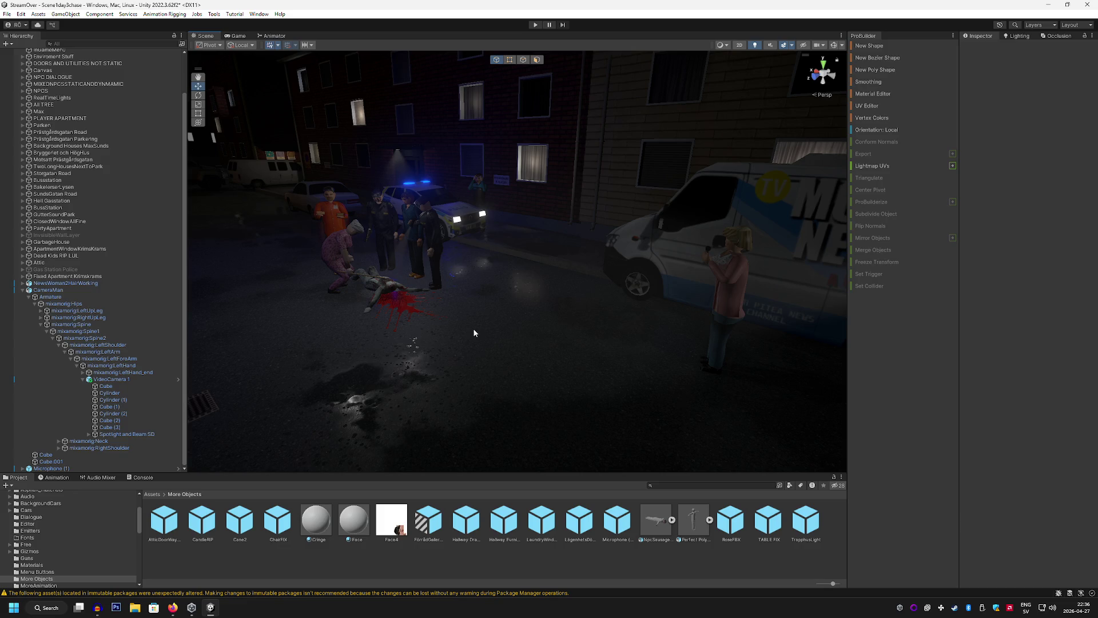
pyautogui.click(6, 14)
# Save the crime-scene scene and fly the camera in close to the bystanders and police
pyautogui.click(26, 61)
pyautogui.moveTo(533, 292)
pyautogui.mouseDown()
pyautogui.moveTo(513, 288)
pyautogui.moveTo(574, 292)
pyautogui.moveTo(560, 295)
pyautogui.moveTo(561, 313)
pyautogui.mouseUp()
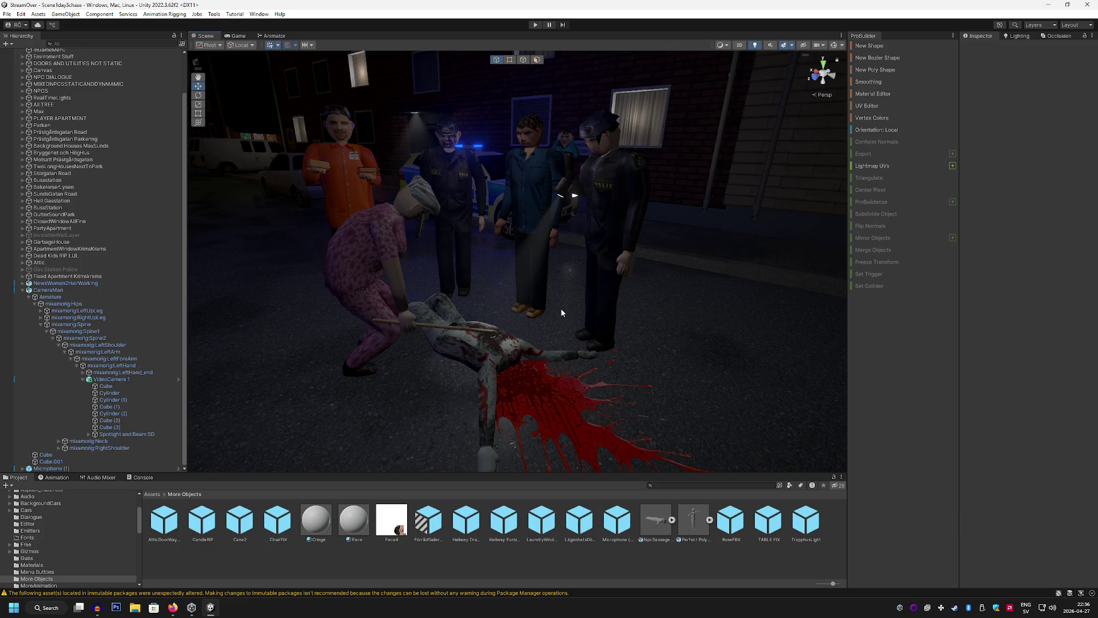
pyautogui.moveTo(588, 269)
pyautogui.mouseDown()
pyautogui.moveTo(571, 218)
pyautogui.moveTo(511, 261)
pyautogui.moveTo(606, 265)
pyautogui.moveTo(555, 320)
pyautogui.mouseUp()
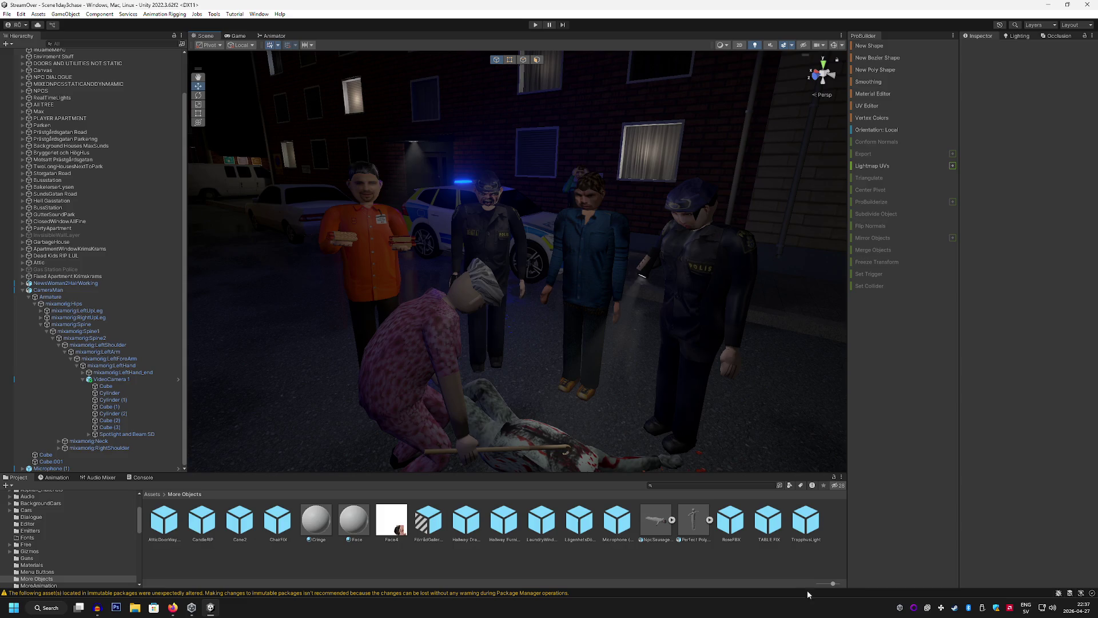
pyautogui.click(954, 608)
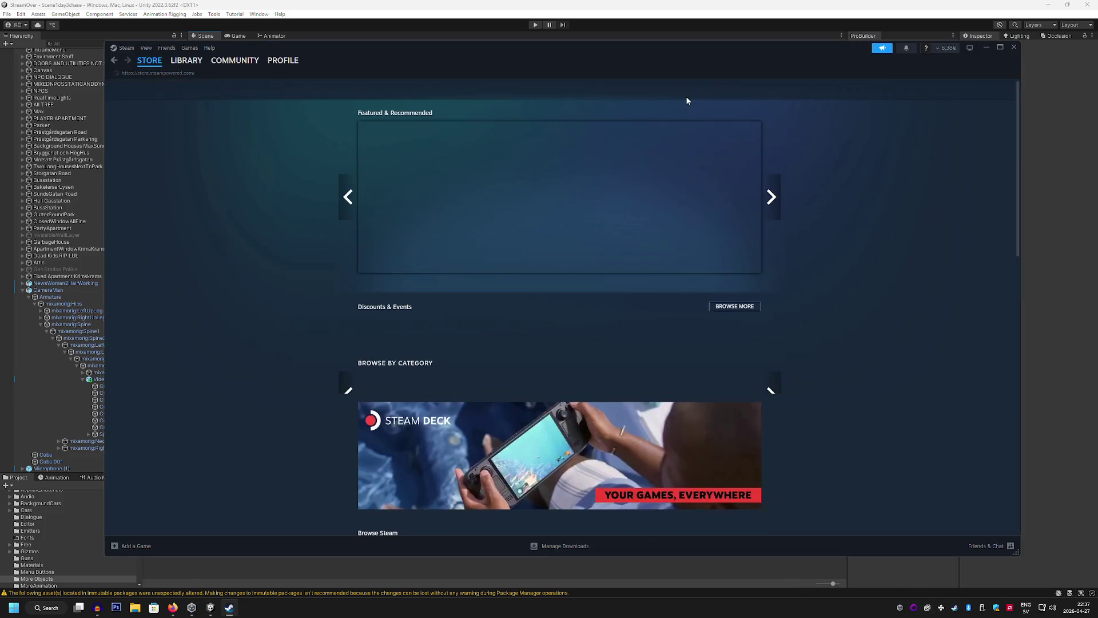
# Search the Steam store for 'dead doves' and open the 10 Dead Doves store page
pyautogui.click(690, 90)
pyautogui.write('p')
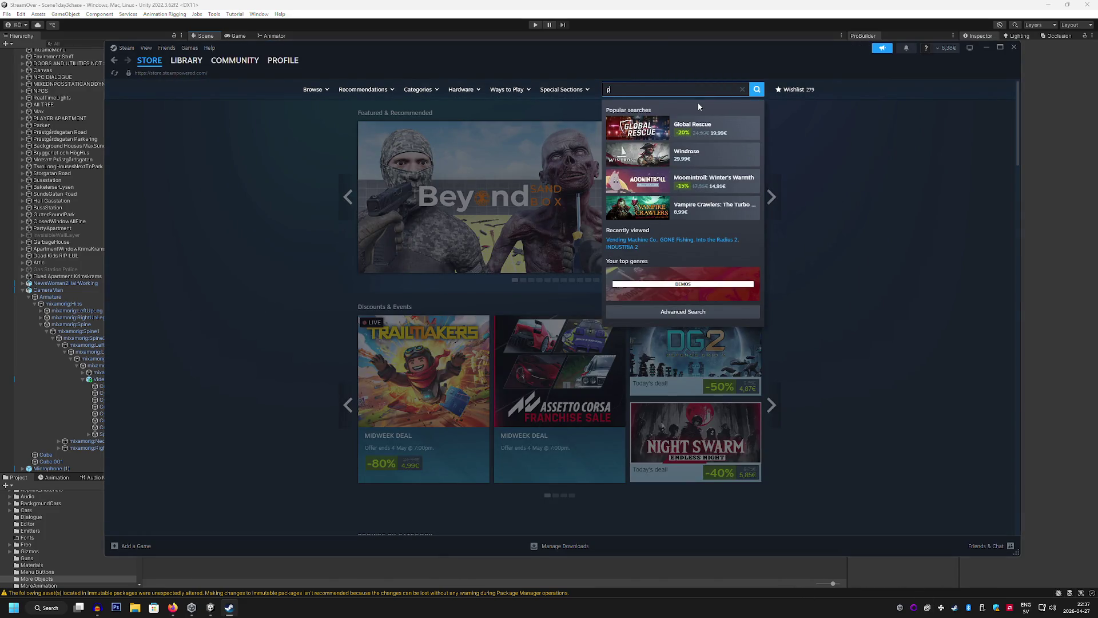
pyautogui.write('igeon')
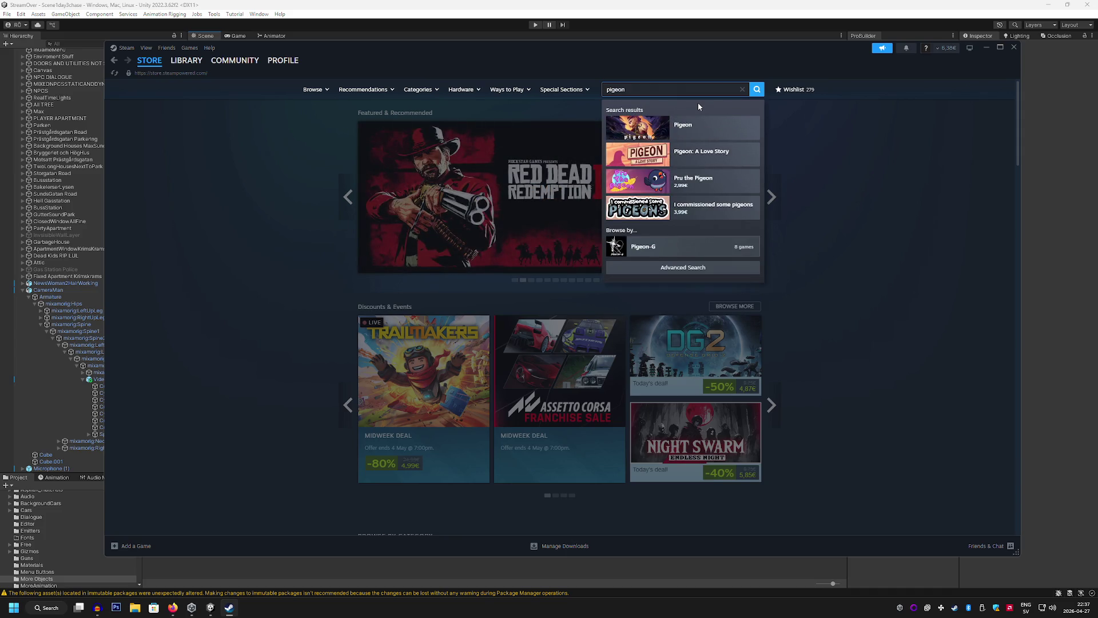
pyautogui.press('BackSpace')
pyautogui.press('BackSpace')
pyautogui.press('BackSpace')
pyautogui.write('thous')
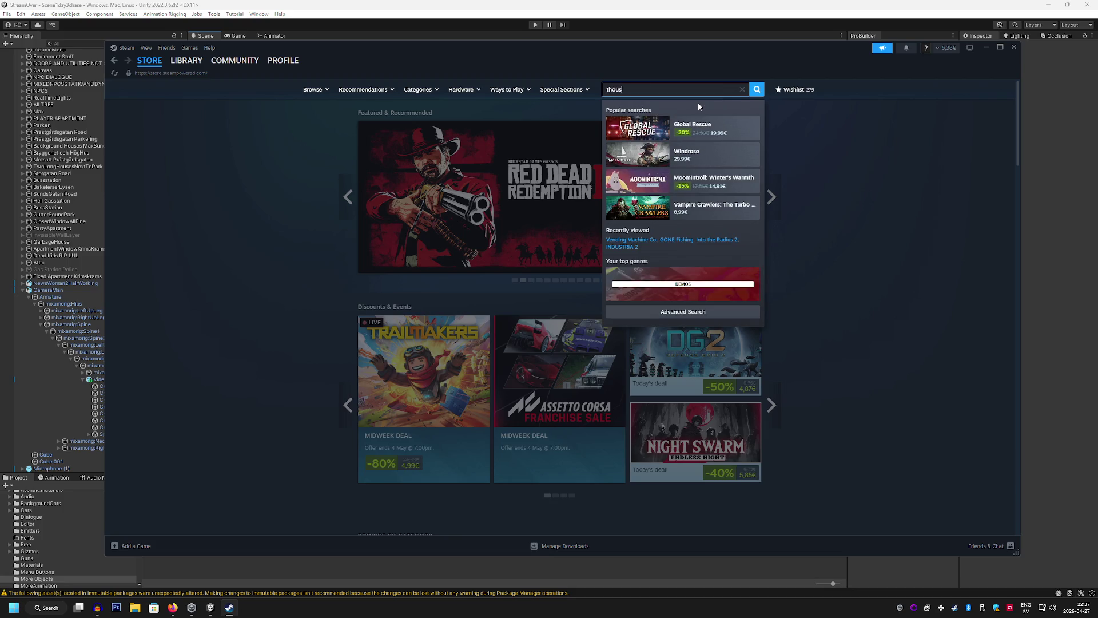
pyautogui.write('and')
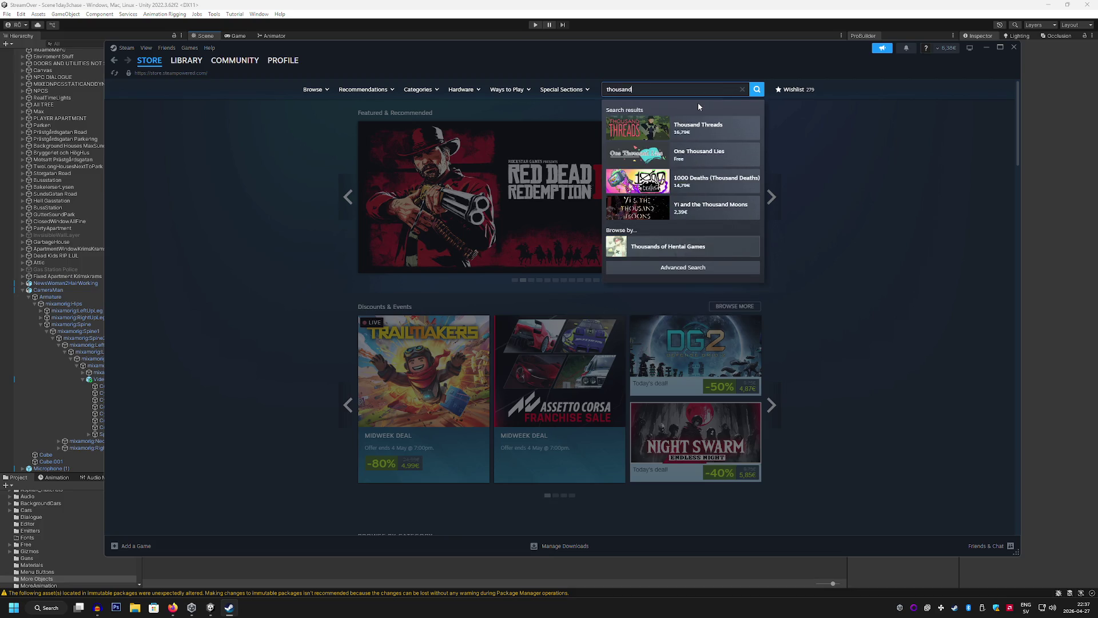
pyautogui.press('BackSpace')
pyautogui.press('BackSpace')
pyautogui.press('BackSpace')
pyautogui.write('dea')
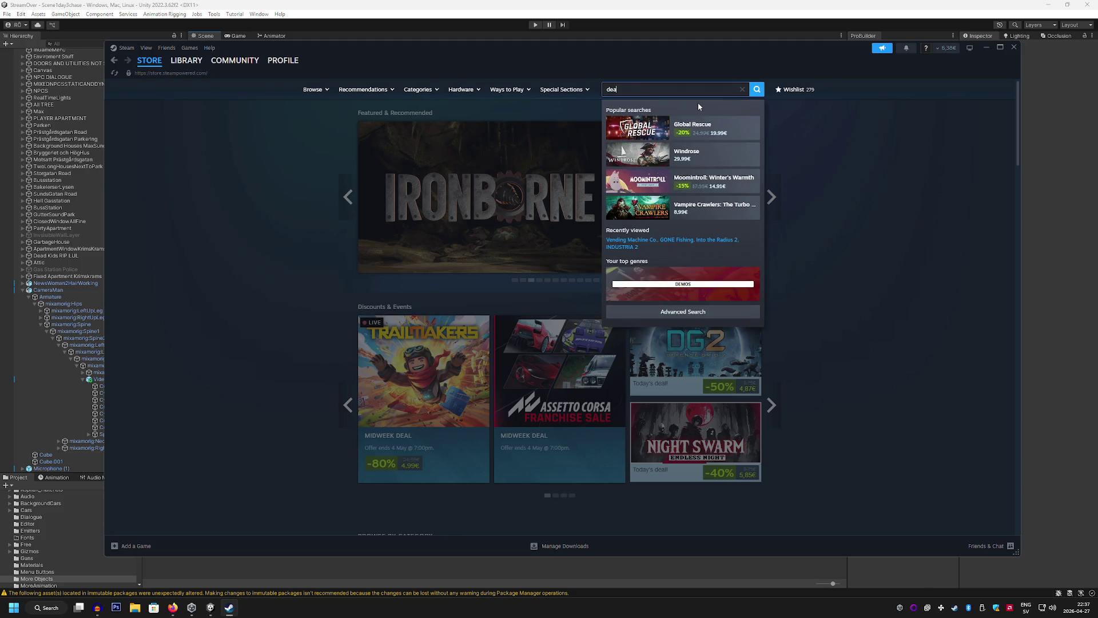
pyautogui.write('d pigeo')
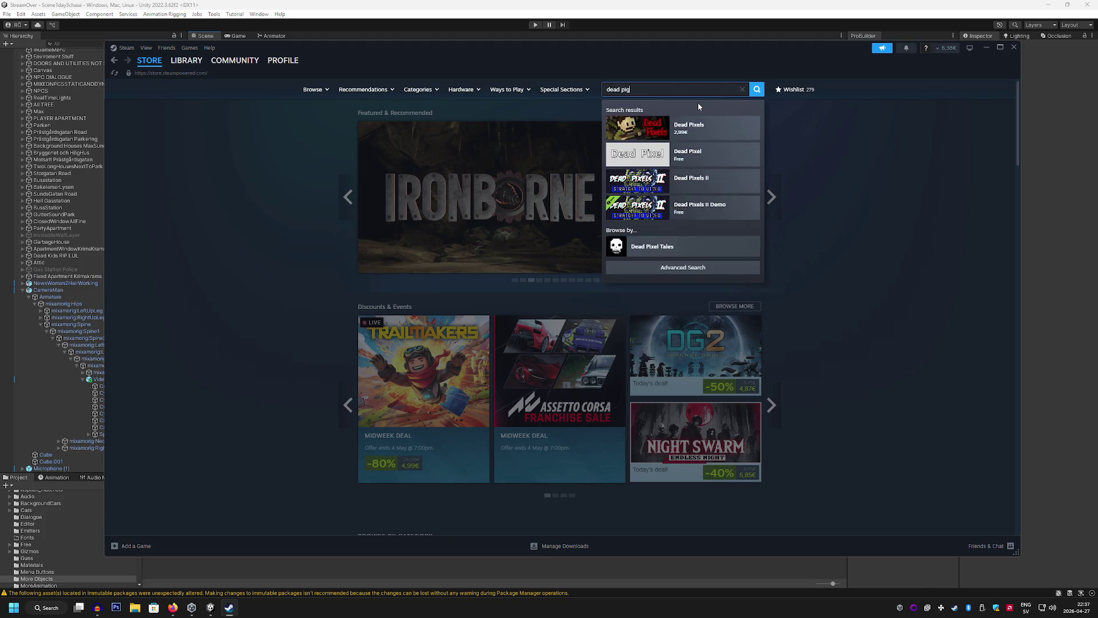
pyautogui.press('BackSpace')
pyautogui.press('BackSpace')
pyautogui.press('BackSpace')
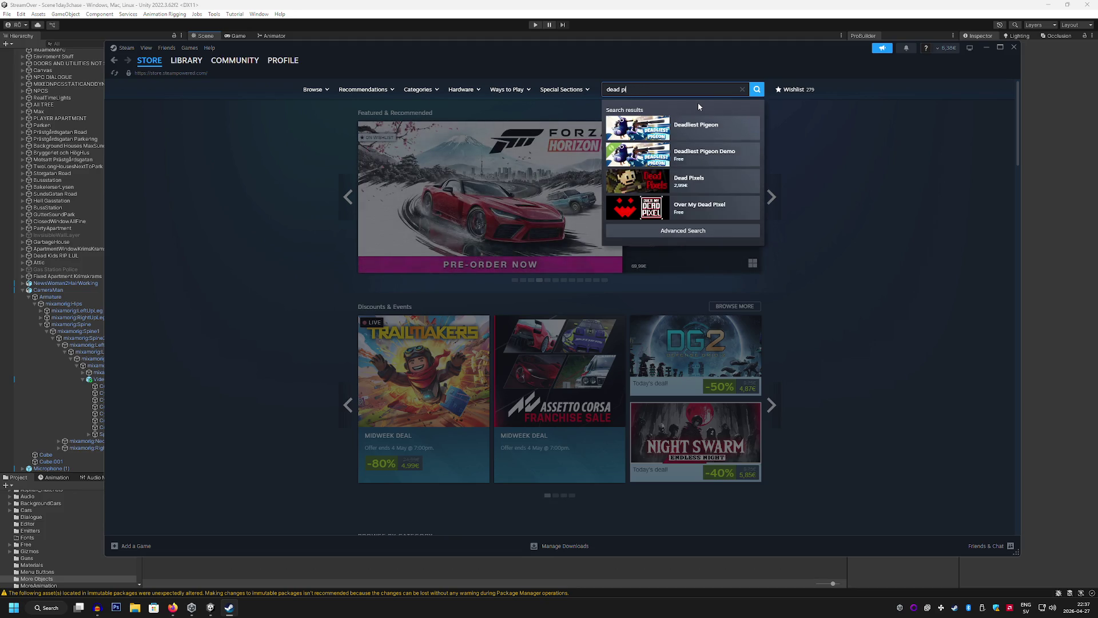
pyautogui.write('doc')
pyautogui.press('BackSpace')
pyautogui.write('ves')
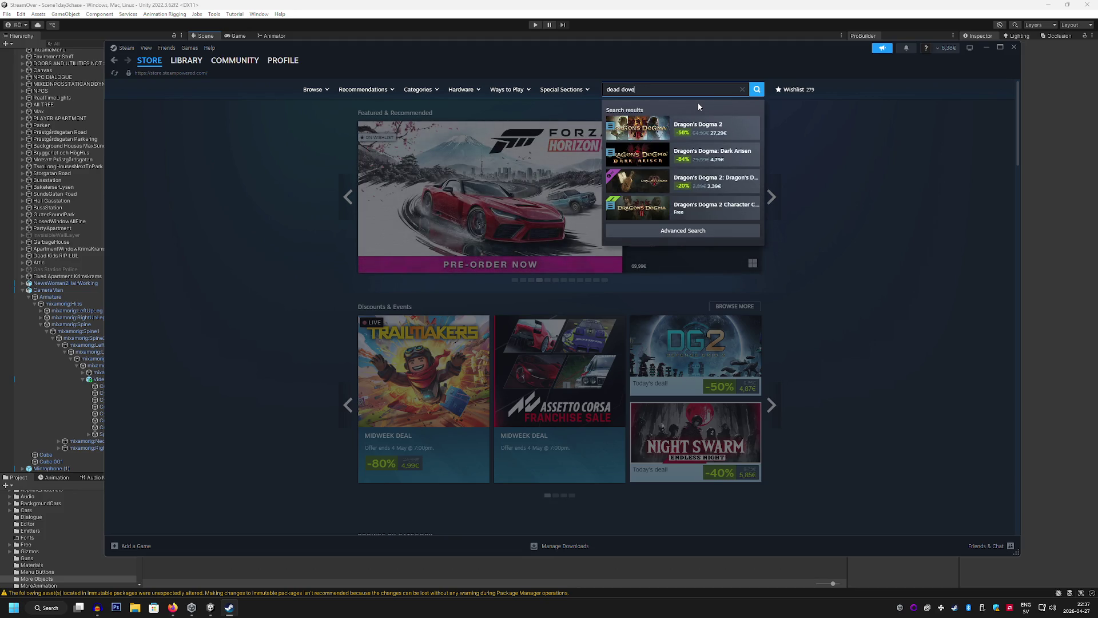
pyautogui.click(718, 128)
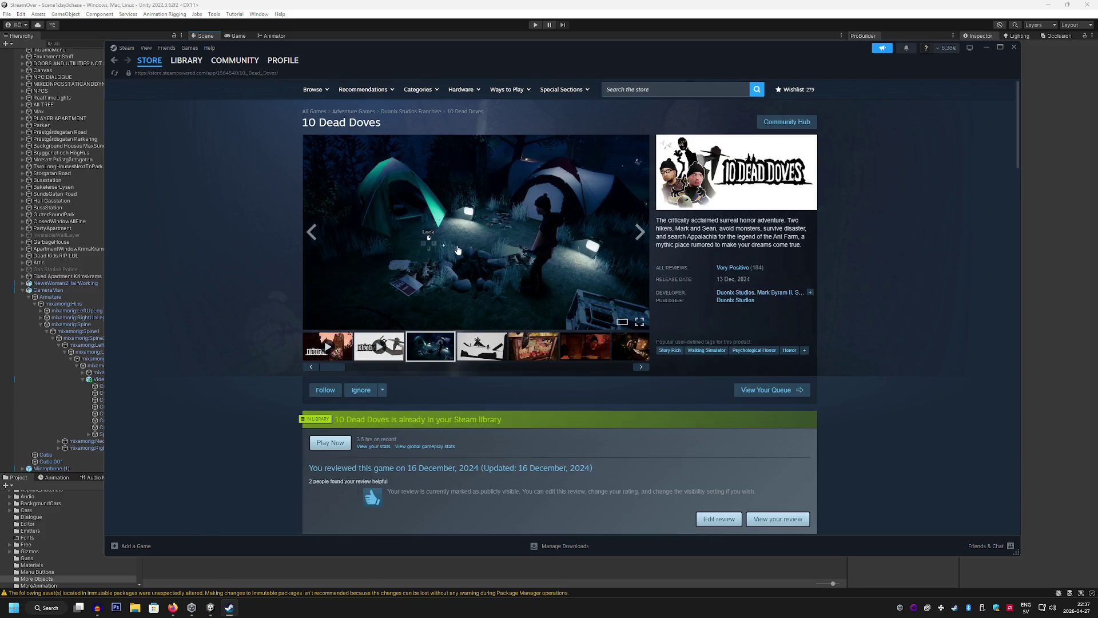
pyautogui.click(325, 342)
# Play the 10 Dead Doves trailer full screen with the volume raised, skipping ahead
pyautogui.click(639, 320)
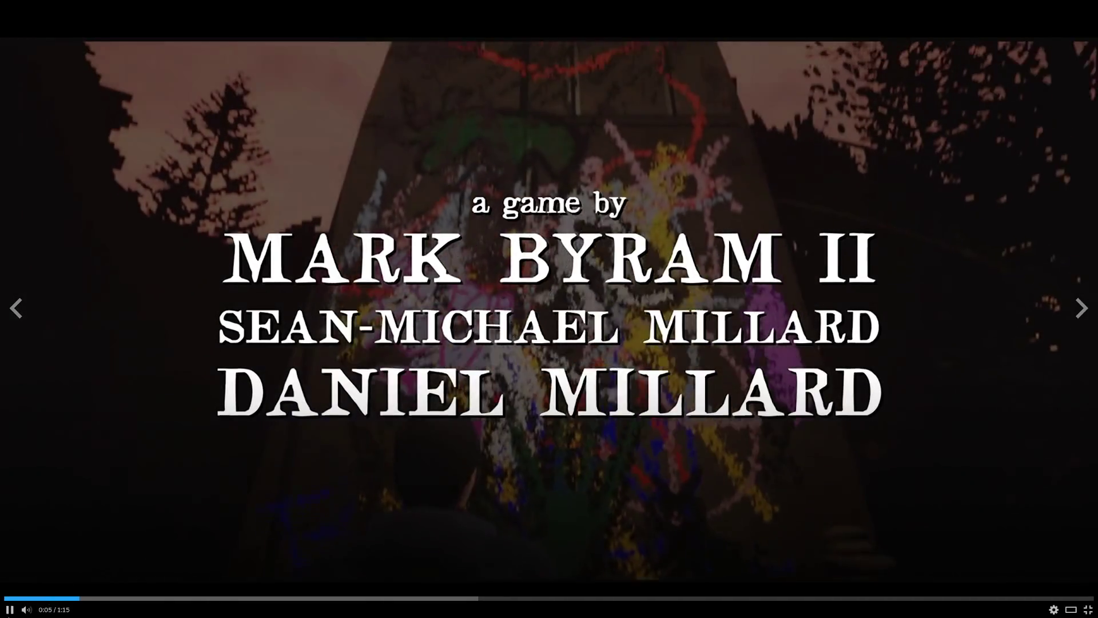
pyautogui.moveTo(50, 611)
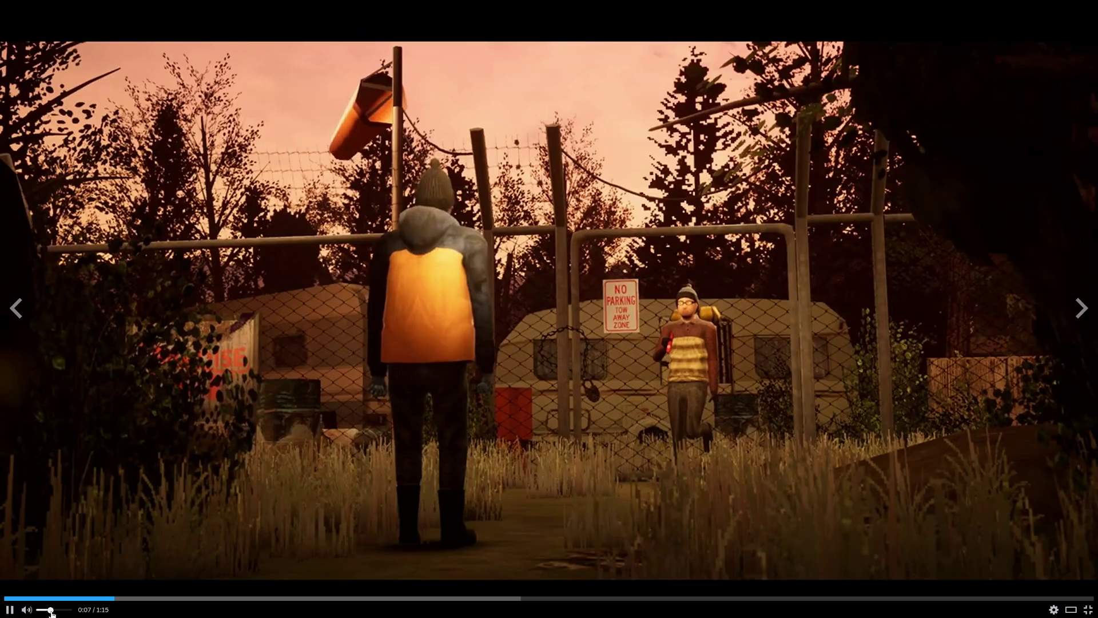
pyautogui.moveTo(51, 611); pyautogui.dragTo(62, 611)
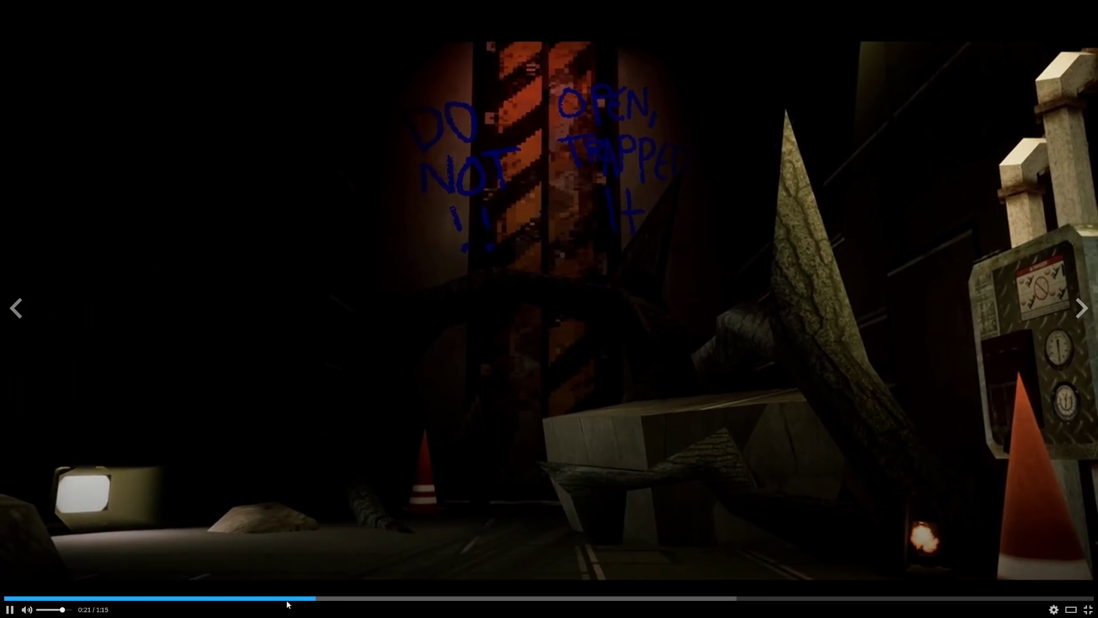
pyautogui.click(429, 598)
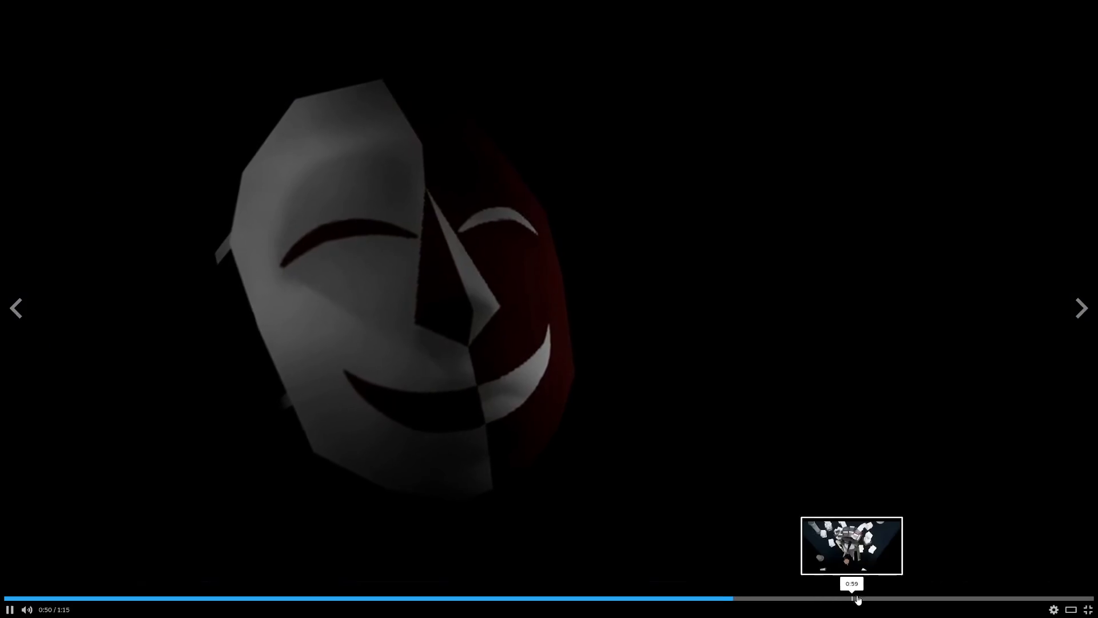
# Pause the trailer, scrub it to 0:32 and exit full screen
pyautogui.press('space')
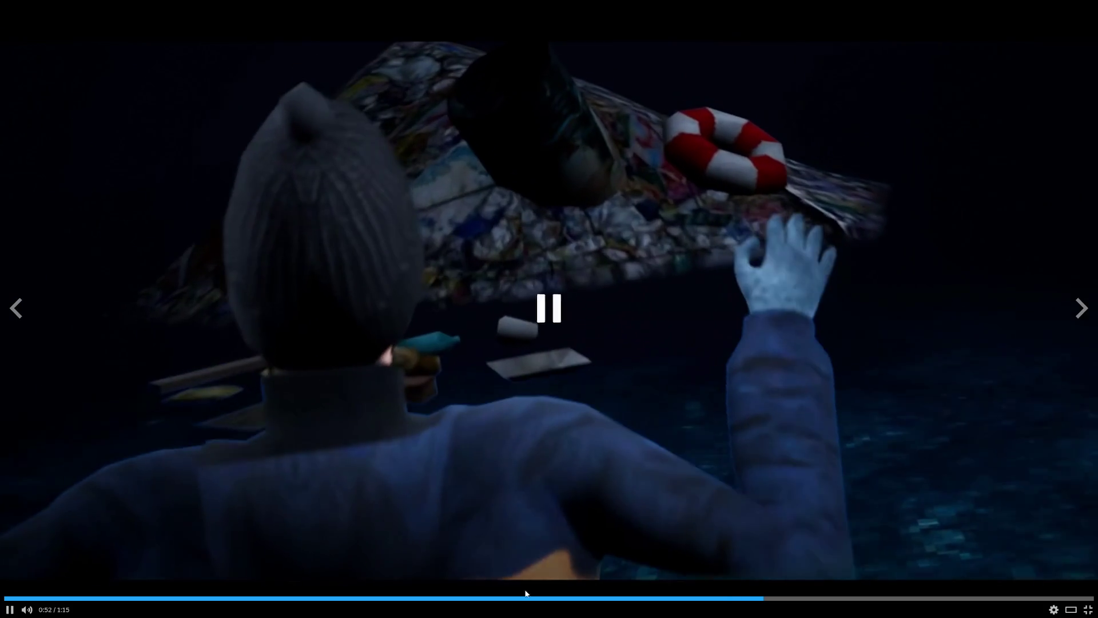
pyautogui.moveTo(491, 600); pyautogui.dragTo(216, 600)
pyautogui.click(361, 600)
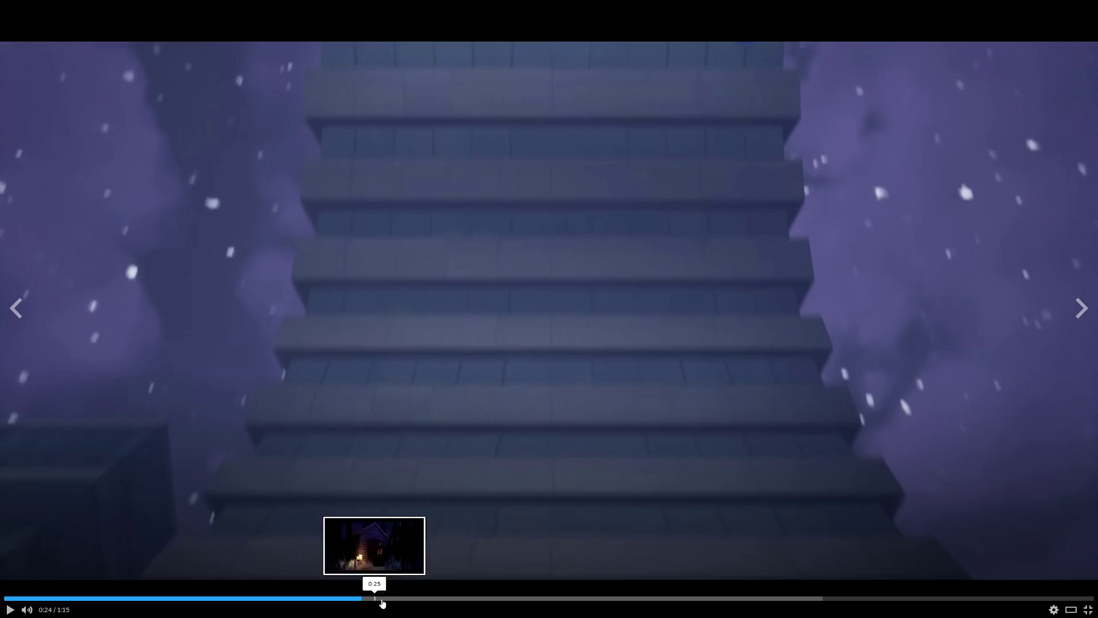
pyautogui.click(457, 600)
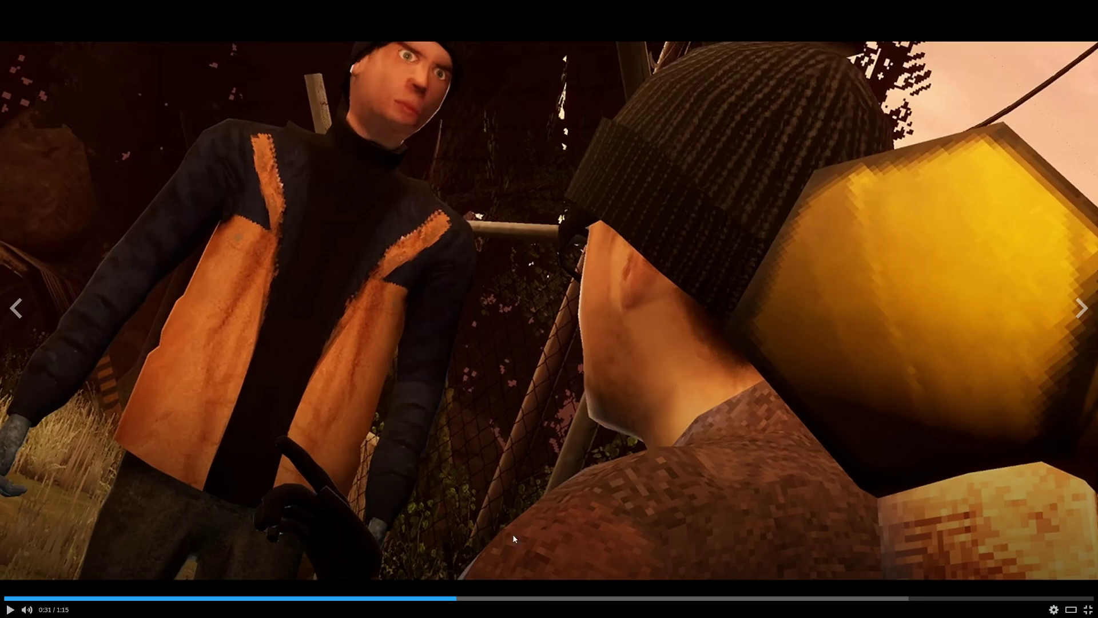
pyautogui.moveTo(460, 599); pyautogui.dragTo(466, 601)
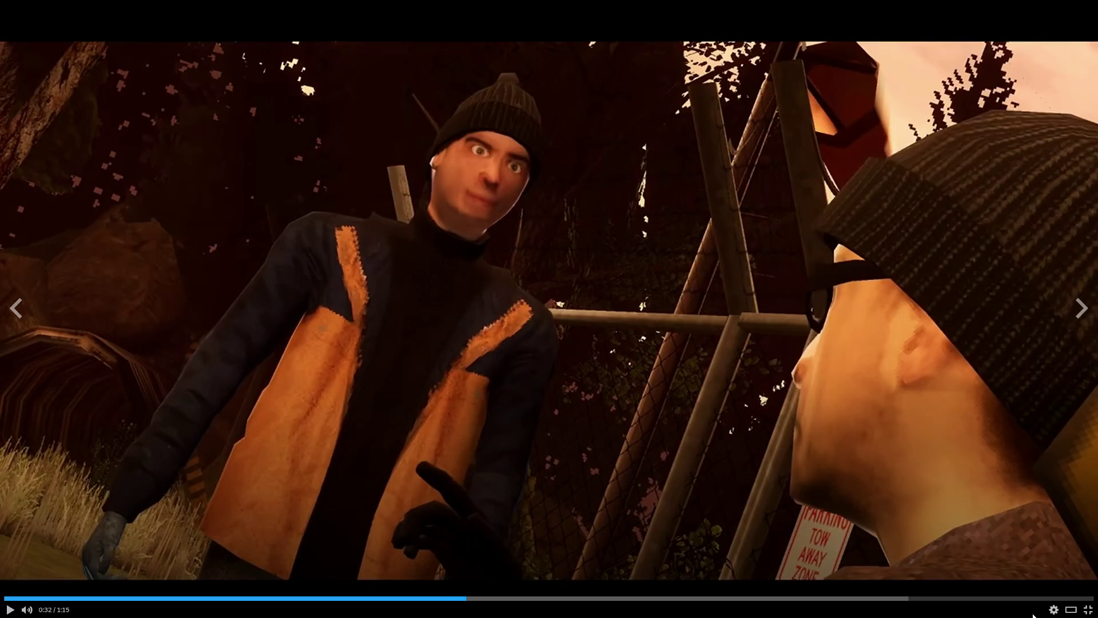
pyautogui.click(1087, 610)
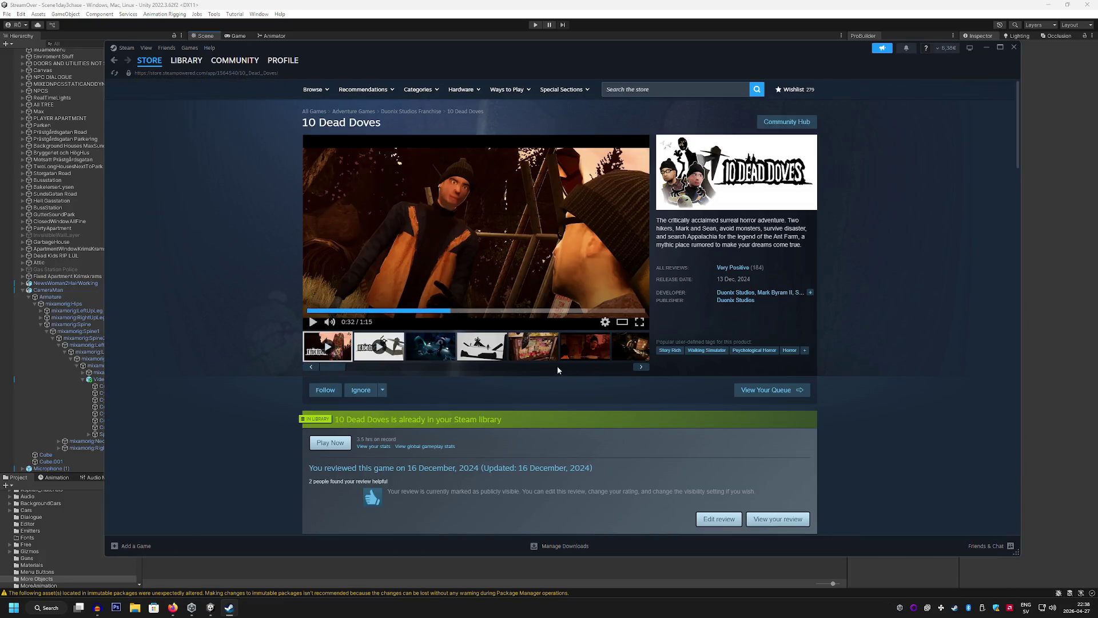
# Search the store for 'sniper kille' and open the Sniper Killer page
pyautogui.click(672, 87)
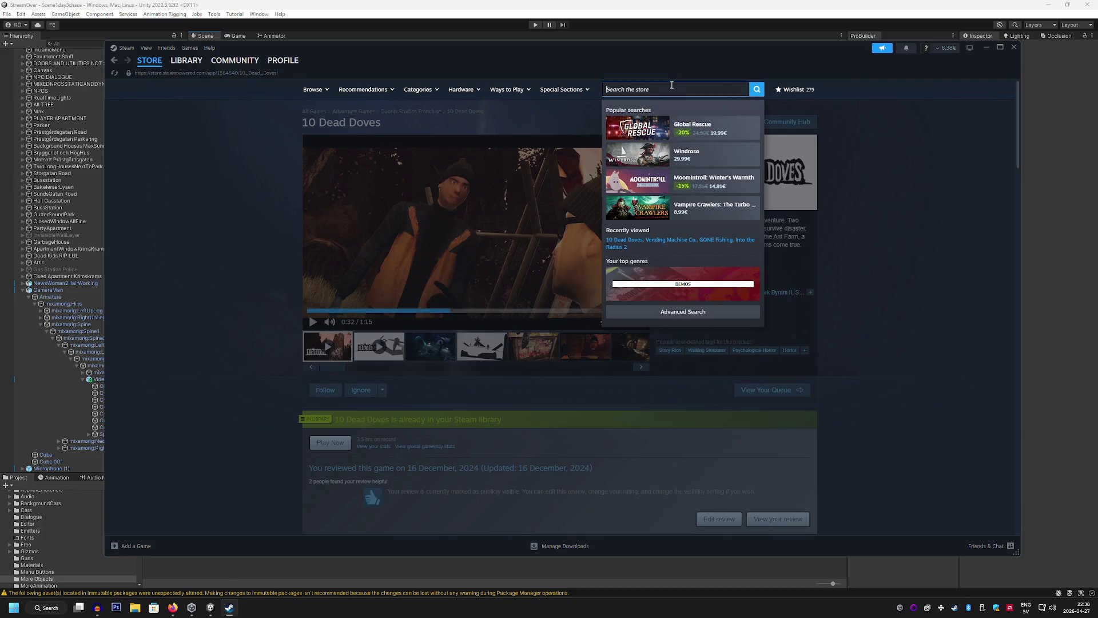
pyautogui.write('sniper')
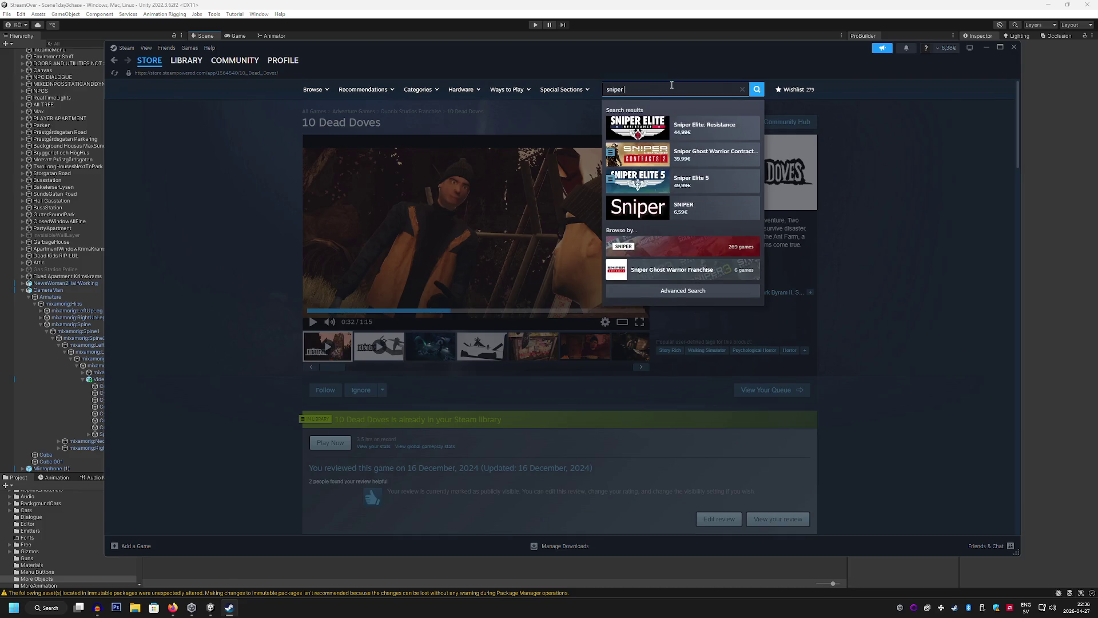
pyautogui.write(' killer')
pyautogui.click(711, 122)
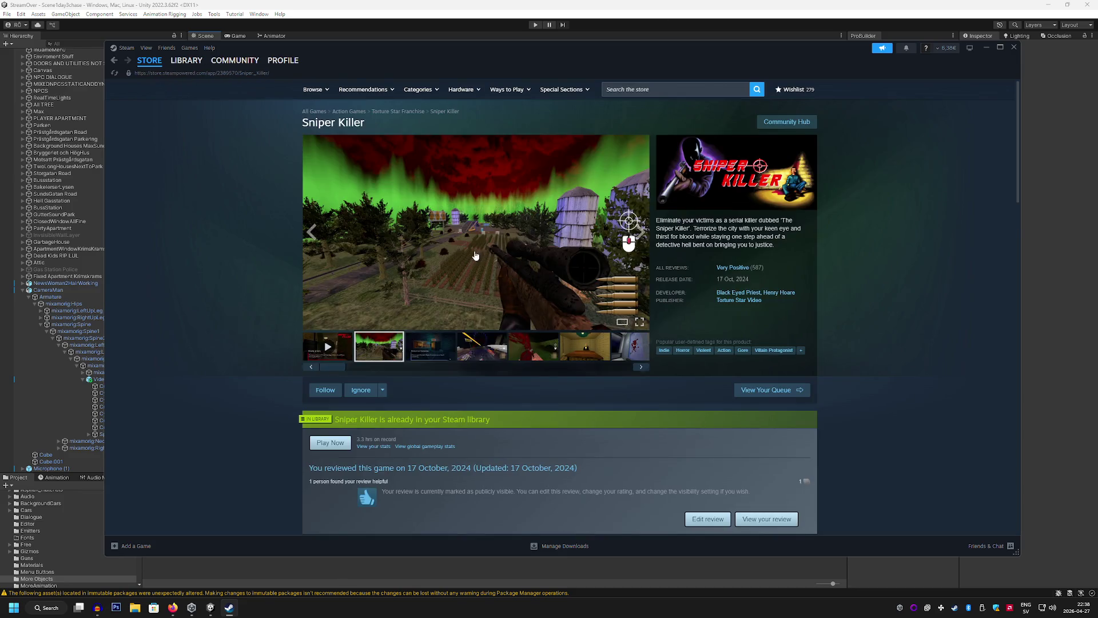
# Page through the Sniper Killer screenshots full size, then return the viewer to the trailer
pyautogui.click(572, 228)
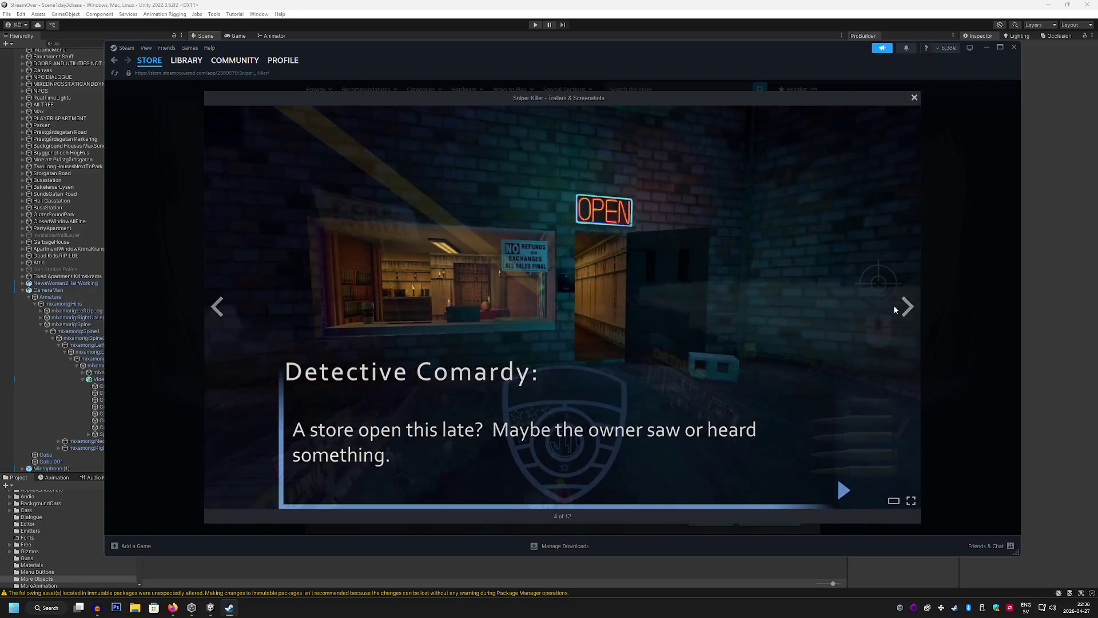
pyautogui.click(893, 306)
pyautogui.click(894, 307)
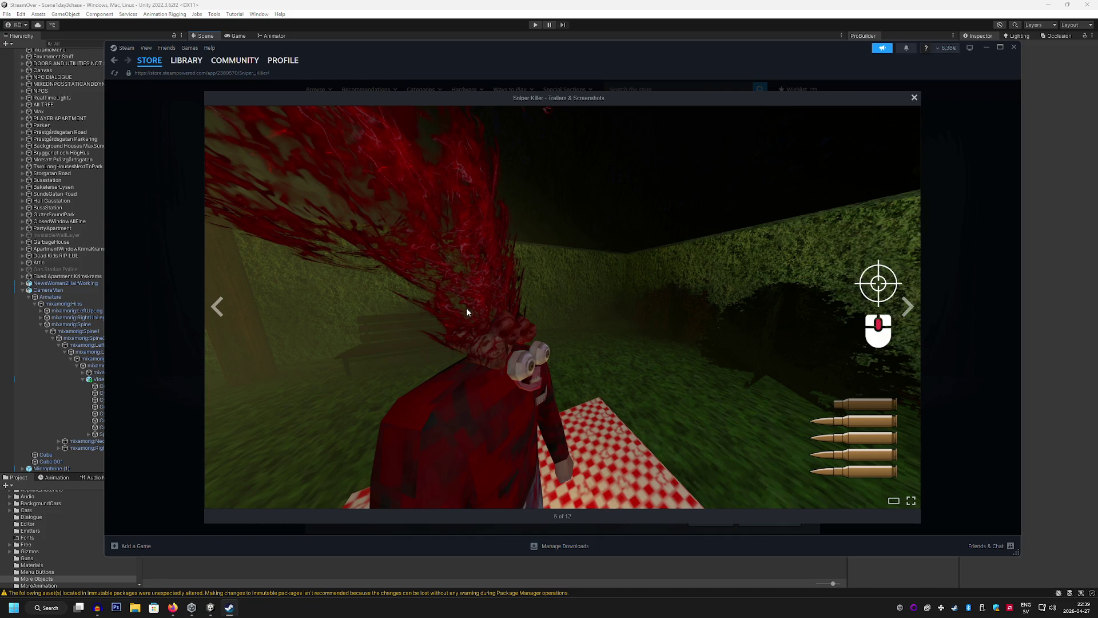
pyautogui.click(773, 343)
pyautogui.click(773, 343)
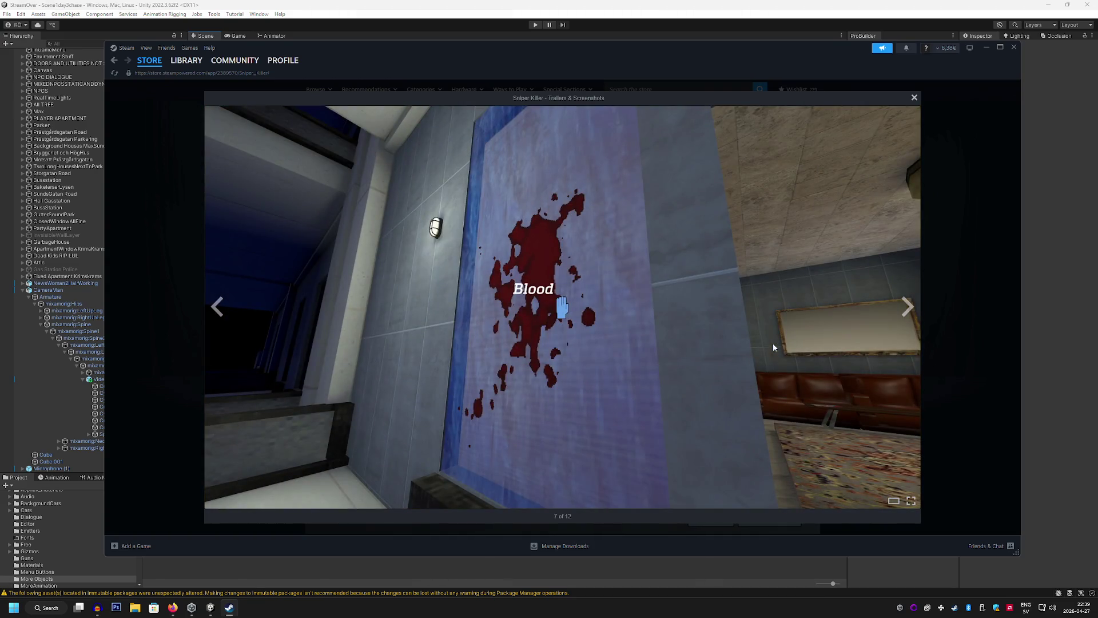
pyautogui.click(773, 347)
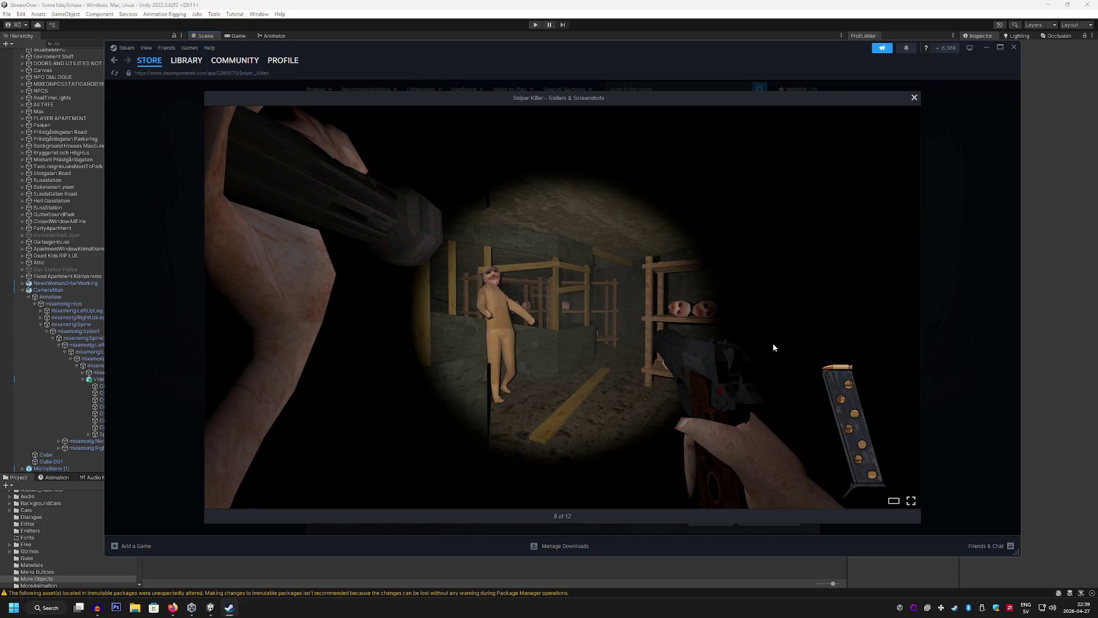
pyautogui.click(793, 376)
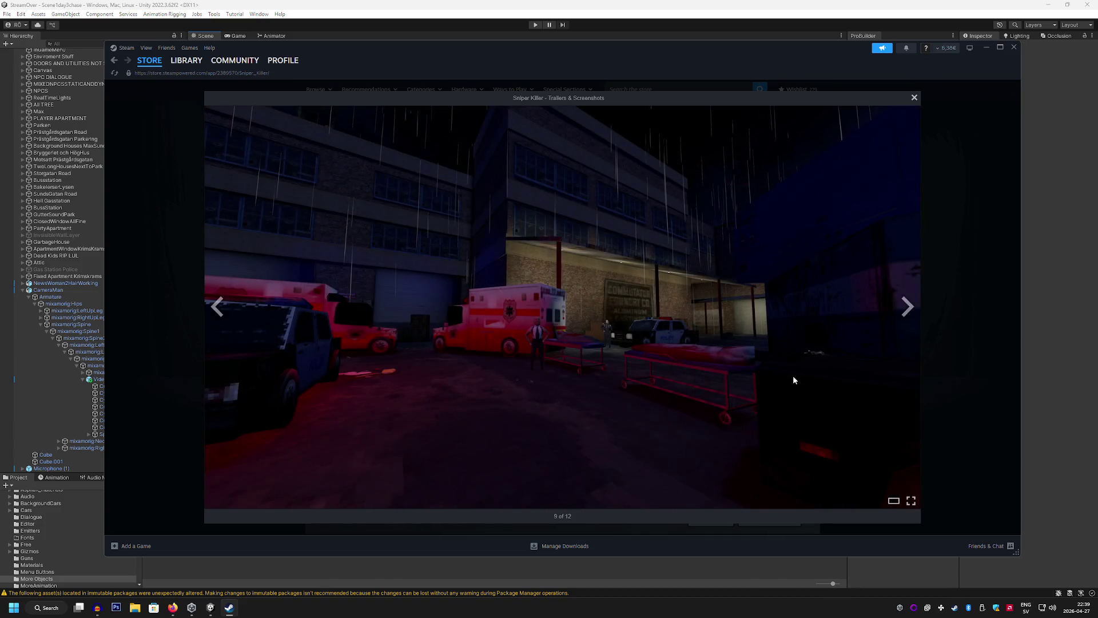
pyautogui.click(793, 377)
pyautogui.click(793, 377)
pyautogui.click(794, 377)
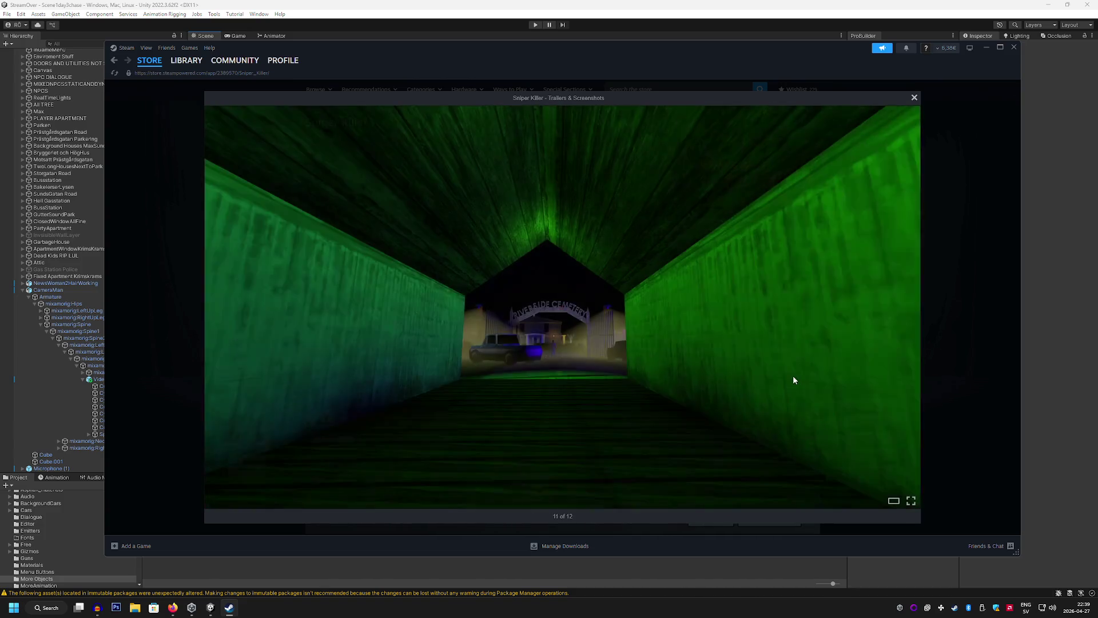
pyautogui.click(794, 377)
pyautogui.click(793, 377)
pyautogui.click(793, 376)
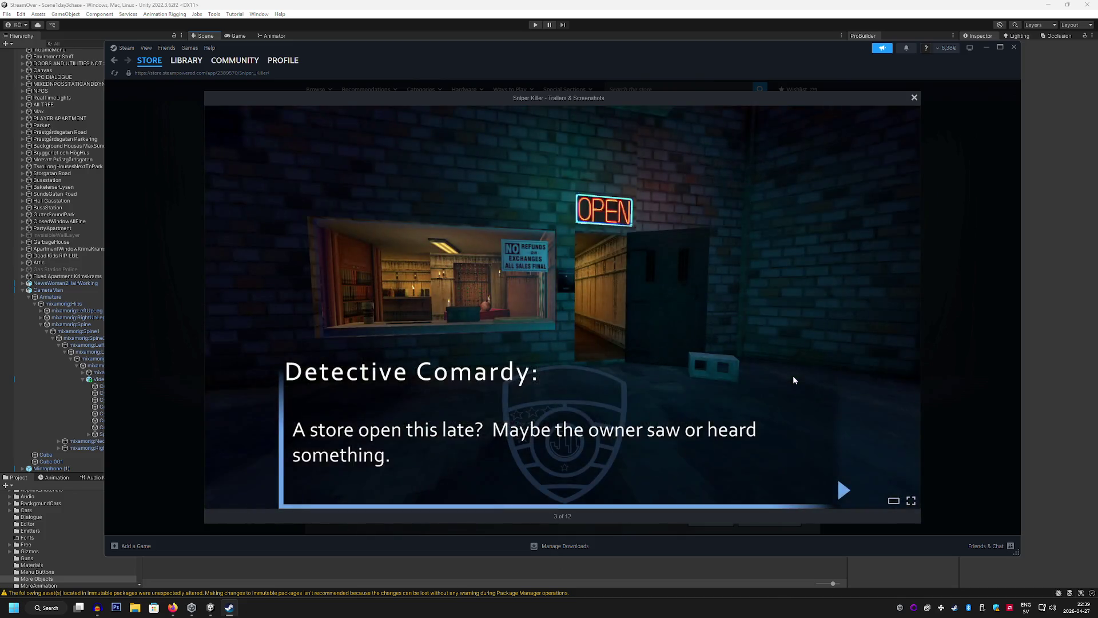
pyautogui.click(793, 377)
pyautogui.click(793, 377)
pyautogui.click(793, 375)
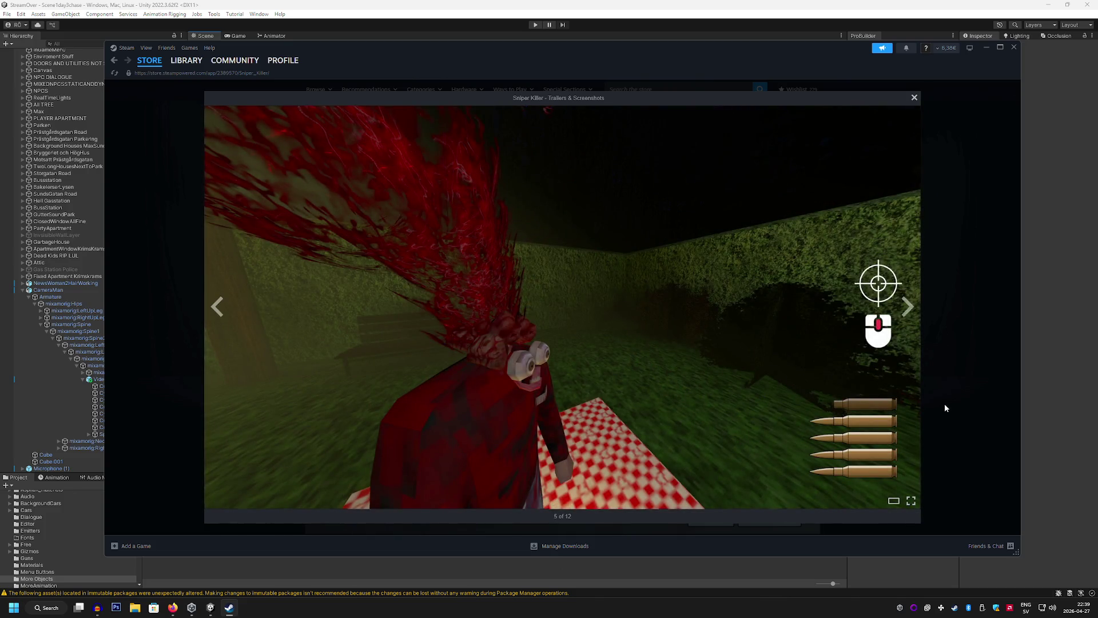
pyautogui.click(945, 403)
pyautogui.click(321, 348)
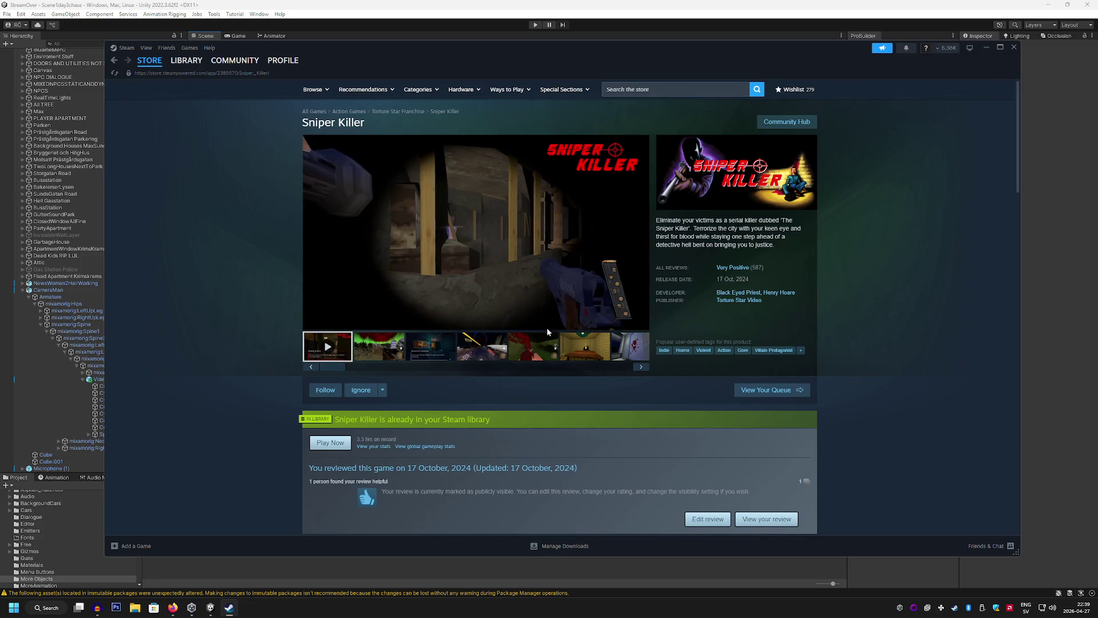
# Pause the Sniper Killer trailer and review its user-defined tags
pyautogui.click(488, 279)
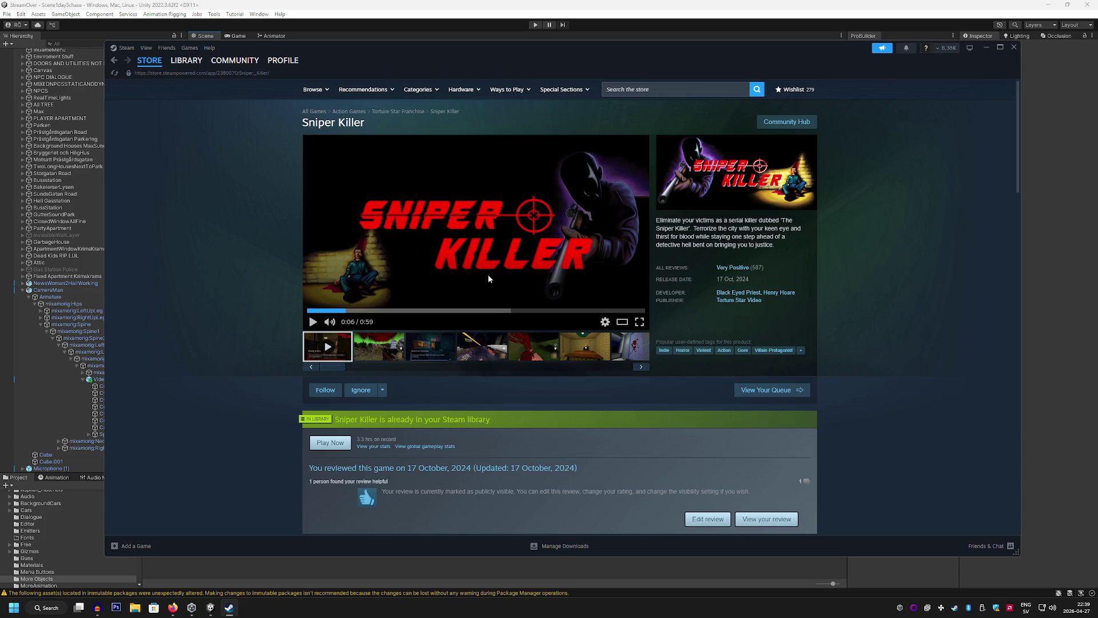
pyautogui.click(799, 350)
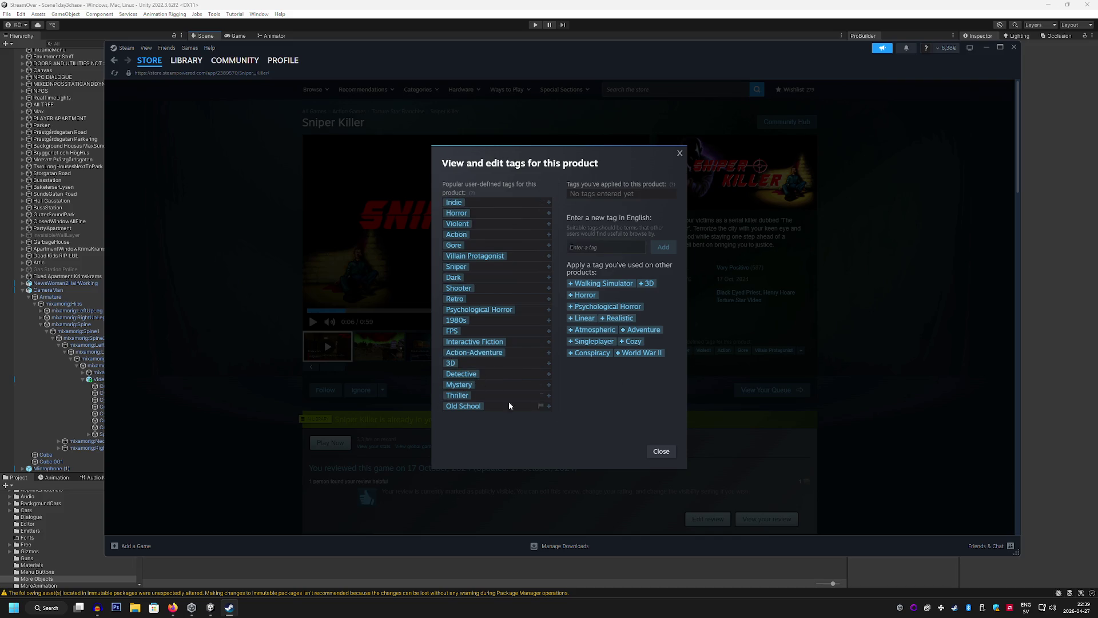
pyautogui.click(920, 462)
# Browse the screenshots, viewing the Detective Comardy one full size
pyautogui.click(430, 355)
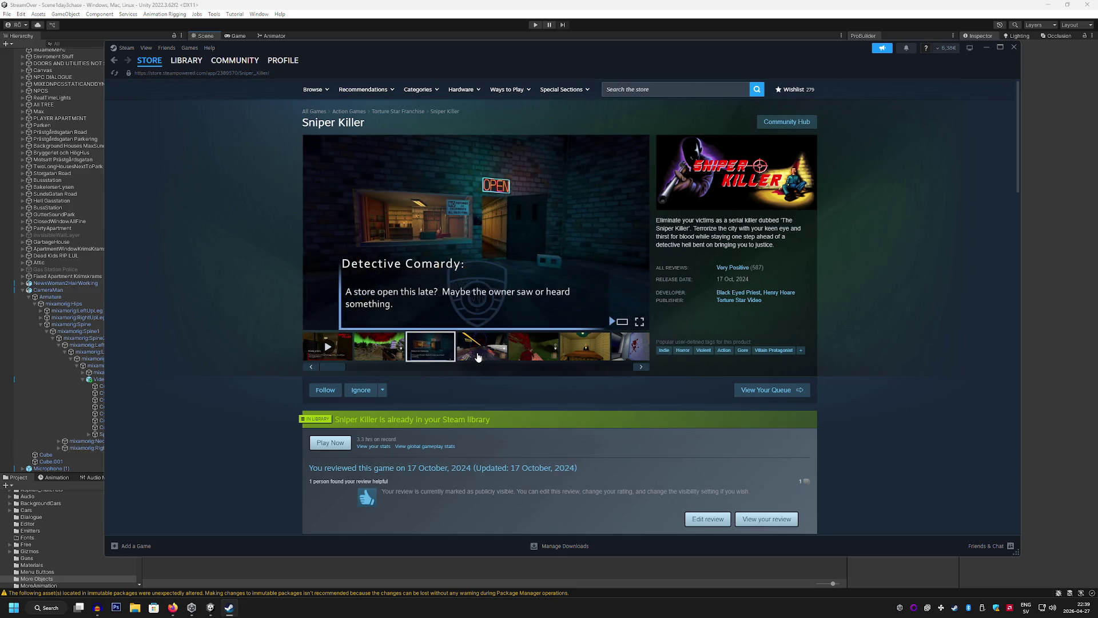
pyautogui.click(479, 355)
pyautogui.click(385, 353)
pyautogui.click(413, 355)
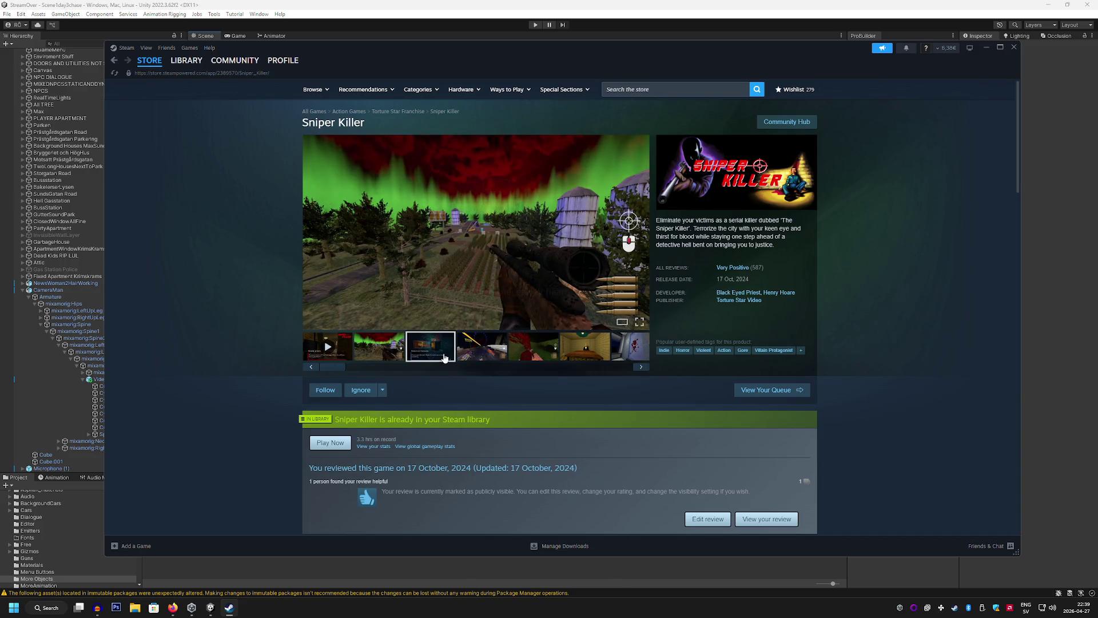
pyautogui.click(440, 288)
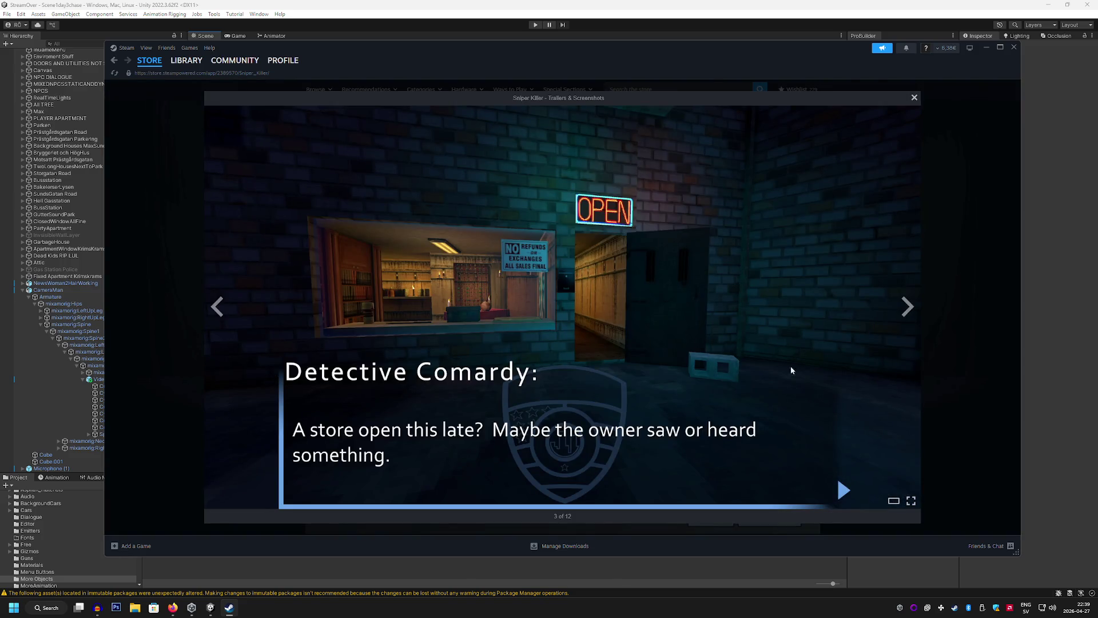
pyautogui.click(991, 447)
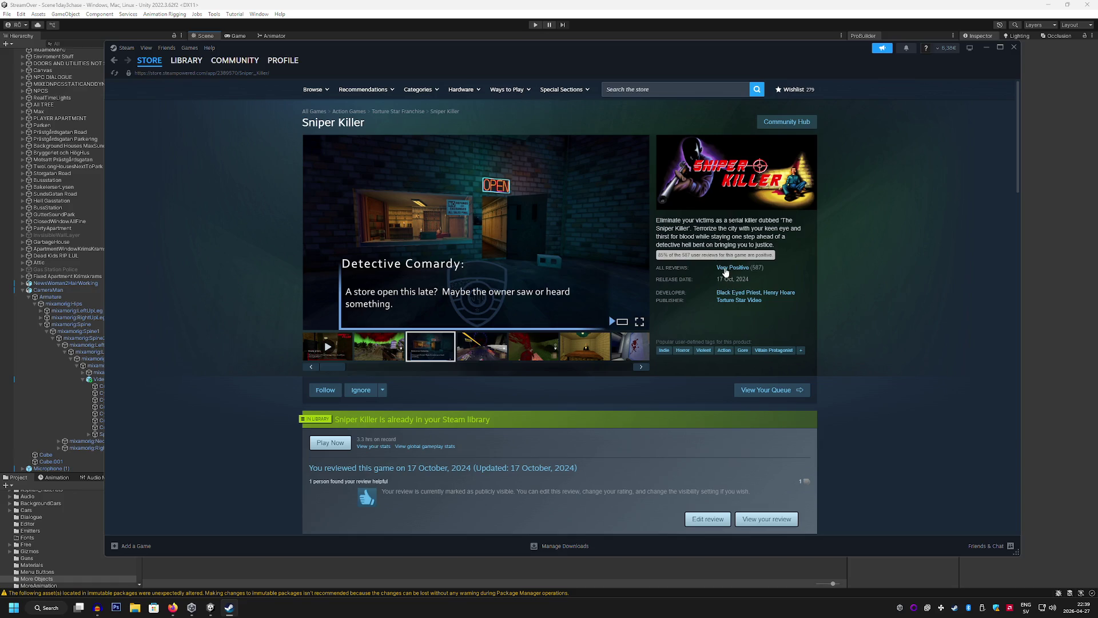
# Select just the 'Sniper Killer' title text and open a new empty Firefox tab
pyautogui.scroll(-5, 880, 337)
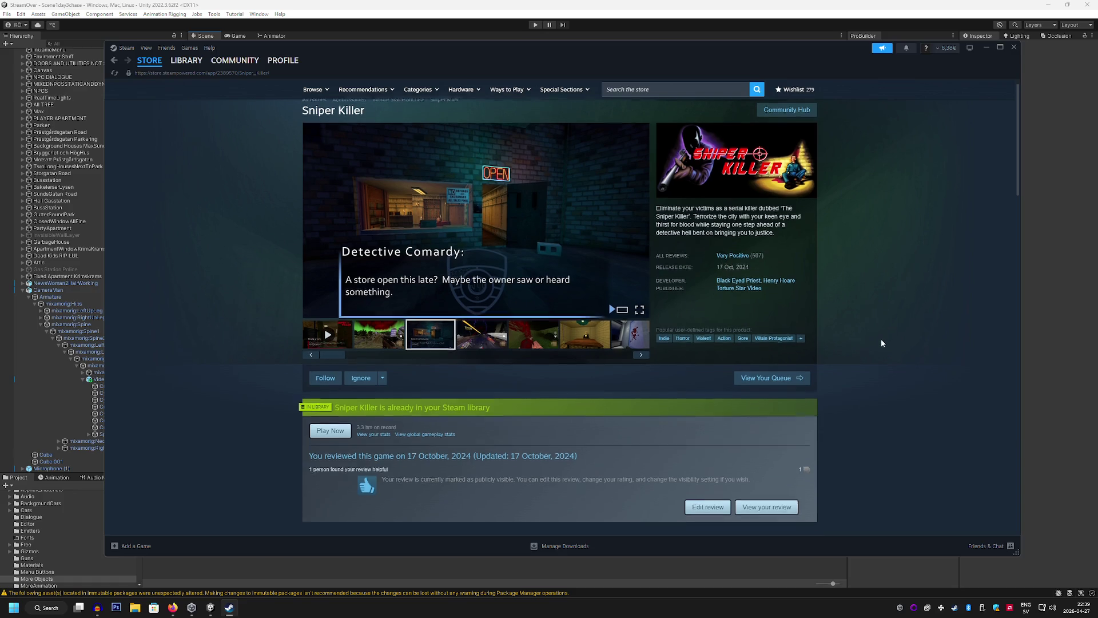
pyautogui.scroll(5, 871, 336)
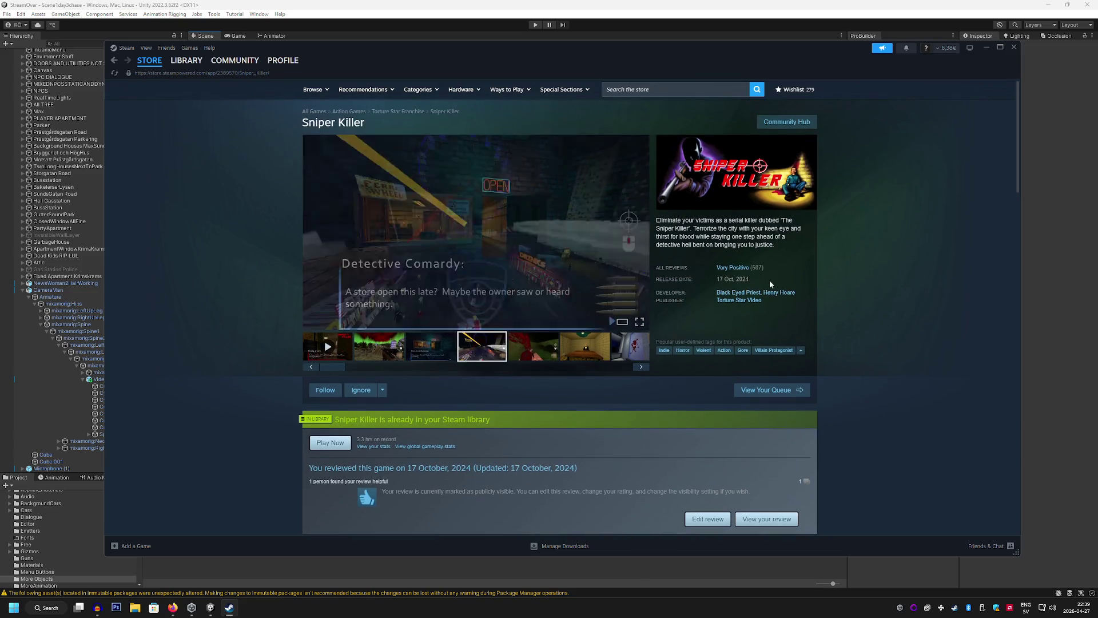
pyautogui.tripleClick(395, 123)
pyautogui.hotkey('ctrl', 'c')
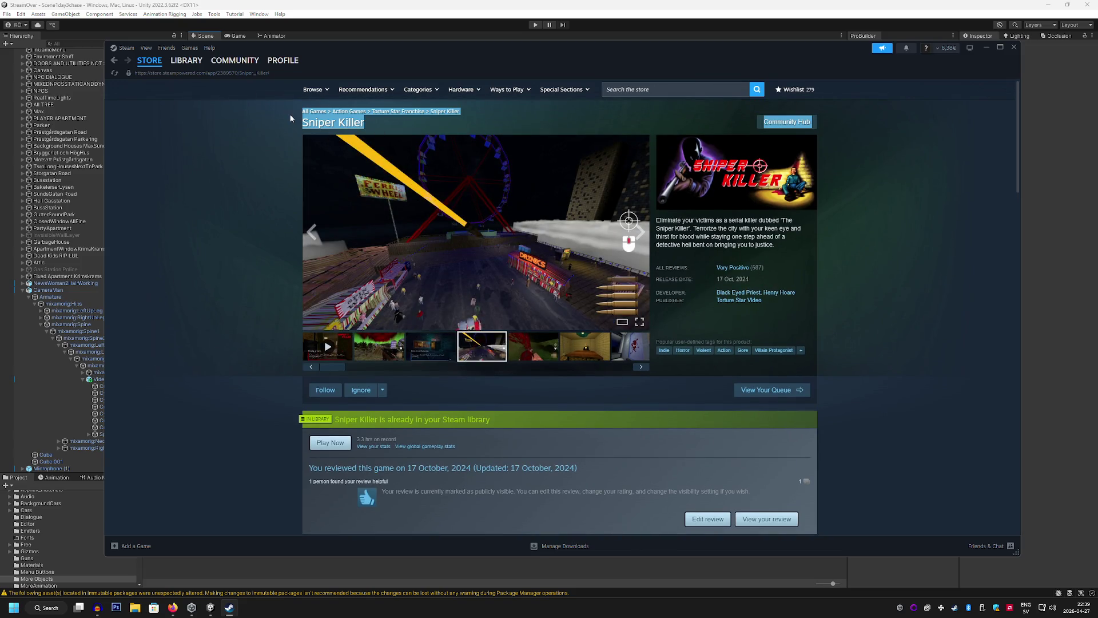
pyautogui.moveTo(379, 125); pyautogui.dragTo(305, 123)
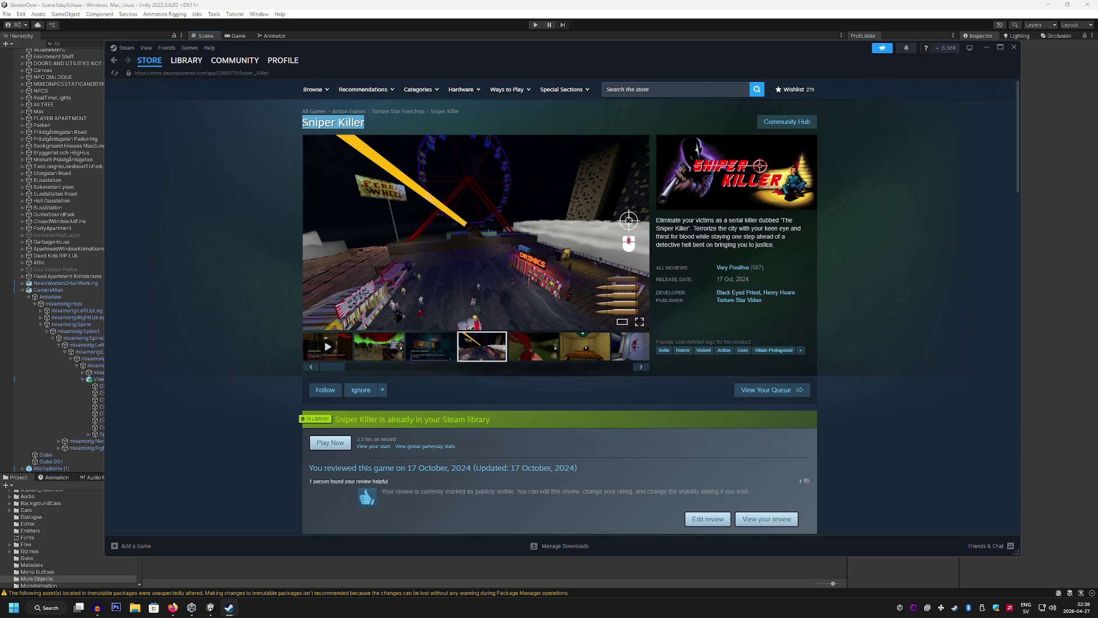
pyautogui.hotkey('alt', 'Tab')
pyautogui.hotkey('ctrl', 't')
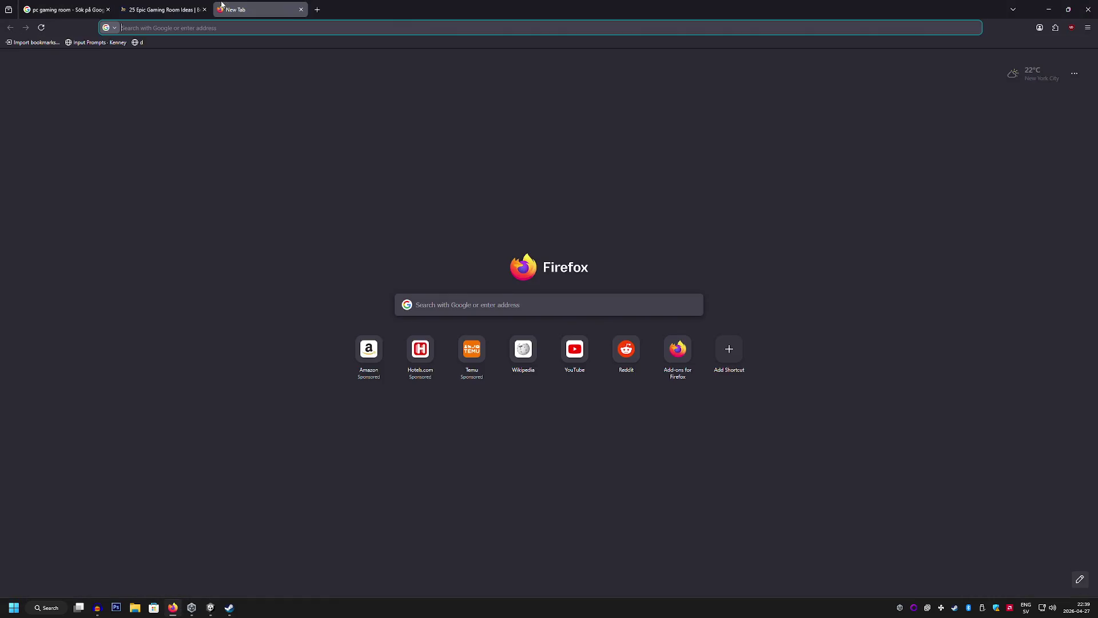
# Search 'Sniper Killer steamdb' and open the game's SteamDB charts page
pyautogui.hotkey('ctrl', 'v')
pyautogui.write('steamdb')
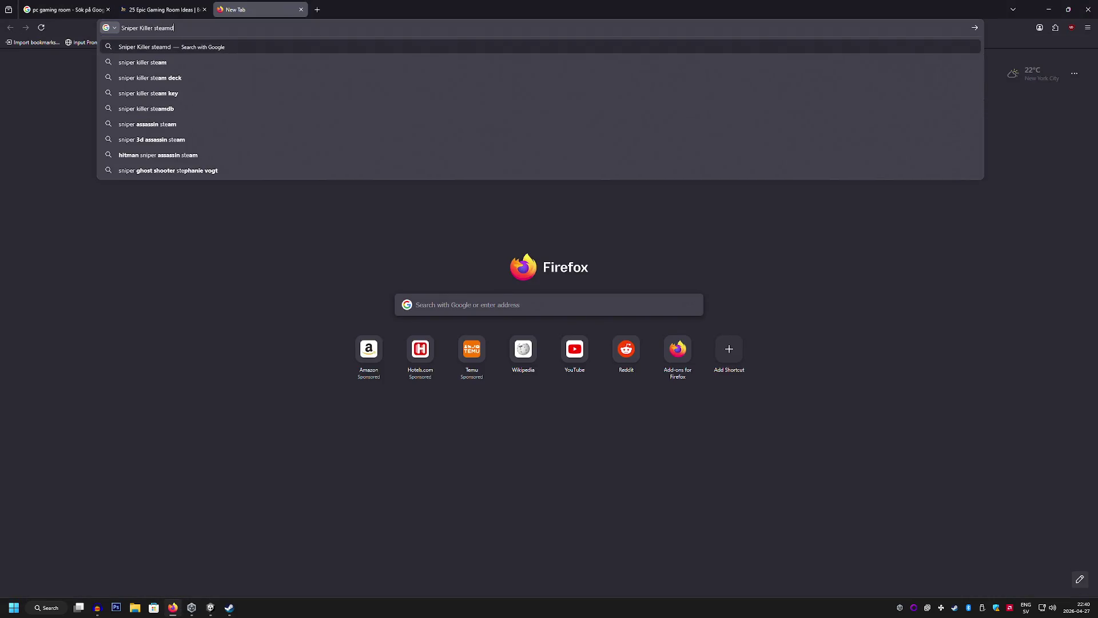
pyautogui.press('Return')
pyautogui.click(273, 205)
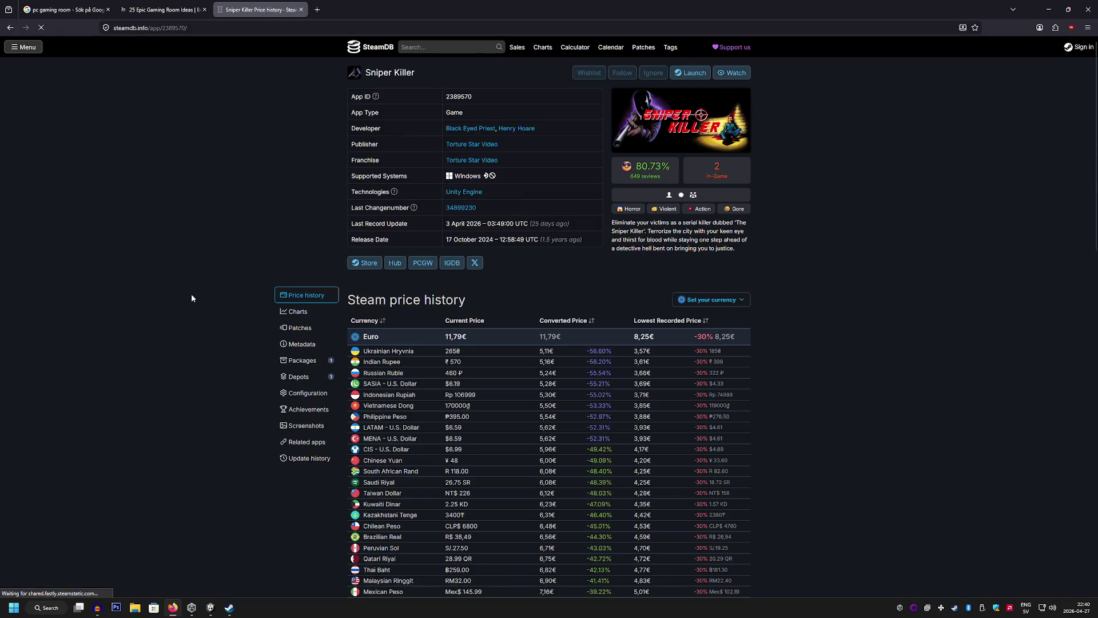
pyautogui.scroll(-15, 184, 294)
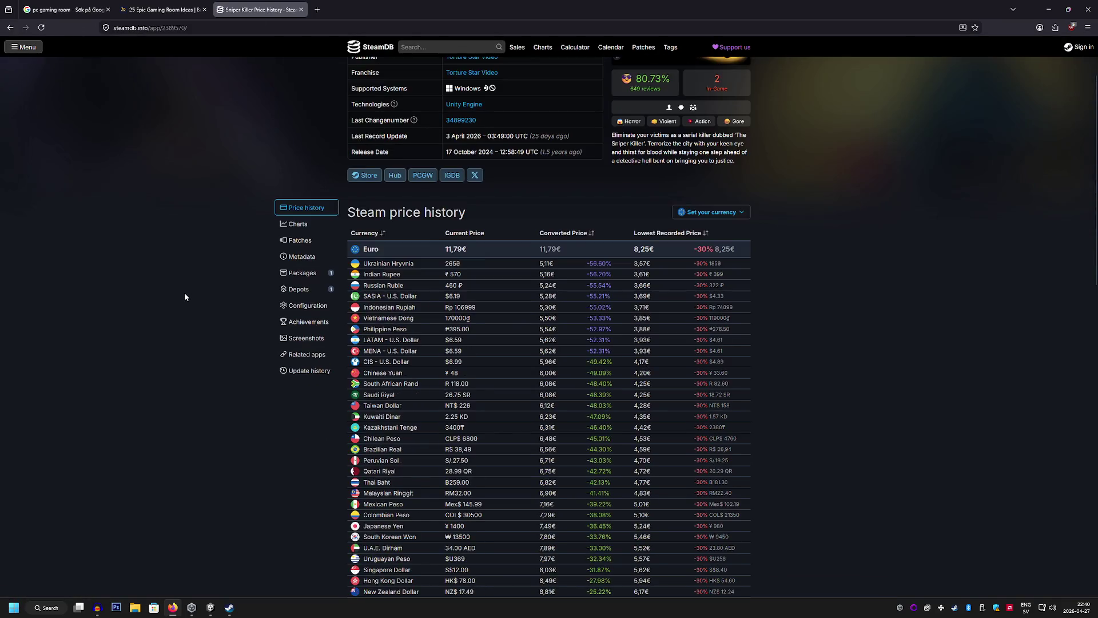
pyautogui.scroll(20, 182, 297)
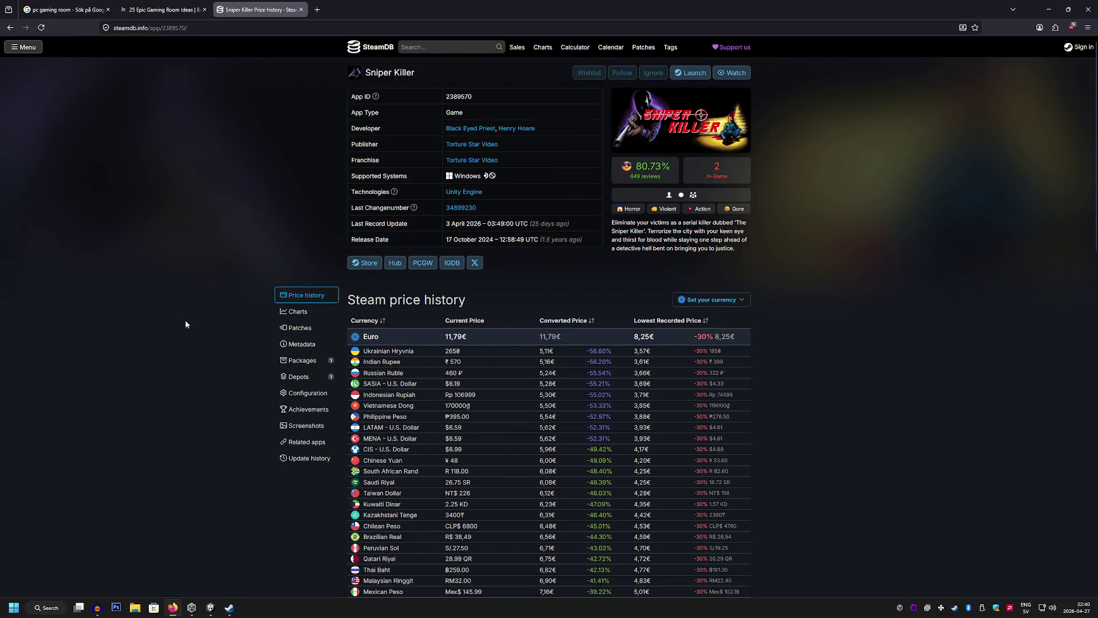
pyautogui.click(717, 174)
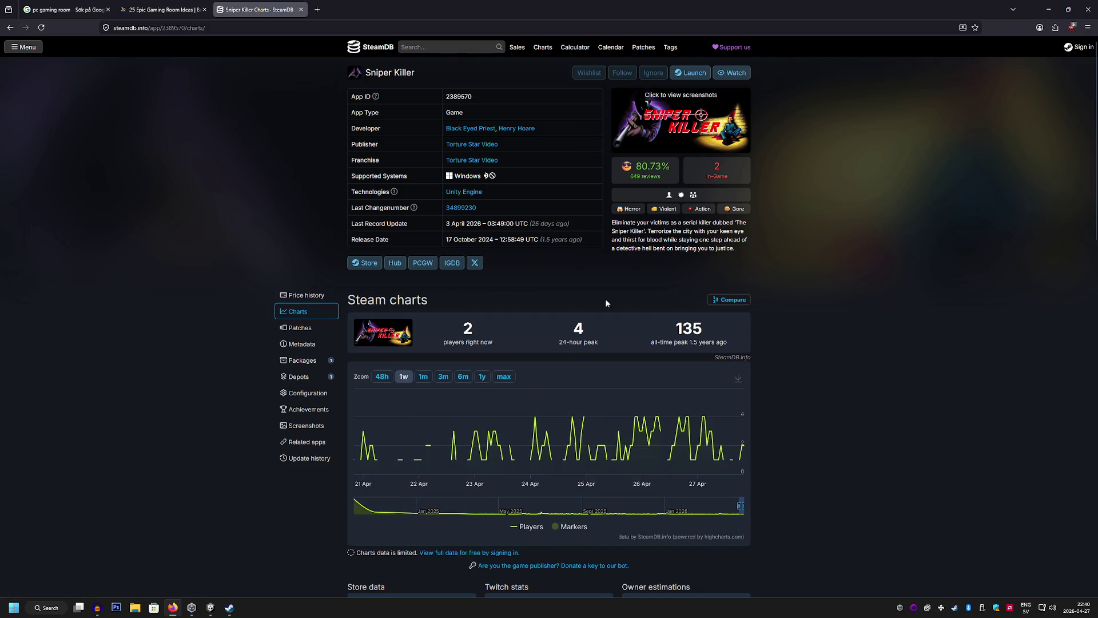
pyautogui.scroll(-4, 606, 303)
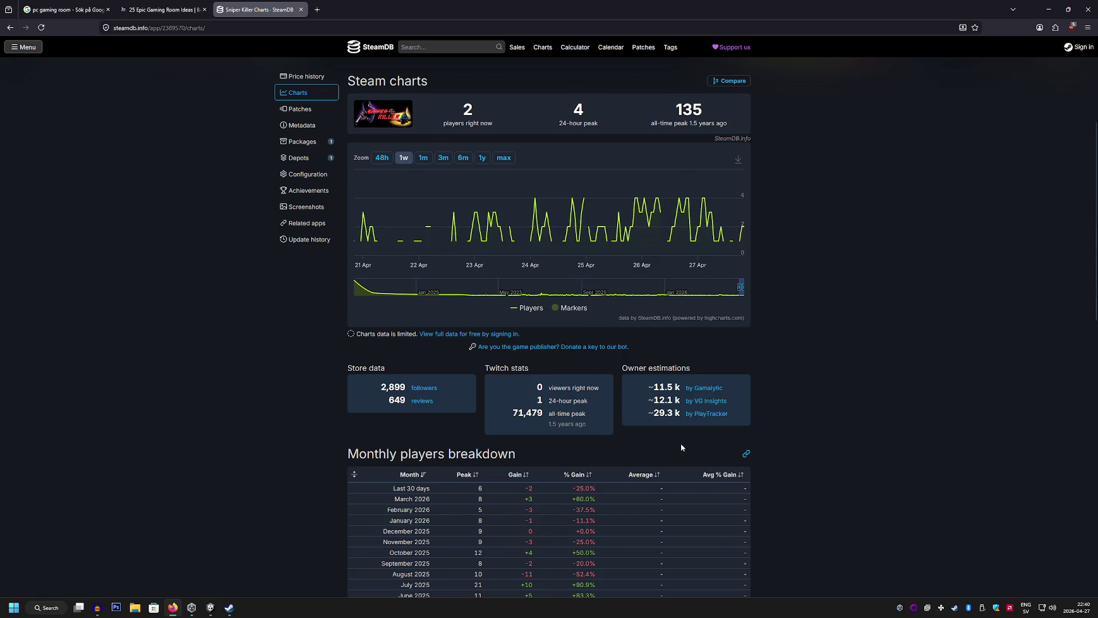
# Launch Calculator and enter 12
pyautogui.press('XF86Calculator')
pyautogui.click(534, 429)
pyautogui.click(578, 449)
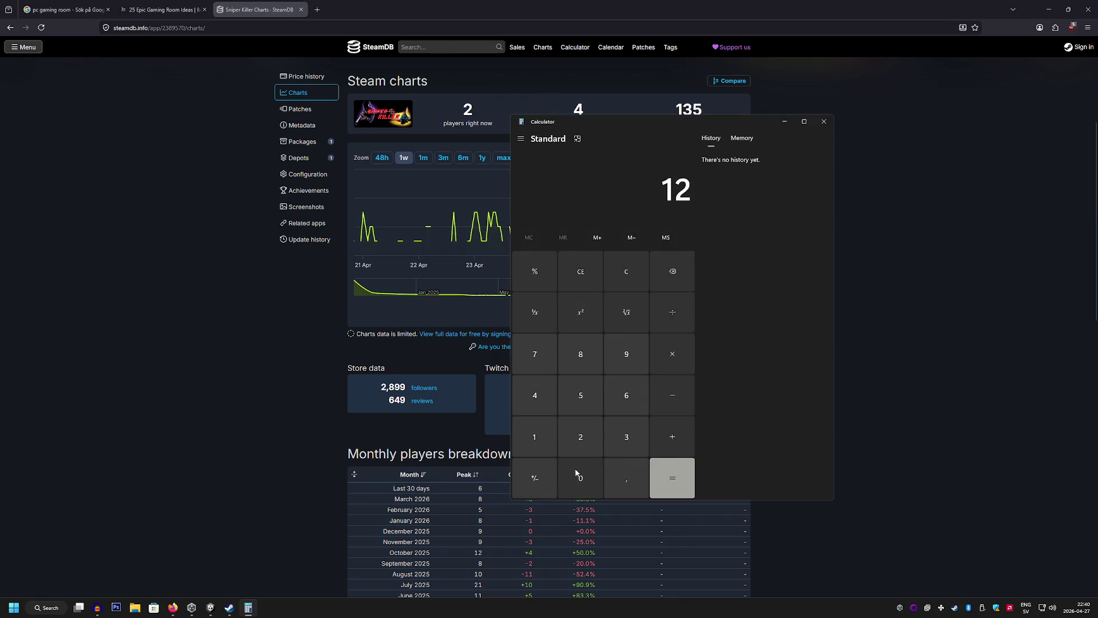
# Compute 12000 × 12 = 144,000 in Calculator
pyautogui.click(576, 473)
pyautogui.click(580, 480)
pyautogui.click(581, 482)
pyautogui.click(581, 482)
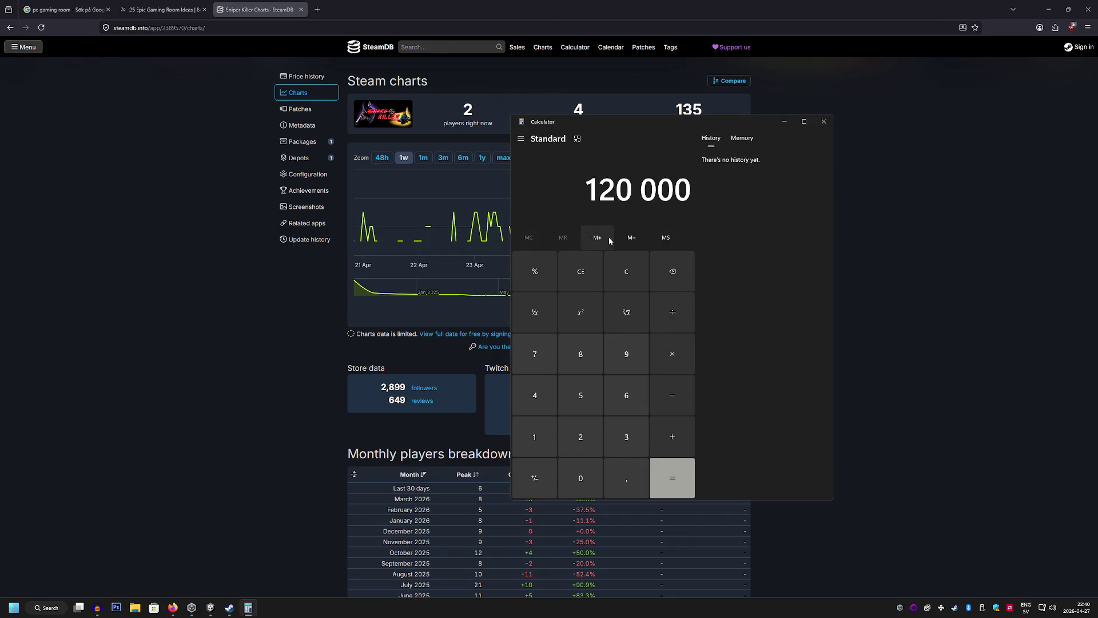
pyautogui.click(625, 271)
pyautogui.click(535, 436)
pyautogui.click(581, 441)
pyautogui.click(580, 479)
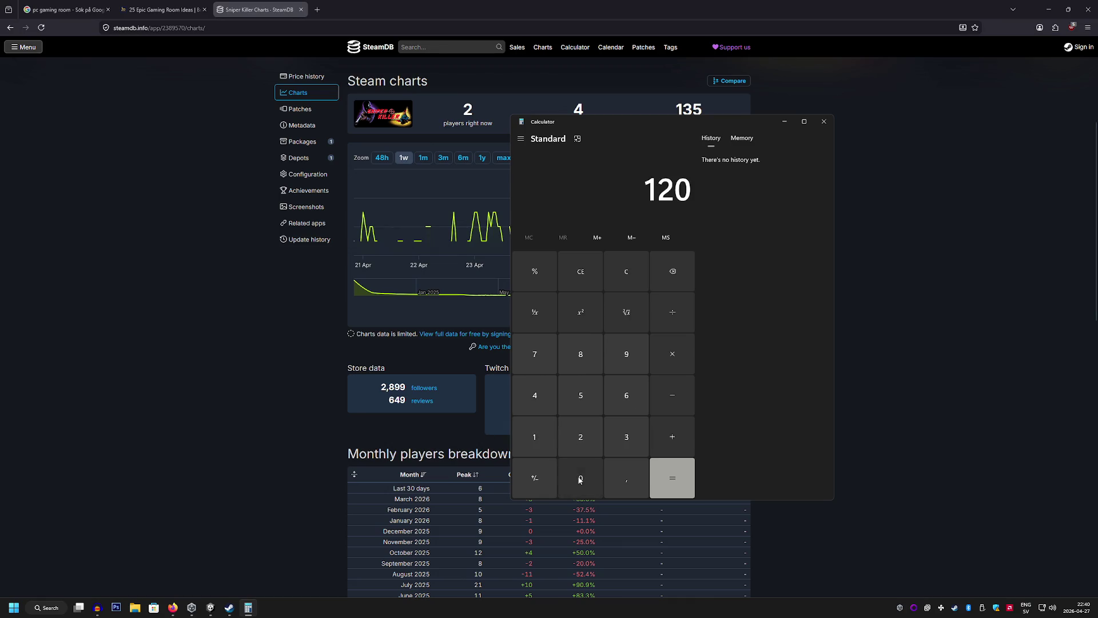
pyautogui.click(580, 479)
pyautogui.click(580, 480)
pyautogui.click(665, 366)
pyautogui.click(555, 433)
pyautogui.click(585, 441)
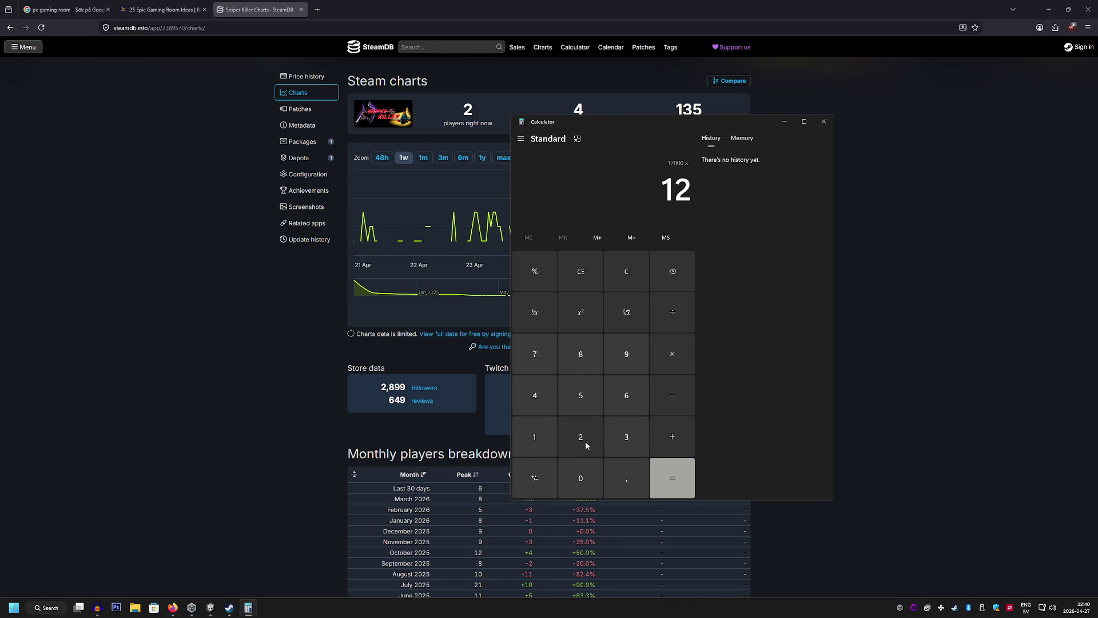
pyautogui.click(665, 470)
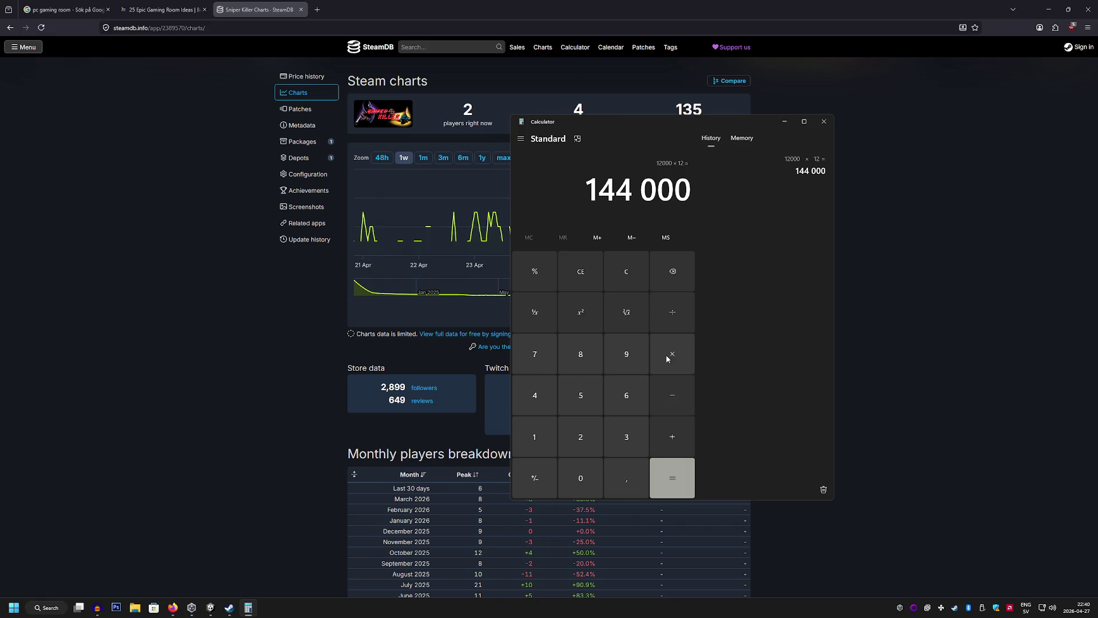
# Multiply 144,000 by 0.3 to get 43,200
pyautogui.click(672, 354)
pyautogui.click(580, 478)
pyautogui.click(626, 477)
pyautogui.click(624, 436)
pyautogui.click(581, 478)
pyautogui.click(688, 469)
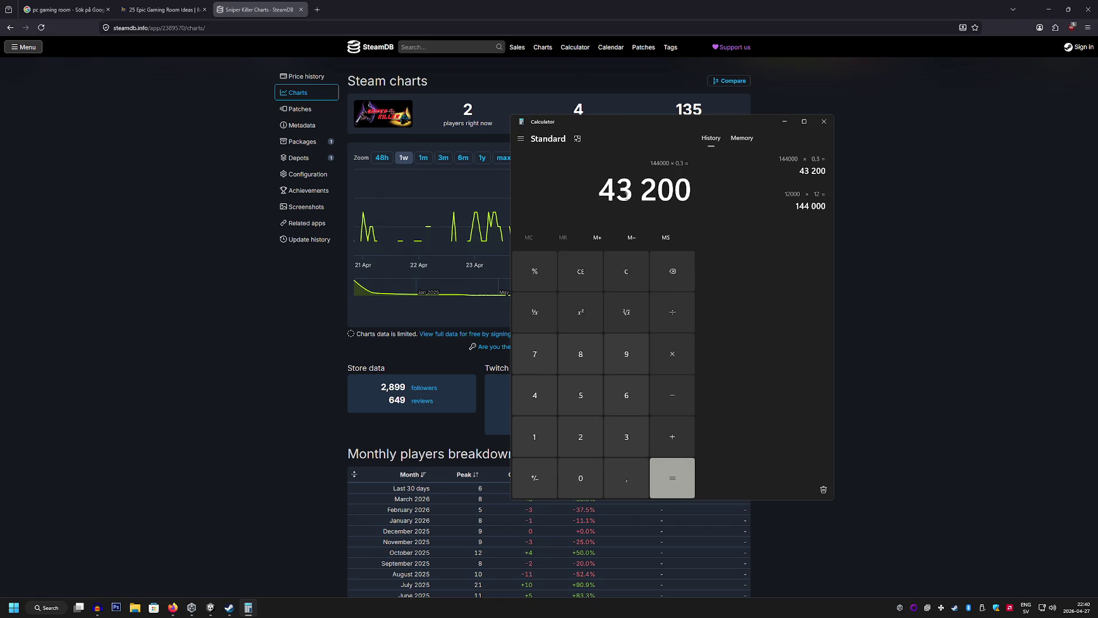
# Subtract the copied 43,200 from 144,000 to get 100,800
pyautogui.hotkey('ctrl', 'c')
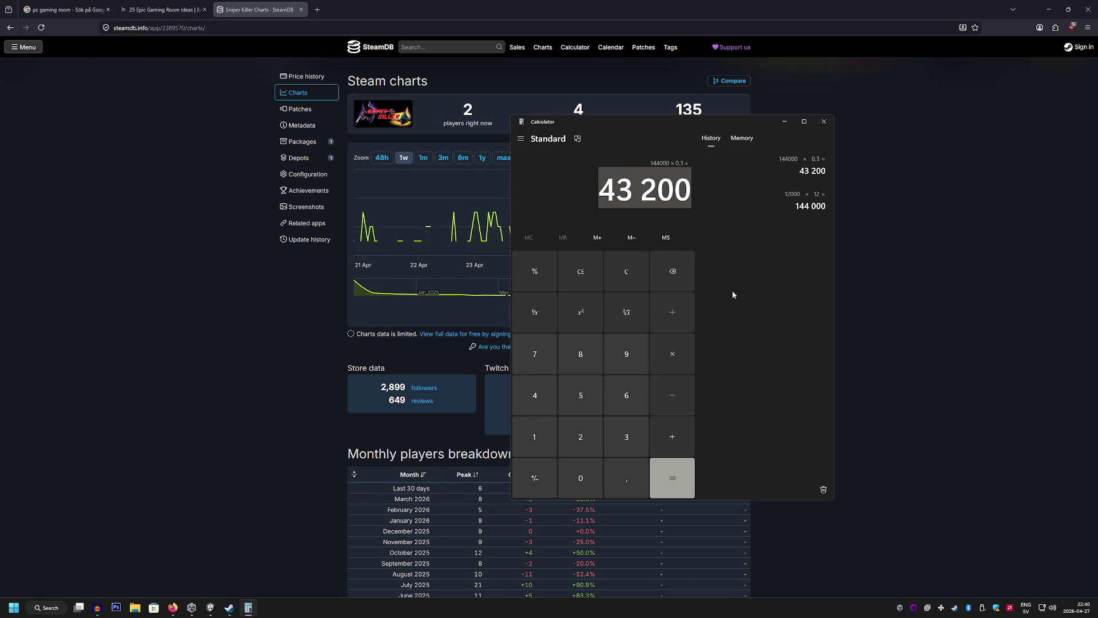
pyautogui.write('14400 -')
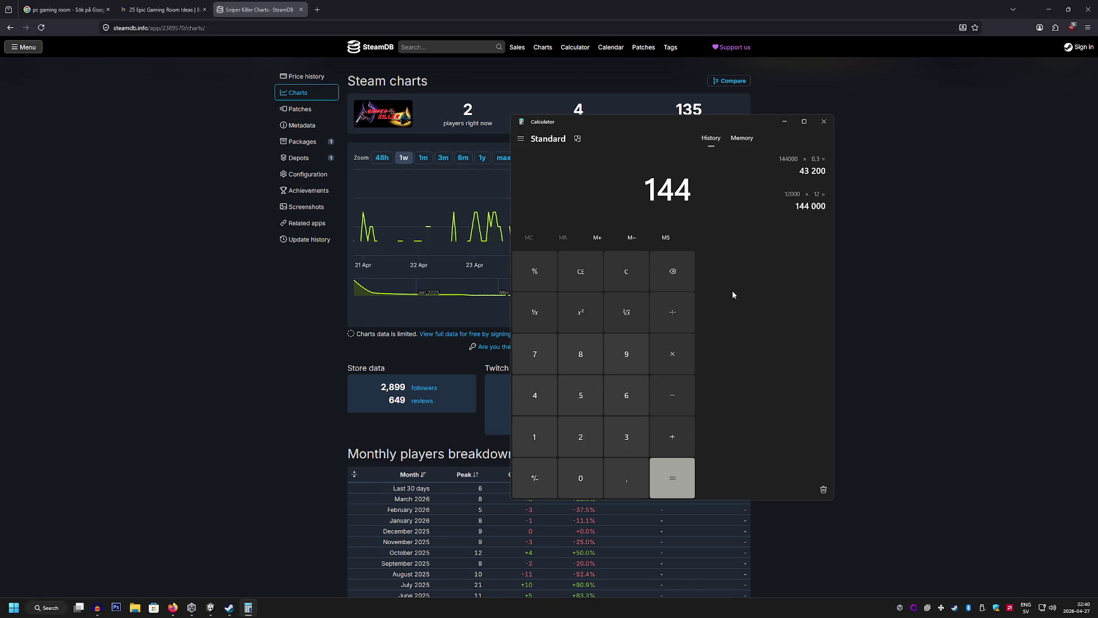
pyautogui.hotkey('ctrl', 'v')
pyautogui.press('Return')
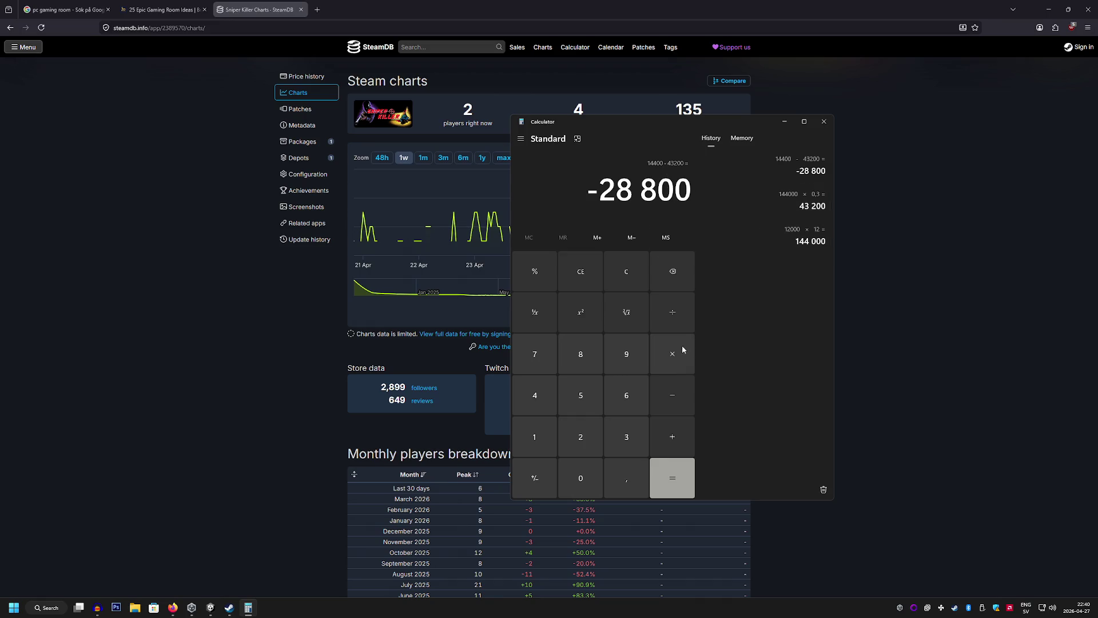
pyautogui.write('1440')
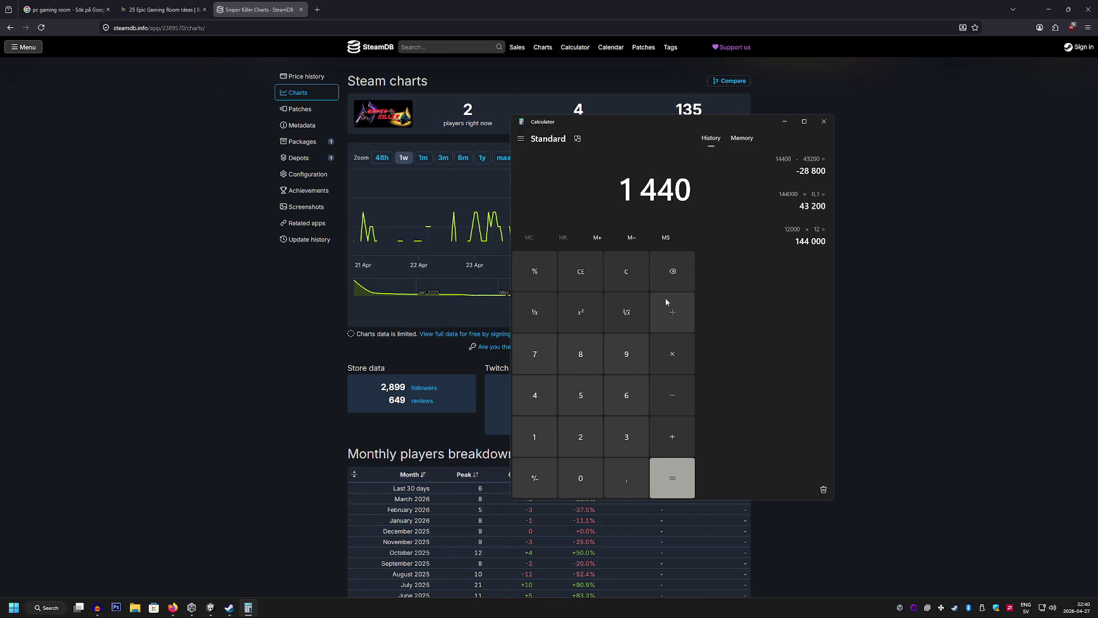
pyautogui.write('00 - 43200')
pyautogui.press('Return')
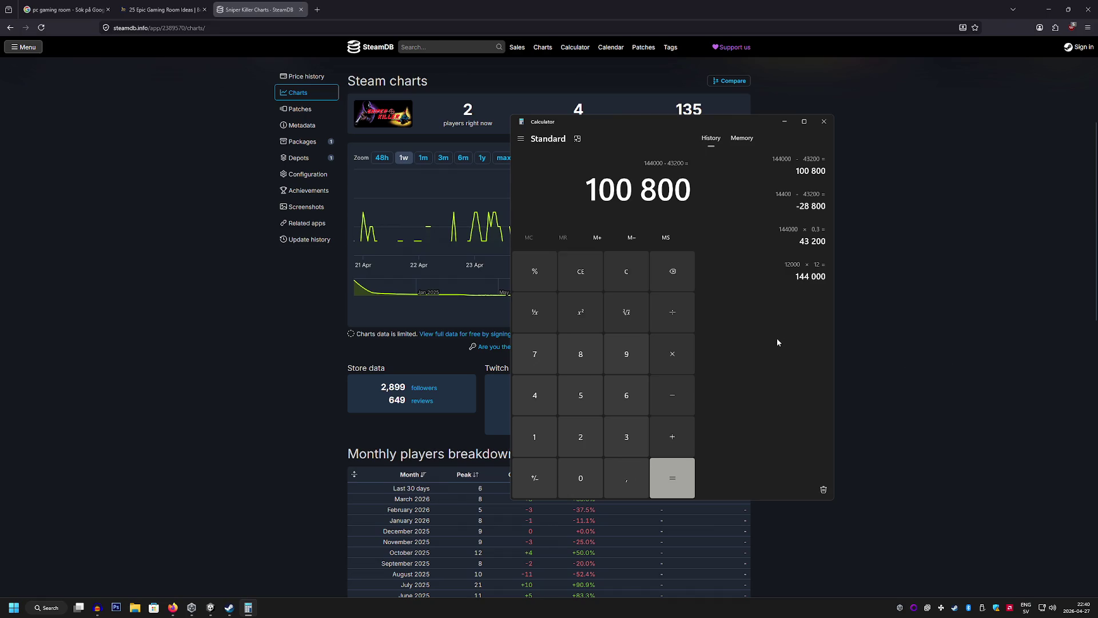
# Subtract 50,000 from 100,800, leaving 50,800, and close Calculator
pyautogui.click(677, 407)
pyautogui.click(592, 403)
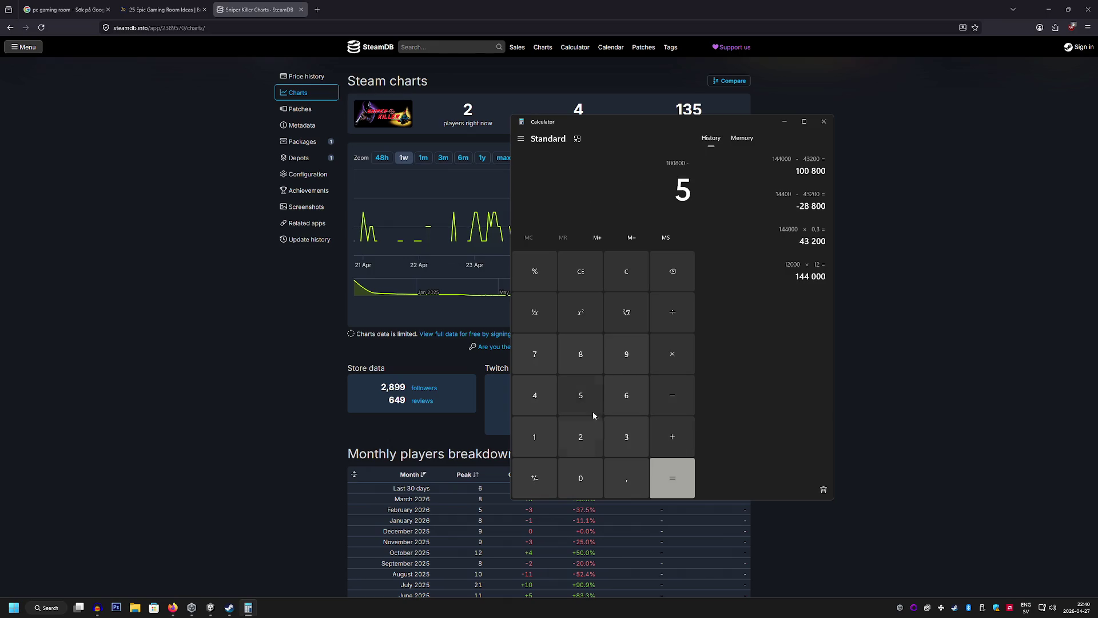
pyautogui.click(589, 477)
pyautogui.click(572, 468)
pyautogui.click(572, 468)
pyautogui.click(575, 472)
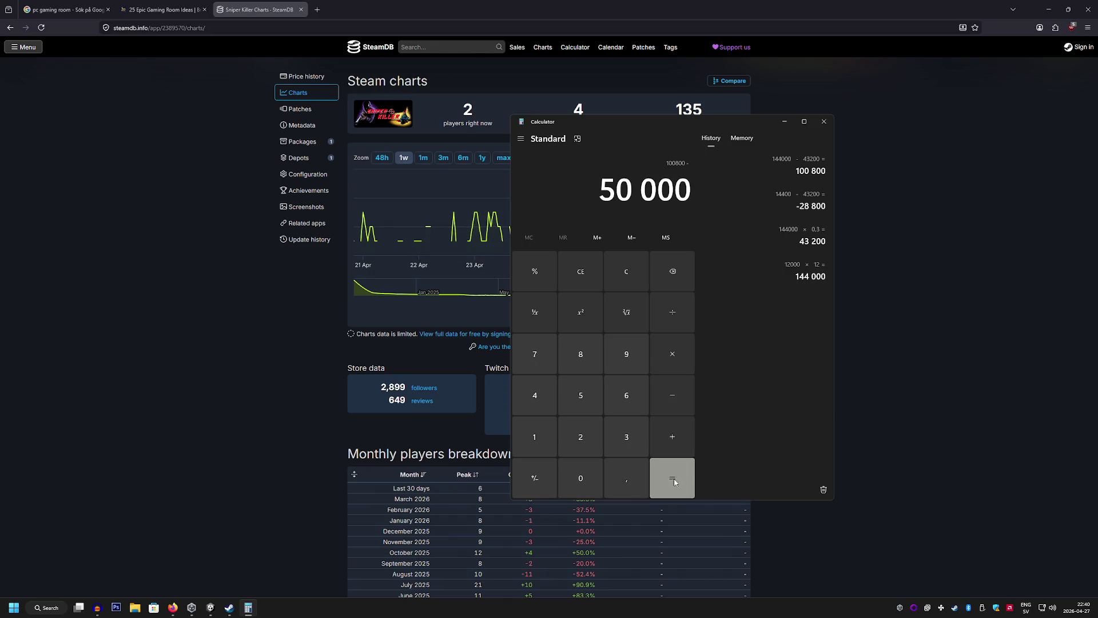
pyautogui.click(674, 478)
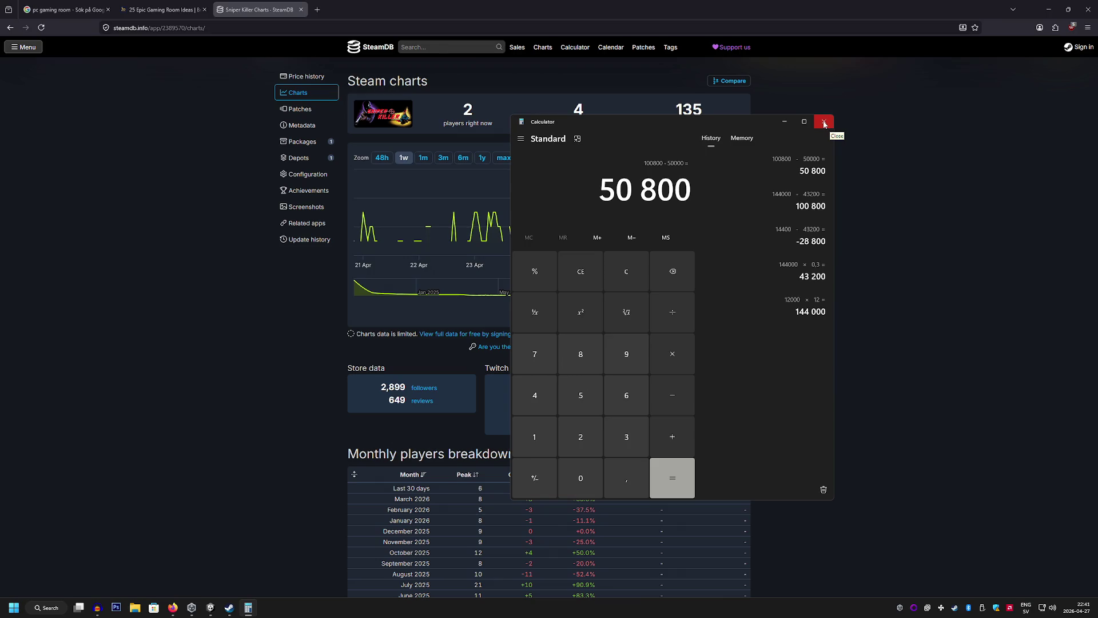
pyautogui.click(824, 124)
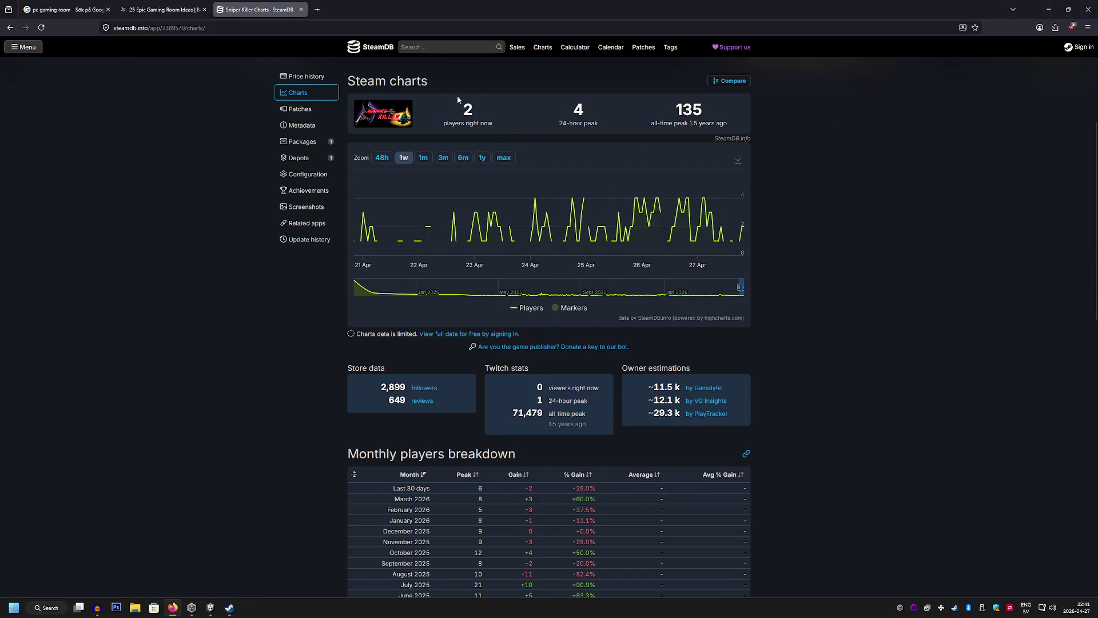
# Scroll through Sniper Killer's player, follower and review stats on SteamDB
pyautogui.scroll(-1, 450, 93)
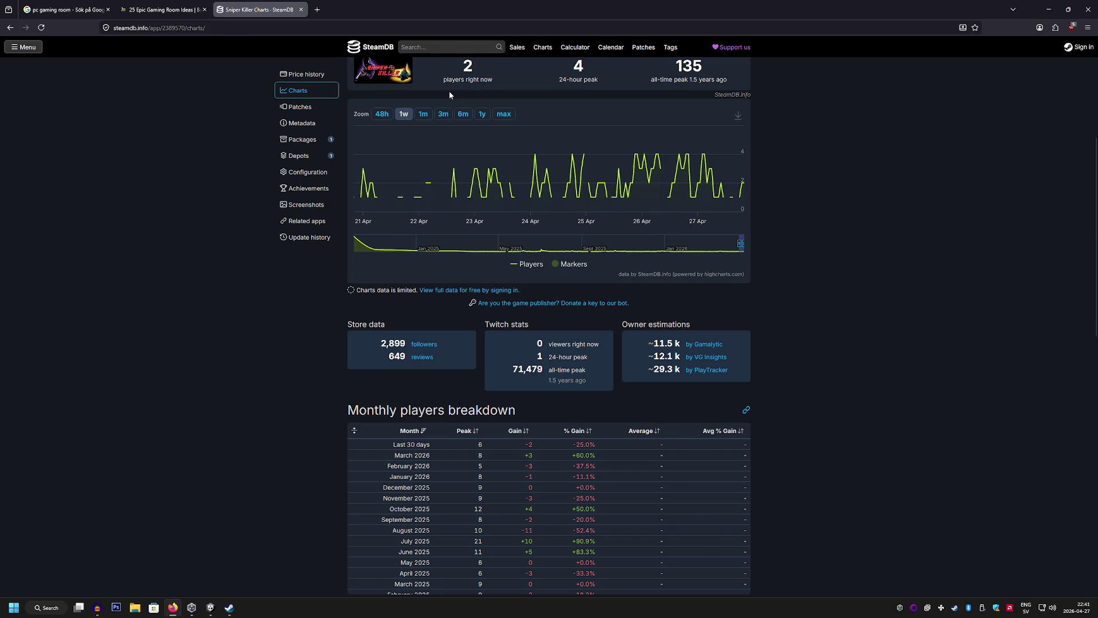
pyautogui.scroll(-3, 448, 90)
pyautogui.scroll(-10, 754, 211)
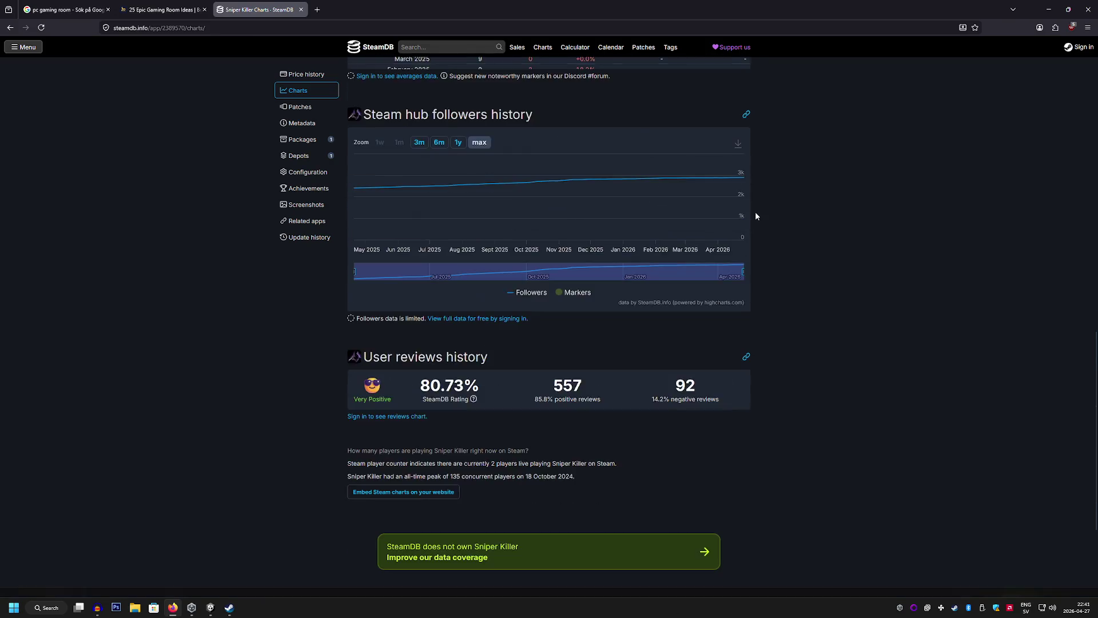
pyautogui.scroll(-3, 754, 213)
pyautogui.scroll(15, 753, 213)
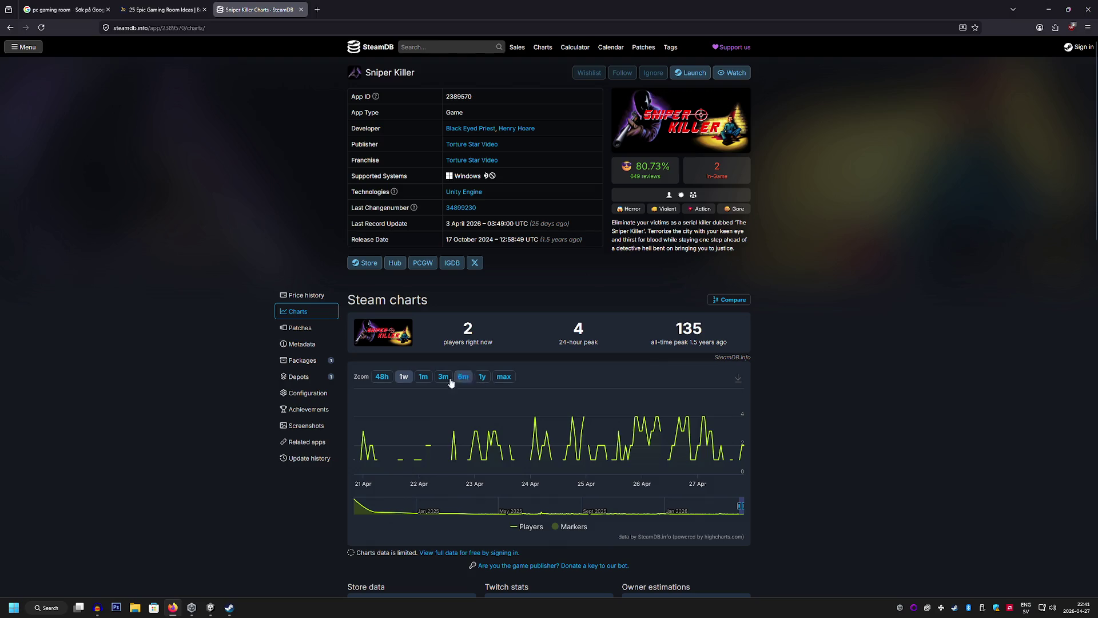
# Check the Sniper Killer Steam store page, then open a new Firefox tab
pyautogui.click(235, 612)
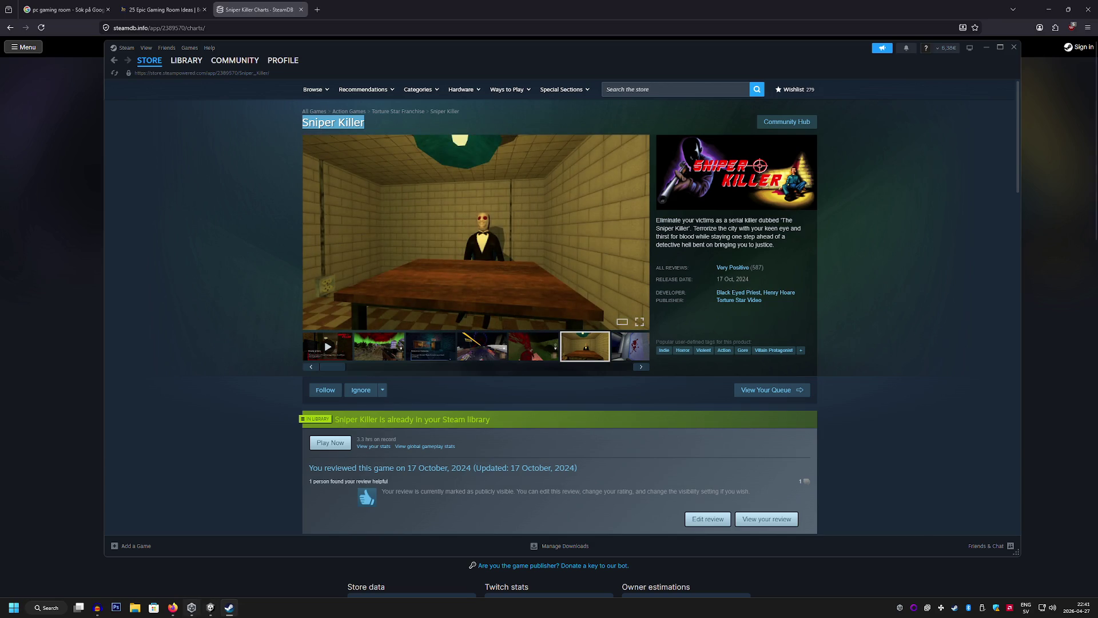
pyautogui.click(173, 607)
pyautogui.click(316, 18)
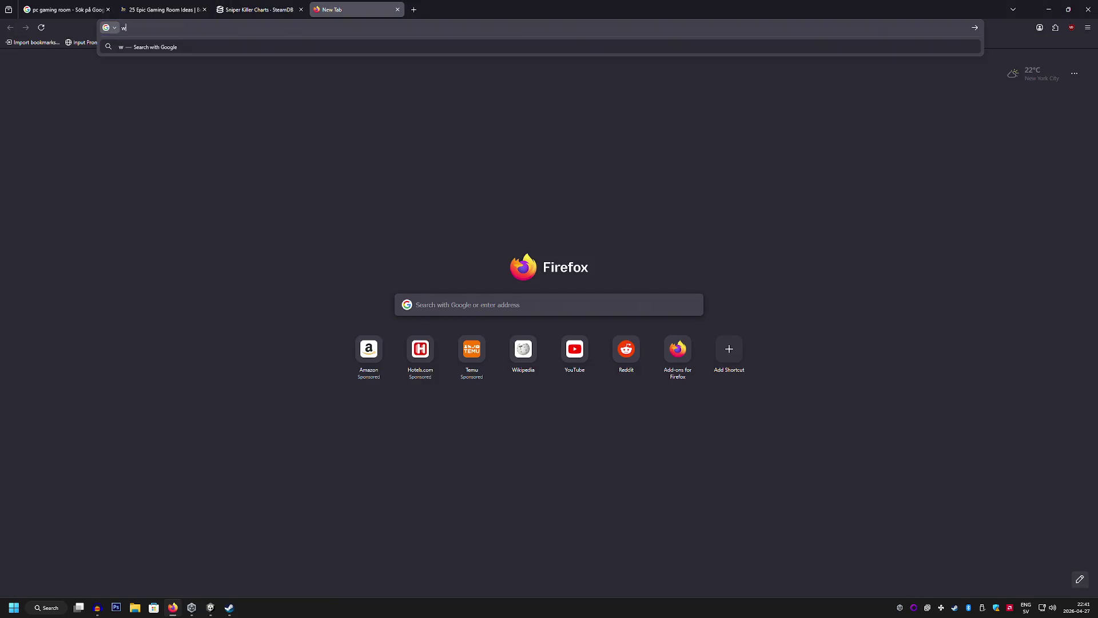
# Search 'whats the average american yearly wage', try adding 'after taxes', then go back
pyautogui.write('whats the average a')
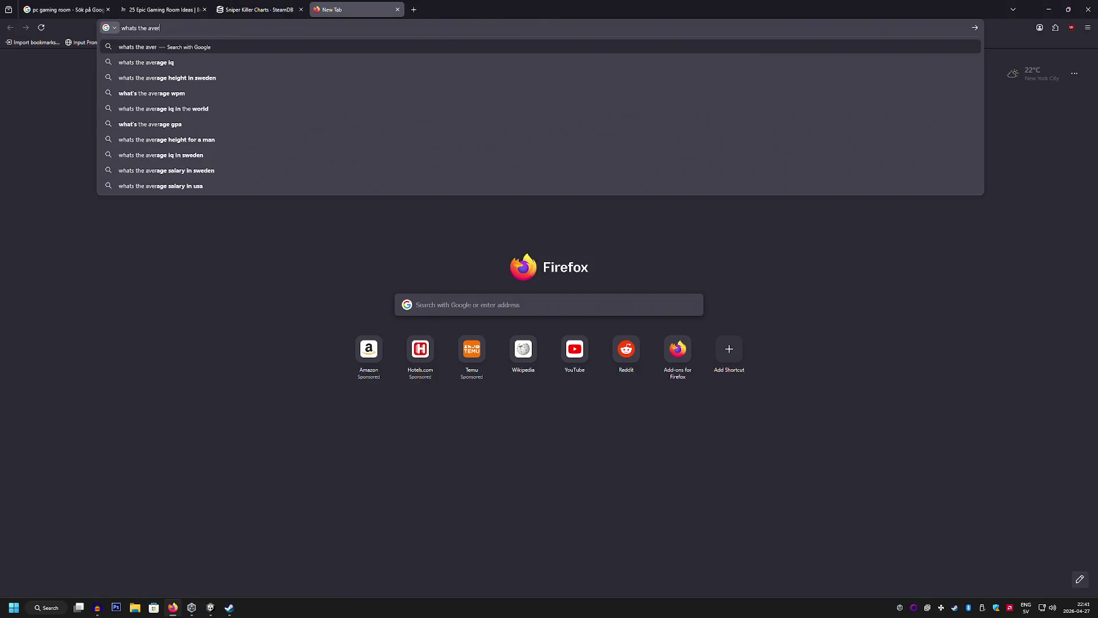
pyautogui.write('meri')
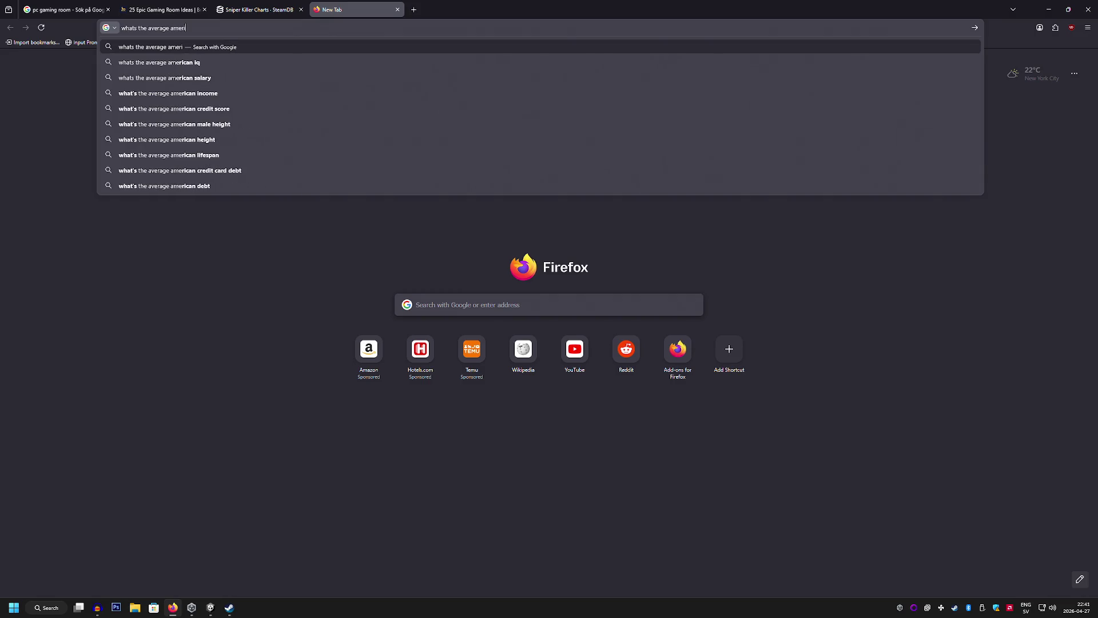
pyautogui.write('can yearly wage')
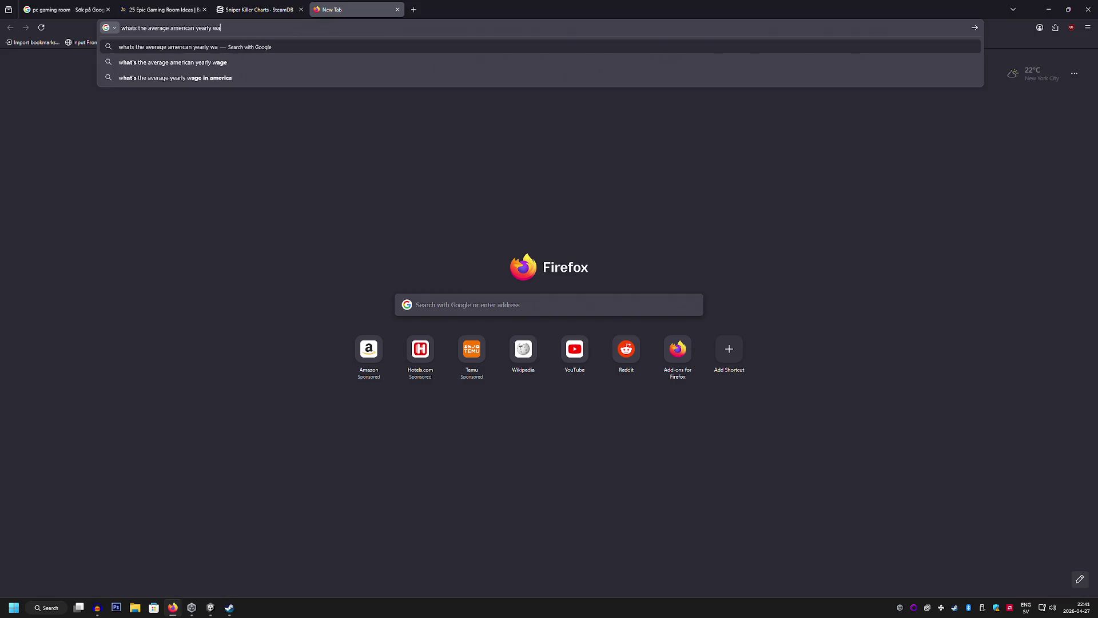
pyautogui.press('Return')
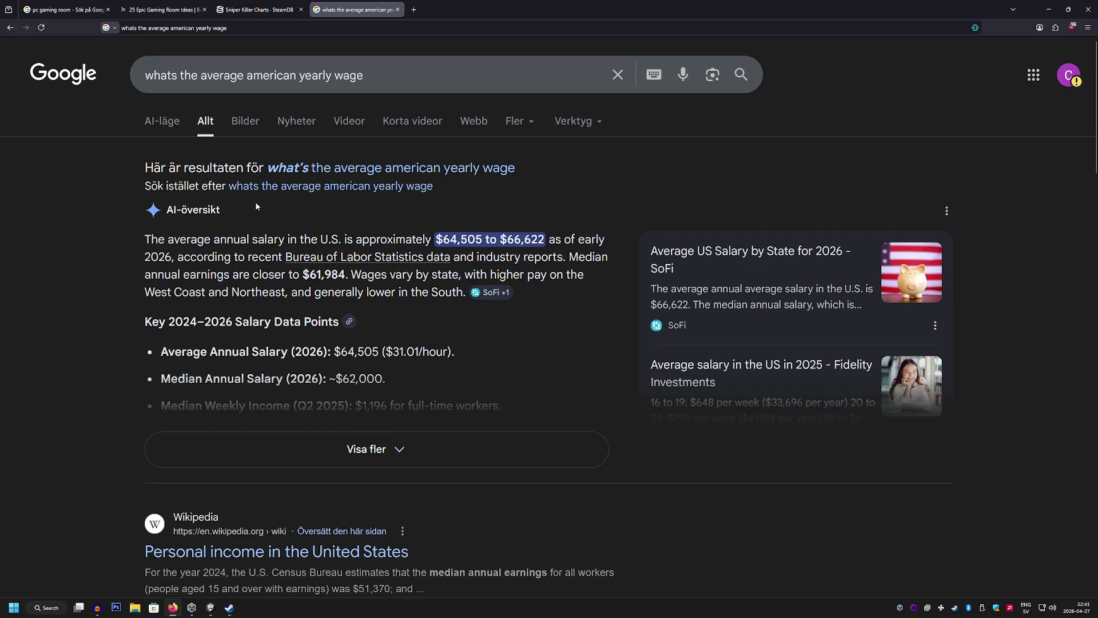
pyautogui.click(400, 76)
pyautogui.write('a')
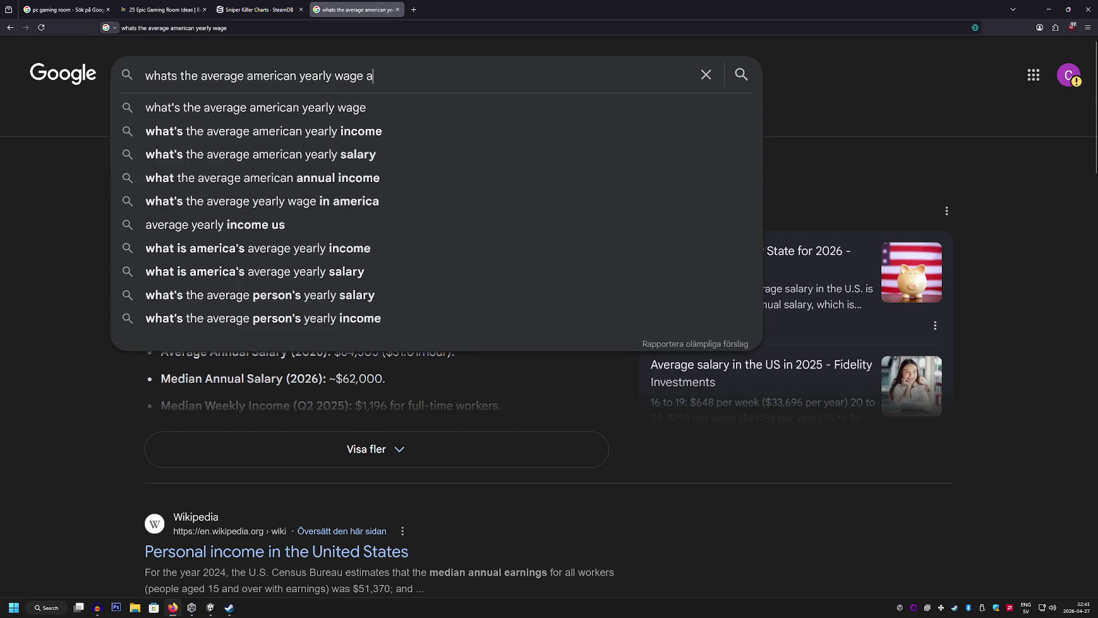
pyautogui.write('fter taxes')
pyautogui.press('Return')
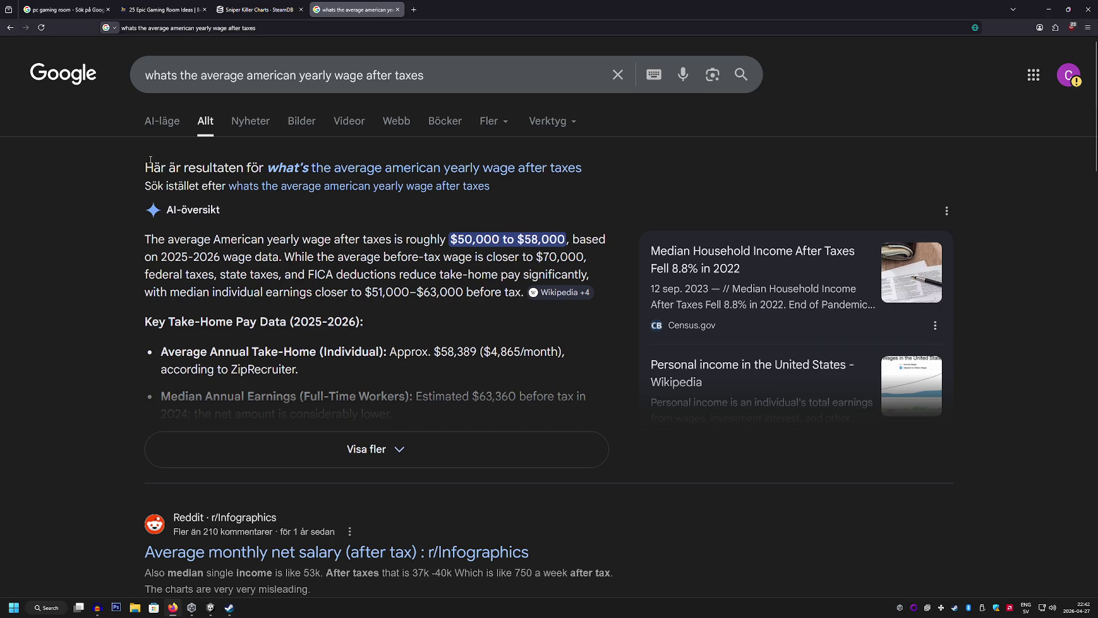
pyautogui.click(11, 27)
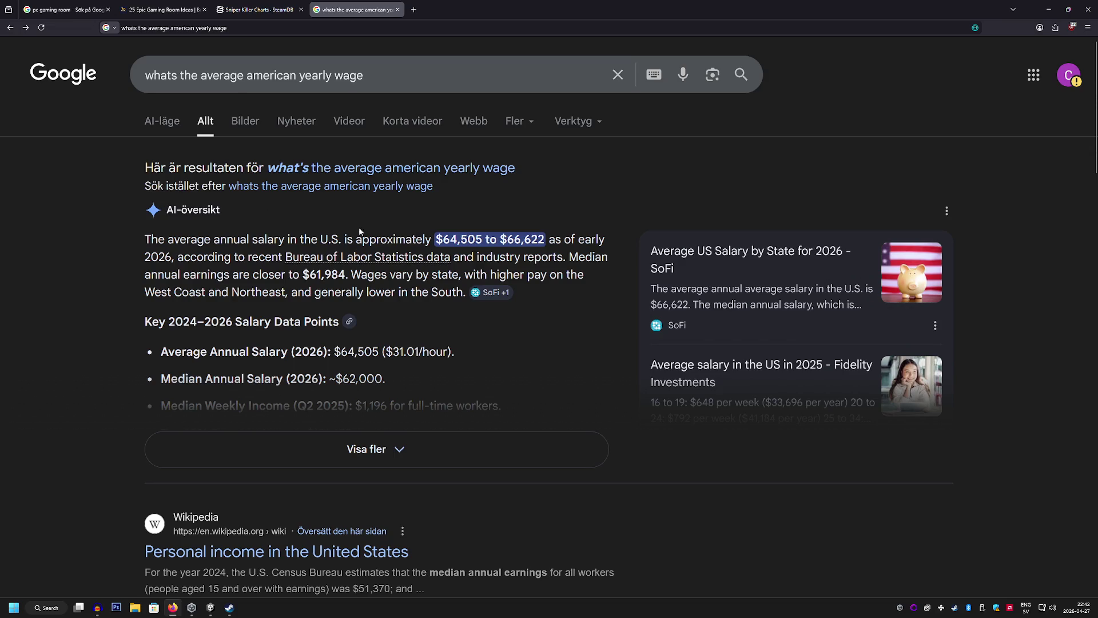
# Highlight the $64,505–$66,622 range and search the average middle class American income
pyautogui.moveTo(440, 242)
pyautogui.mouseDown()
pyautogui.moveTo(517, 241)
pyautogui.moveTo(544, 256)
pyautogui.mouseUp()
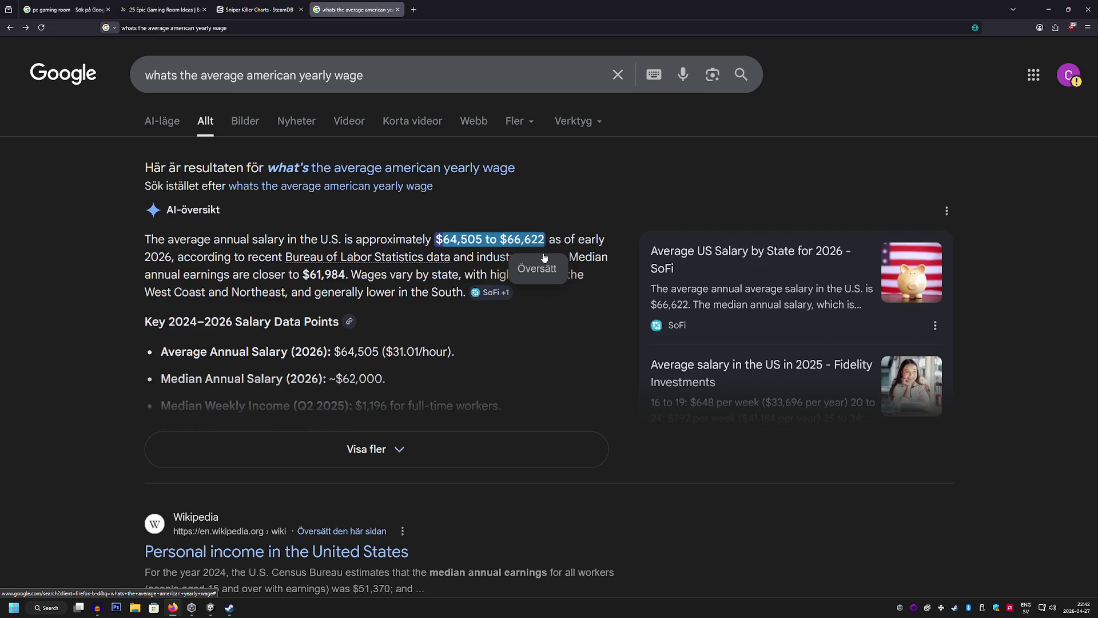
pyautogui.moveTo(365, 75); pyautogui.dragTo(245, 67)
pyautogui.press('BackSpace')
pyautogui.write('middle c')
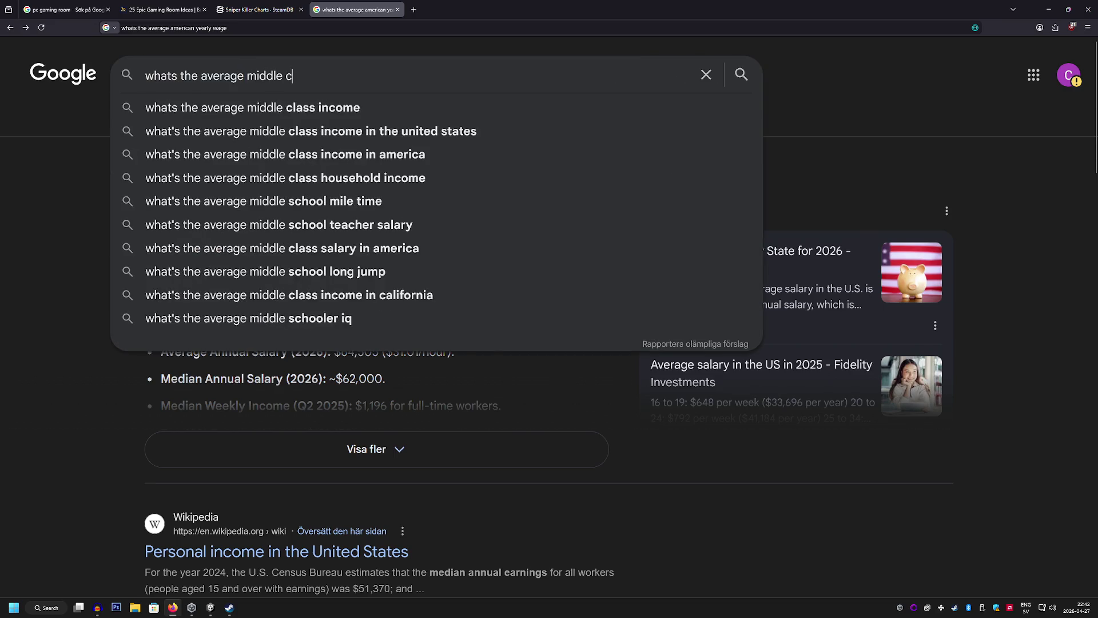
pyautogui.write('lass am')
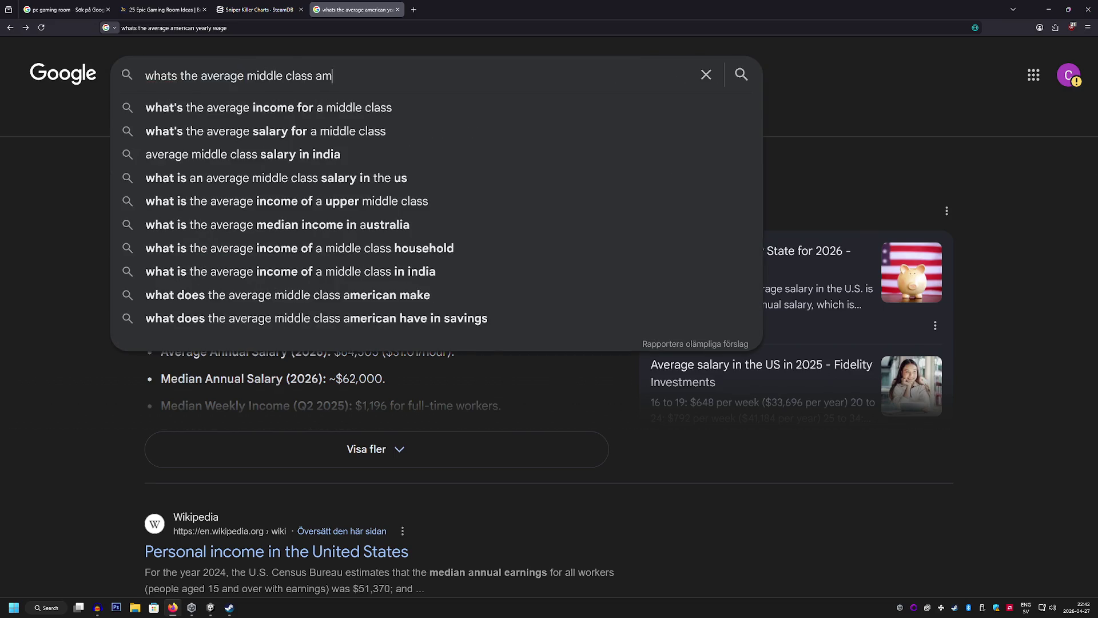
pyautogui.write('erican income')
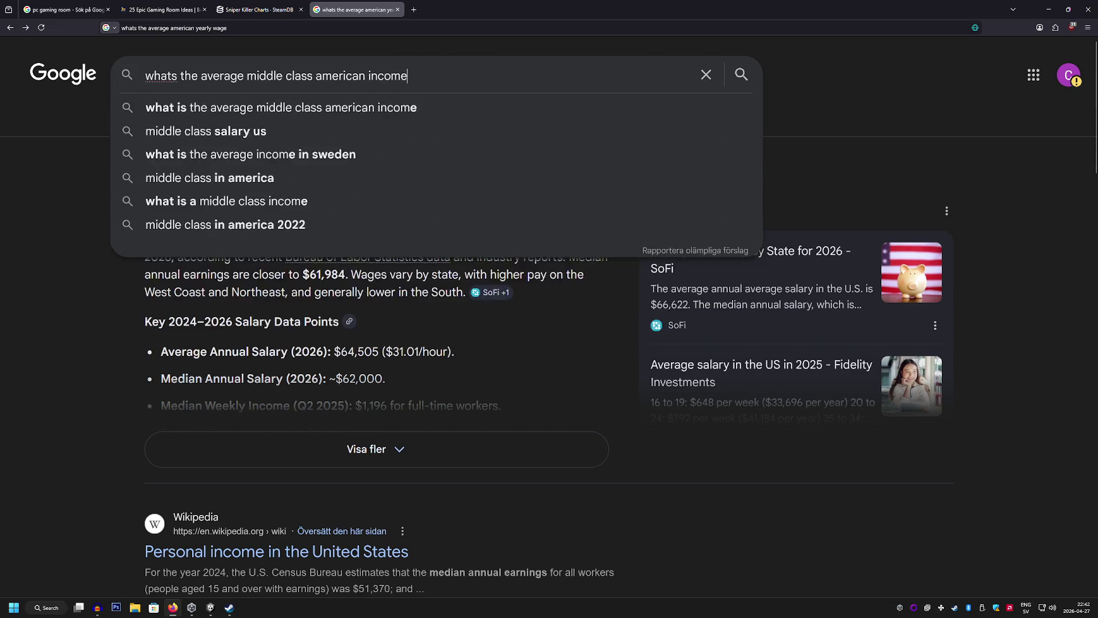
pyautogui.press('Return')
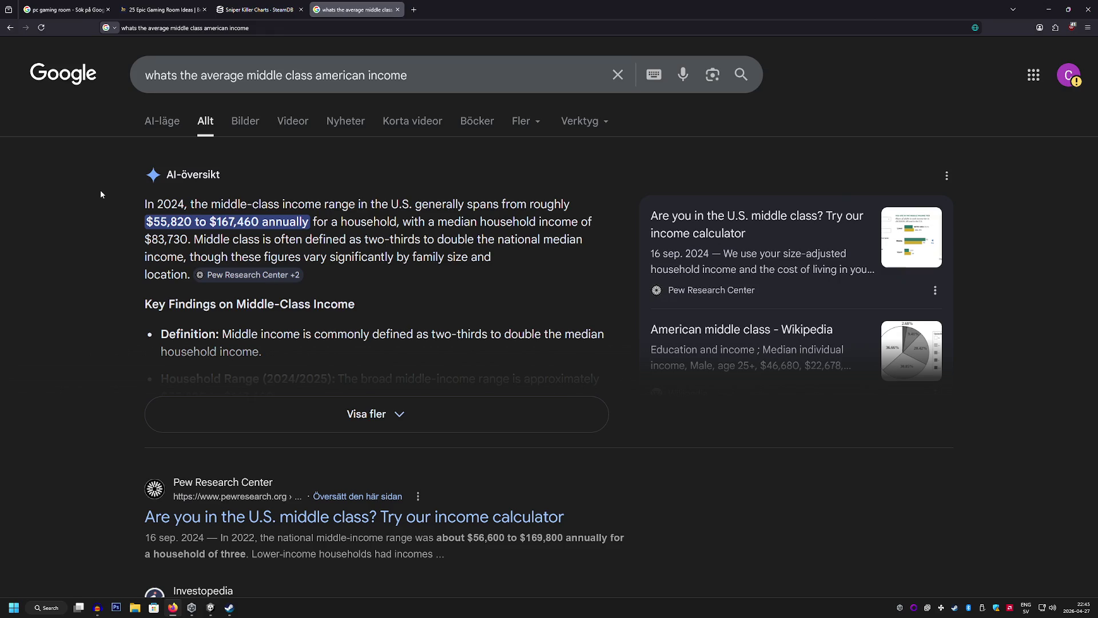
# Switch from Chrome back to the Unity editor showing the crime-scene cutscene
pyautogui.click(210, 607)
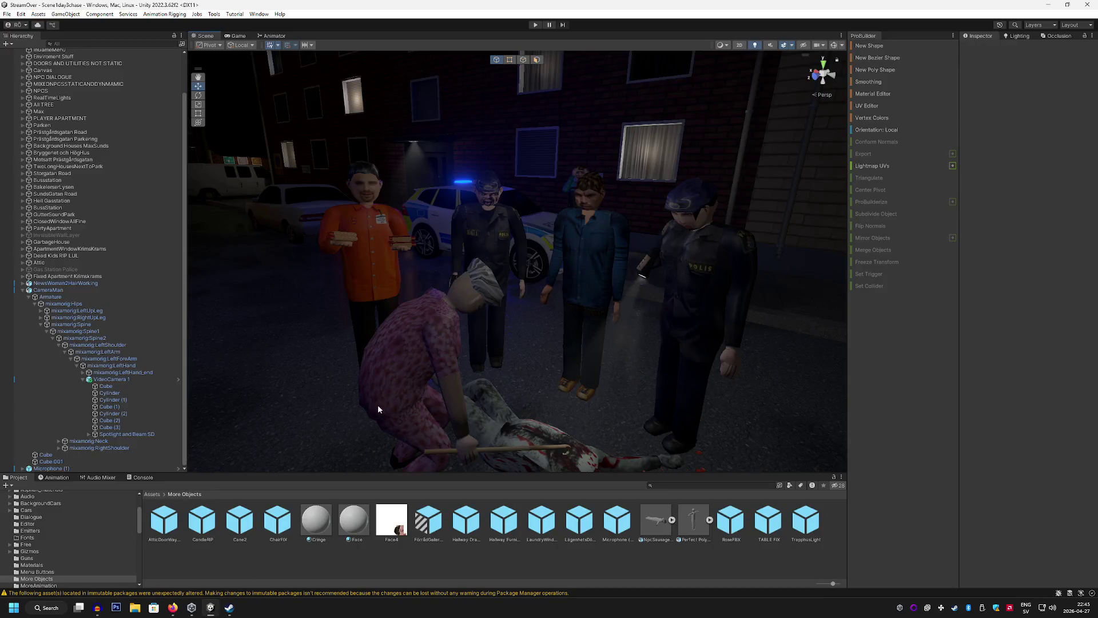
# Create an empty child of CutSceneParentScene4 named NewsTeamCheckPointsAndScripts
pyautogui.moveTo(484, 358)
pyautogui.mouseDown()
pyautogui.moveTo(613, 343)
pyautogui.moveTo(510, 351)
pyautogui.mouseUp()
pyautogui.click(22, 290)
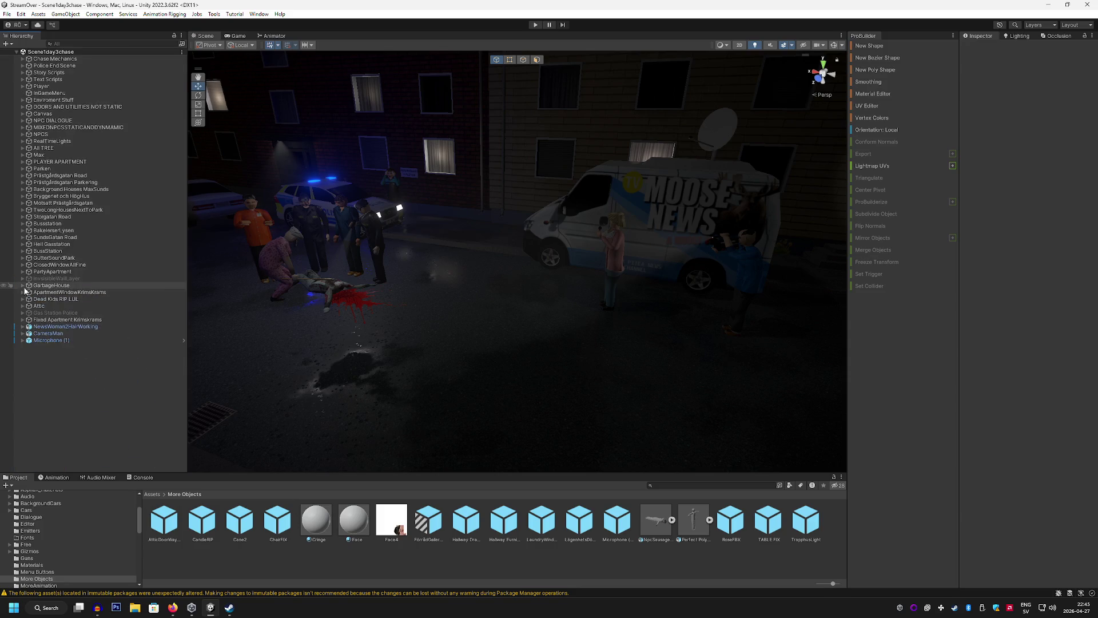
pyautogui.click(23, 66)
pyautogui.click(28, 128)
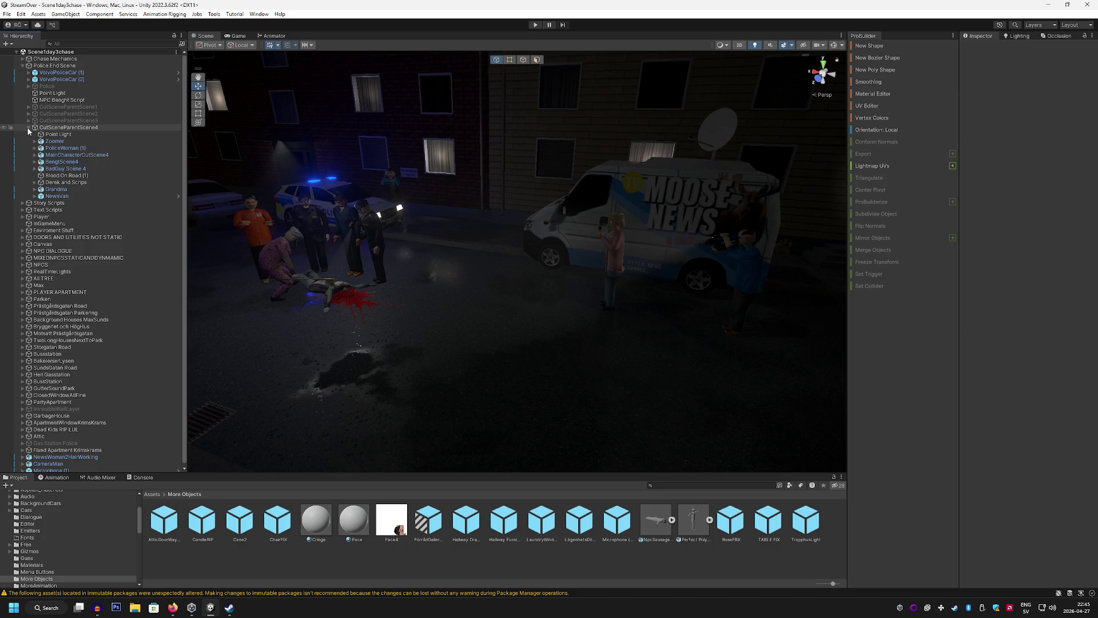
pyautogui.rightClick(65, 128)
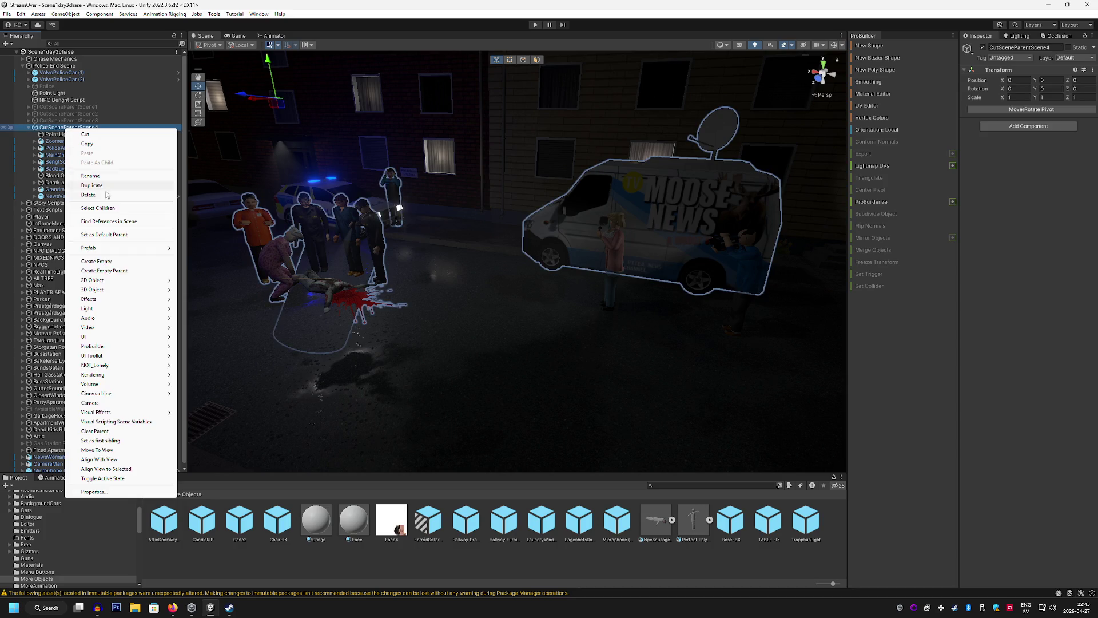
pyautogui.click(118, 260)
pyautogui.write('N')
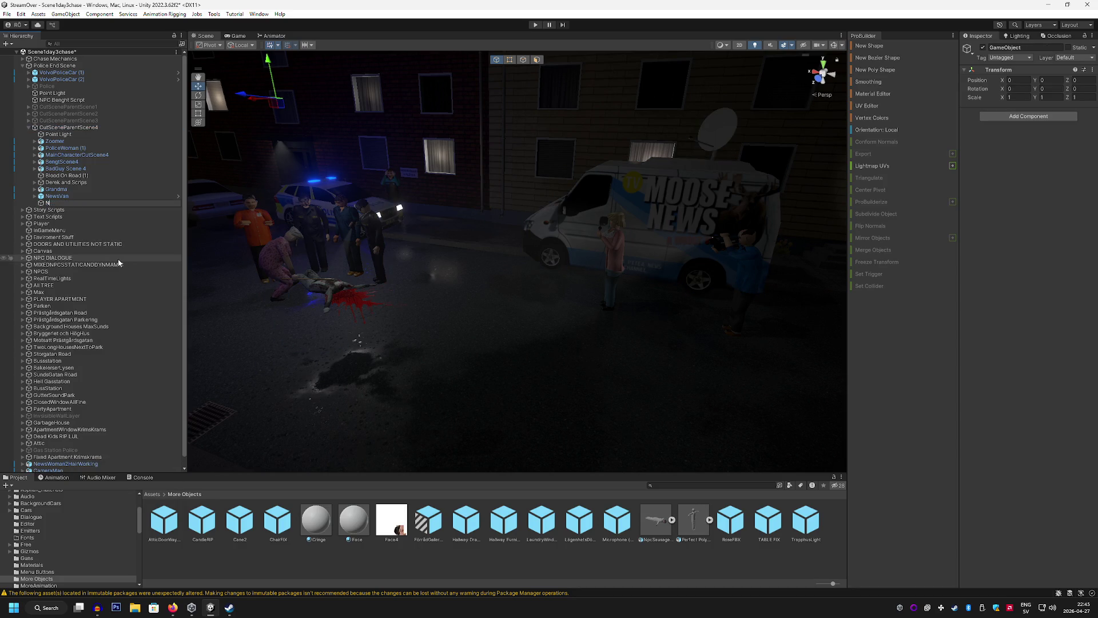
pyautogui.write('ewsTeamCheck')
pyautogui.write('PointsAnd')
pyautogui.write('Scripts')
pyautogui.press('Return')
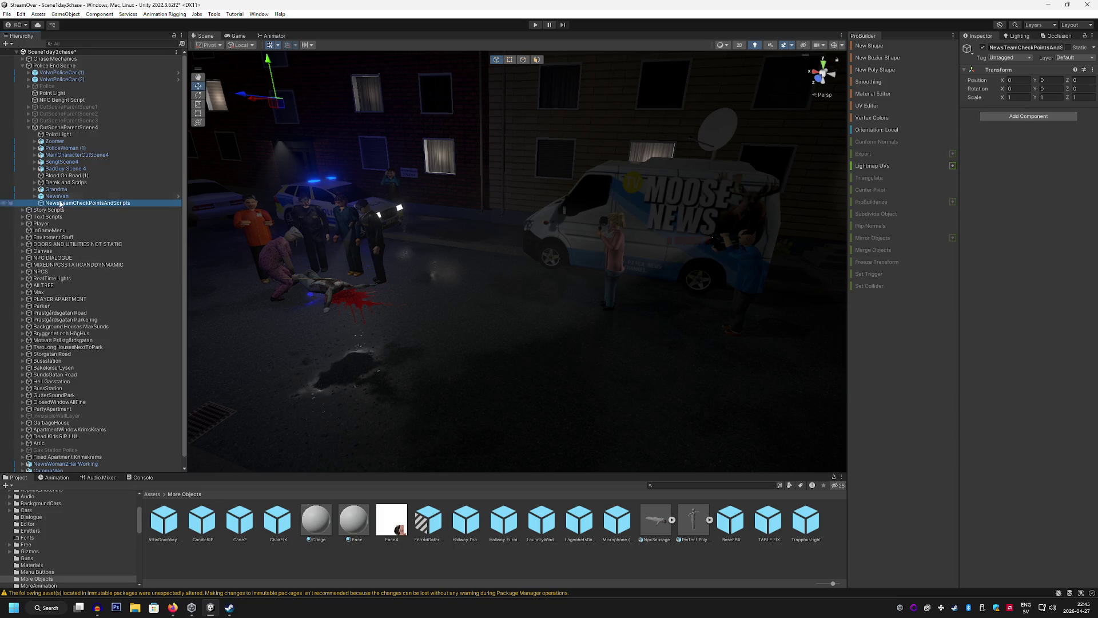
# Move NewsVan into NewsTeamCheckPointsAndScripts and drop Microphone (1) inside NewsWoman2HairWorking
pyautogui.moveTo(58, 196); pyautogui.dragTo(85, 203)
pyautogui.scroll(-1, 92, 400)
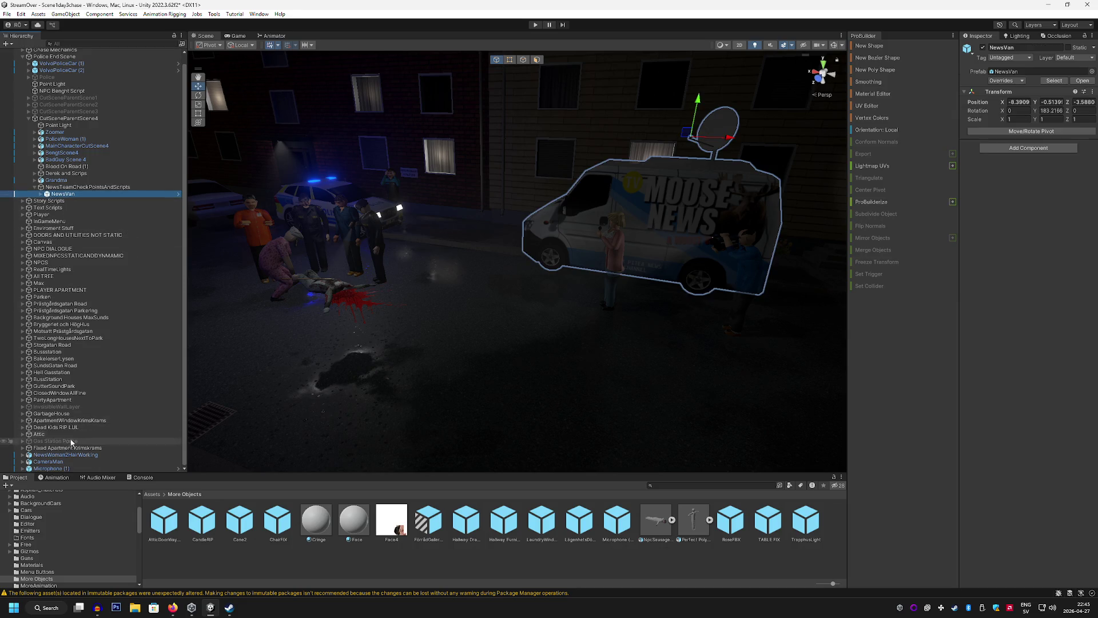
pyautogui.click(63, 454)
pyautogui.keyDown('shift'); pyautogui.click(48, 461); pyautogui.keyUp('shift')
pyautogui.click(55, 468)
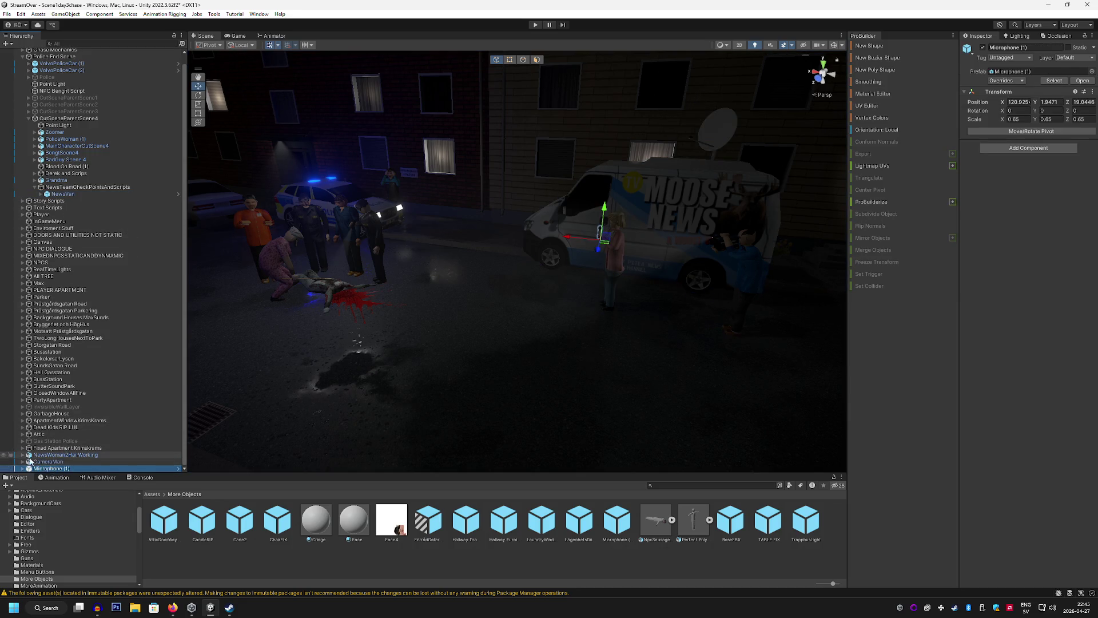
pyautogui.click(23, 455)
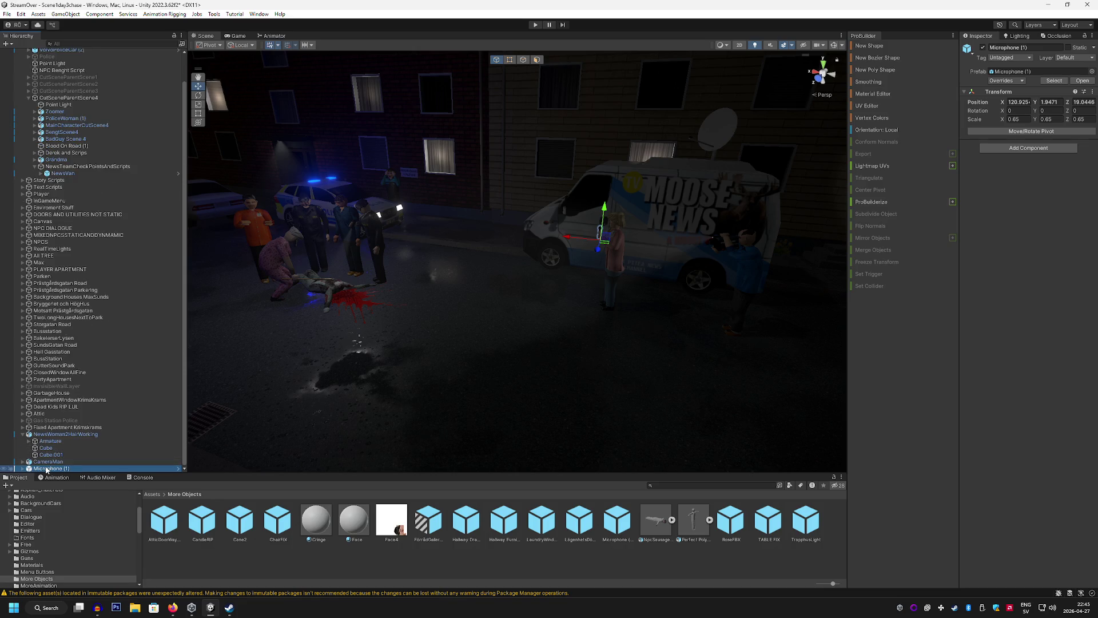
pyautogui.moveTo(46, 470); pyautogui.dragTo(50, 448)
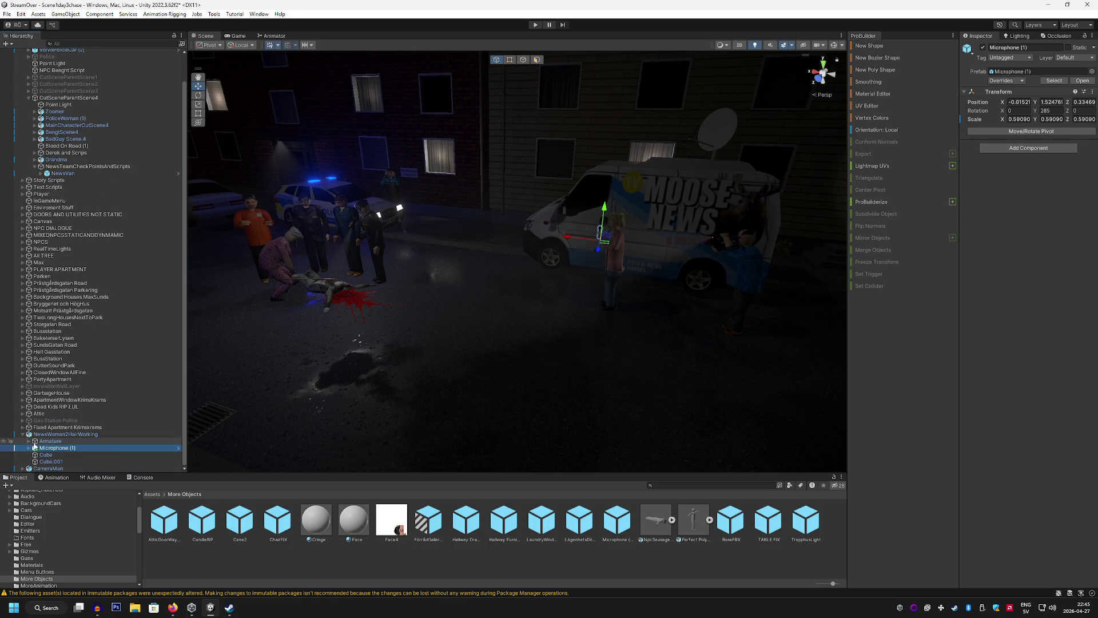
# Attach Microphone (1) to the news woman's mixamorig:RightHand bone
pyautogui.click(28, 441)
pyautogui.click(35, 441)
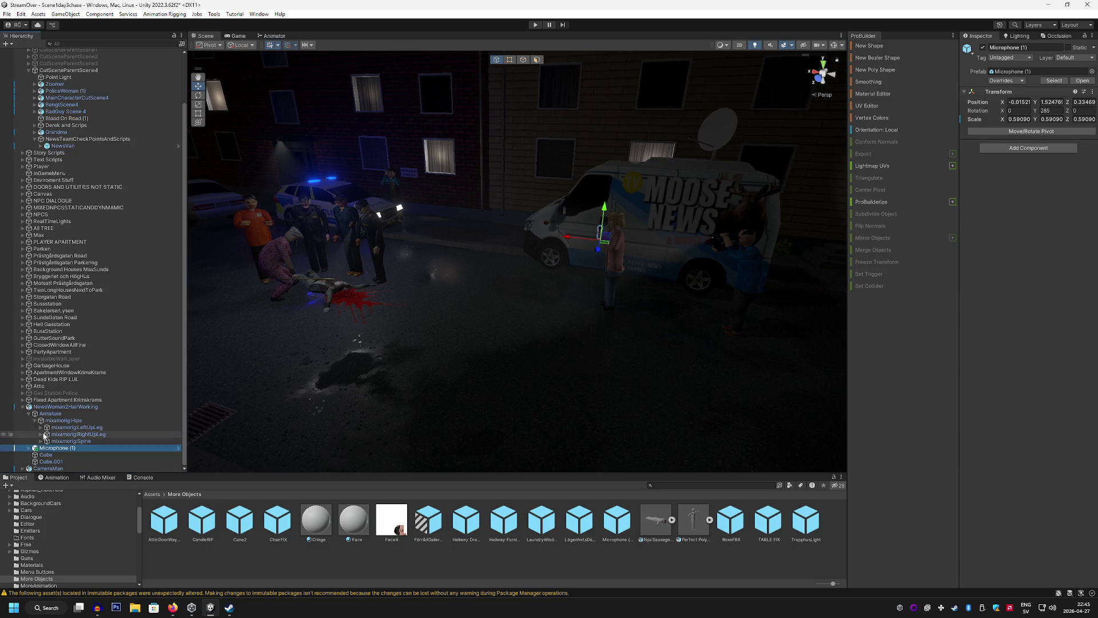
pyautogui.click(41, 441)
pyautogui.click(47, 441)
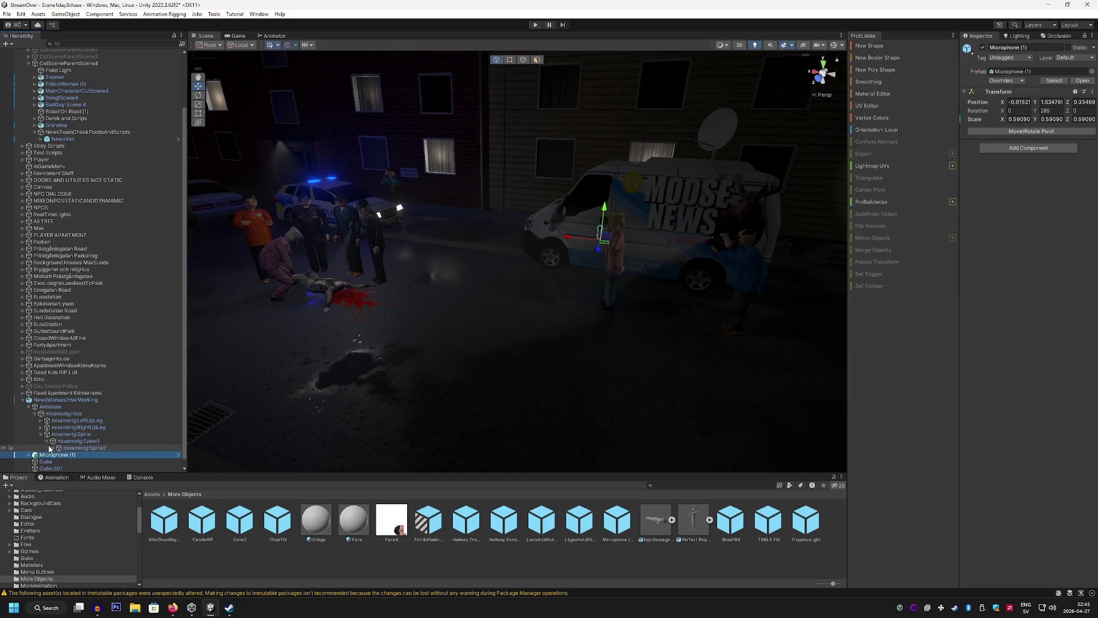
pyautogui.click(52, 448)
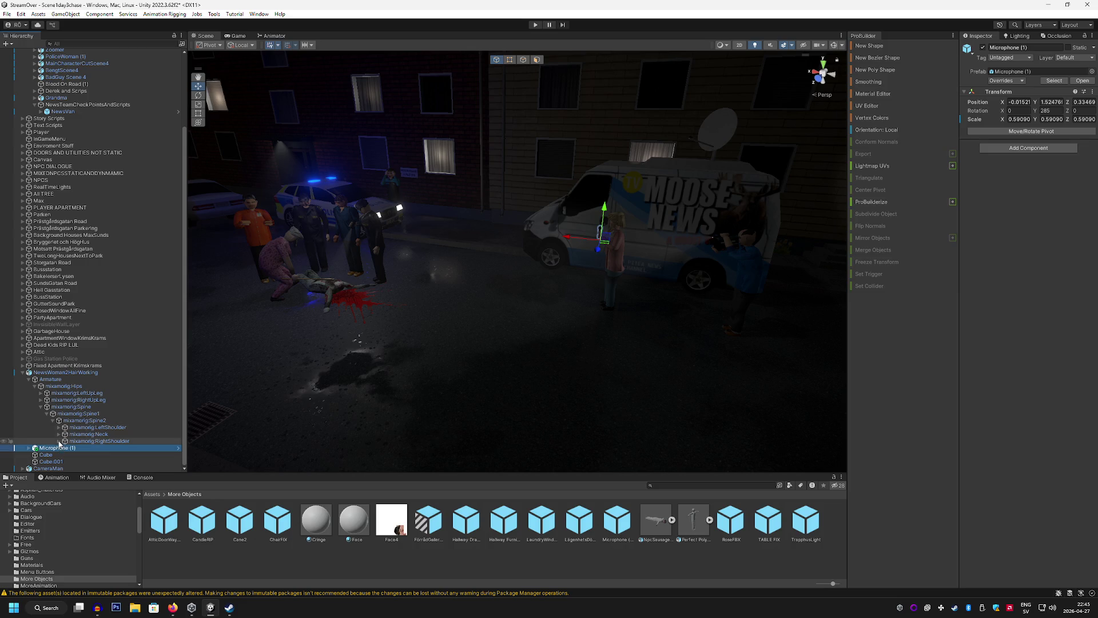
pyautogui.click(58, 441)
pyautogui.click(65, 448)
pyautogui.click(69, 441)
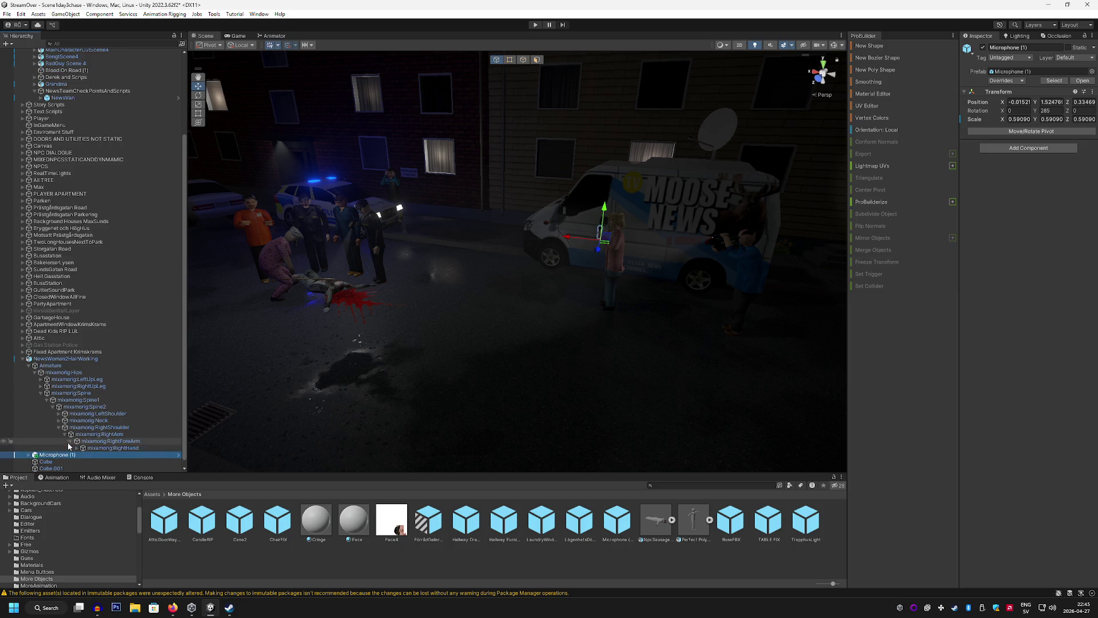
pyautogui.click(76, 447)
pyautogui.moveTo(74, 455); pyautogui.dragTo(109, 441)
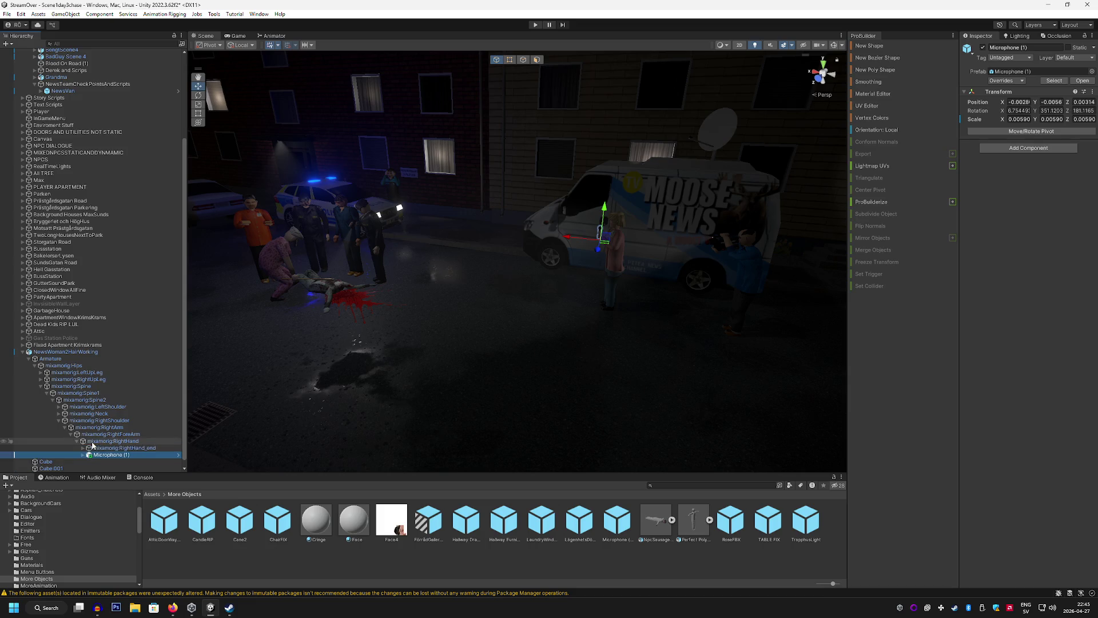
# Move CameraMan and NewsWoman2HairWorking into NewsTeamCheckPointsAndScripts
pyautogui.click(22, 351)
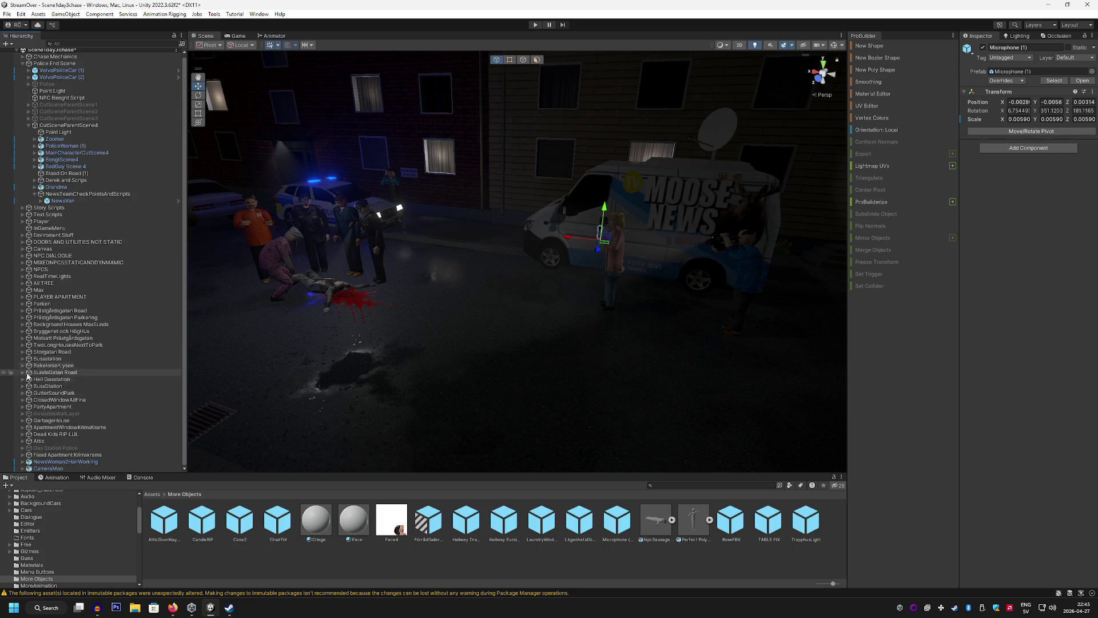
pyautogui.keyDown('shift'); pyautogui.click(59, 468); pyautogui.keyUp('shift')
pyautogui.moveTo(60, 469)
pyautogui.mouseDown()
pyautogui.moveTo(71, 254)
pyautogui.moveTo(60, 202)
pyautogui.mouseUp()
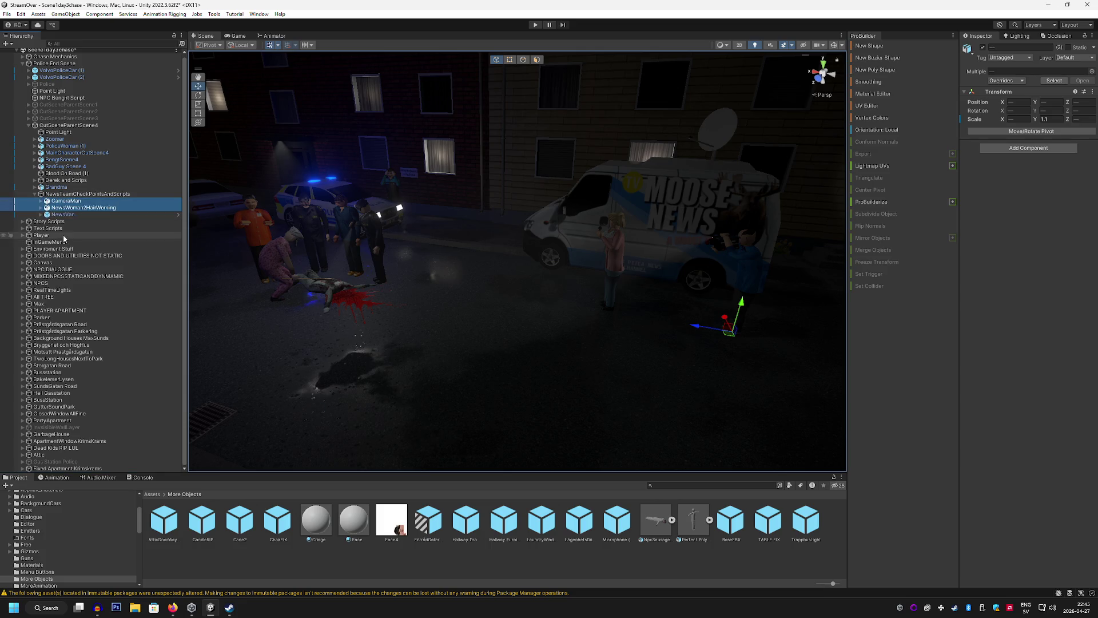
# Reposition the news woman further along the street
pyautogui.moveTo(515, 307)
pyautogui.mouseDown()
pyautogui.moveTo(652, 278)
pyautogui.moveTo(544, 286)
pyautogui.moveTo(595, 287)
pyautogui.moveTo(595, 274)
pyautogui.moveTo(627, 267)
pyautogui.mouseUp()
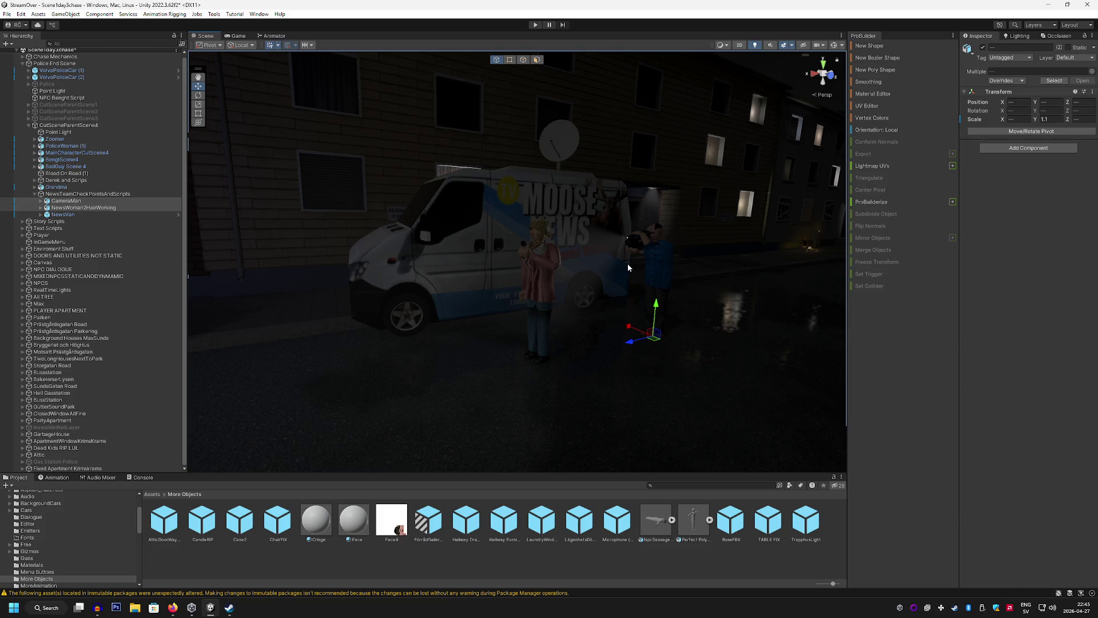
pyautogui.moveTo(628, 267)
pyautogui.mouseDown()
pyautogui.moveTo(505, 279)
pyautogui.moveTo(649, 281)
pyautogui.moveTo(633, 268)
pyautogui.moveTo(577, 280)
pyautogui.moveTo(473, 352)
pyautogui.mouseUp()
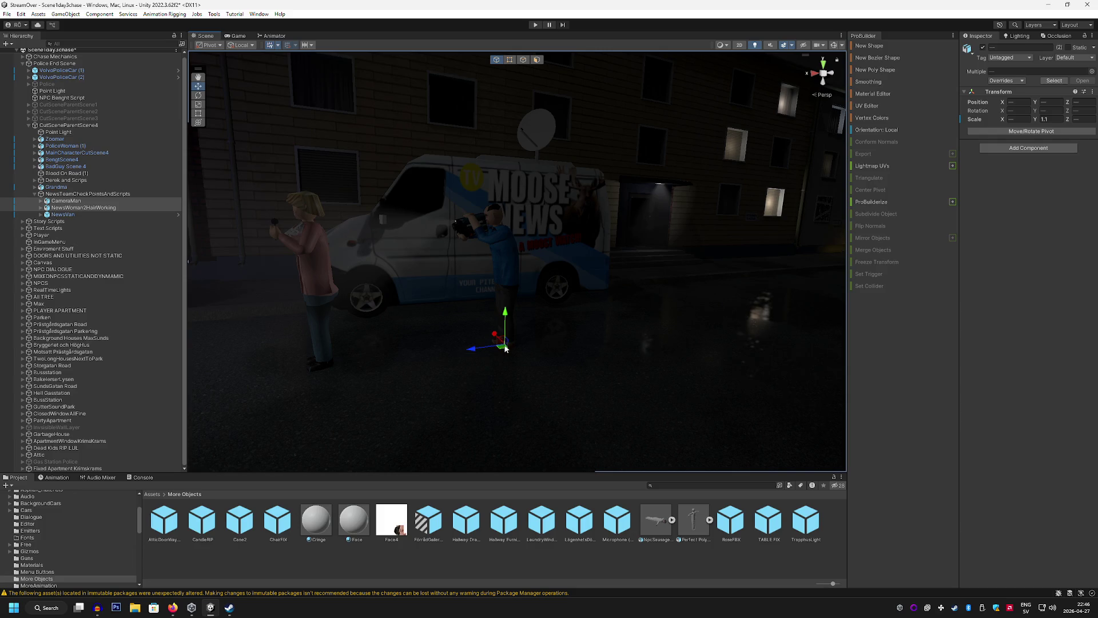
pyautogui.click(95, 200)
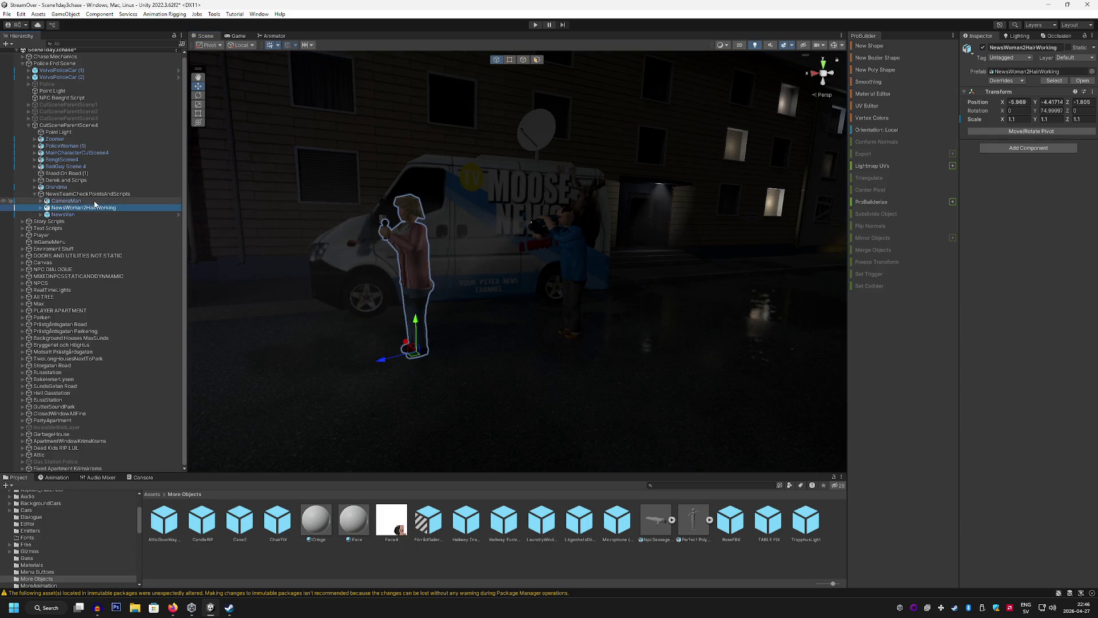
pyautogui.click(96, 208)
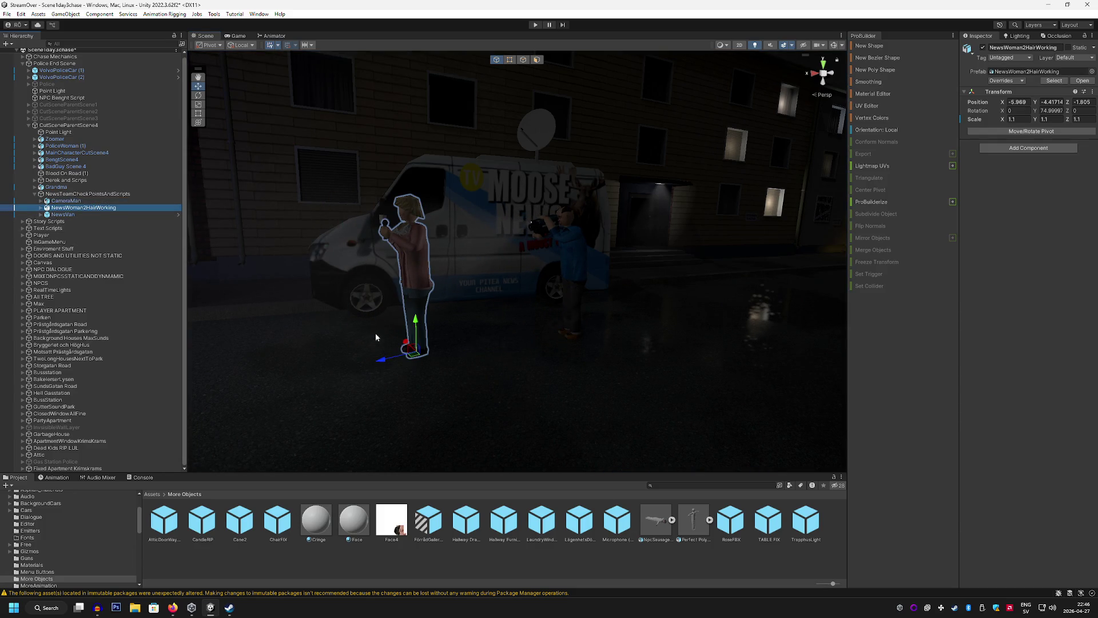
pyautogui.moveTo(416, 354)
pyautogui.mouseDown()
pyautogui.moveTo(493, 334)
pyautogui.moveTo(287, 338)
pyautogui.mouseUp()
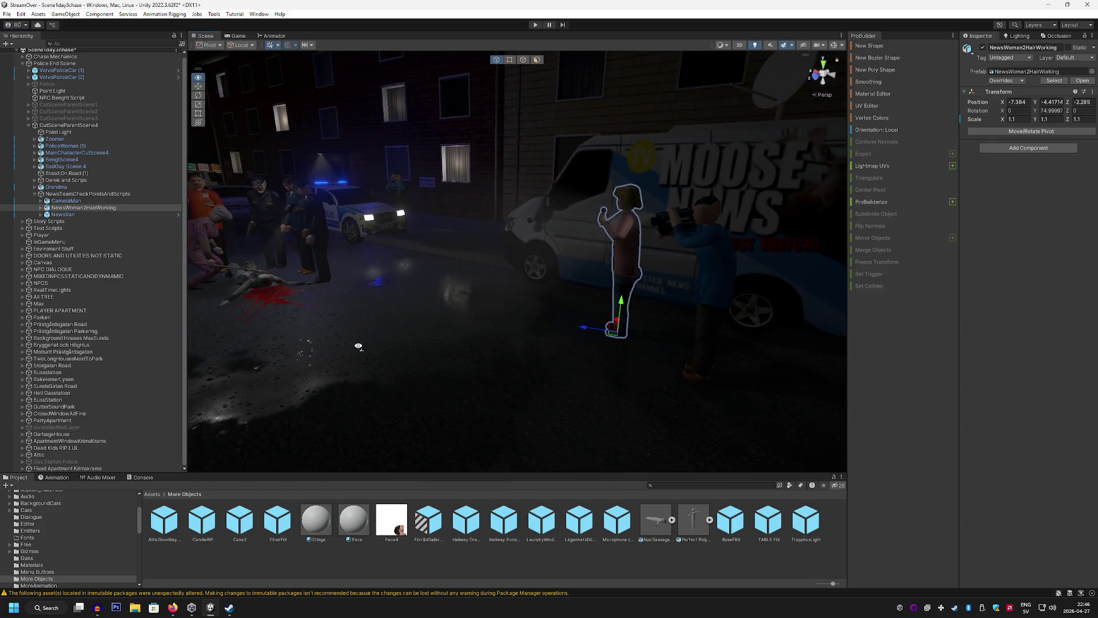
# Rotate the news woman's mixamorig:Spine bone forward to about 19.96 on X
pyautogui.click(41, 207)
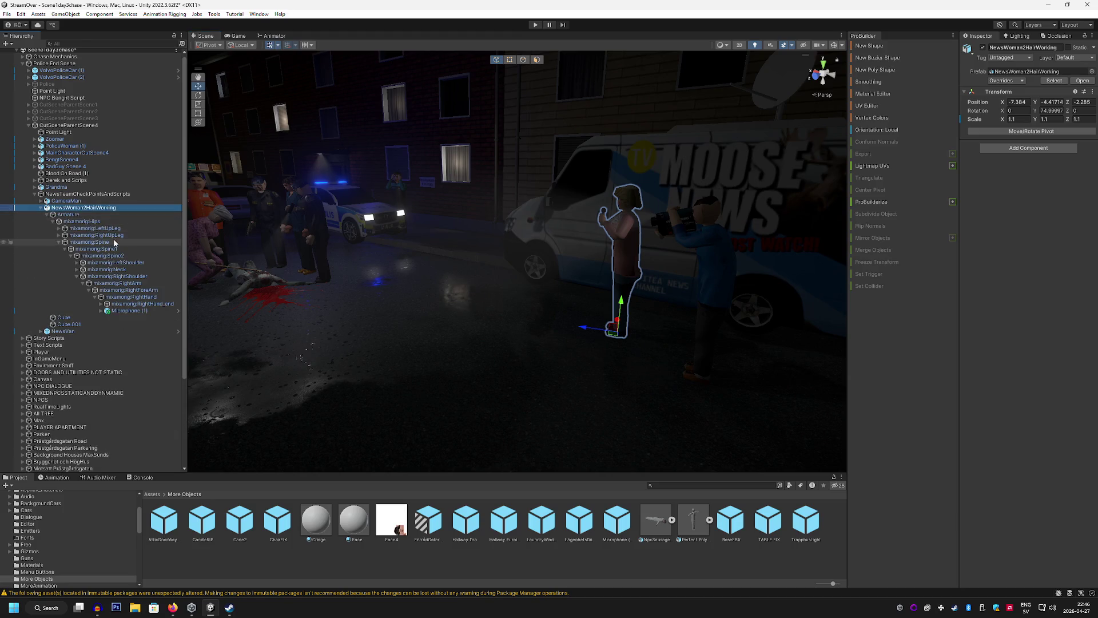
pyautogui.click(123, 255)
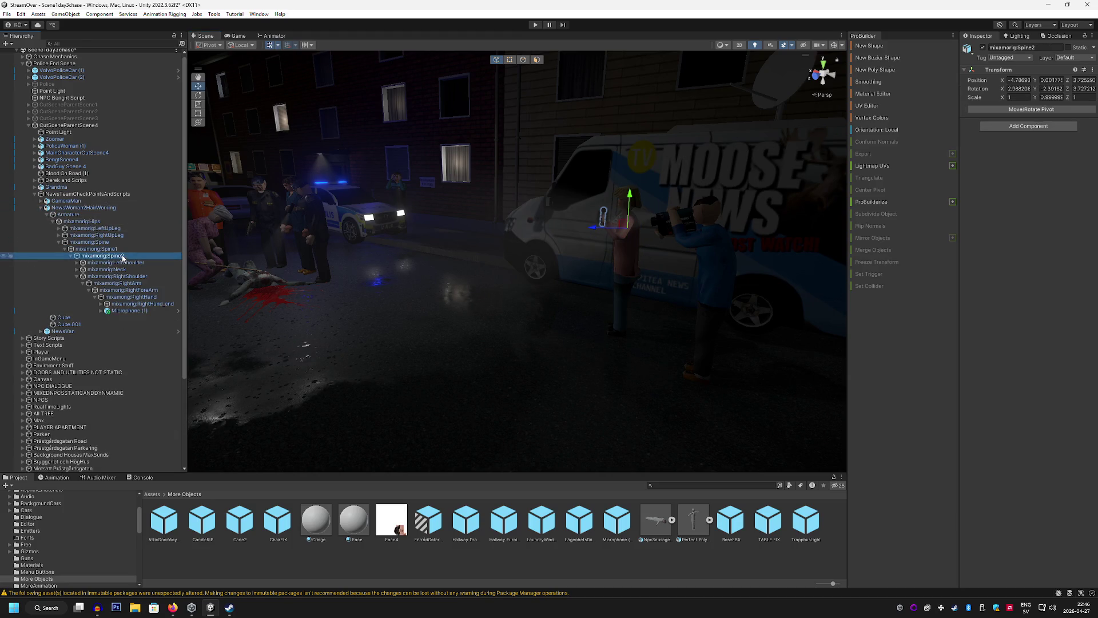
pyautogui.click(118, 248)
pyautogui.click(118, 242)
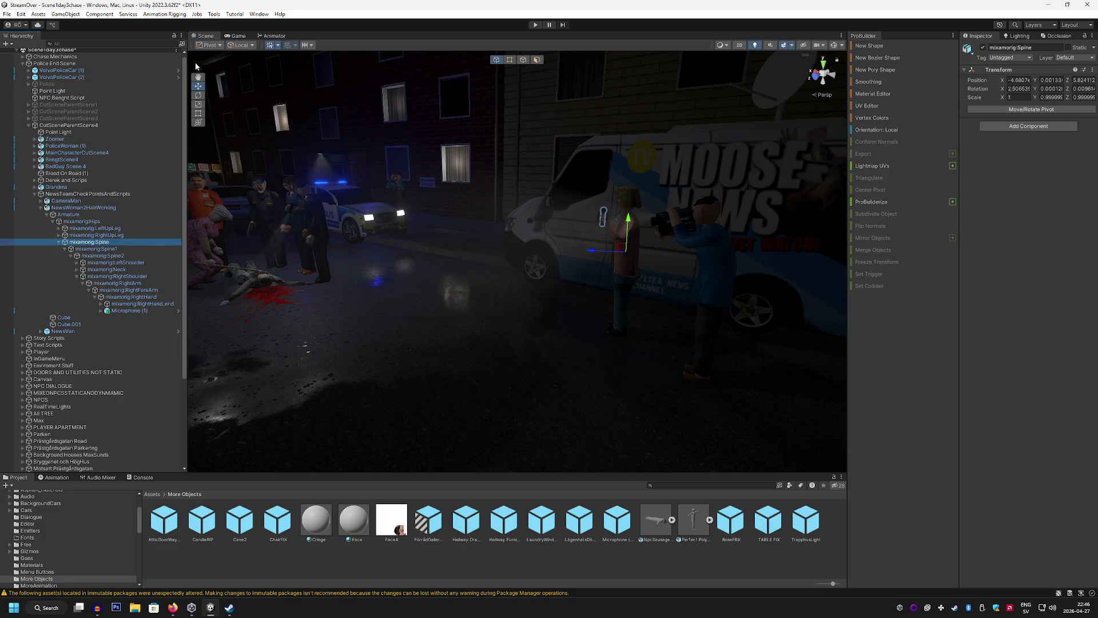
pyautogui.click(198, 104)
pyautogui.click(198, 95)
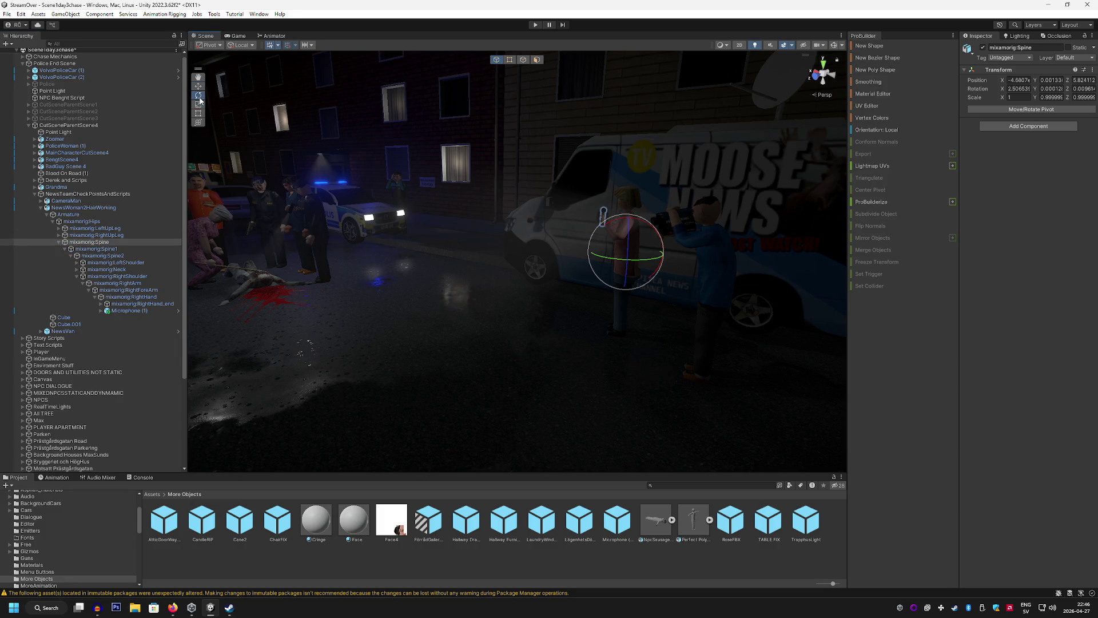
pyautogui.moveTo(629, 228)
pyautogui.mouseDown()
pyautogui.moveTo(603, 211)
pyautogui.moveTo(789, 211)
pyautogui.moveTo(222, 94)
pyautogui.mouseUp()
pyautogui.press('w')
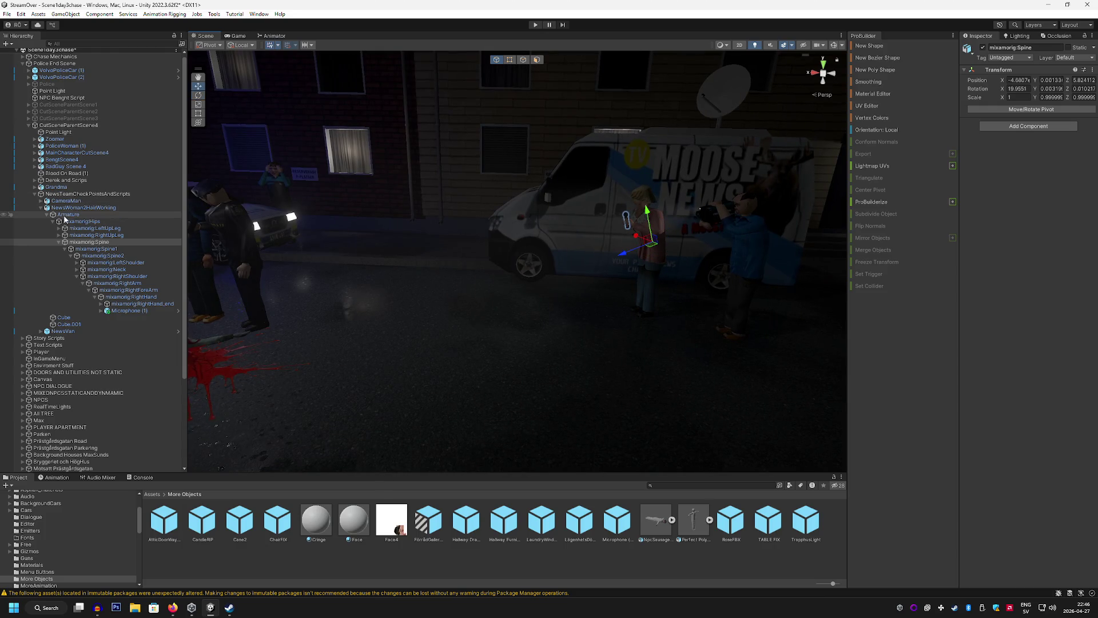
# Collapse the news woman's rows and right-click CameraMan and NewsWoman2HairWorking together
pyautogui.click(80, 215)
pyautogui.click(81, 207)
pyautogui.click(81, 215)
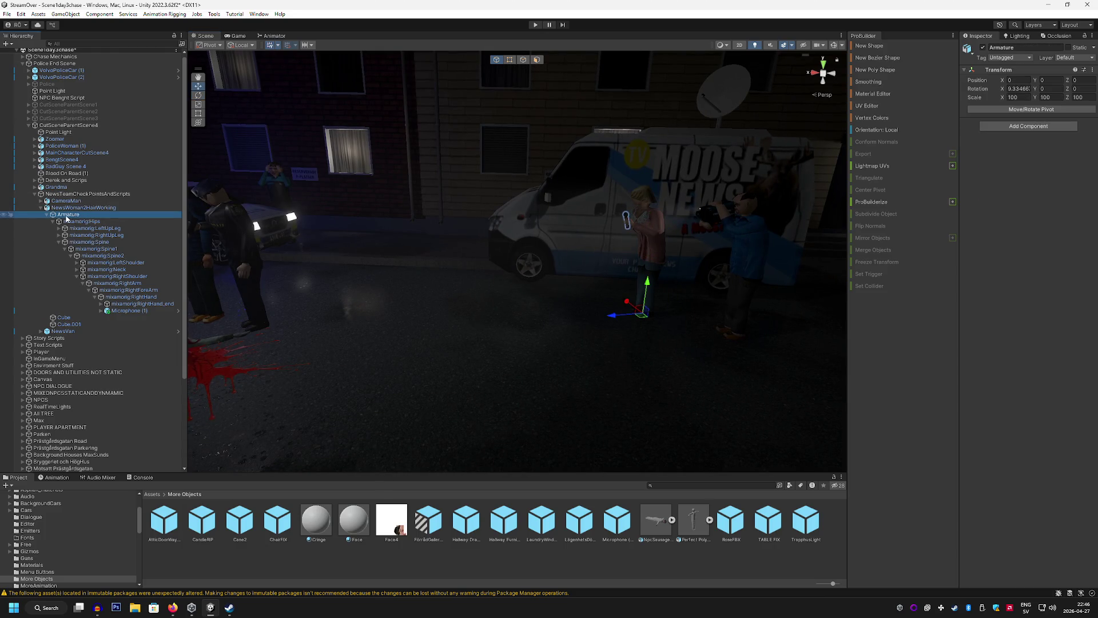
pyautogui.click(46, 214)
pyautogui.click(83, 208)
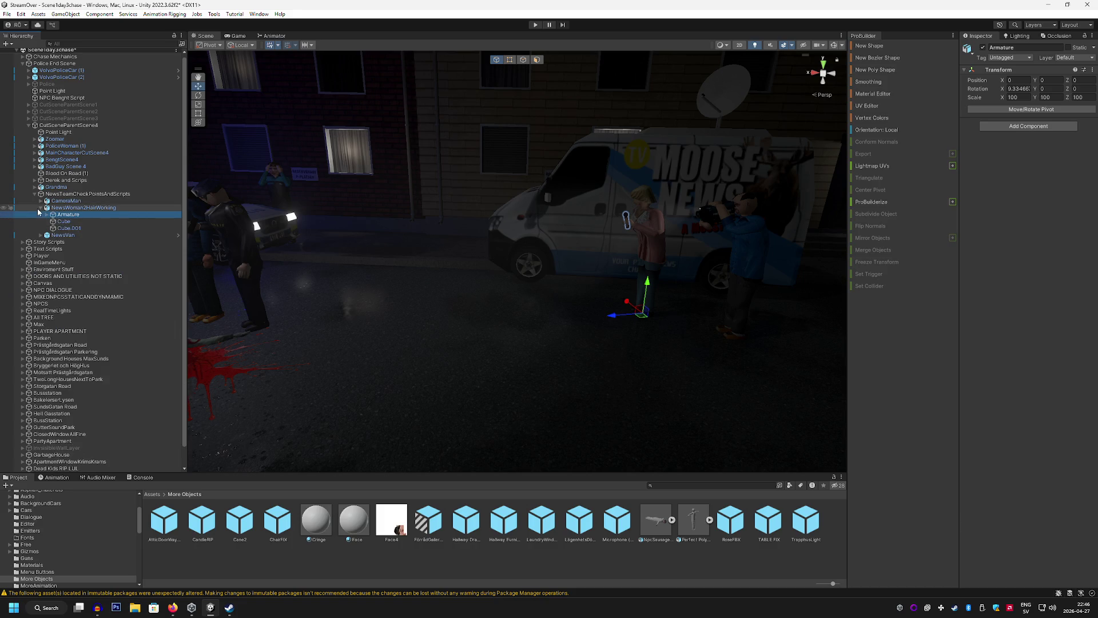
pyautogui.click(47, 208)
pyautogui.keyDown('ctrl'); pyautogui.click(66, 201); pyautogui.keyUp('ctrl')
pyautogui.rightClick(73, 211)
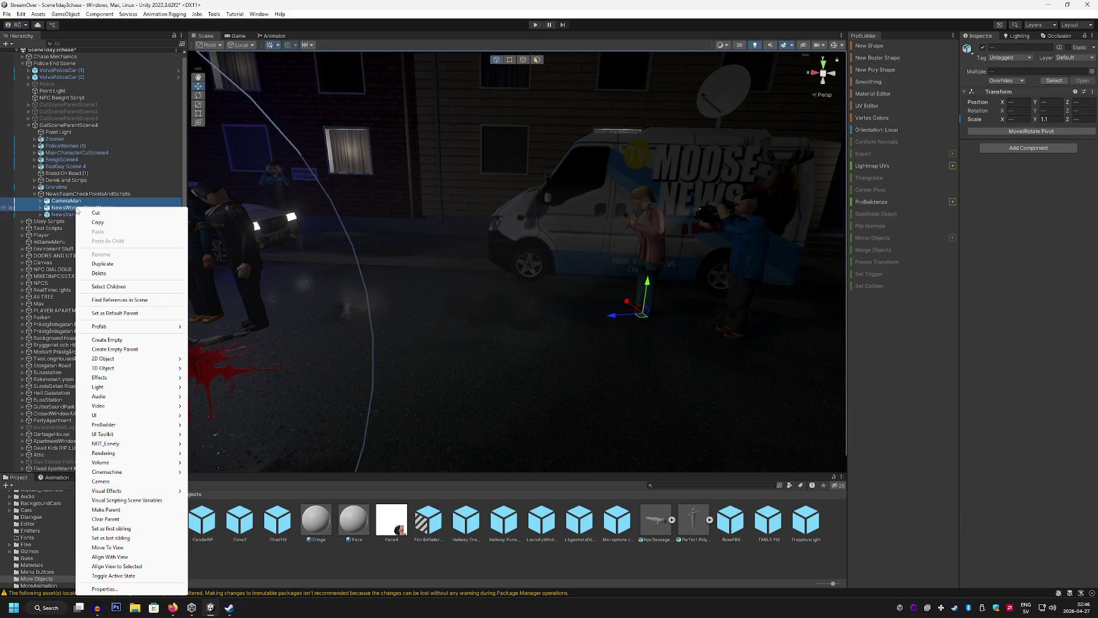
# Wrap CameraMan and the news woman in a new empty parent named NewsCrewParent
pyautogui.click(137, 349)
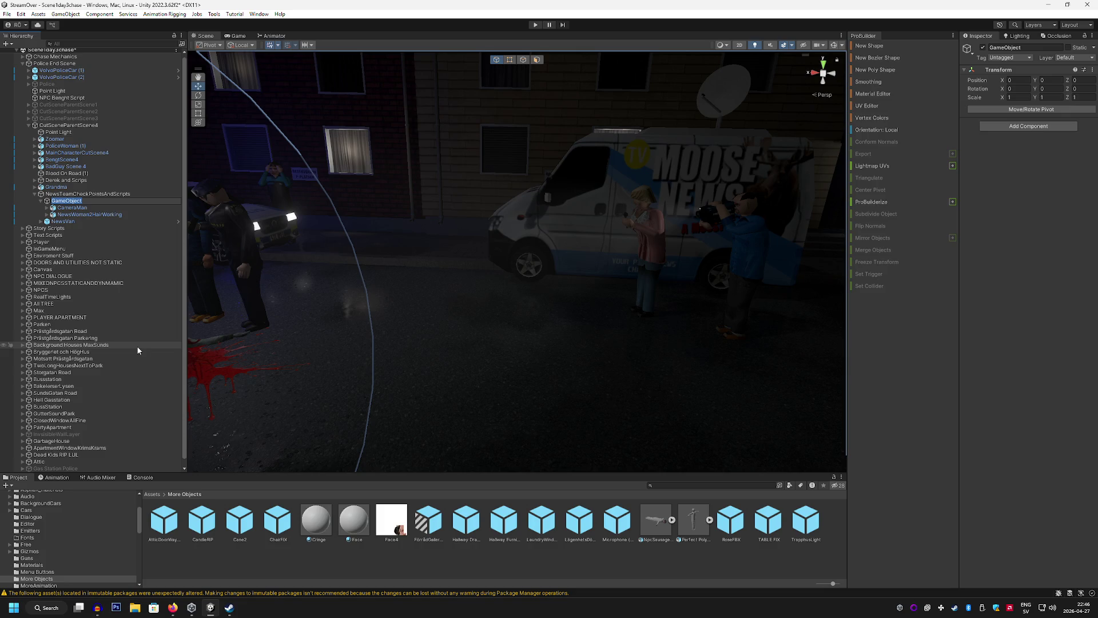
pyautogui.write('New')
pyautogui.write('sCer')
pyautogui.press('BackSpace')
pyautogui.press('BackSpace')
pyautogui.write('rewParent')
pyautogui.press('Return')
# Reselect NewsCrewParent, frame the street, and start editing its pivot
pyautogui.scroll(-5, 392, 378)
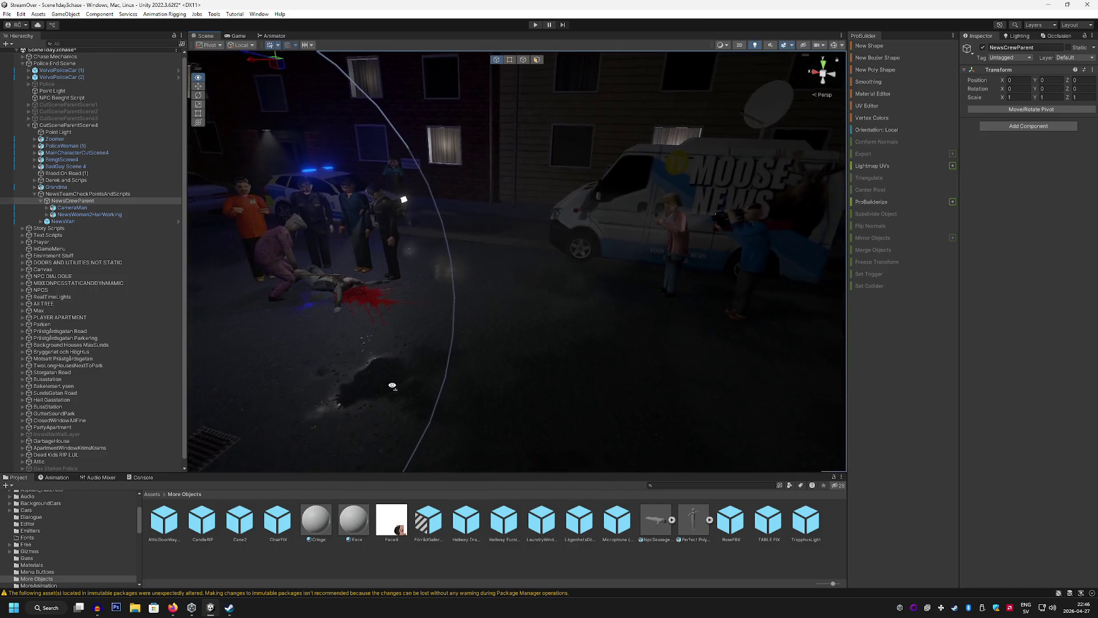
pyautogui.scroll(-3, 342, 138)
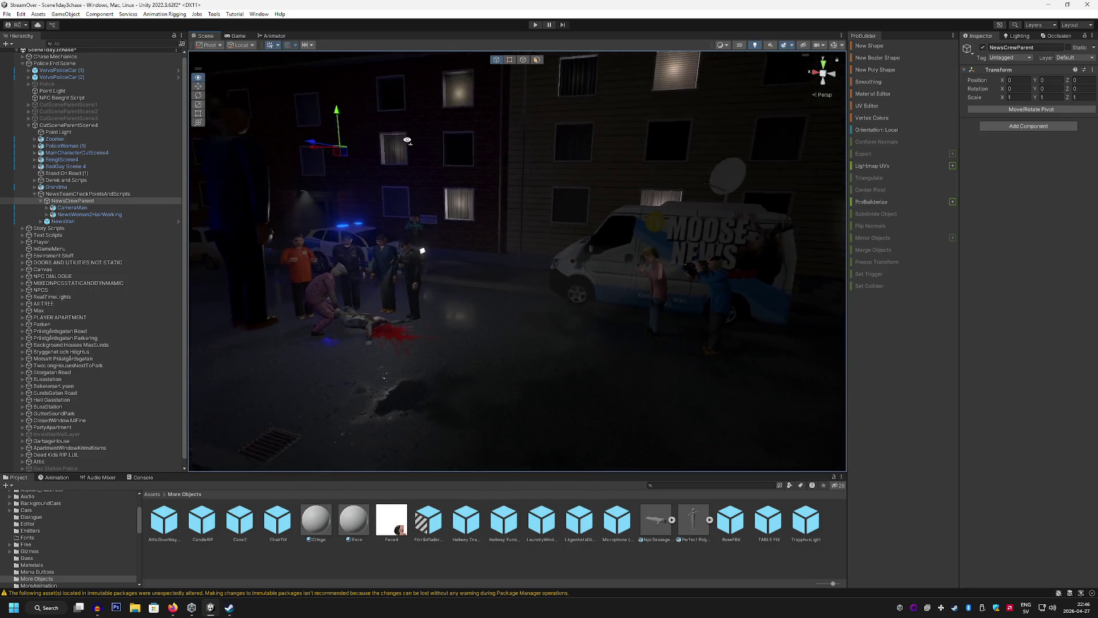
pyautogui.click(84, 201)
pyautogui.moveTo(414, 236)
pyautogui.mouseDown()
pyautogui.moveTo(507, 259)
pyautogui.moveTo(318, 187)
pyautogui.mouseUp()
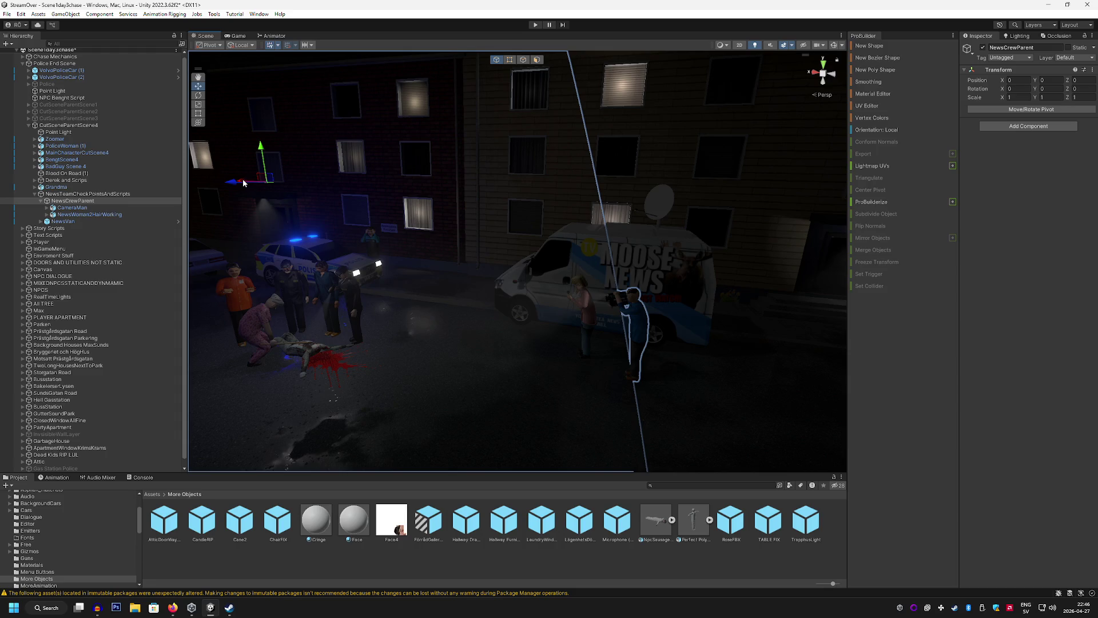
pyautogui.moveTo(574, 221)
pyautogui.mouseDown()
pyautogui.moveTo(522, 230)
pyautogui.moveTo(728, 220)
pyautogui.mouseUp()
pyautogui.click(1035, 109)
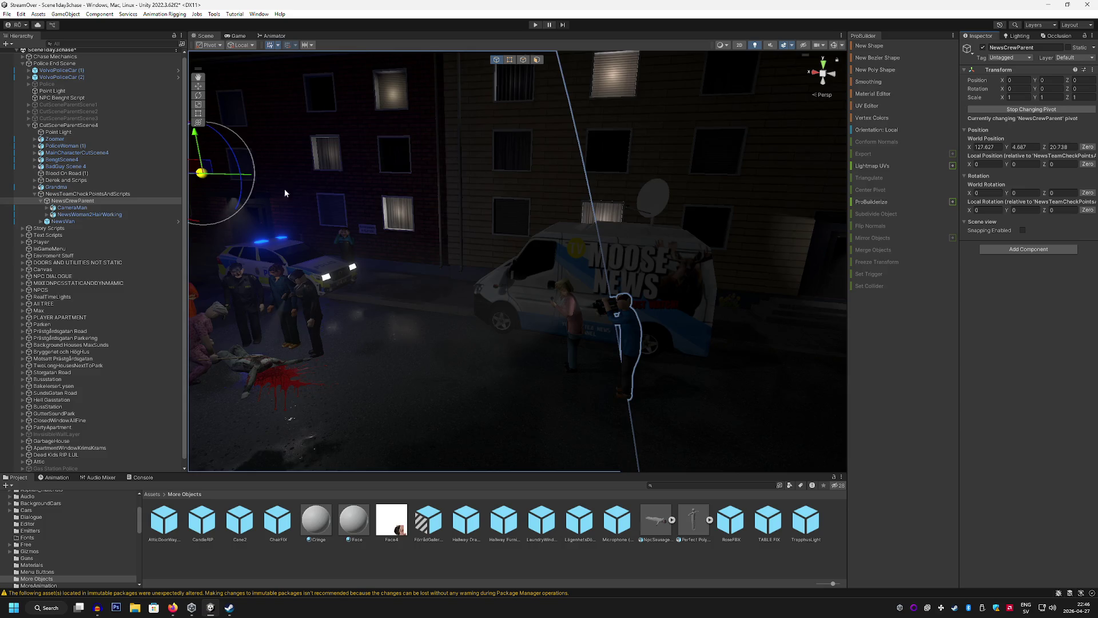
# Lower NewsCrewParent's pivot down toward the ground and stop pivot editing
pyautogui.moveTo(287, 193)
pyautogui.mouseDown()
pyautogui.moveTo(374, 202)
pyautogui.moveTo(309, 175)
pyautogui.moveTo(585, 167)
pyautogui.mouseUp()
pyautogui.moveTo(625, 265)
pyautogui.mouseDown()
pyautogui.moveTo(625, 289)
pyautogui.moveTo(481, 294)
pyautogui.moveTo(323, 258)
pyautogui.moveTo(517, 200)
pyautogui.moveTo(596, 207)
pyautogui.moveTo(433, 198)
pyautogui.moveTo(585, 206)
pyautogui.mouseUp()
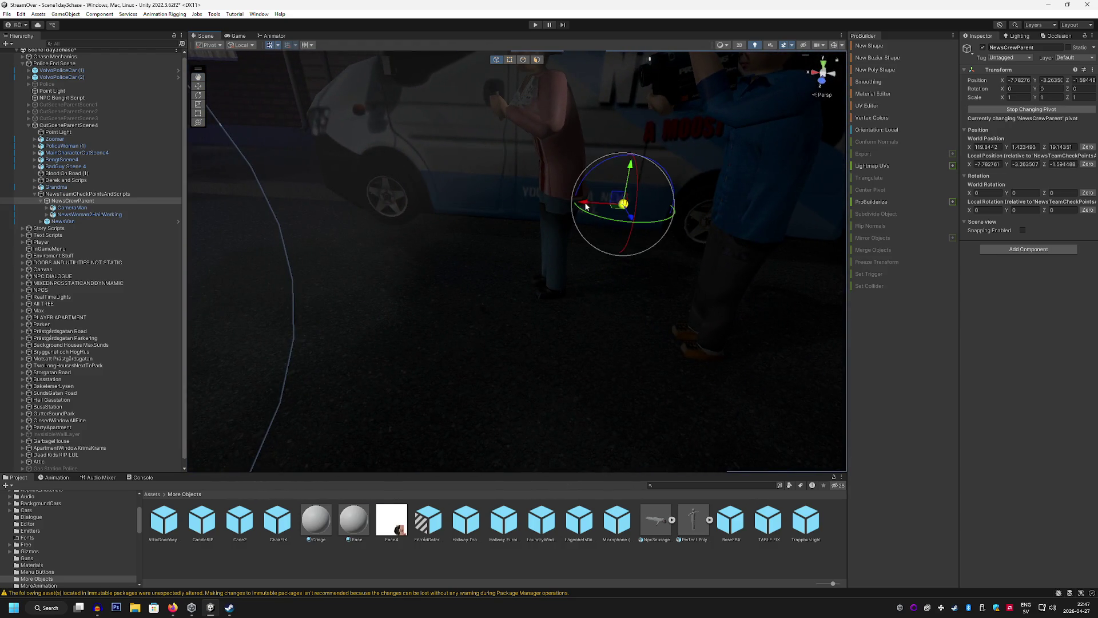
pyautogui.moveTo(634, 169)
pyautogui.mouseDown()
pyautogui.moveTo(620, 290)
pyautogui.moveTo(647, 348)
pyautogui.moveTo(664, 272)
pyautogui.moveTo(593, 250)
pyautogui.mouseUp()
pyautogui.moveTo(597, 99); pyautogui.dragTo(598, 150)
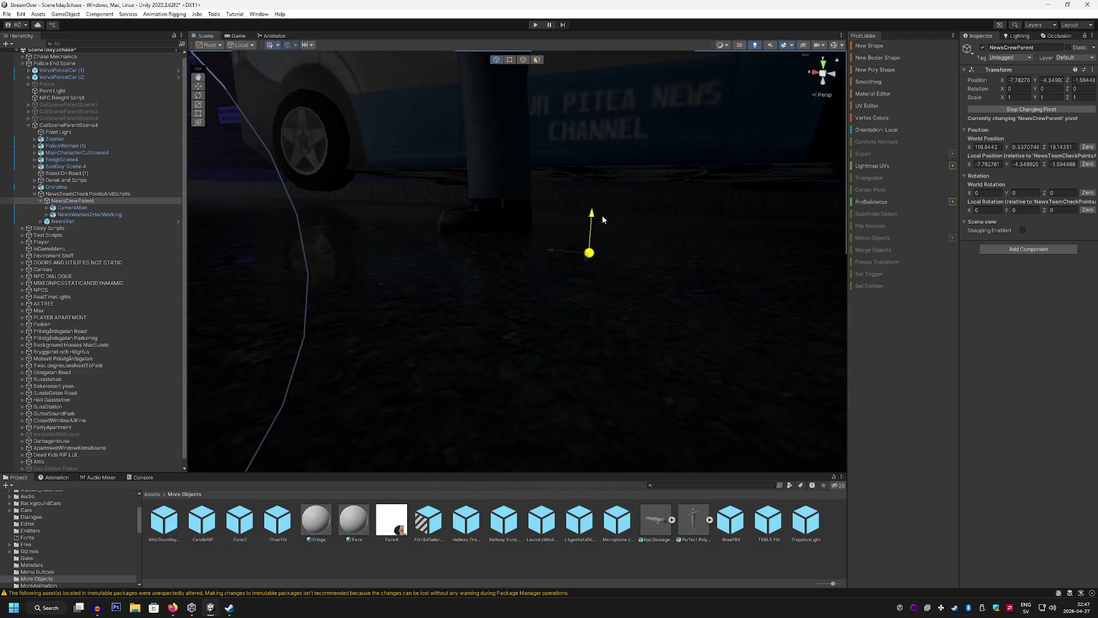
pyautogui.press('f')
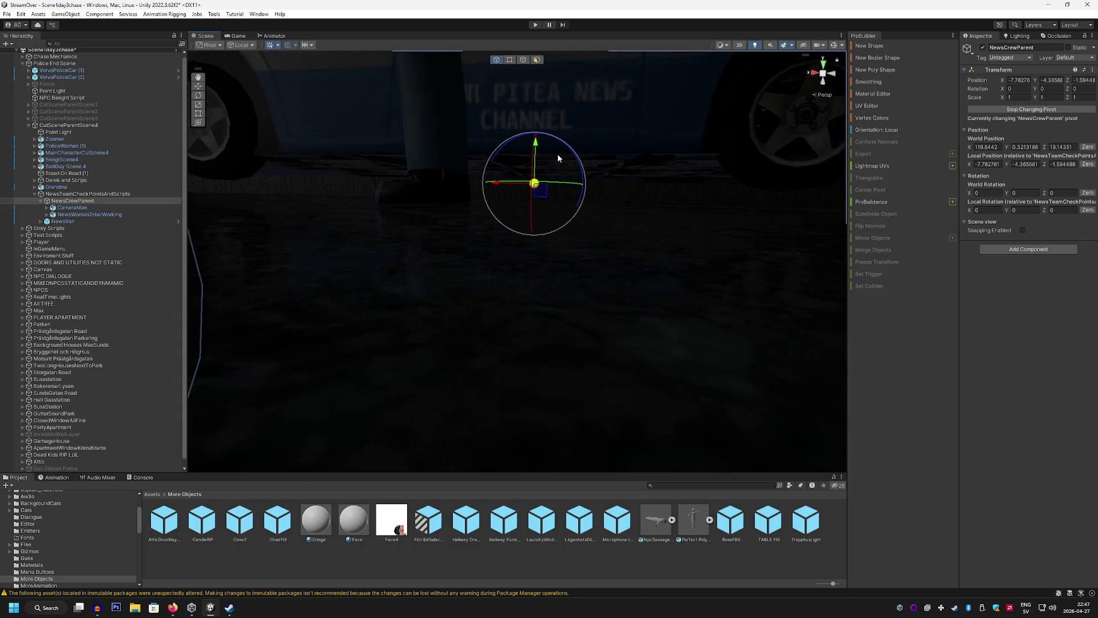
pyautogui.moveTo(536, 151); pyautogui.dragTo(536, 150)
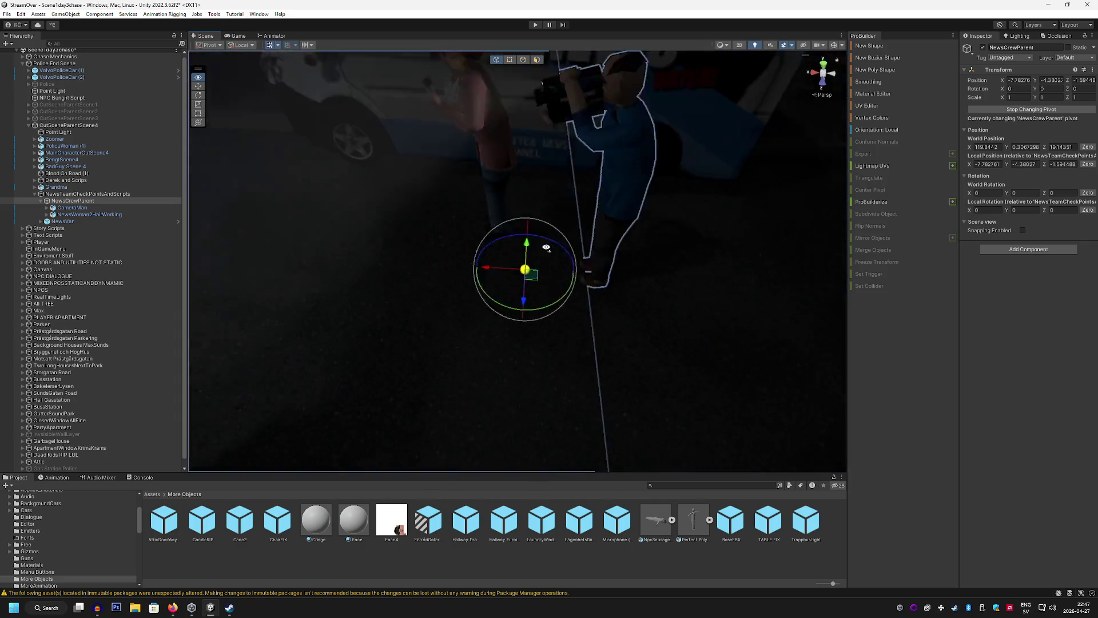
pyautogui.click(1011, 109)
# Move the news crew along X beside the crime-scene body, then switch to the browser
pyautogui.scroll(-5, 658, 257)
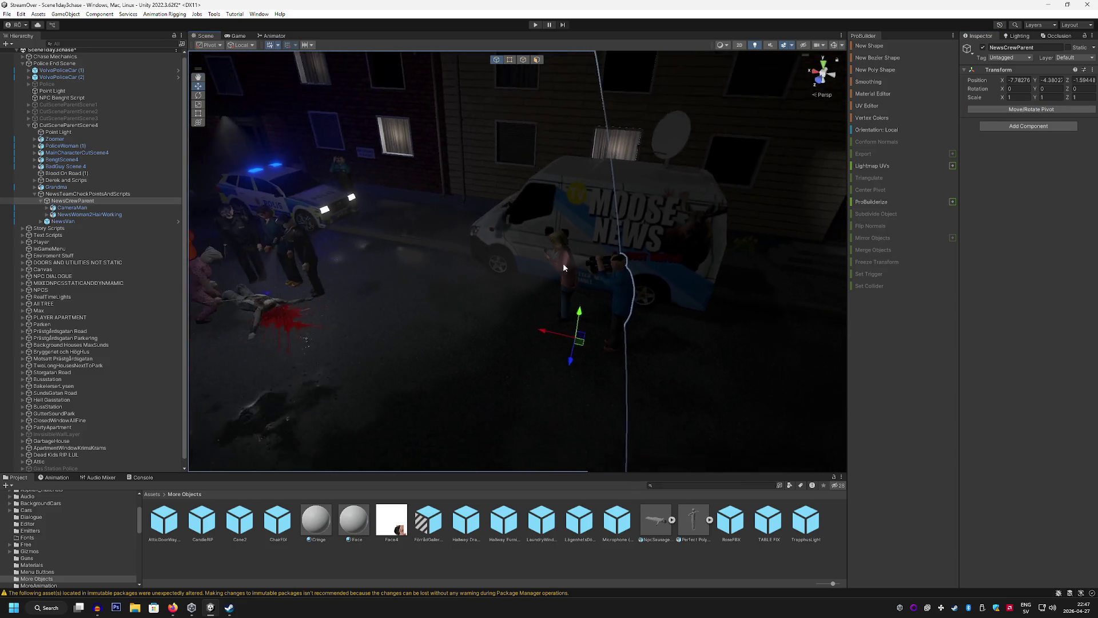
pyautogui.moveTo(548, 331)
pyautogui.mouseDown()
pyautogui.moveTo(402, 291)
pyautogui.moveTo(698, 348)
pyautogui.moveTo(452, 286)
pyautogui.moveTo(557, 289)
pyautogui.moveTo(486, 286)
pyautogui.moveTo(618, 235)
pyautogui.moveTo(455, 283)
pyautogui.moveTo(589, 239)
pyautogui.moveTo(614, 258)
pyautogui.moveTo(558, 273)
pyautogui.moveTo(462, 345)
pyautogui.moveTo(467, 352)
pyautogui.moveTo(638, 247)
pyautogui.moveTo(639, 232)
pyautogui.moveTo(486, 337)
pyautogui.mouseUp()
pyautogui.moveTo(486, 337)
pyautogui.mouseDown()
pyautogui.moveTo(288, 346)
pyautogui.moveTo(339, 338)
pyautogui.mouseUp()
pyautogui.moveTo(532, 345)
pyautogui.mouseDown()
pyautogui.moveTo(693, 395)
pyautogui.moveTo(489, 343)
pyautogui.mouseUp()
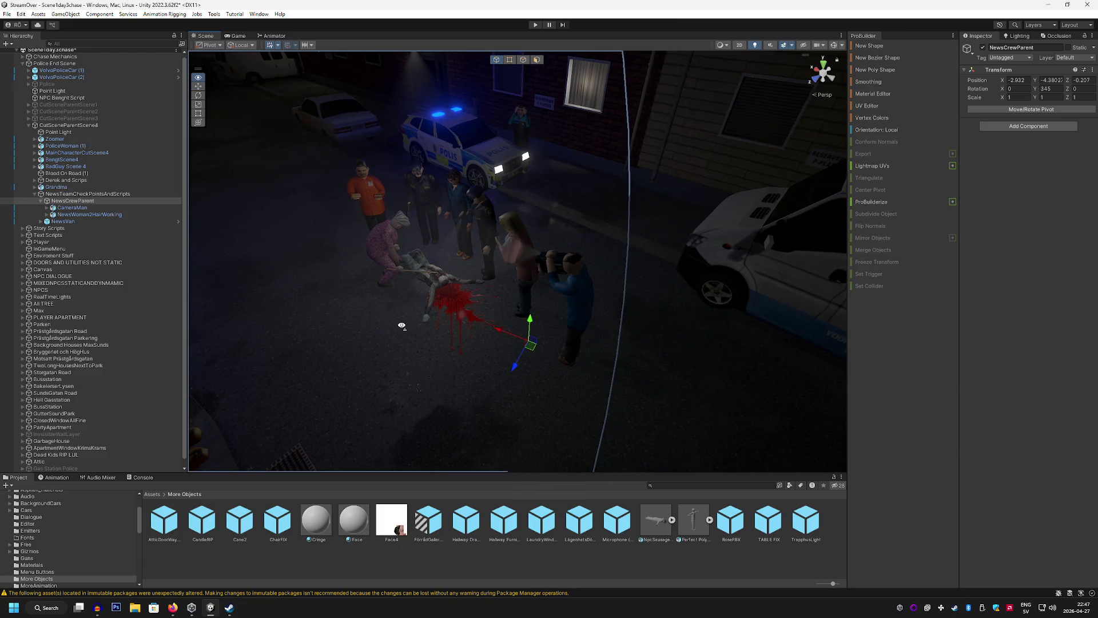
pyautogui.moveTo(401, 326)
pyautogui.mouseDown()
pyautogui.moveTo(457, 313)
pyautogui.moveTo(448, 362)
pyautogui.mouseUp()
pyautogui.click(173, 607)
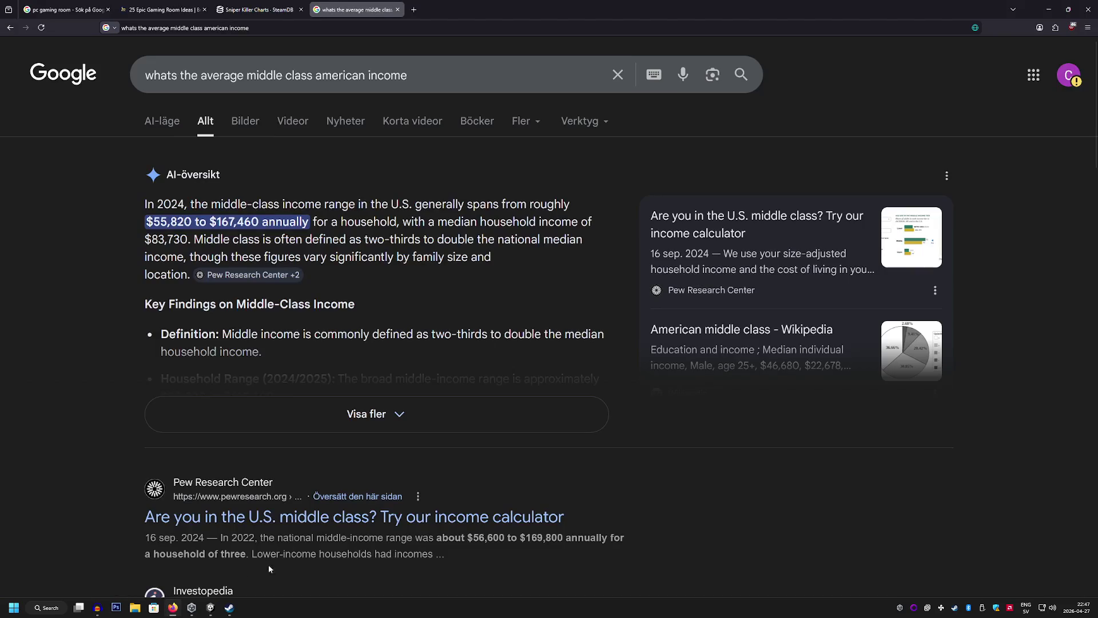
# Load hemnet.se in a new tab and dismiss the translate offer and Google sign-in prompt
pyautogui.click(413, 10)
pyautogui.write('hemnet.se')
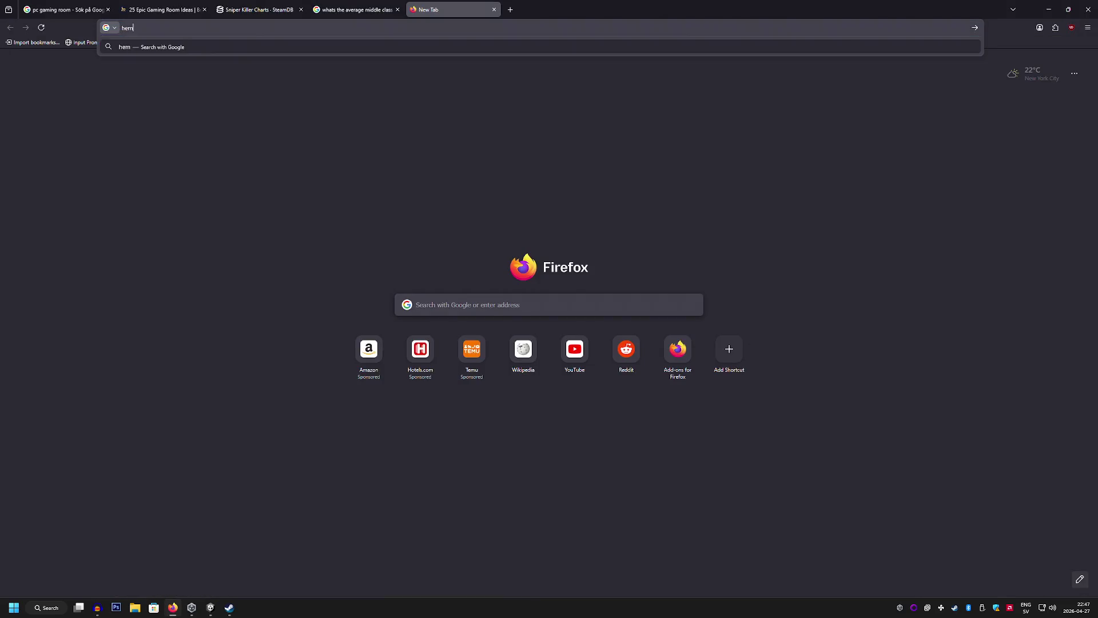
pyautogui.press('Return')
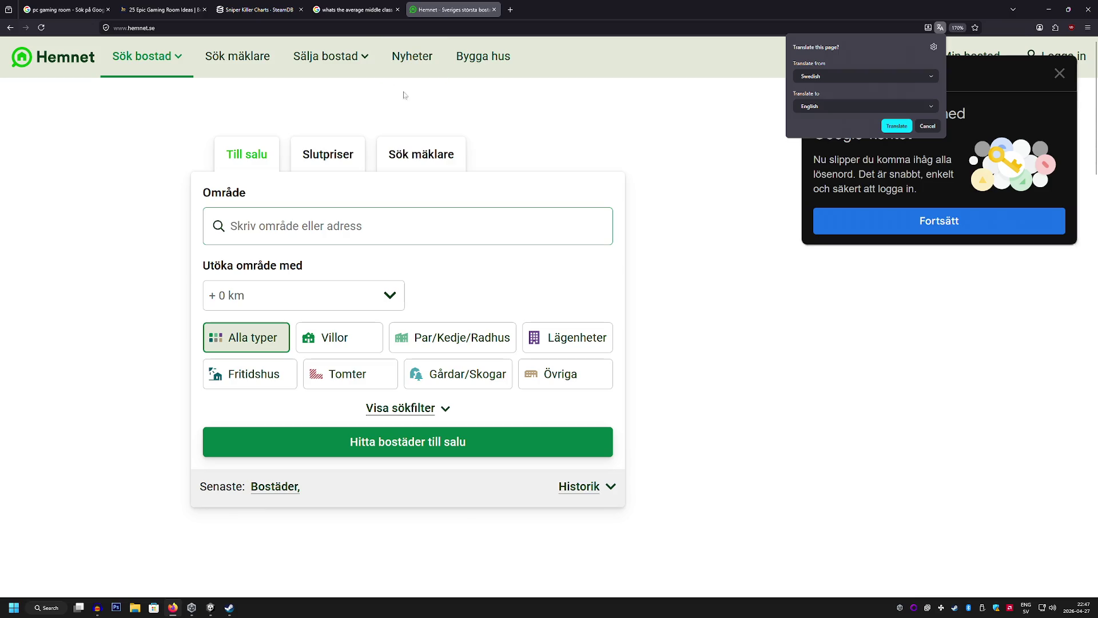
pyautogui.click(907, 126)
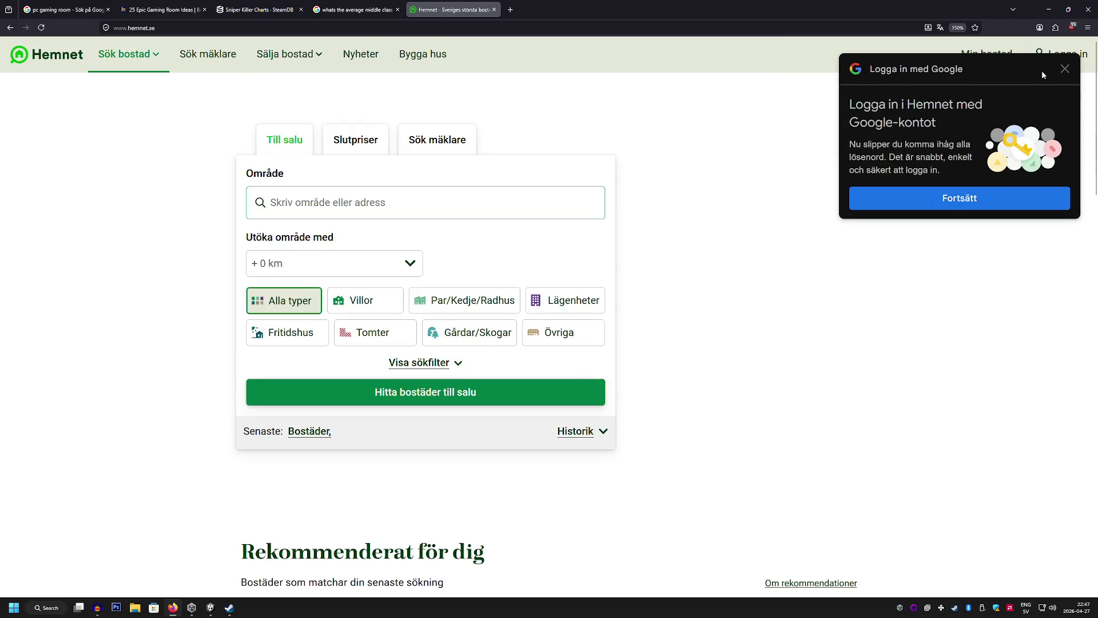
pyautogui.click(1064, 69)
pyautogui.scroll(-10, 900, 206)
pyautogui.scroll(10, 900, 205)
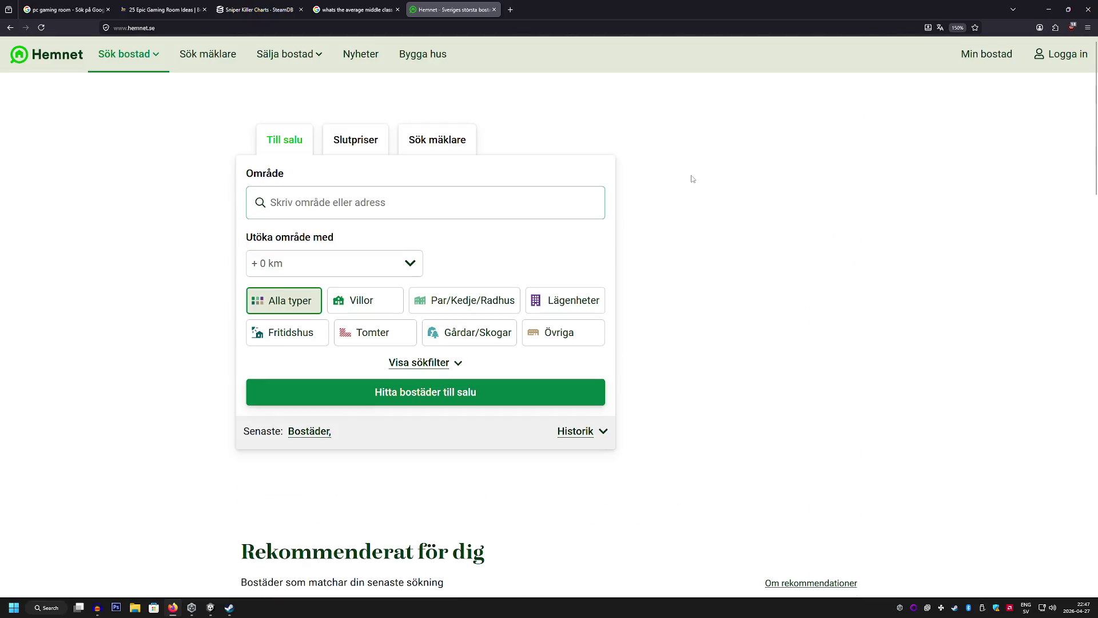
# Go to booli.se in the current tab
pyautogui.click(326, 29)
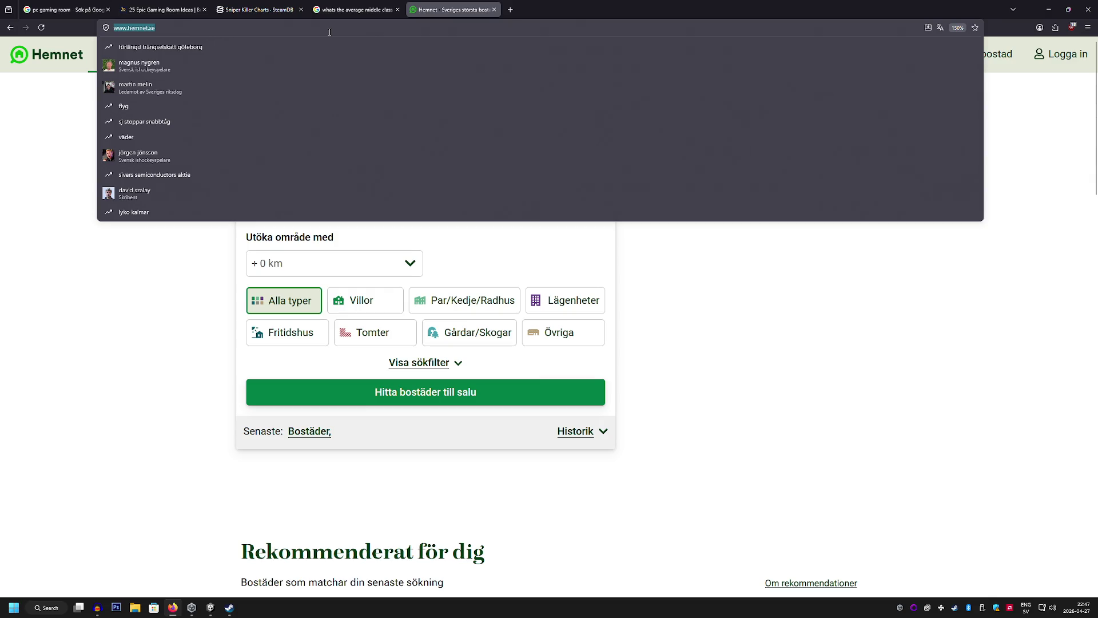
pyautogui.write('booli.se')
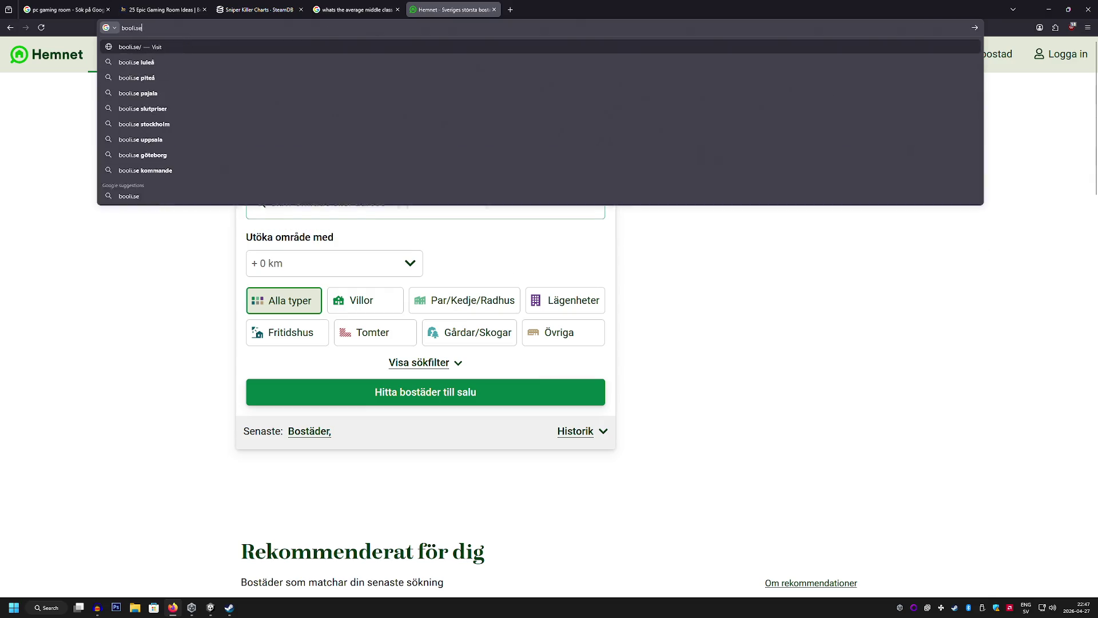
pyautogui.press('Return')
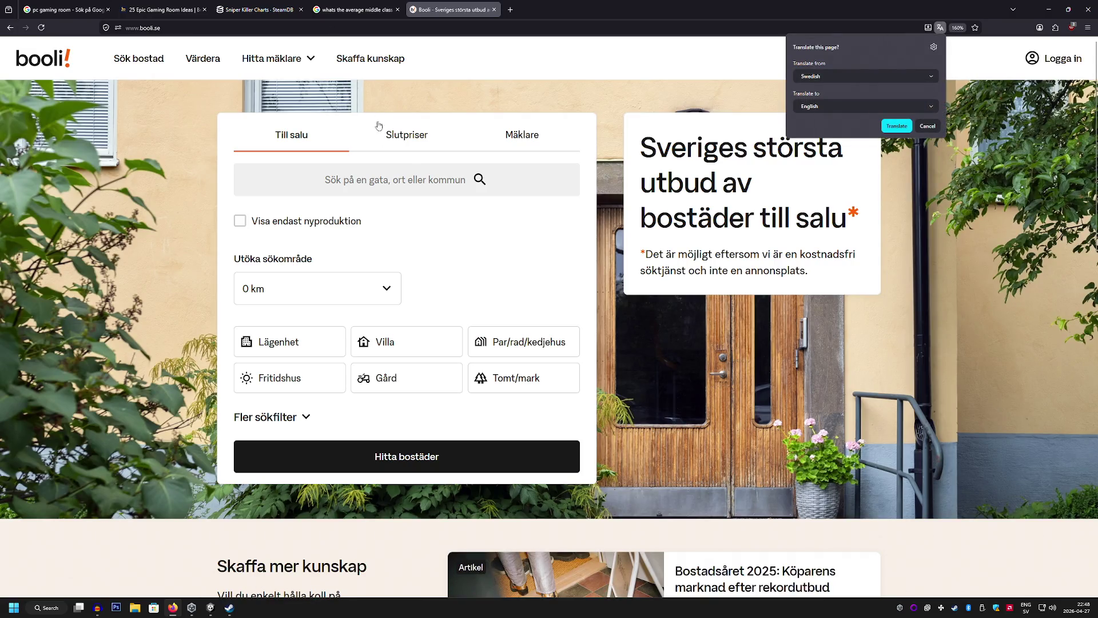
# Search Booli for homes in Piteå kommun and scroll the 146 results
pyautogui.click(407, 177)
pyautogui.write('piteå')
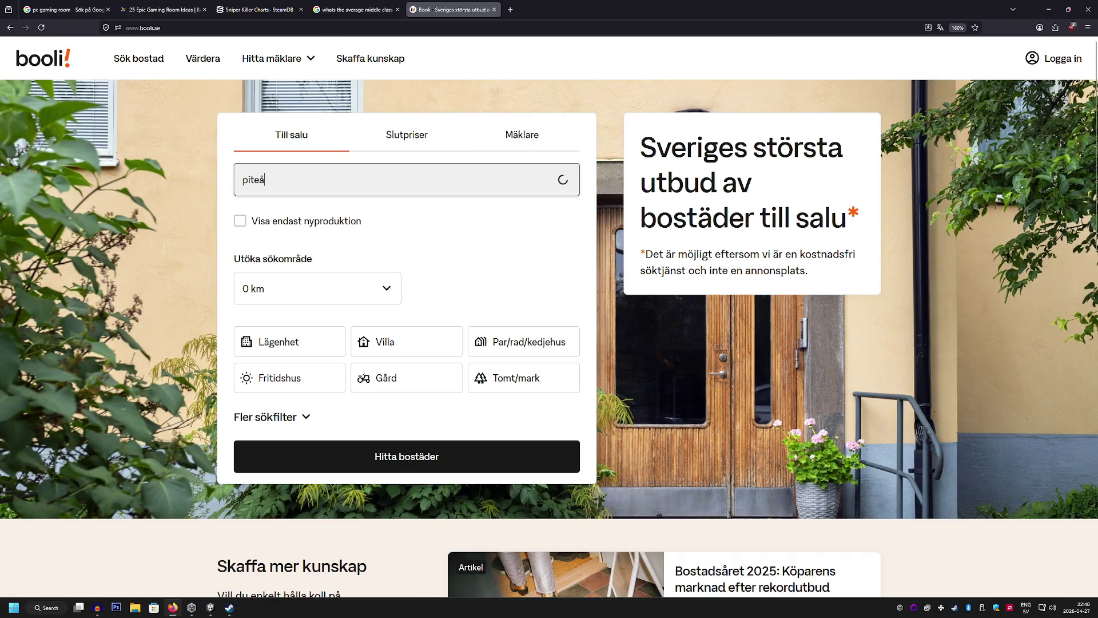
pyautogui.click(380, 221)
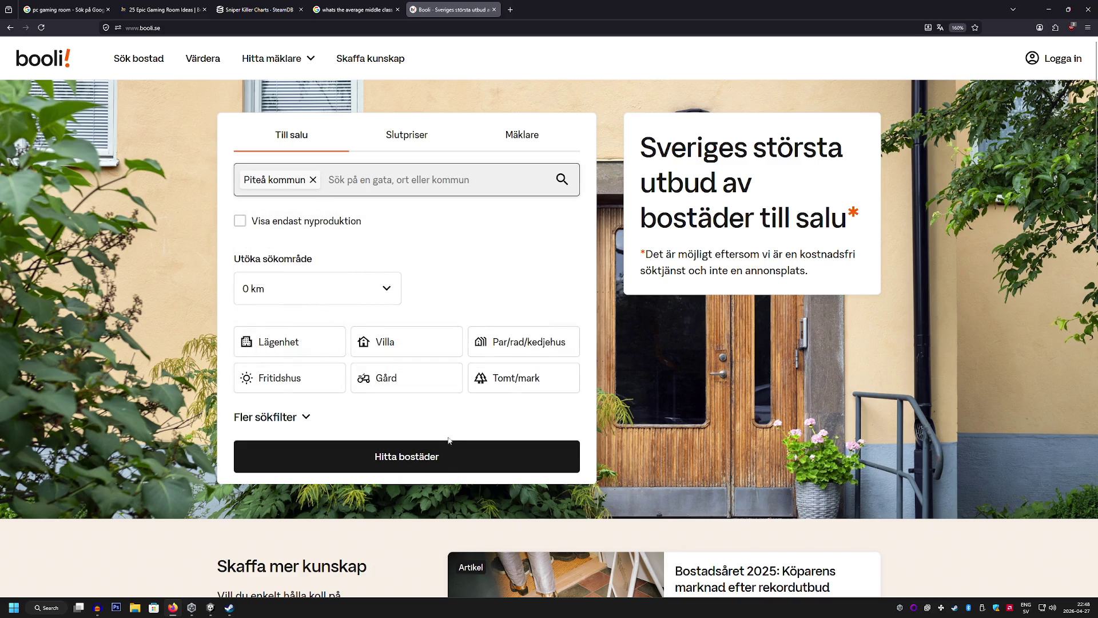
pyautogui.click(459, 469)
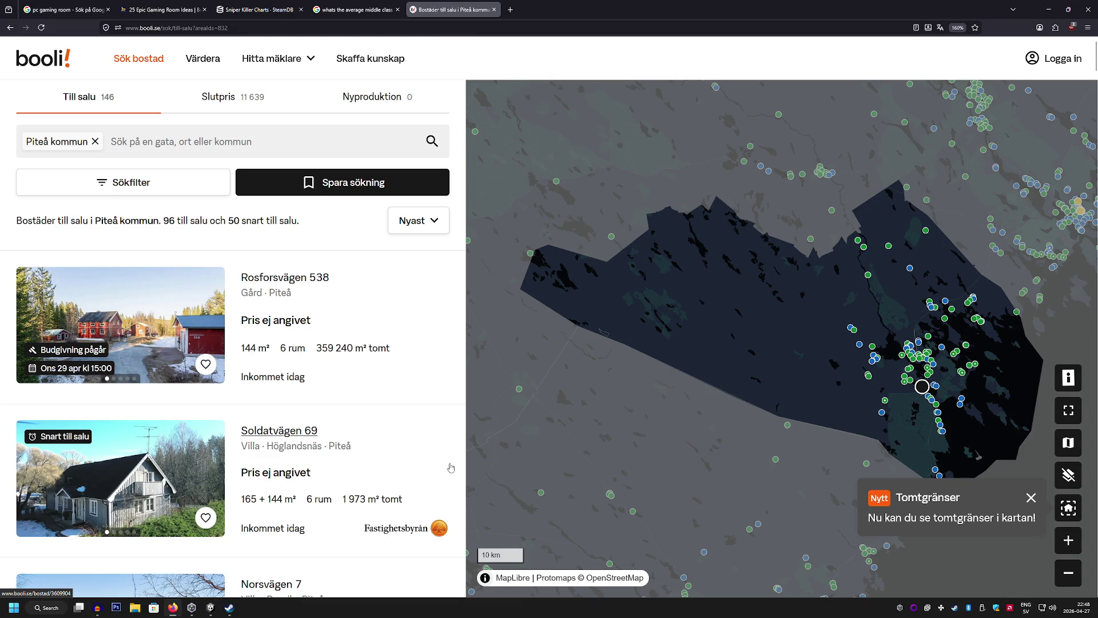
pyautogui.scroll(-1, 354, 399)
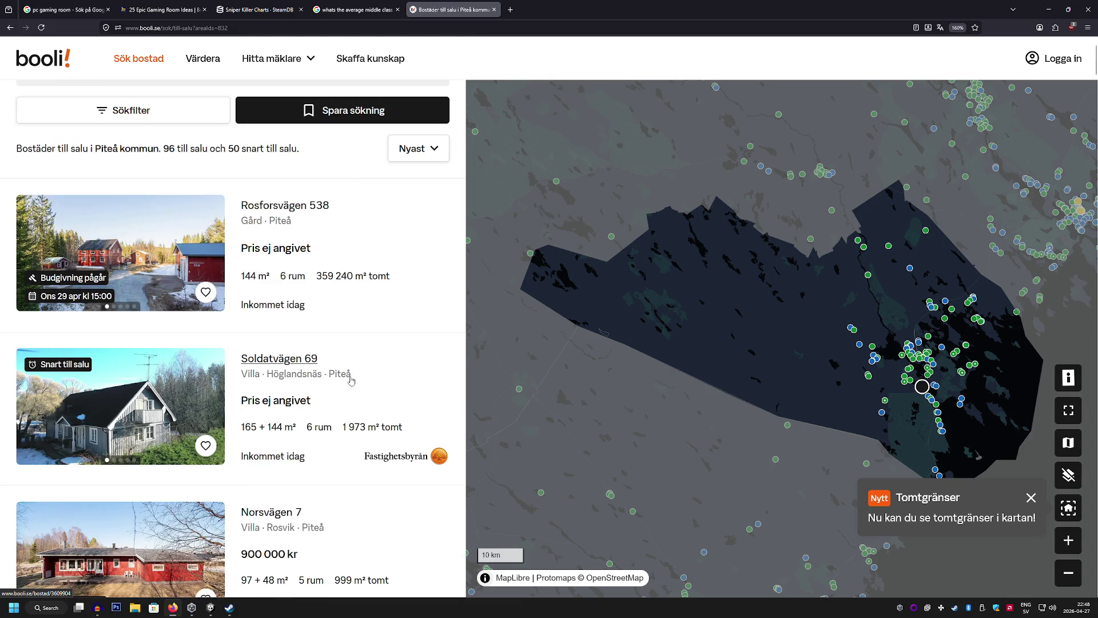
pyautogui.scroll(-1, 407, 395)
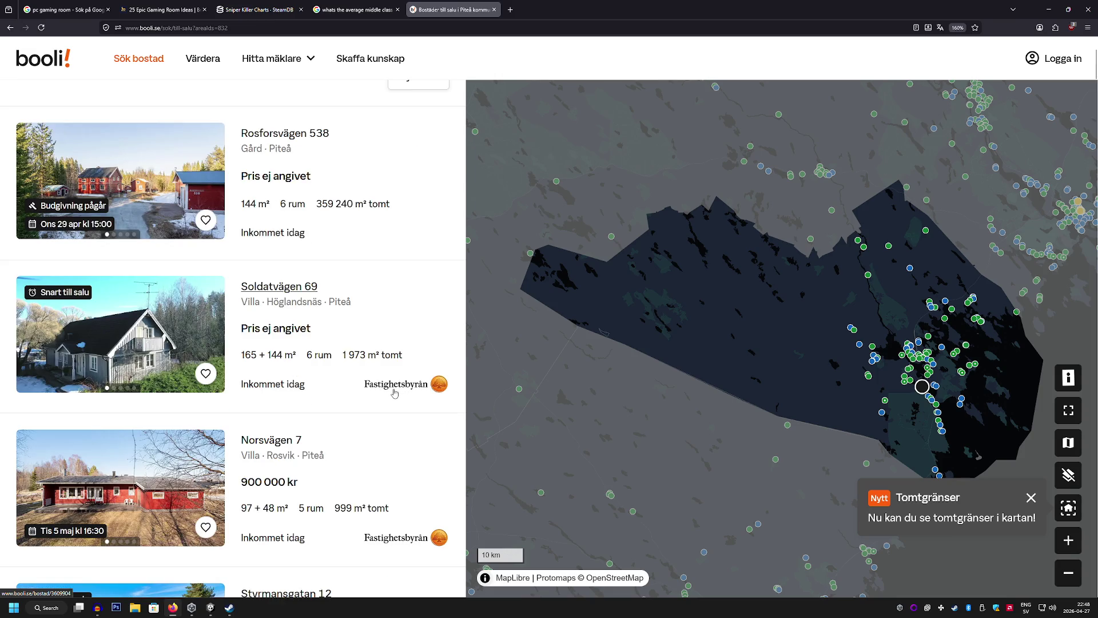
# Open the Soldatvägen 69 listing and zoom its map out to see the surroundings
pyautogui.click(296, 376)
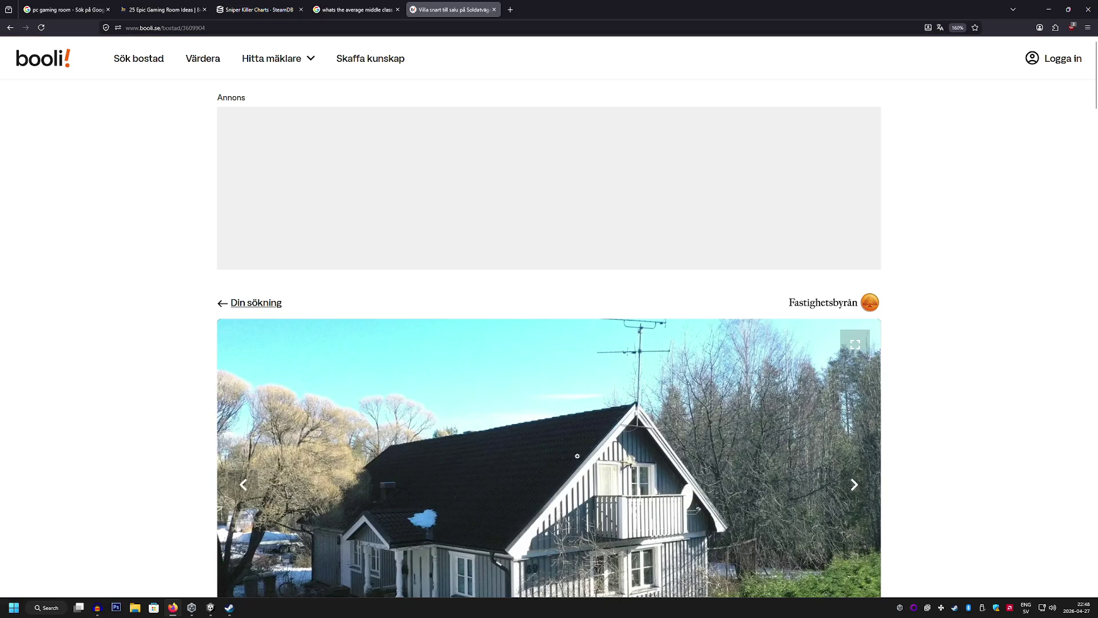
pyautogui.scroll(-3, 509, 414)
pyautogui.scroll(-10, 509, 414)
pyautogui.scroll(1, 441, 405)
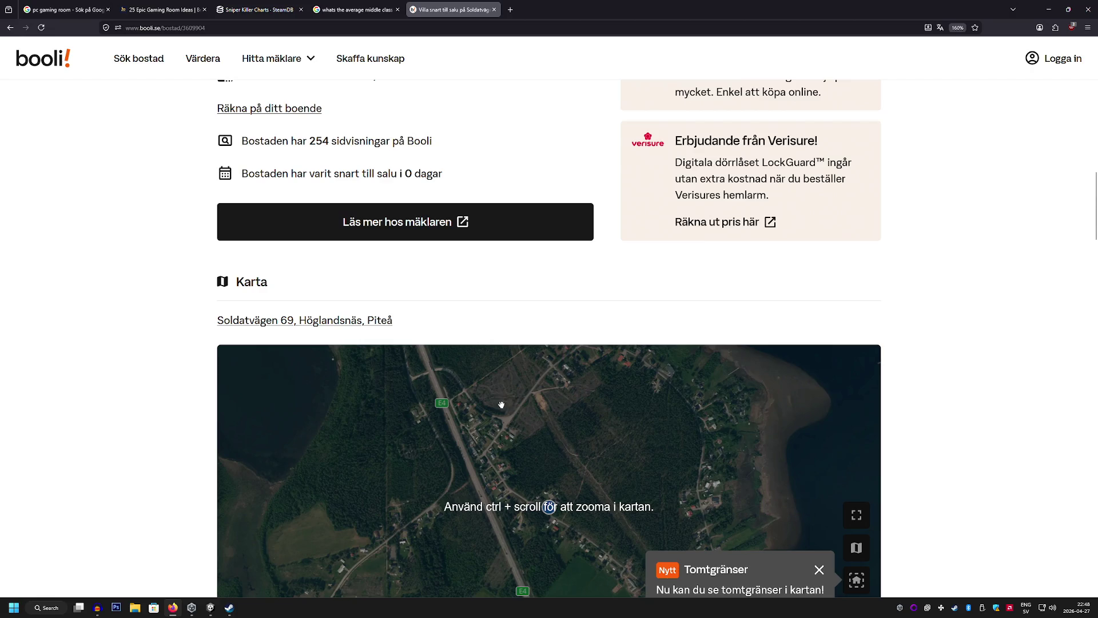
pyautogui.scroll(-1, 498, 405)
pyautogui.click(857, 574)
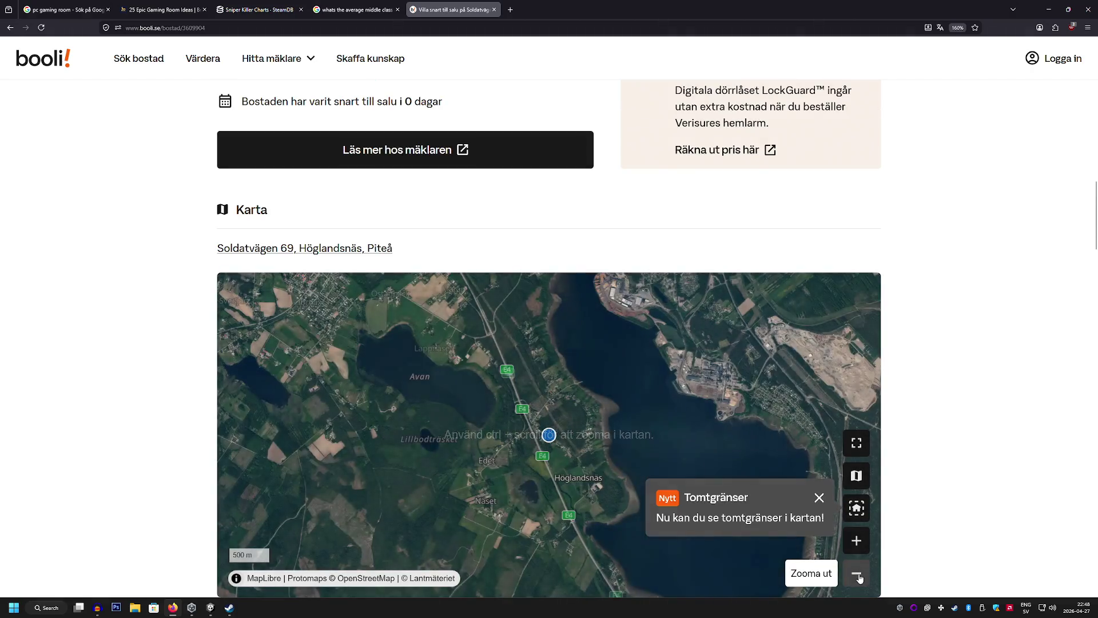
pyautogui.click(856, 574)
pyautogui.click(858, 576)
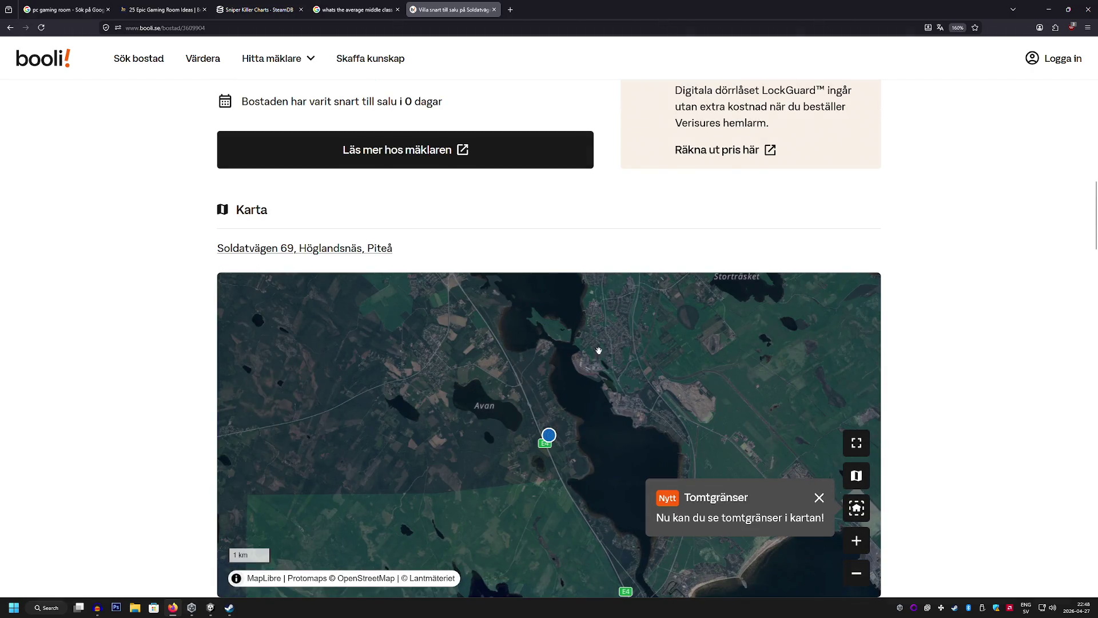
# Go back to the Piteå results and open the Styrmansgatan 12 listing
pyautogui.hotkey('alt', 'Left')
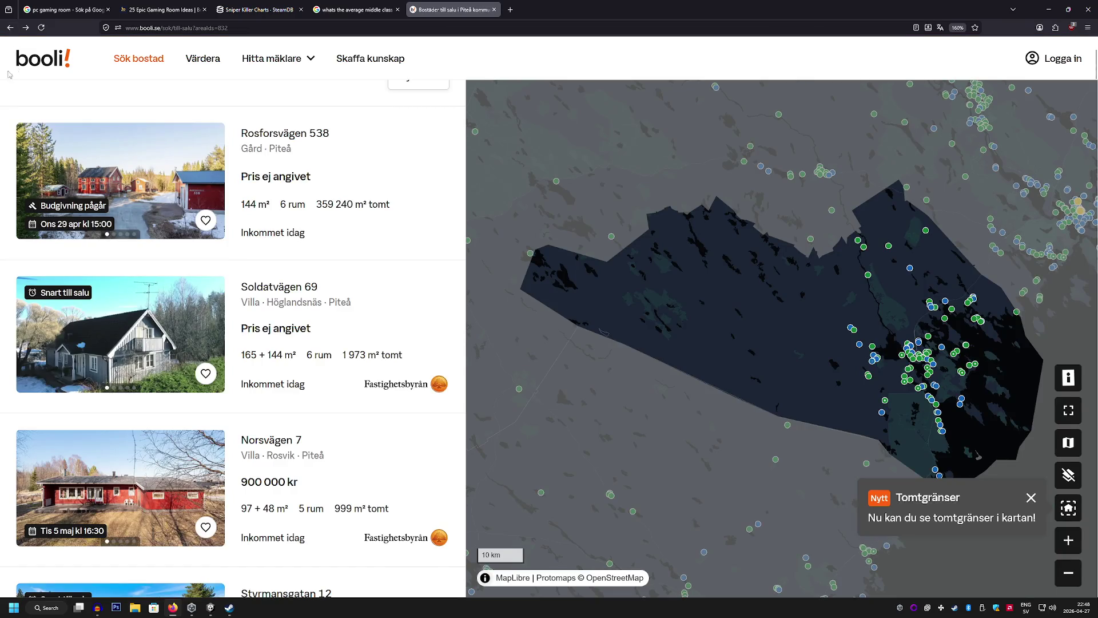
pyautogui.scroll(-3, 253, 327)
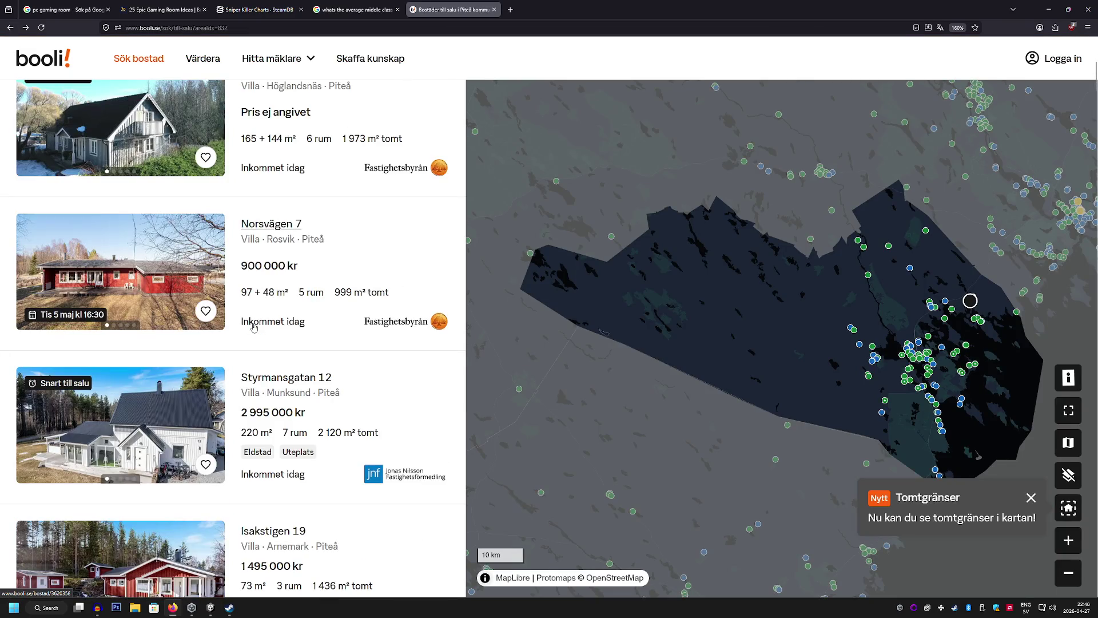
pyautogui.scroll(-1, 253, 328)
pyautogui.click(135, 331)
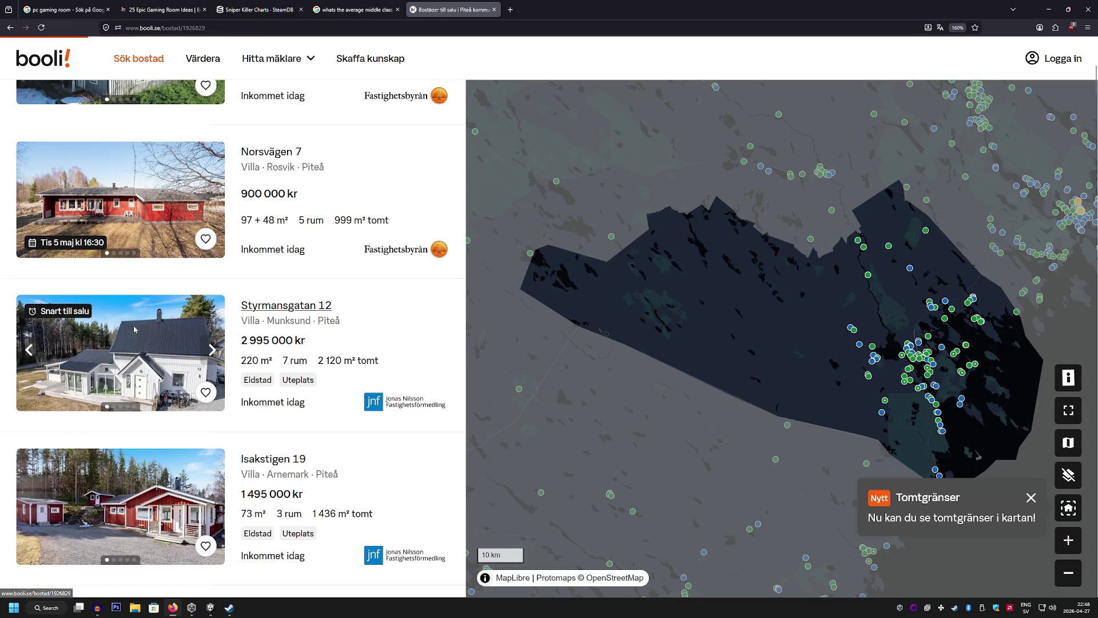
# Open the Styrmansgatan 12 photos in the full-window gallery
pyautogui.scroll(-1, 274, 355)
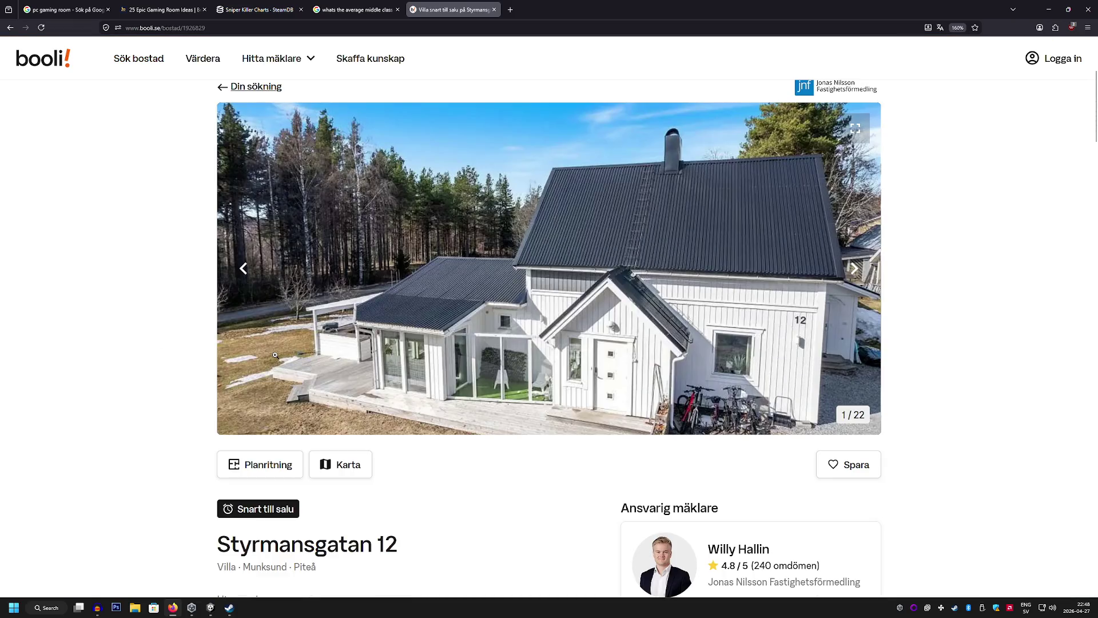
pyautogui.scroll(-5, 276, 355)
pyautogui.scroll(5, 275, 355)
pyautogui.click(670, 406)
# Scroll through all the gallery photos down to the plot 39:23 boundary map
pyautogui.scroll(-8, 660, 403)
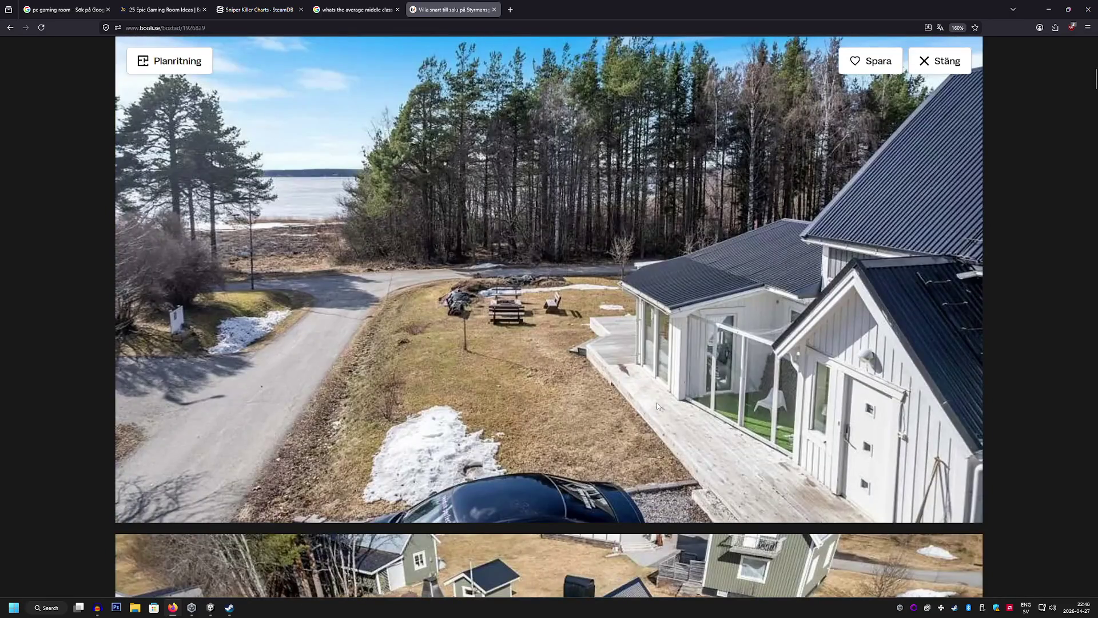
pyautogui.scroll(-6, 656, 403)
pyautogui.scroll(-1, 656, 405)
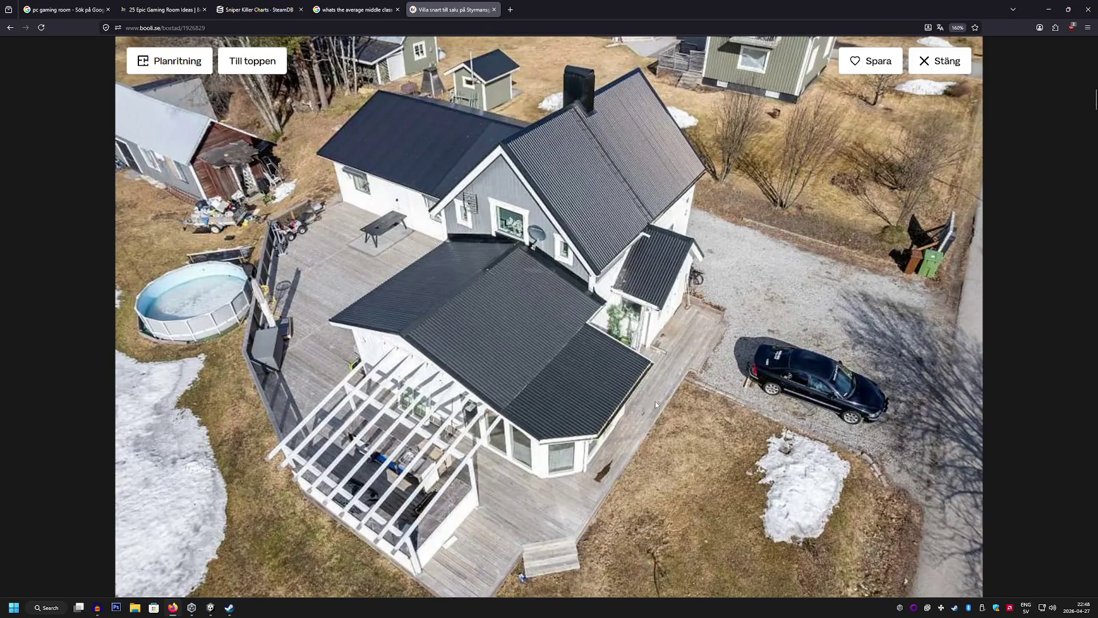
pyautogui.scroll(-6, 654, 401)
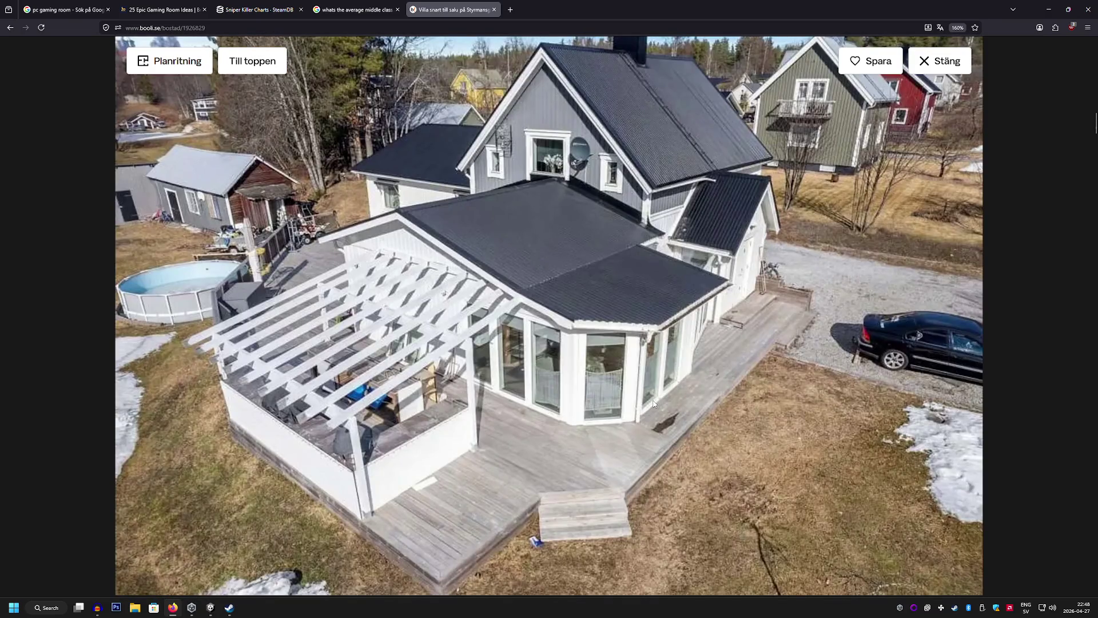
pyautogui.scroll(-13, 653, 403)
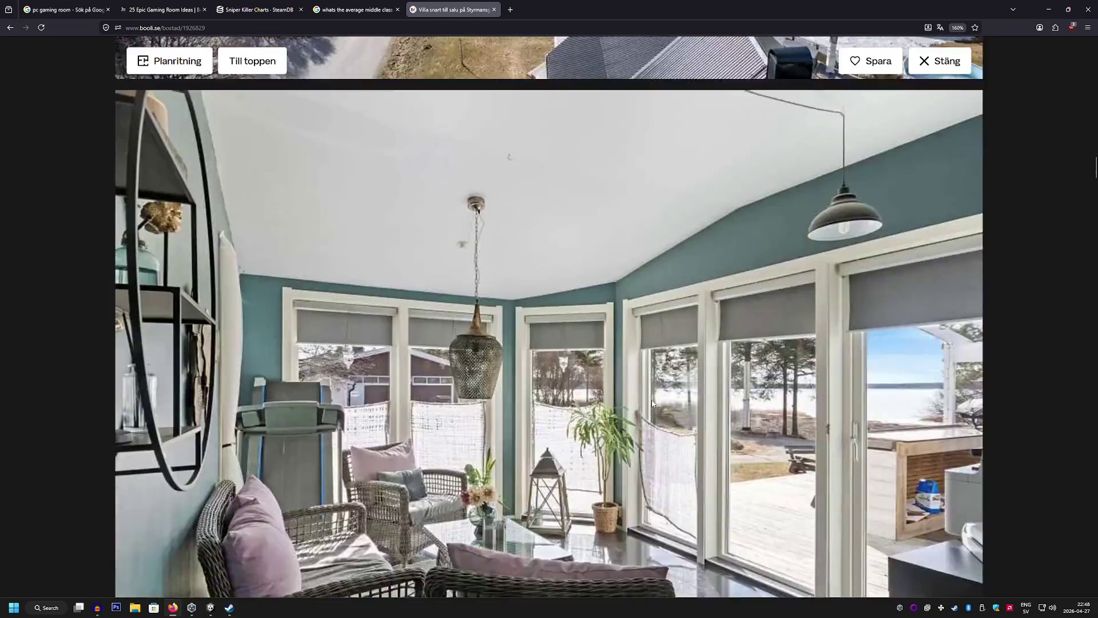
pyautogui.scroll(-15, 652, 401)
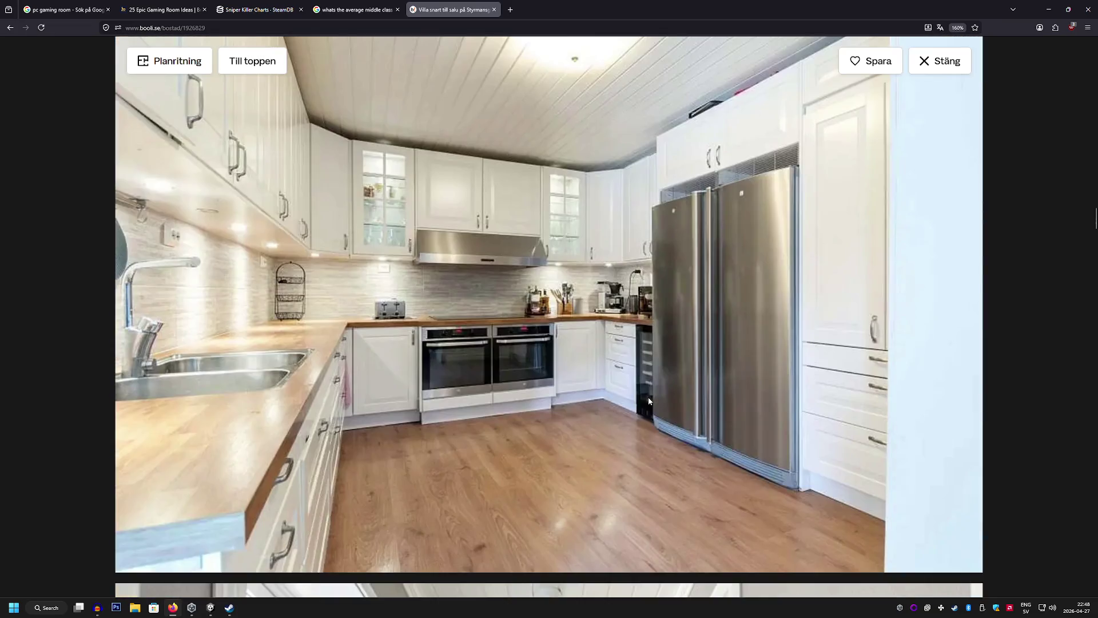
pyautogui.scroll(-14, 648, 397)
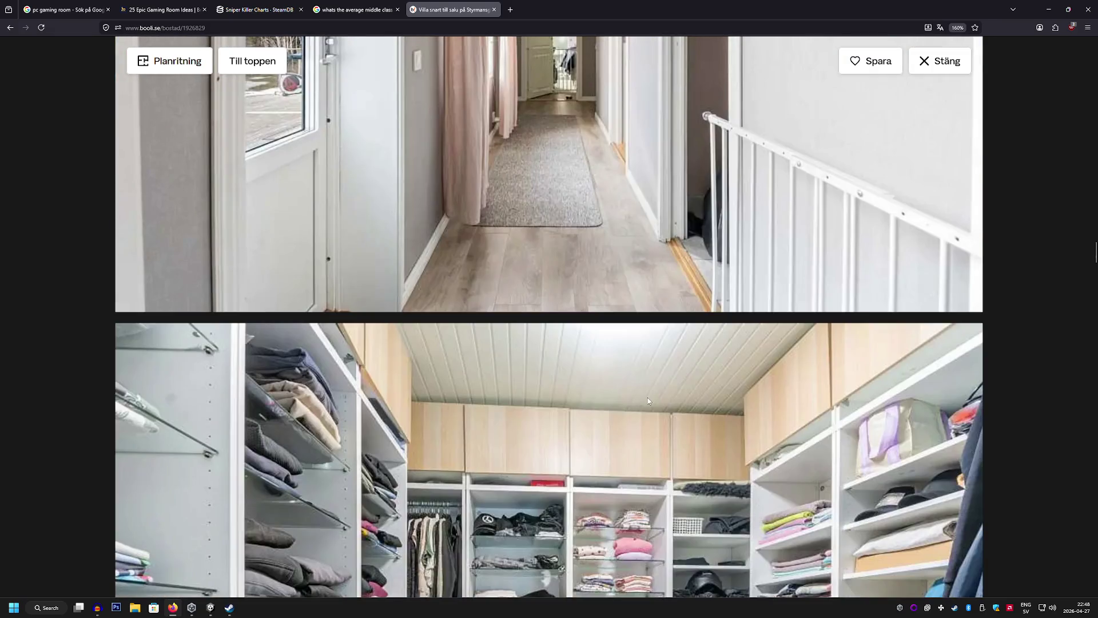
pyautogui.scroll(-14, 648, 397)
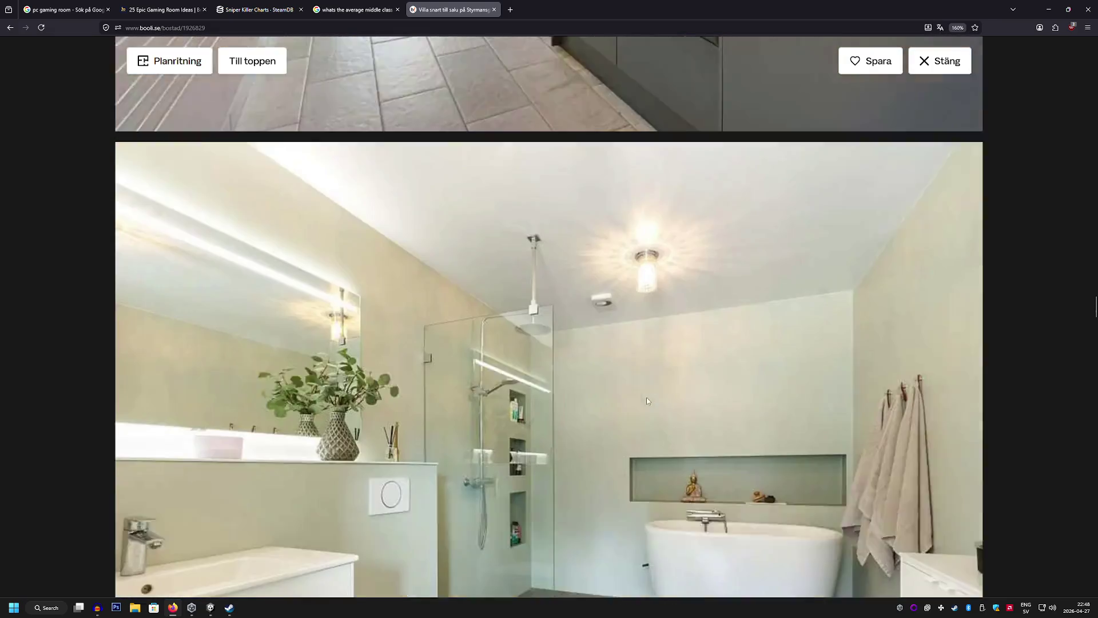
pyautogui.scroll(-5, 646, 397)
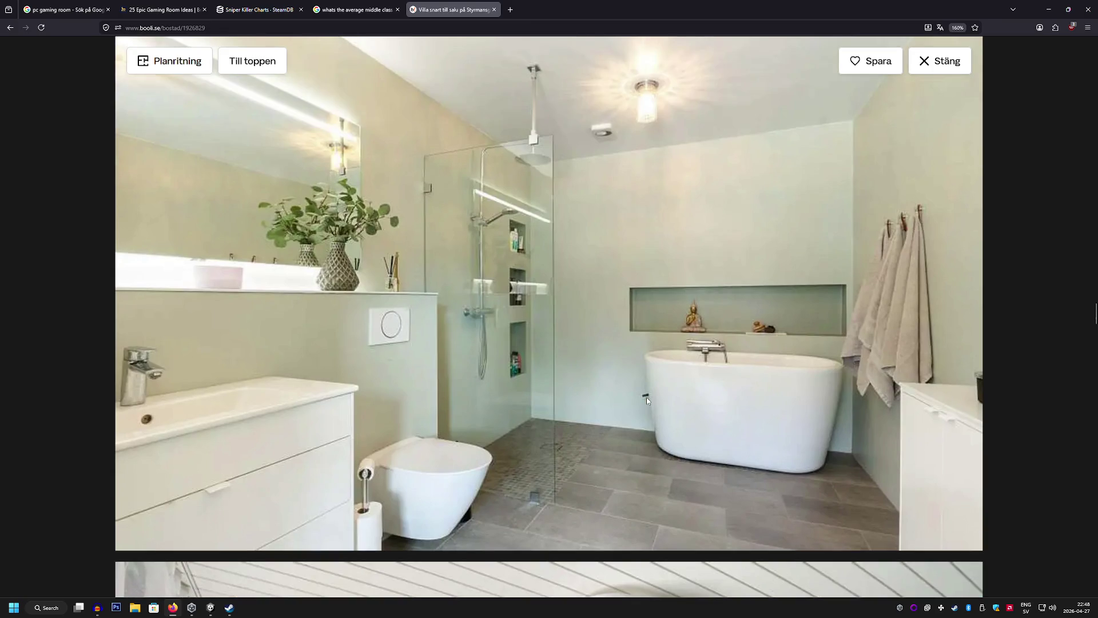
pyautogui.scroll(10, 646, 397)
pyautogui.scroll(4, 646, 397)
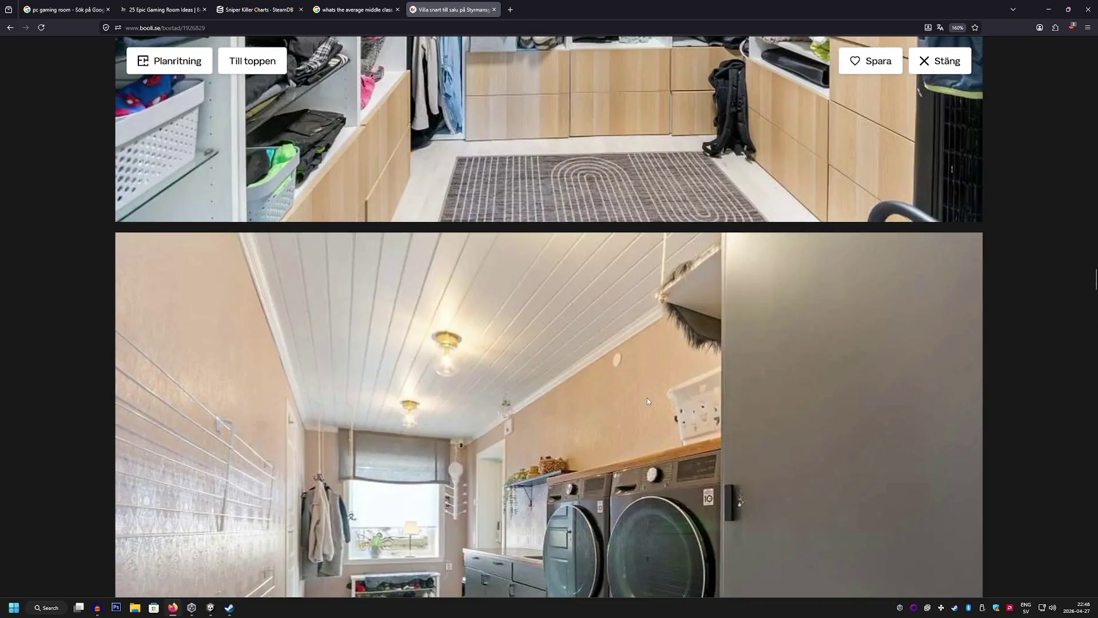
pyautogui.scroll(5, 647, 400)
pyautogui.scroll(-15, 646, 399)
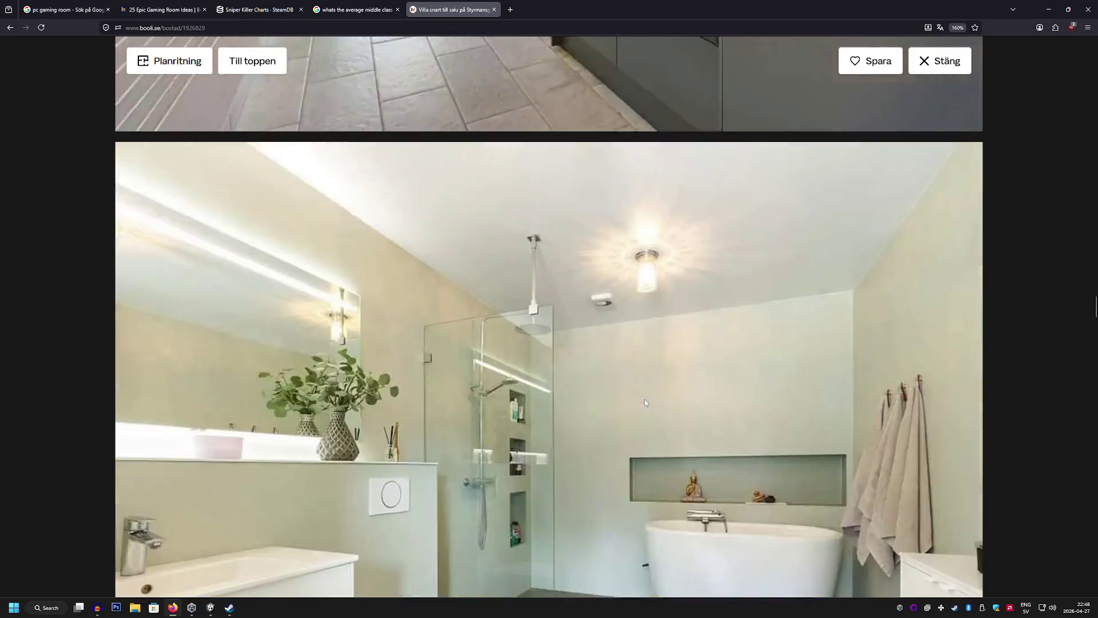
pyautogui.scroll(-20, 643, 400)
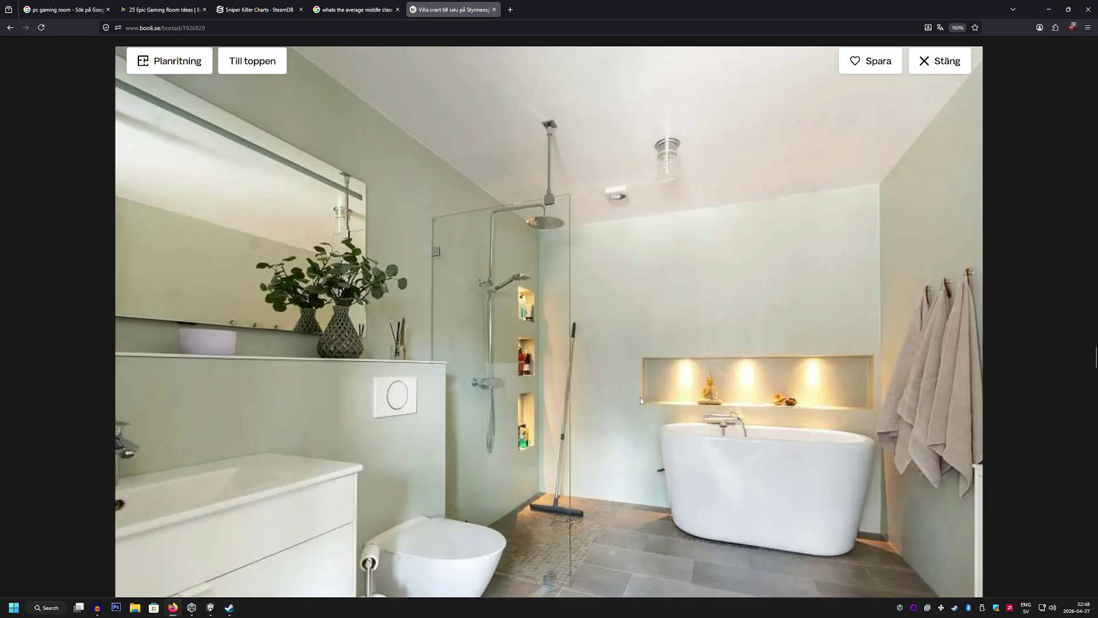
pyautogui.scroll(-1, 640, 401)
pyautogui.scroll(1, 640, 400)
pyautogui.scroll(-6, 640, 401)
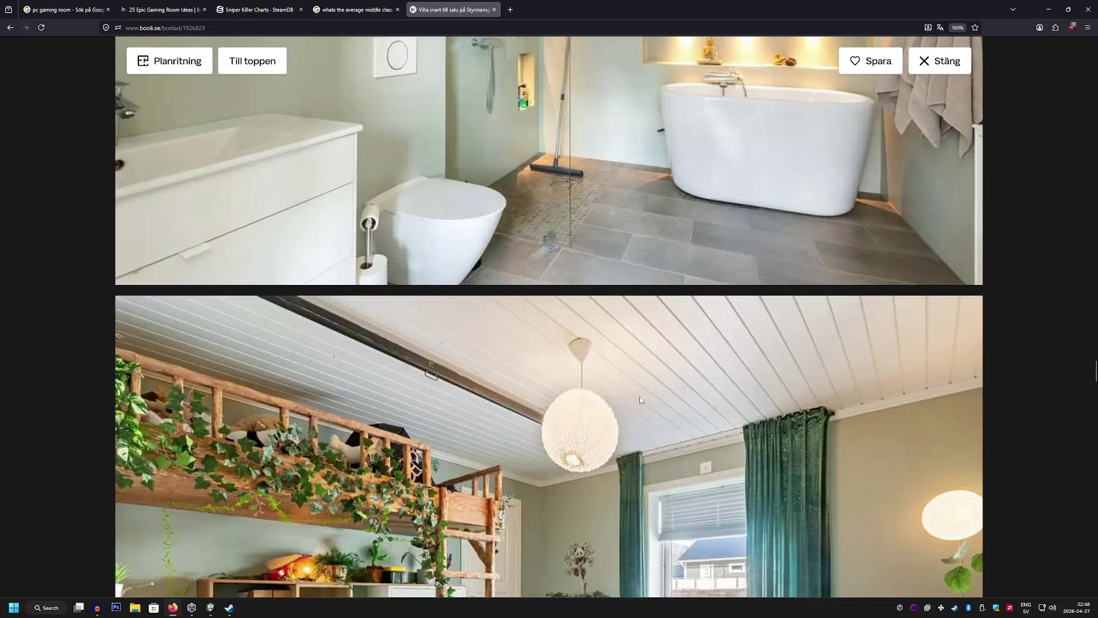
pyautogui.scroll(-4, 640, 401)
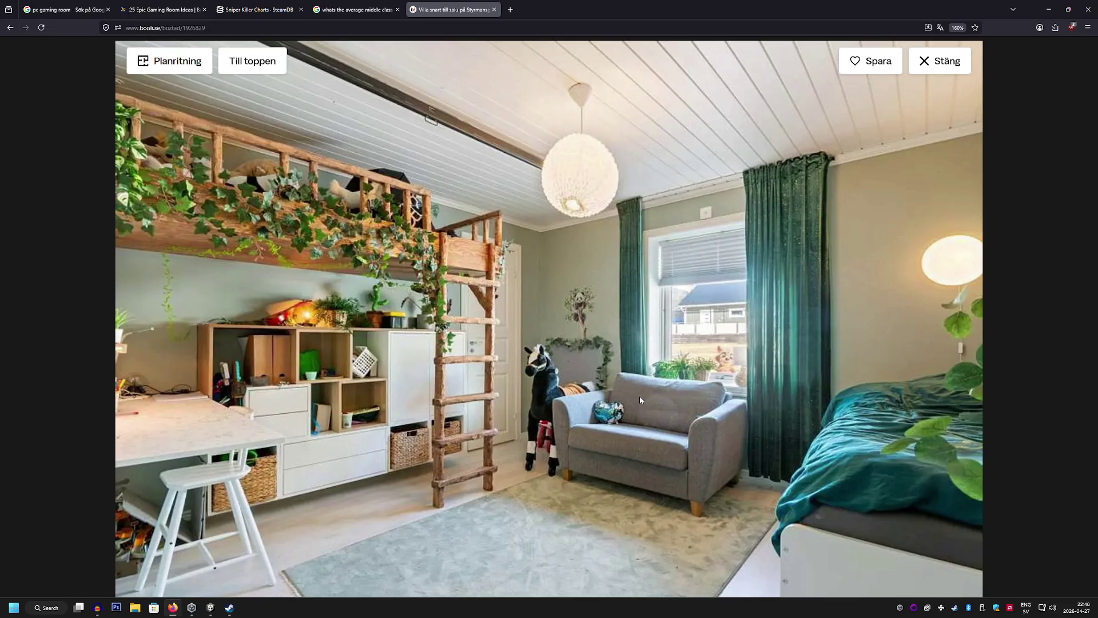
pyautogui.scroll(-9, 639, 399)
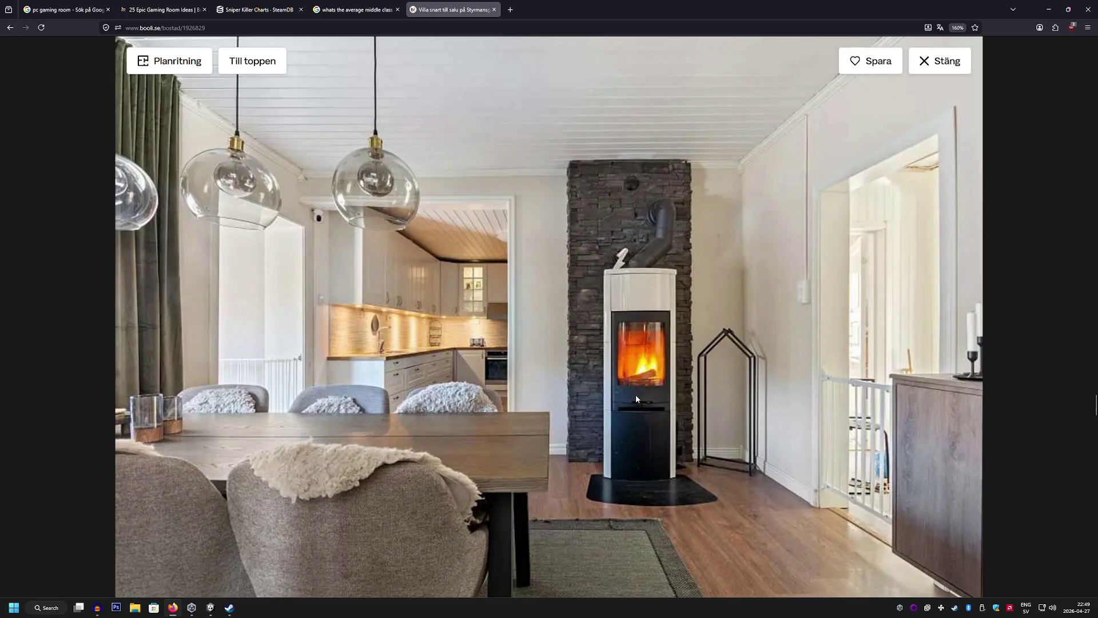
pyautogui.scroll(-8, 636, 395)
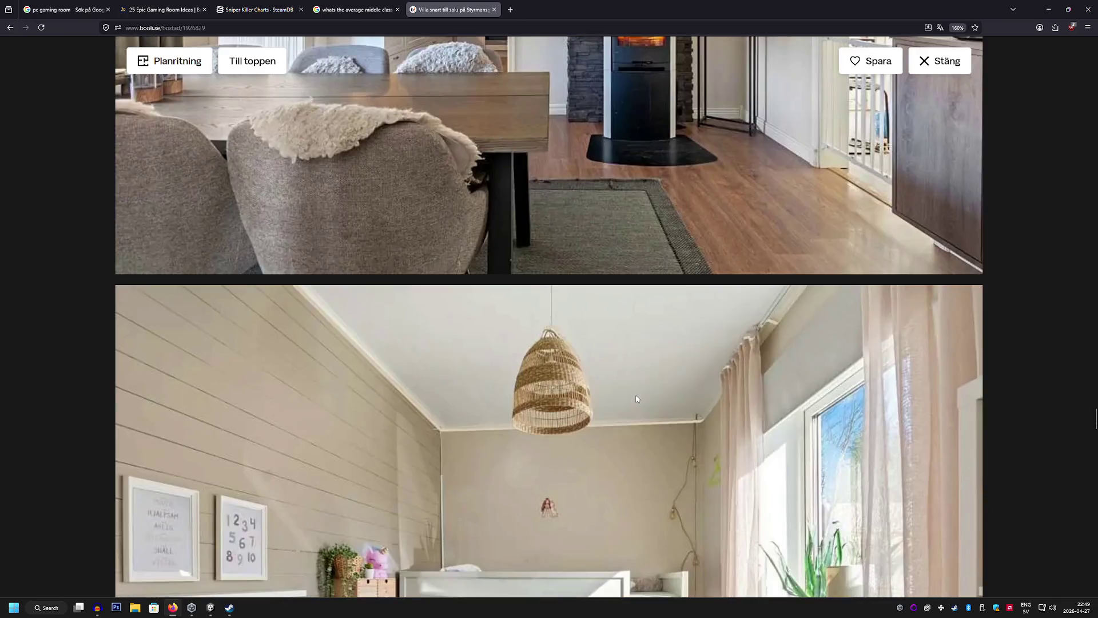
pyautogui.scroll(-10, 632, 396)
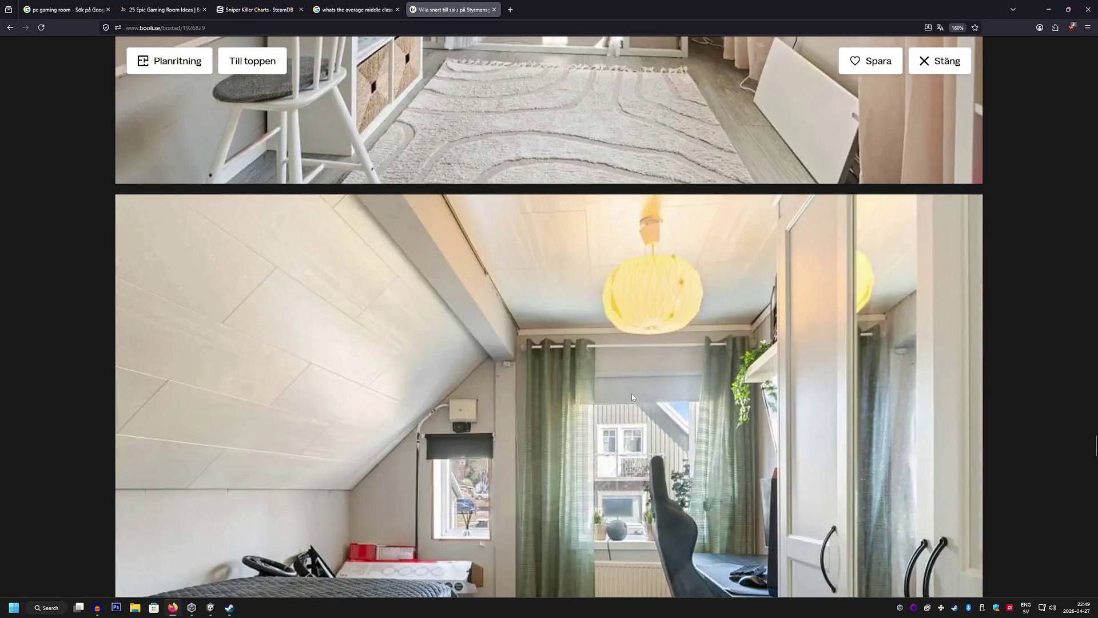
pyautogui.scroll(-4, 631, 396)
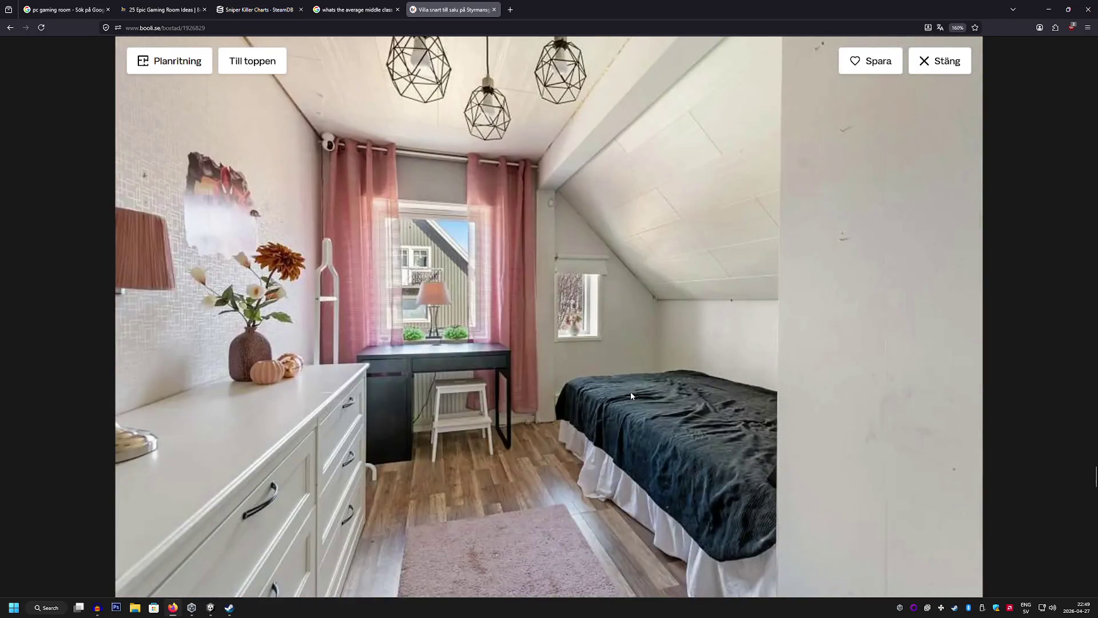
pyautogui.scroll(-8, 632, 396)
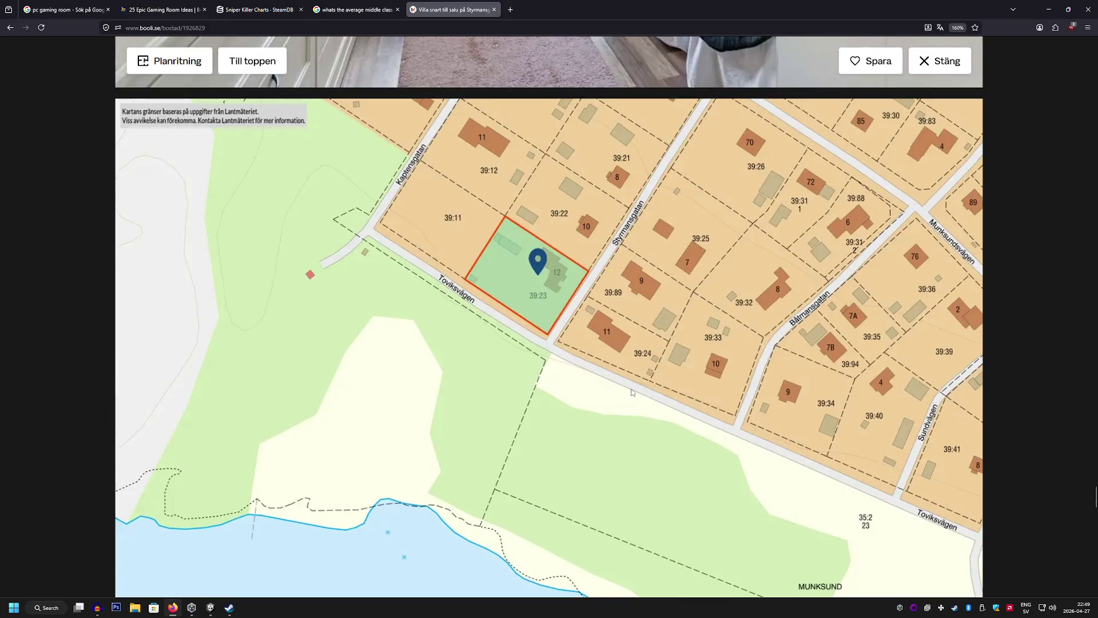
pyautogui.scroll(-4, 604, 302)
pyautogui.scroll(6, 572, 286)
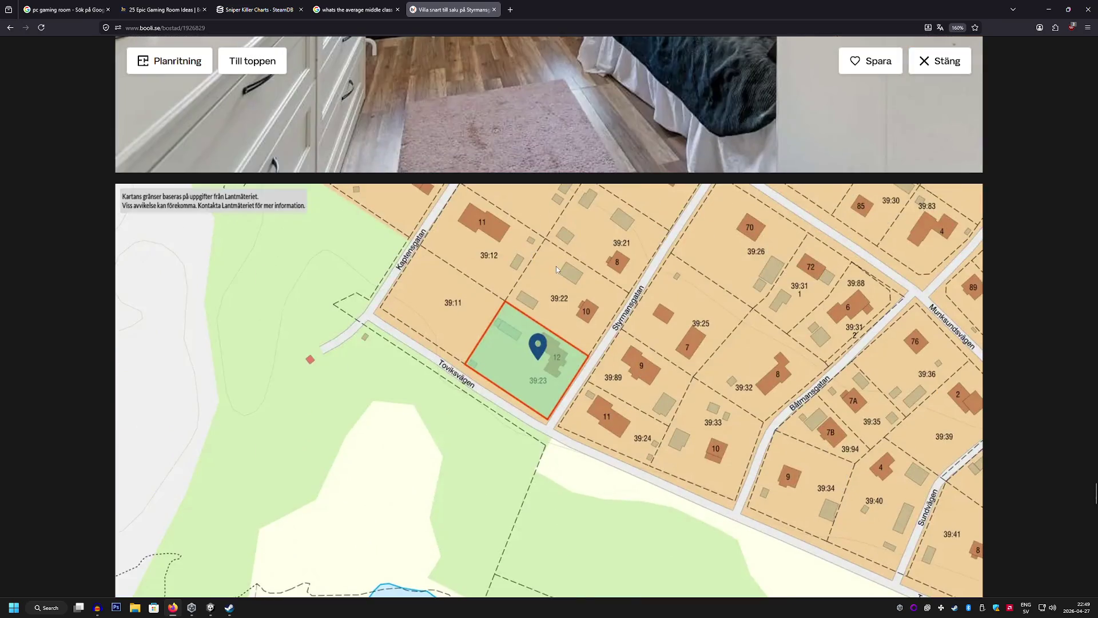
pyautogui.click(10, 34)
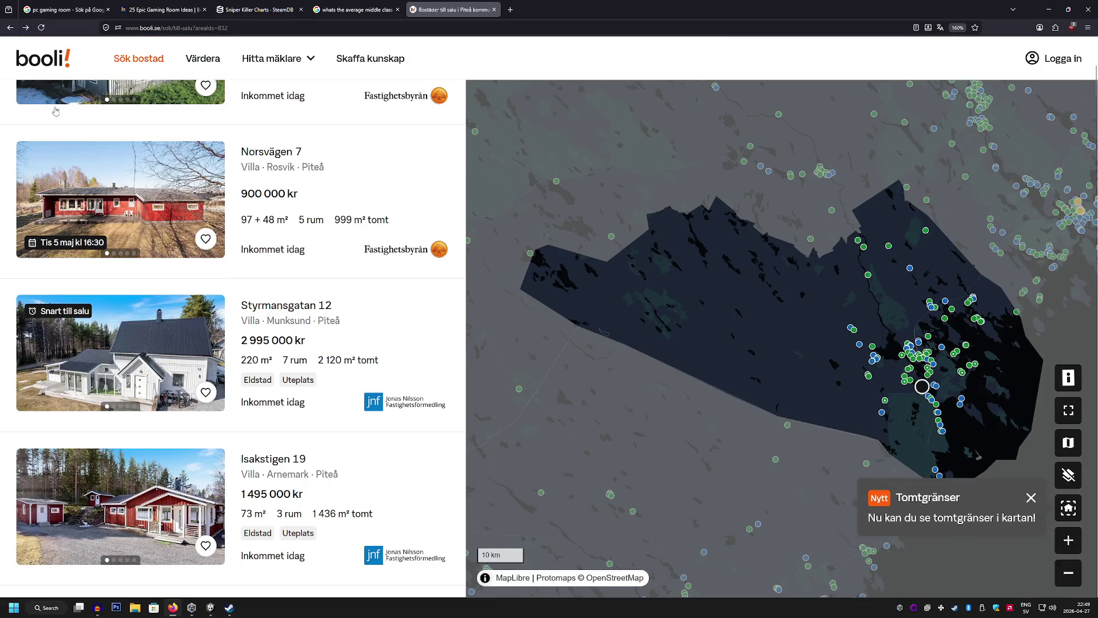
pyautogui.scroll(-3, 118, 226)
pyautogui.scroll(-1, 114, 223)
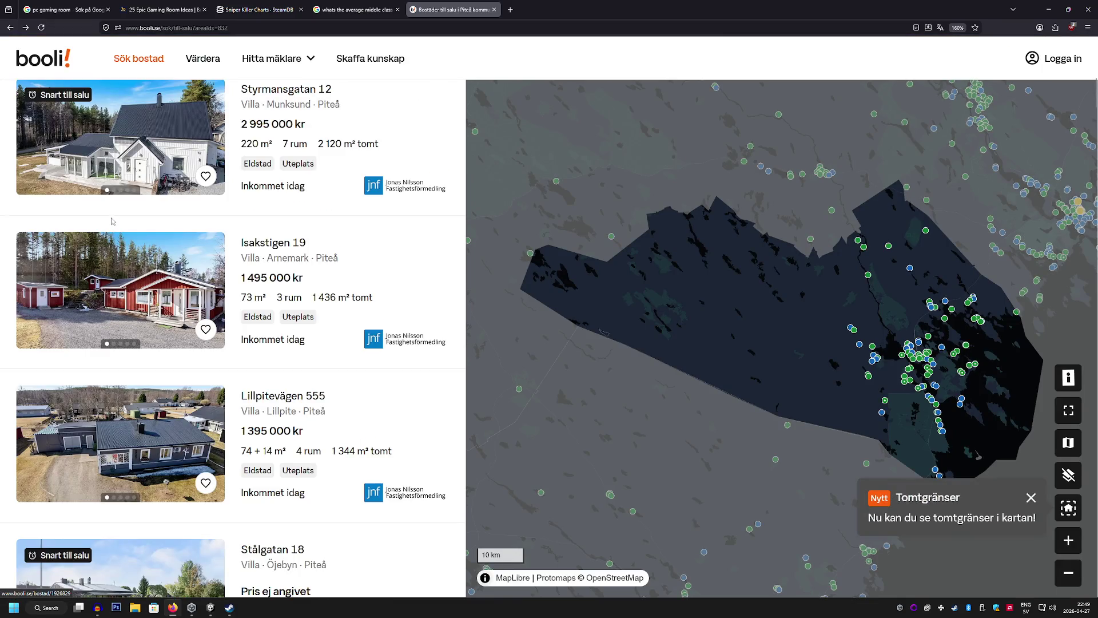
pyautogui.scroll(-2, 113, 220)
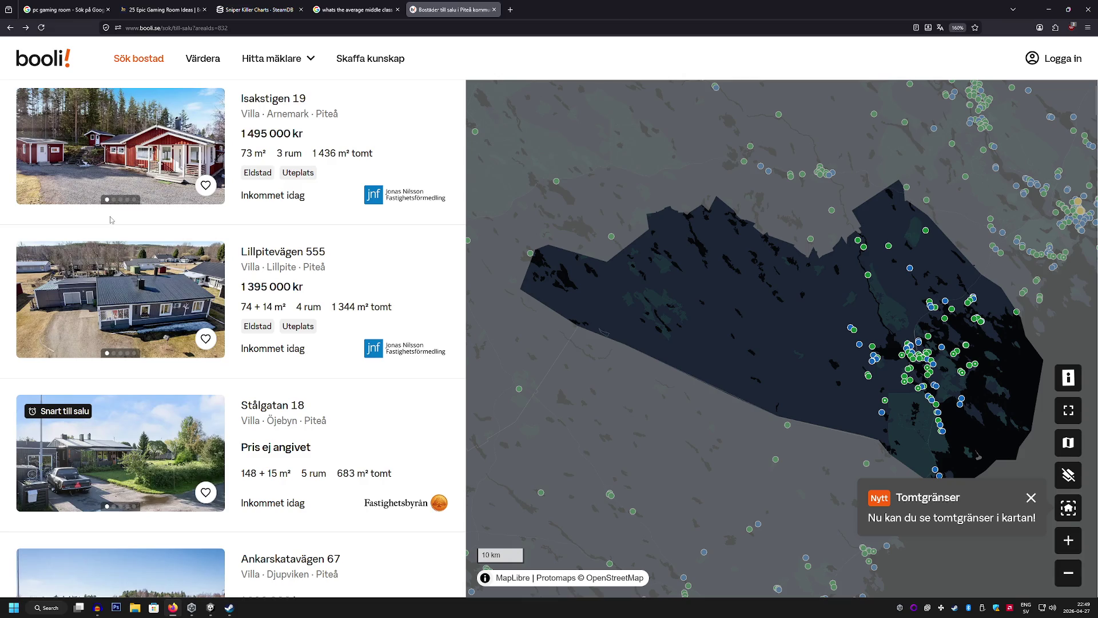
pyautogui.scroll(-3, 111, 220)
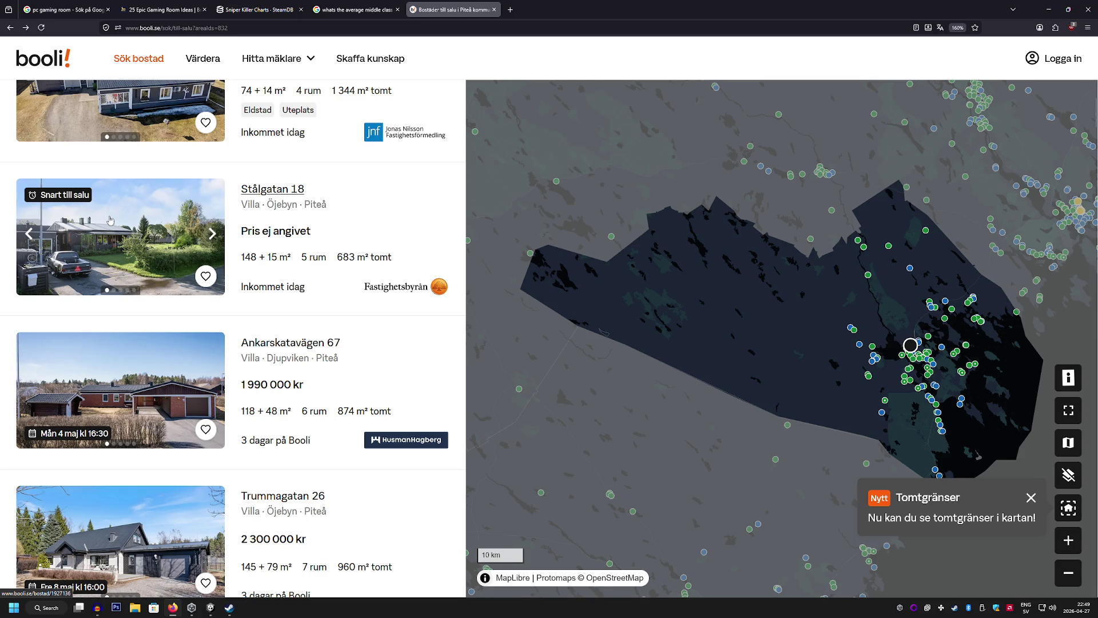
pyautogui.scroll(-2, 110, 220)
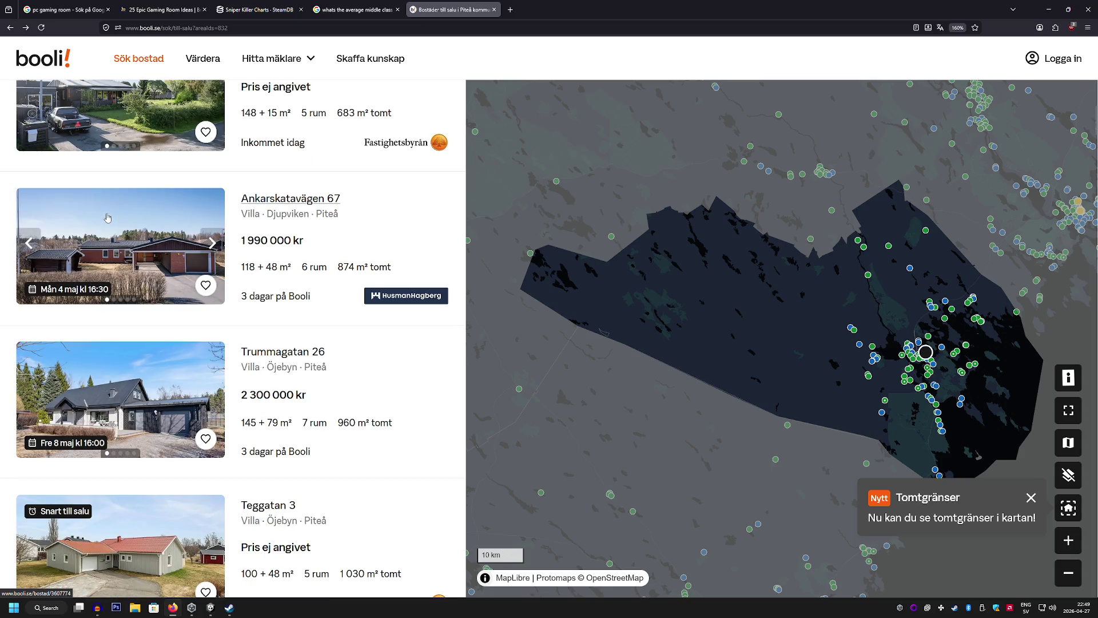
pyautogui.click(107, 218)
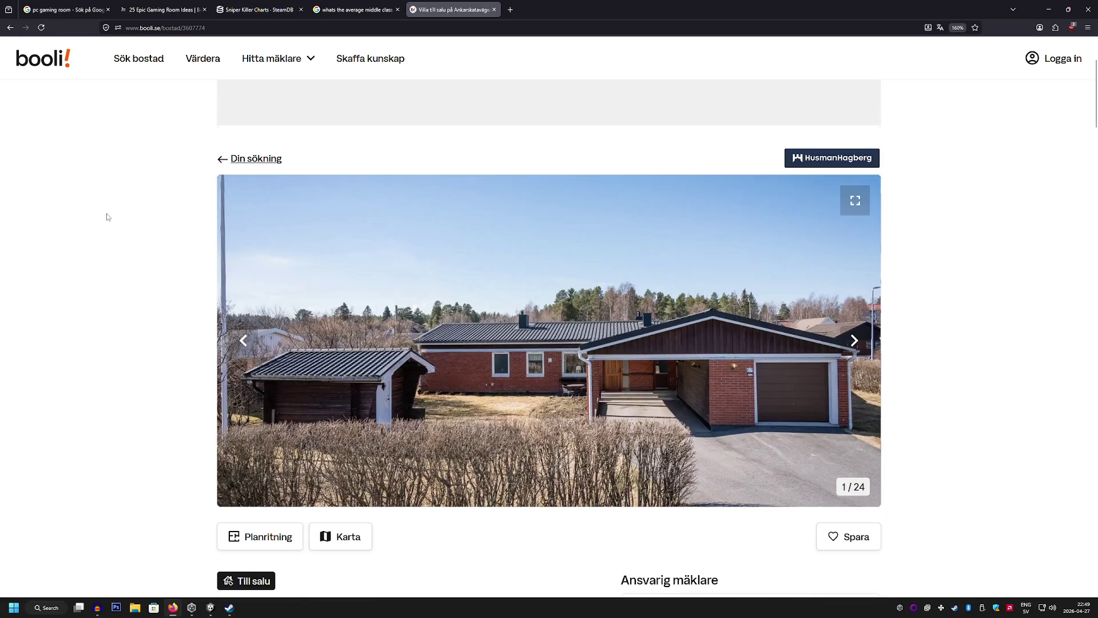
# Browse the villa's full-screen gallery down to the floor plan and plot 45:3 map, then close it
pyautogui.scroll(-3, 107, 217)
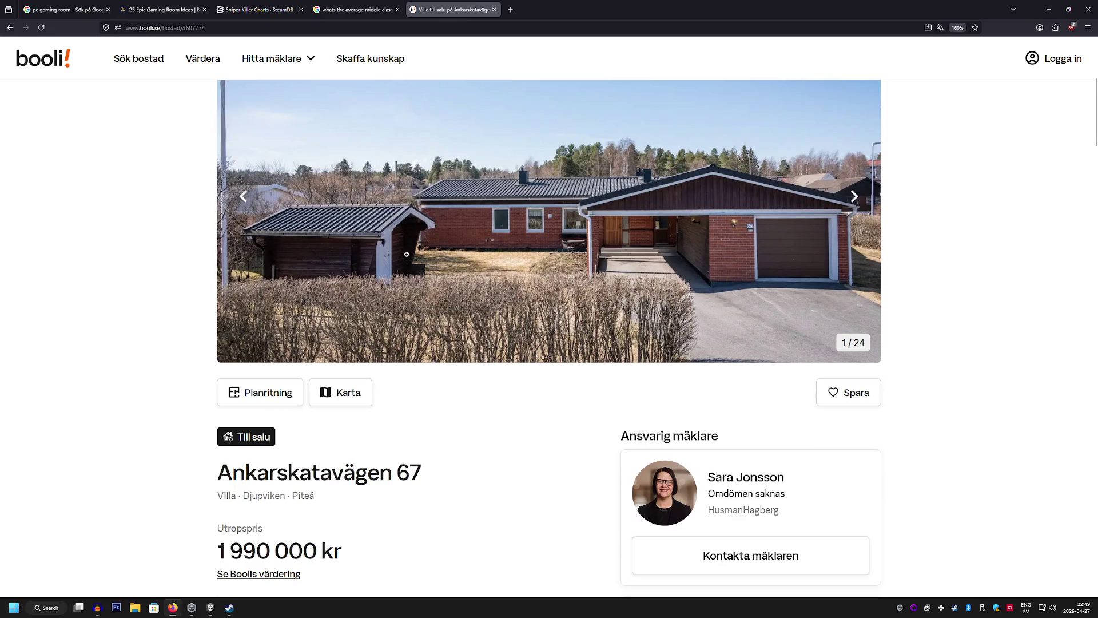
pyautogui.click(491, 252)
pyautogui.scroll(-3, 491, 252)
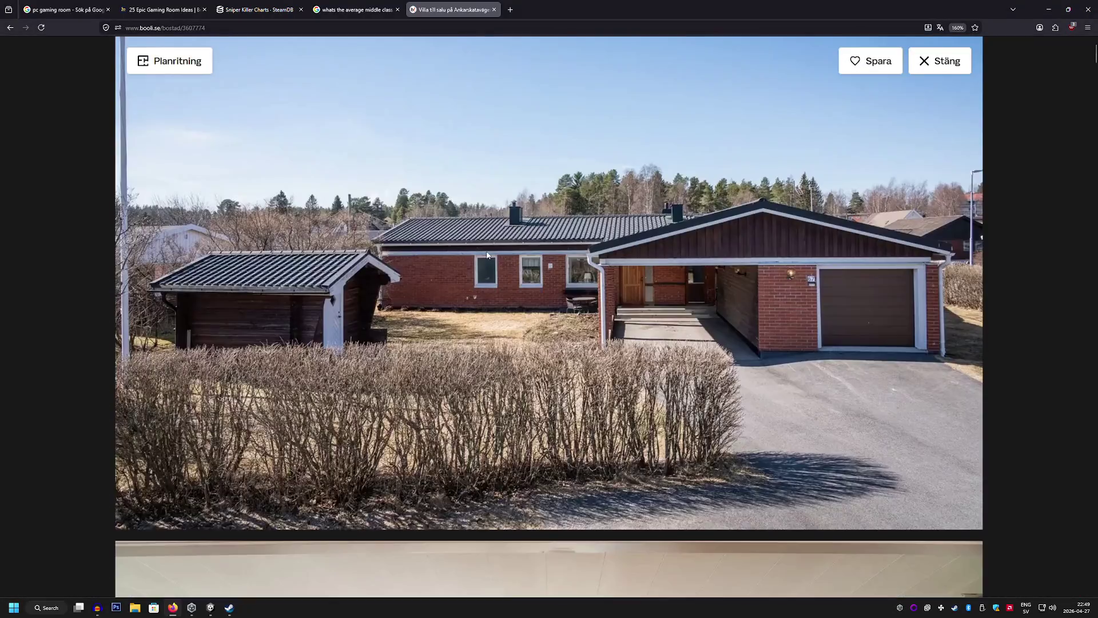
pyautogui.scroll(-5, 485, 251)
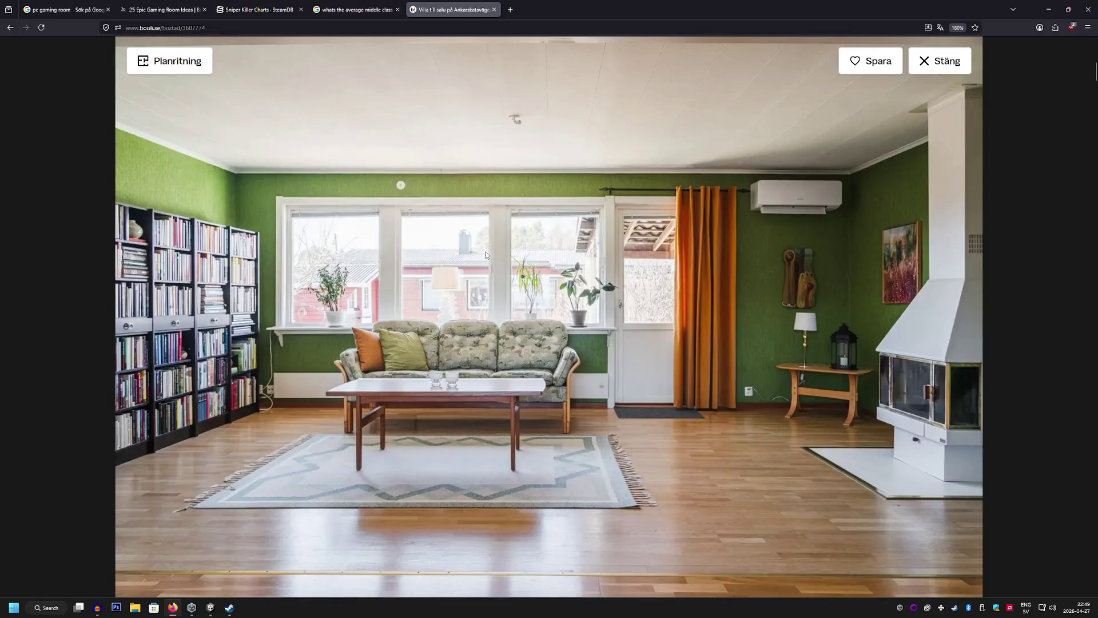
pyautogui.scroll(-7, 485, 254)
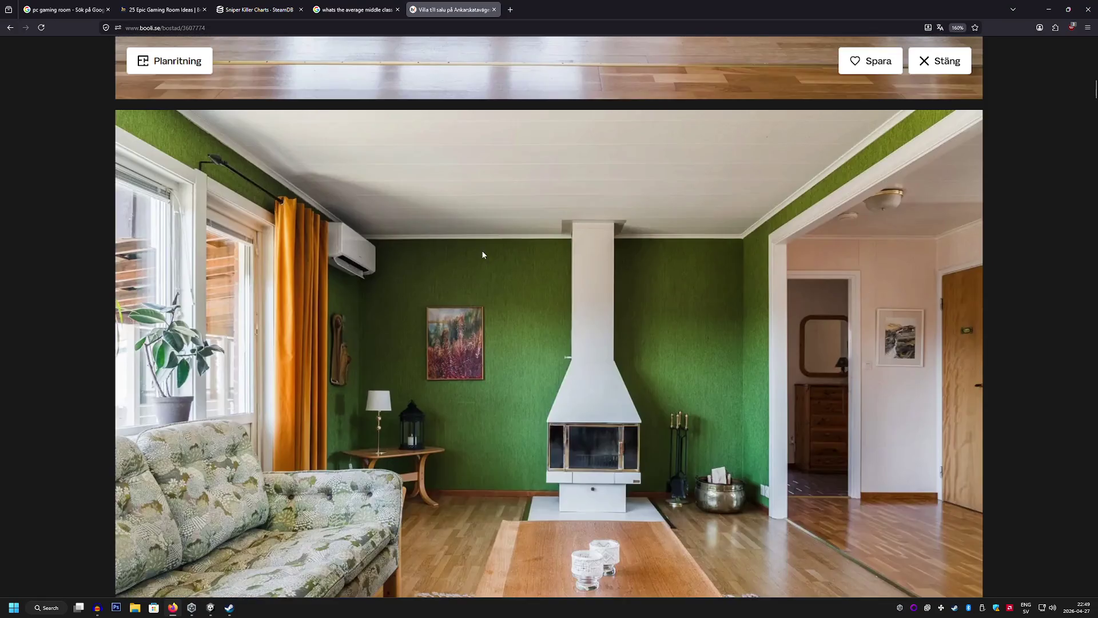
pyautogui.scroll(-5, 479, 253)
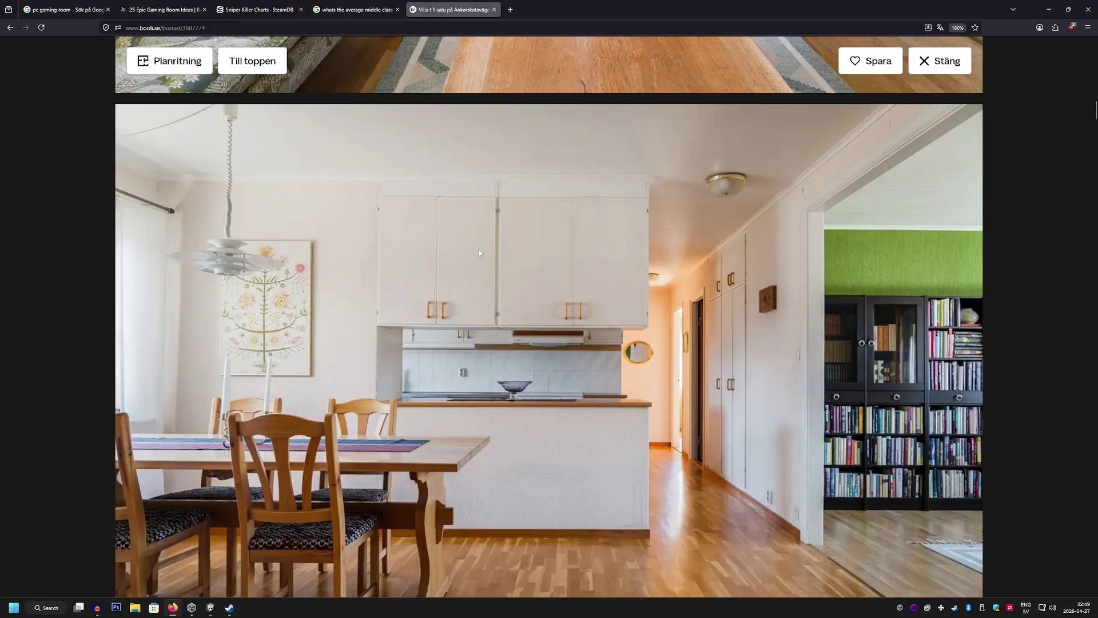
pyautogui.scroll(-3, 478, 250)
pyautogui.scroll(-4, 477, 250)
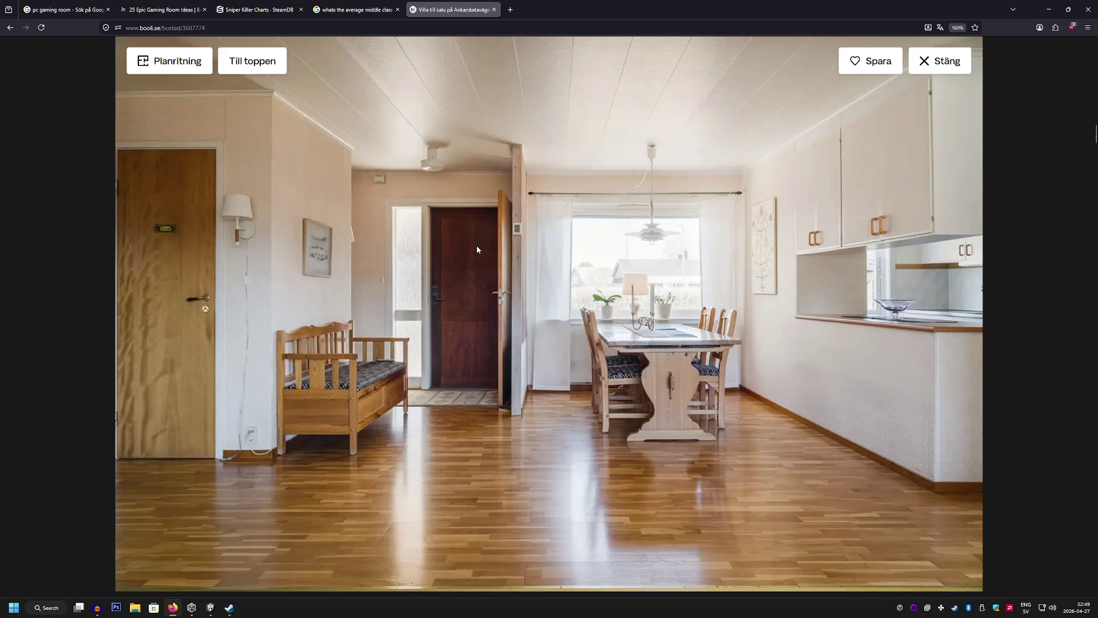
pyautogui.scroll(-7, 477, 246)
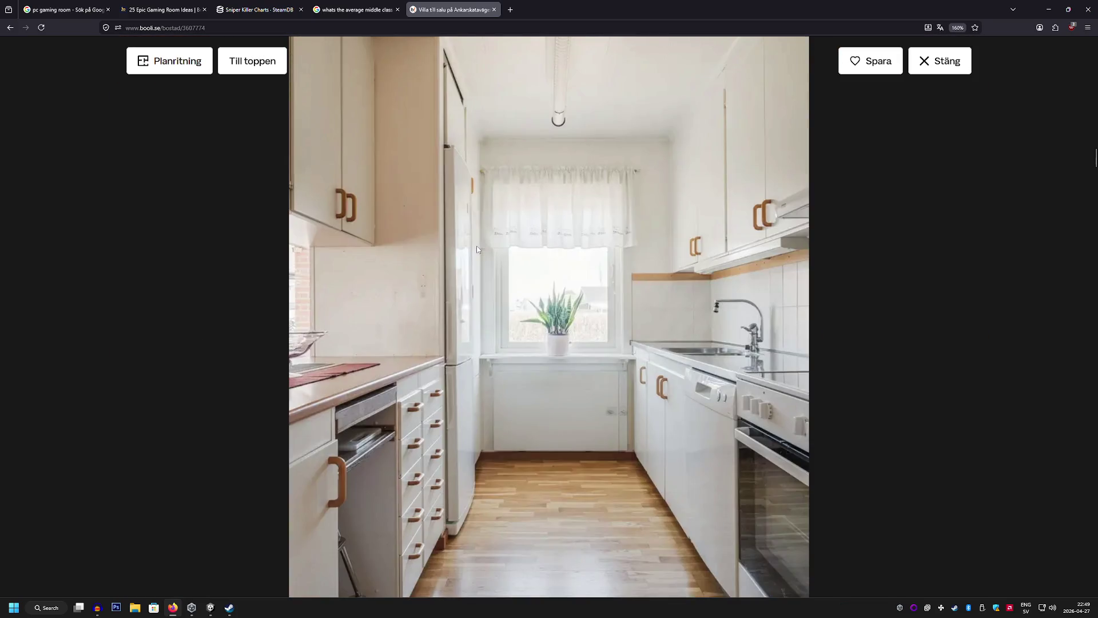
pyautogui.scroll(-7, 476, 245)
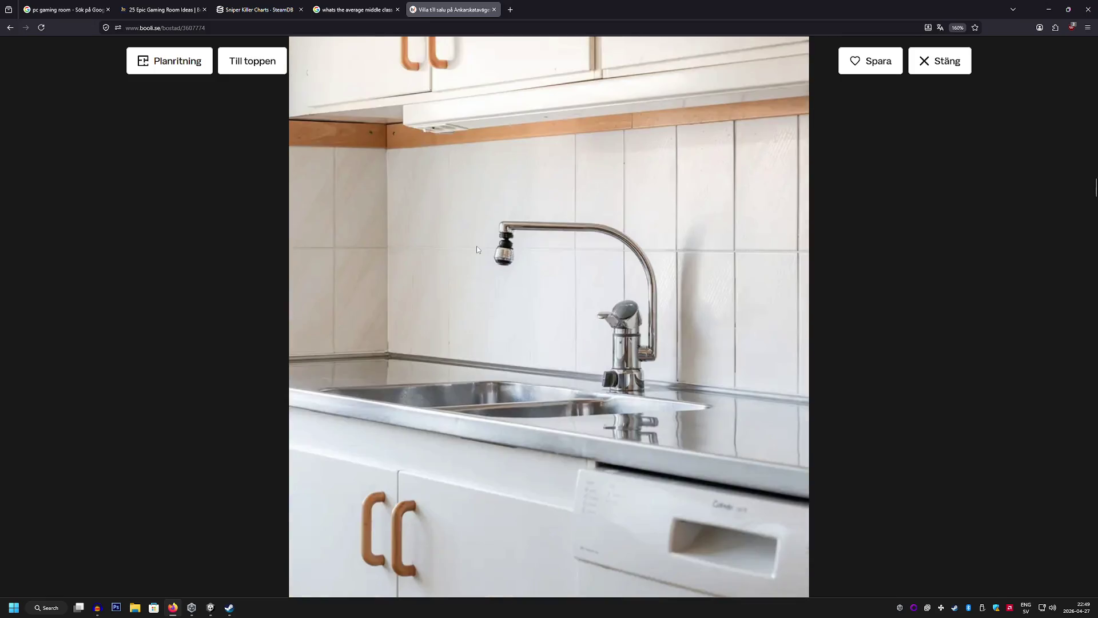
pyautogui.scroll(-13, 476, 246)
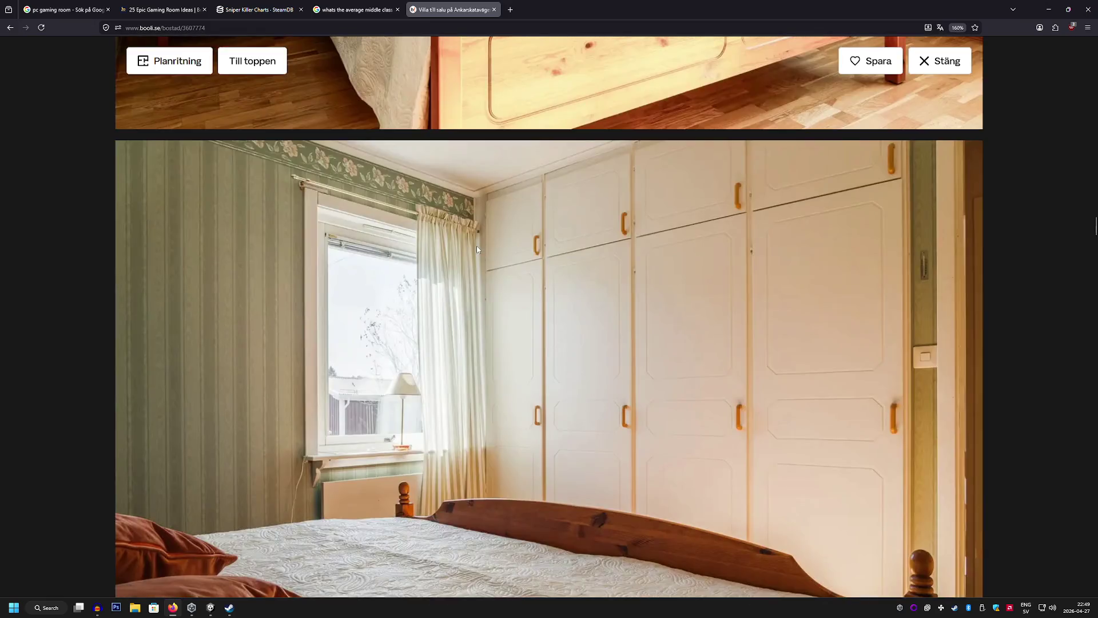
pyautogui.scroll(-8, 475, 246)
pyautogui.scroll(-18, 477, 249)
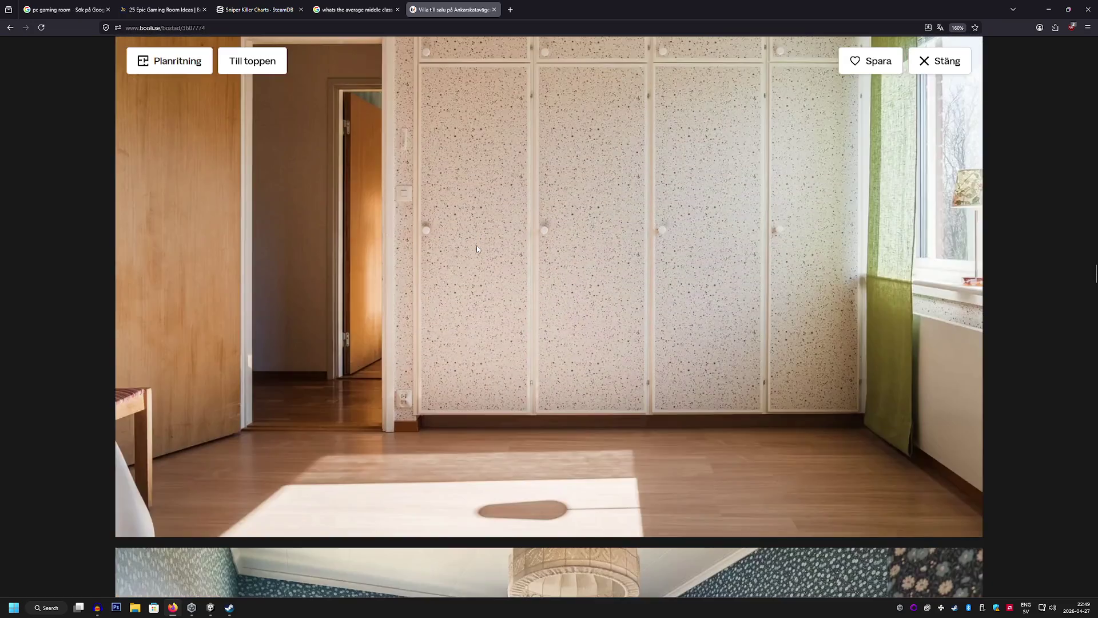
pyautogui.scroll(-18, 477, 249)
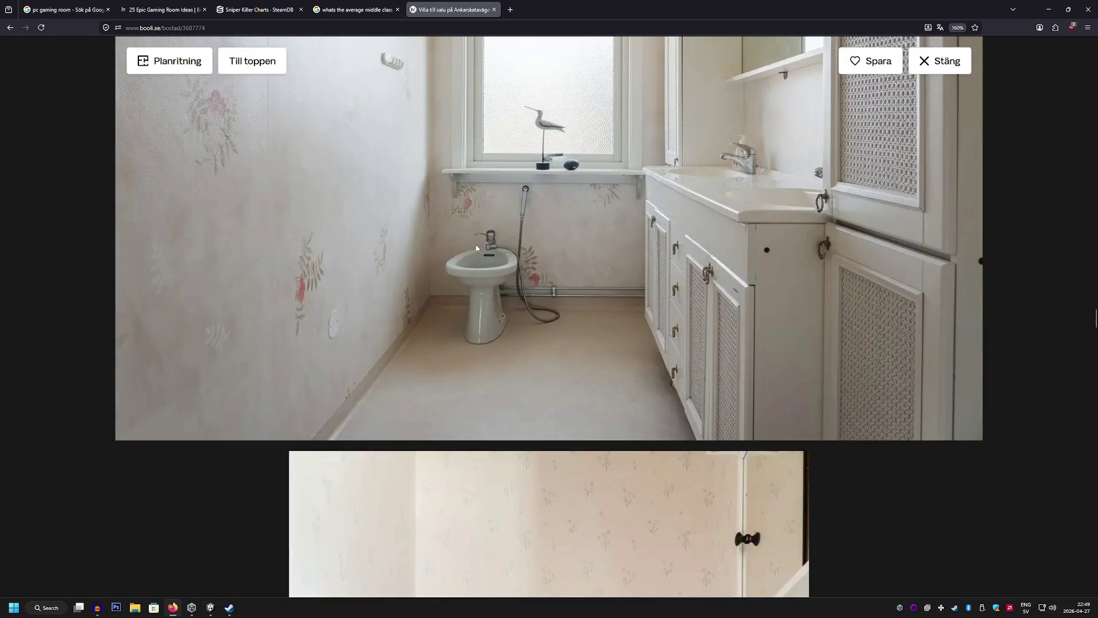
pyautogui.scroll(-8, 476, 245)
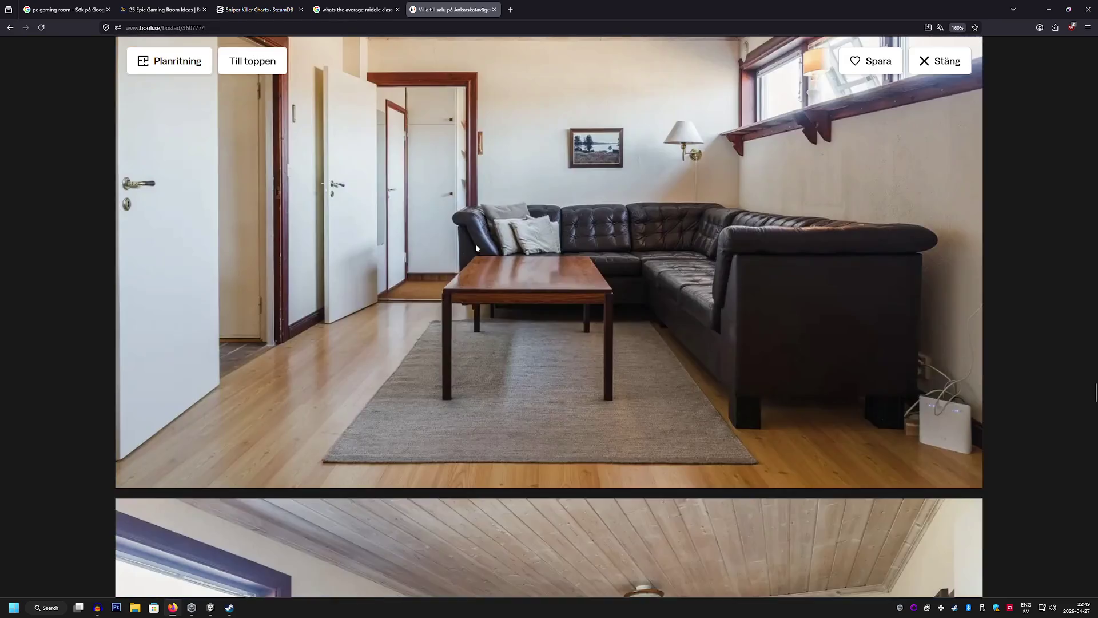
pyautogui.scroll(1, 475, 244)
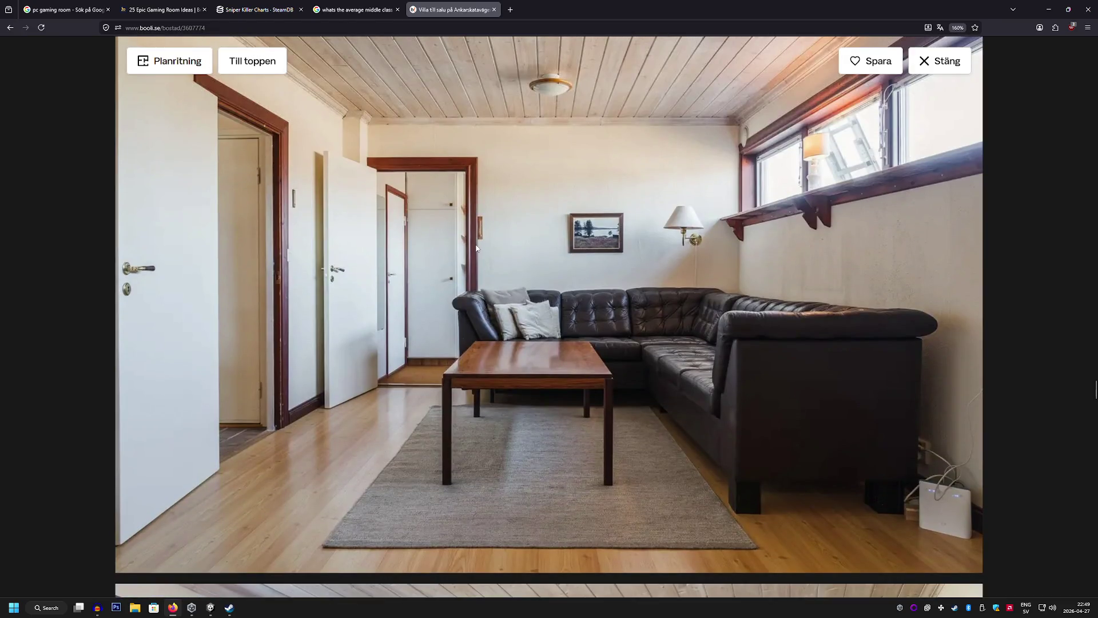
pyautogui.scroll(-6, 476, 248)
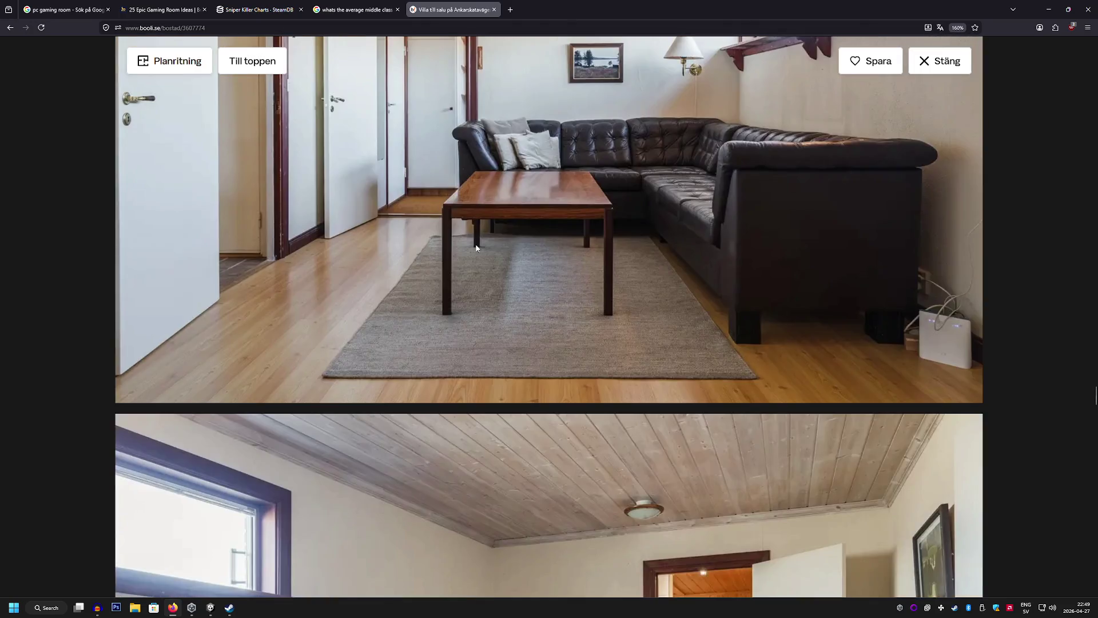
pyautogui.scroll(-6, 476, 248)
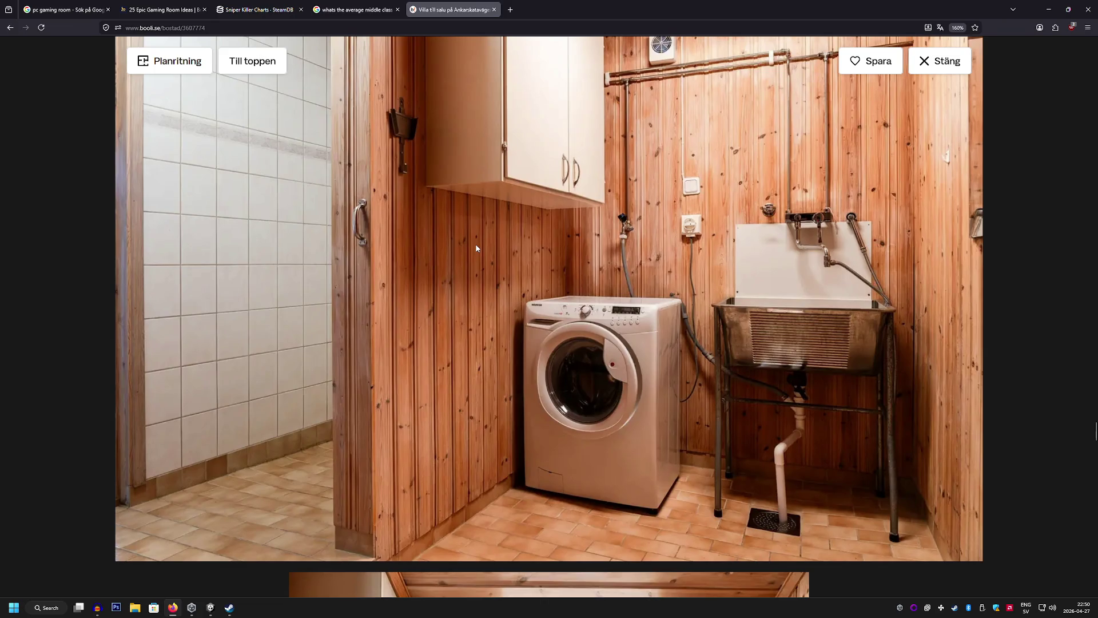
pyautogui.scroll(-6, 476, 248)
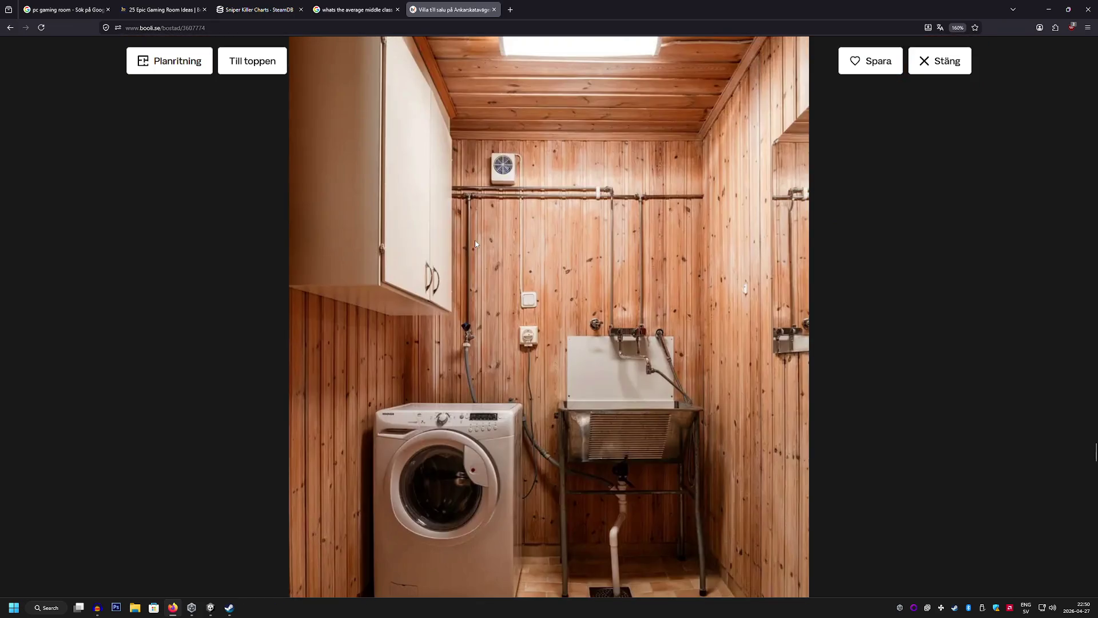
pyautogui.scroll(-1, 475, 244)
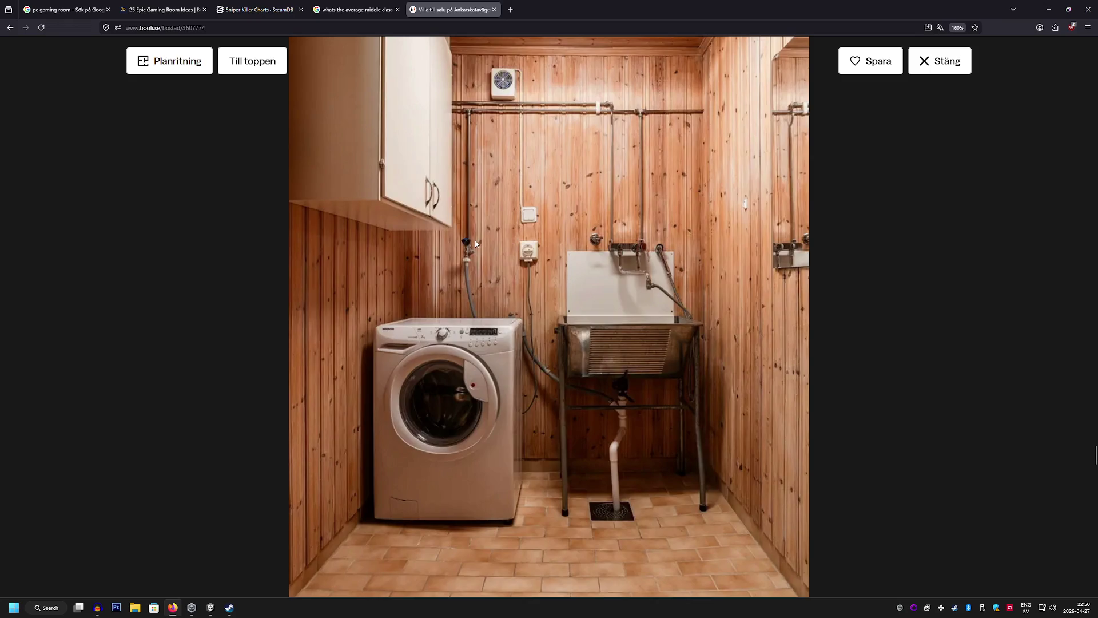
pyautogui.scroll(-1, 475, 245)
pyautogui.scroll(-5, 475, 244)
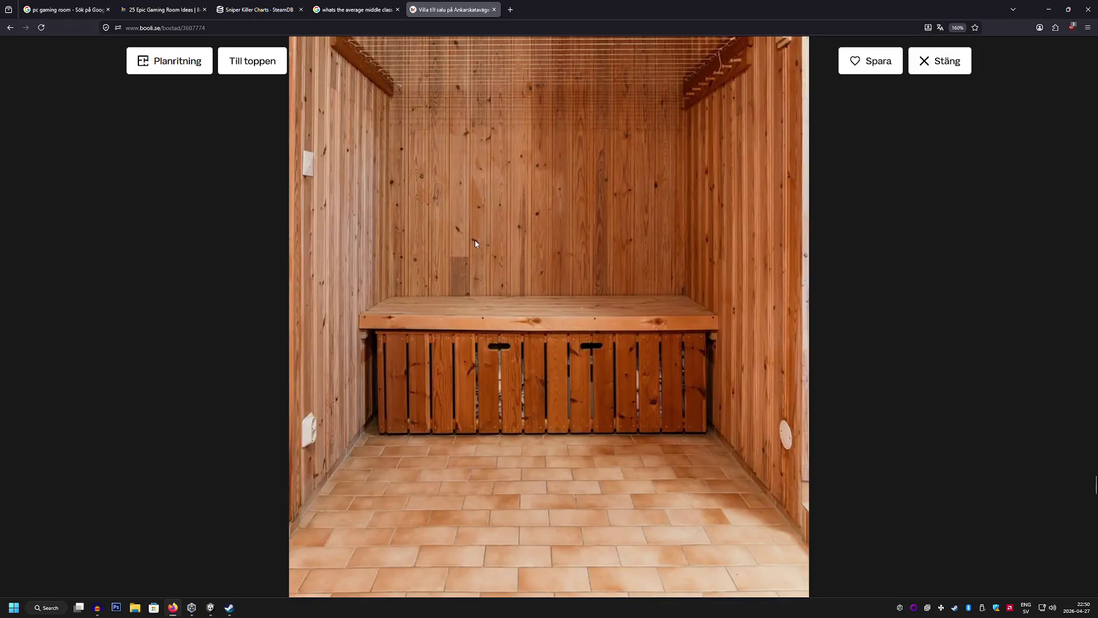
pyautogui.scroll(-10, 475, 244)
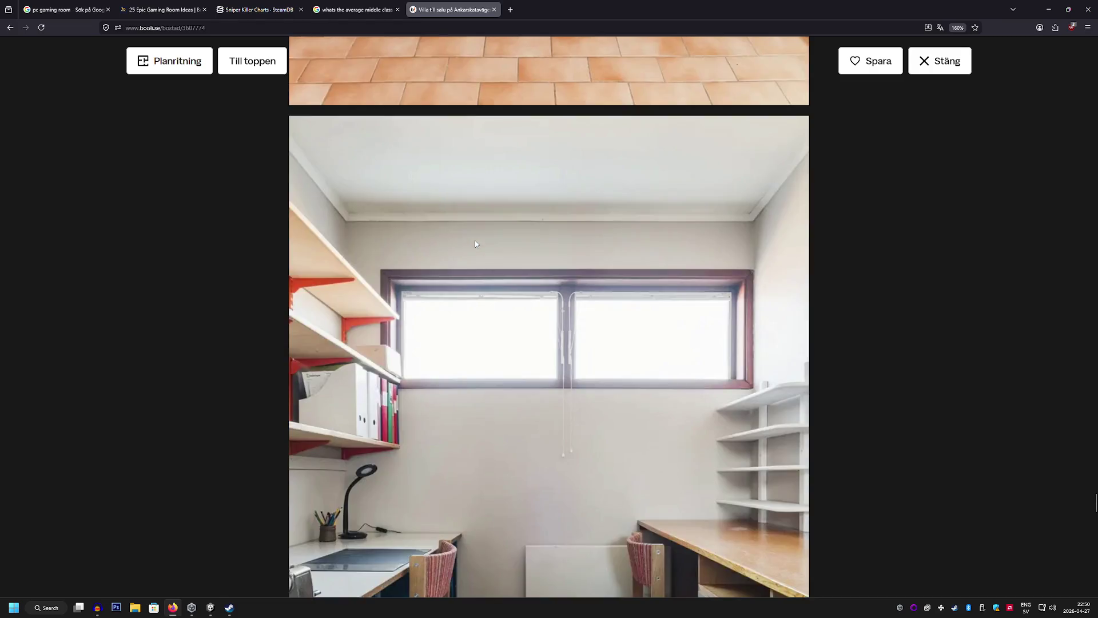
pyautogui.scroll(-15, 475, 244)
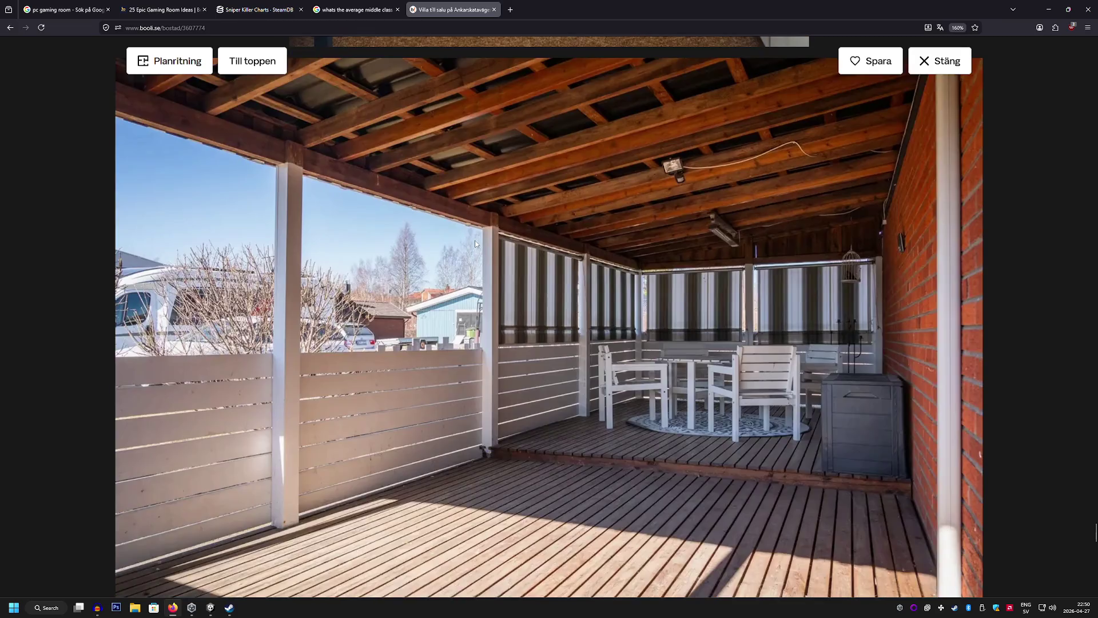
pyautogui.scroll(-10, 475, 244)
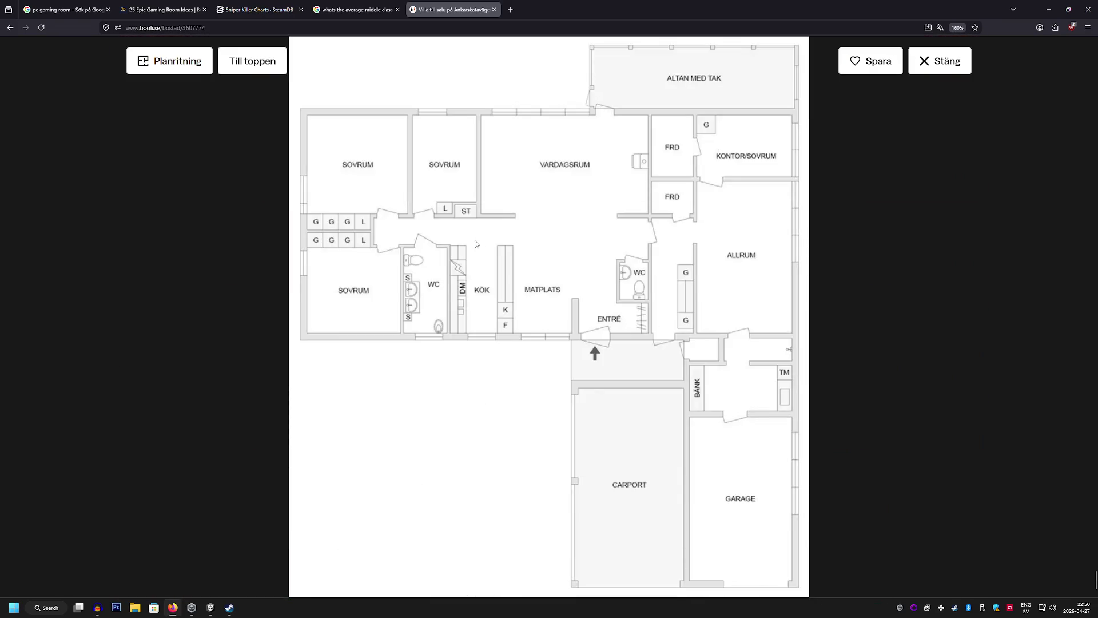
pyautogui.scroll(-2, 474, 244)
pyautogui.scroll(10, 475, 244)
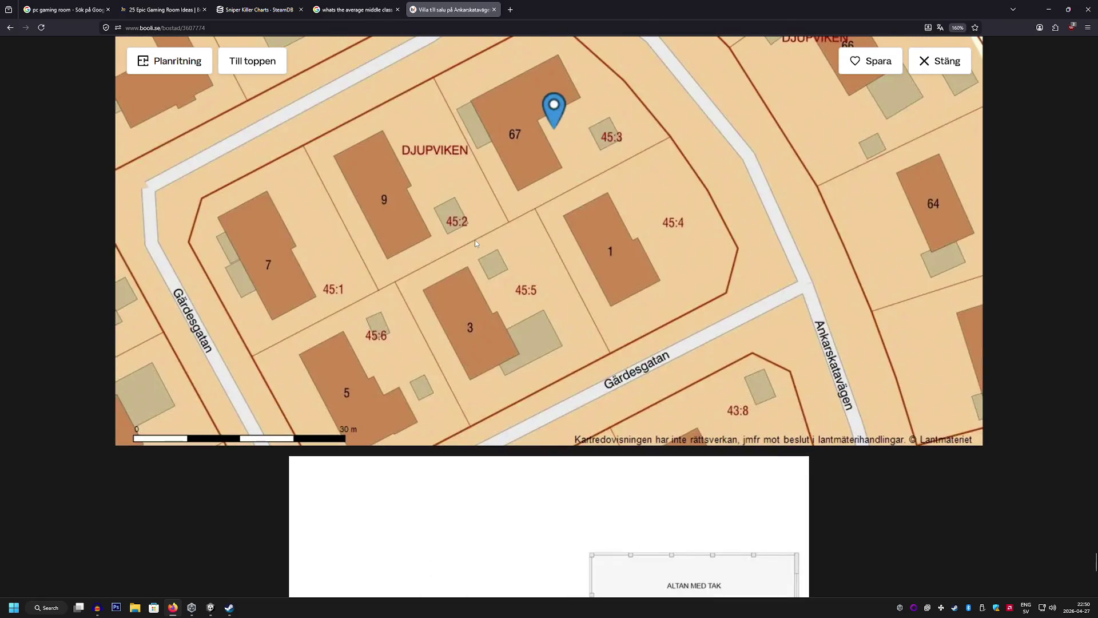
pyautogui.scroll(2, 474, 244)
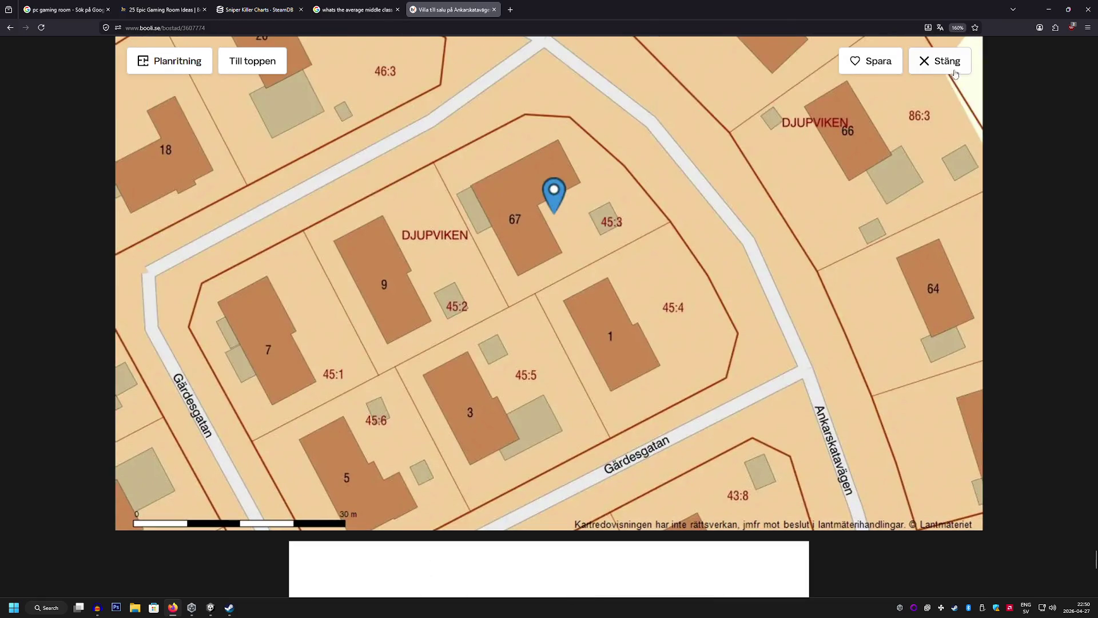
pyautogui.press('Escape')
# Open the Ankarskatavägen 67 listing on Husman Hagberg's website and dismiss the cookie notice
pyautogui.scroll(-10, 191, 222)
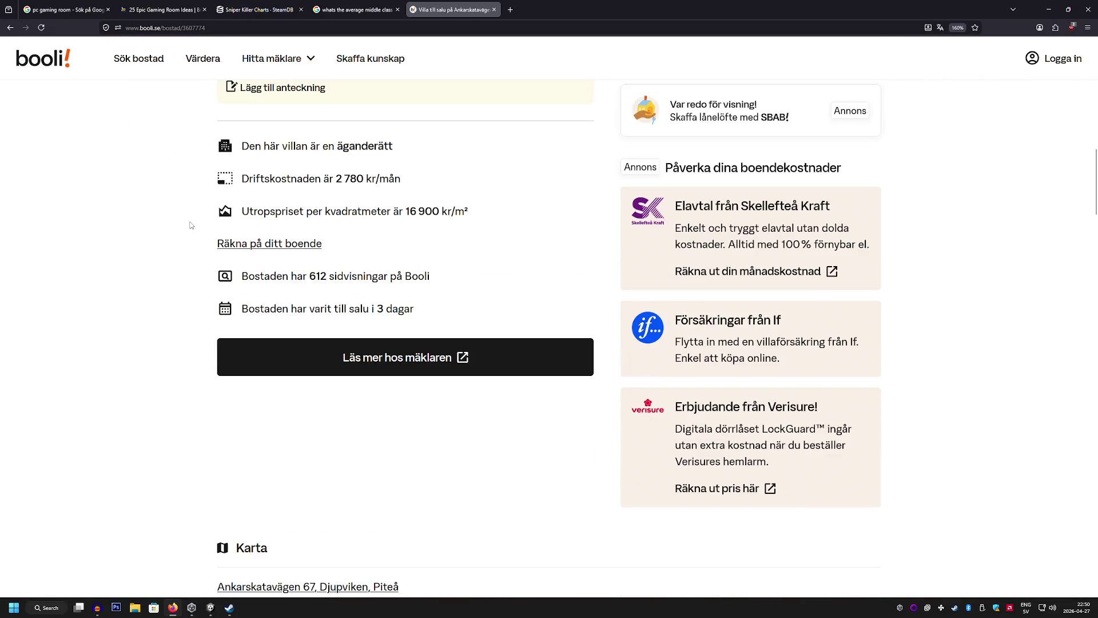
pyautogui.scroll(2, 191, 222)
pyautogui.click(476, 355)
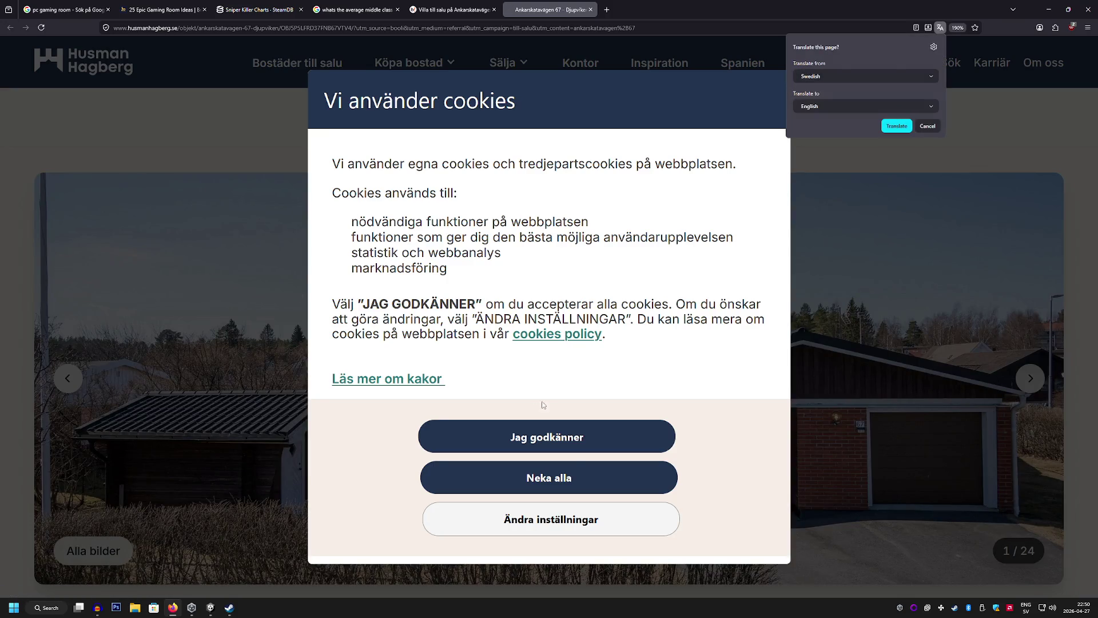
pyautogui.click(548, 433)
pyautogui.scroll(-15, 313, 333)
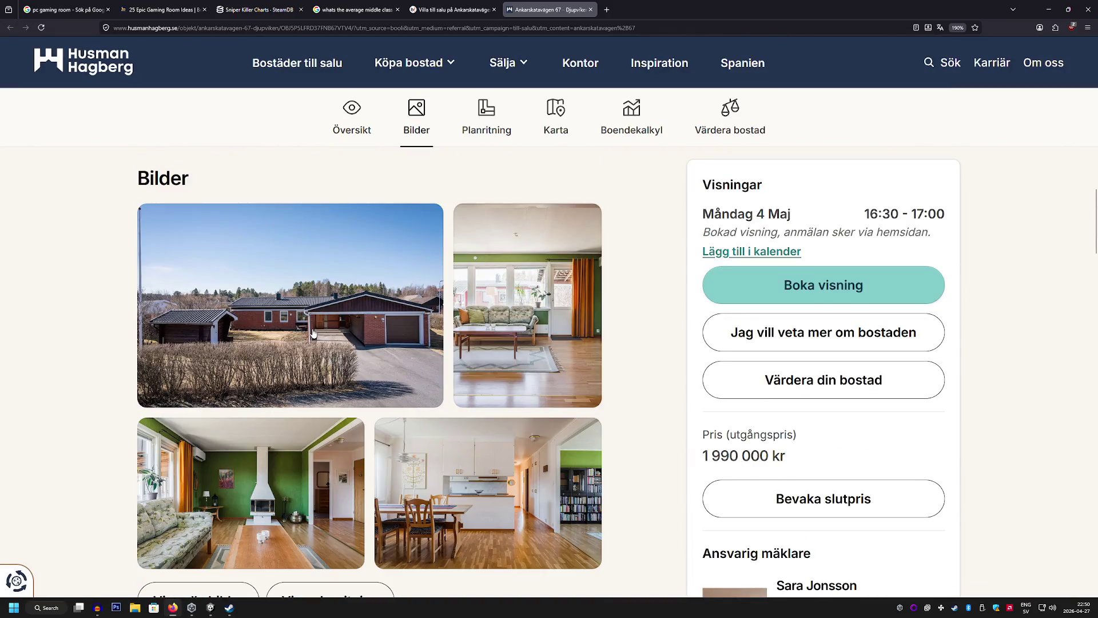
pyautogui.scroll(-3, 313, 333)
# Expand the property facts and read the Rumsbeskrivning, Ekonomi and Byggnad sections
pyautogui.click(244, 298)
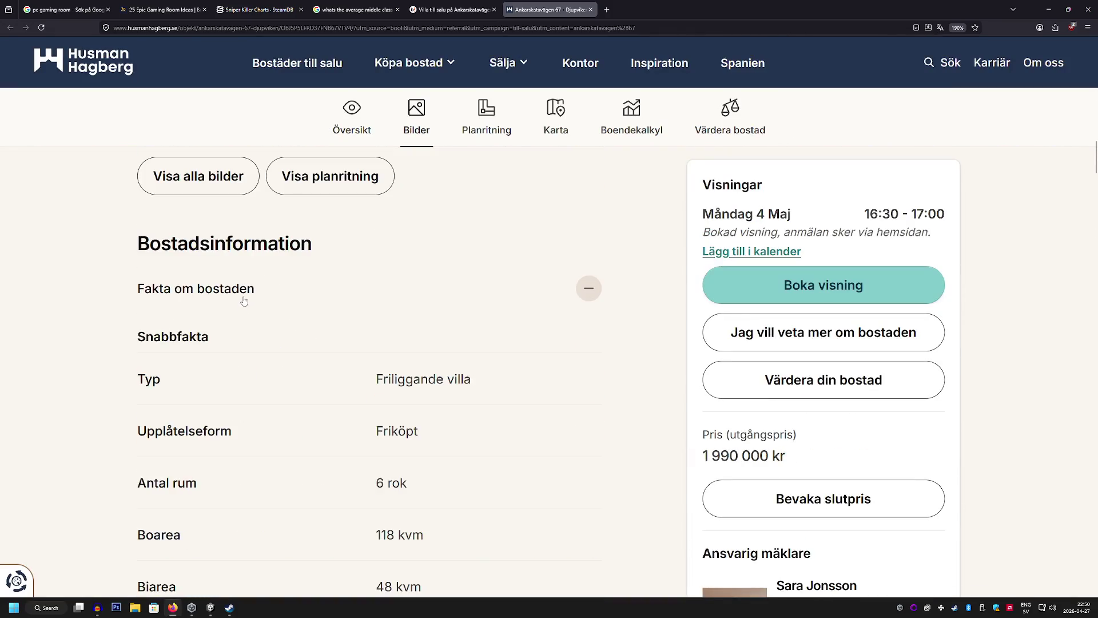
pyautogui.scroll(-5, 245, 300)
pyautogui.scroll(-10, 244, 301)
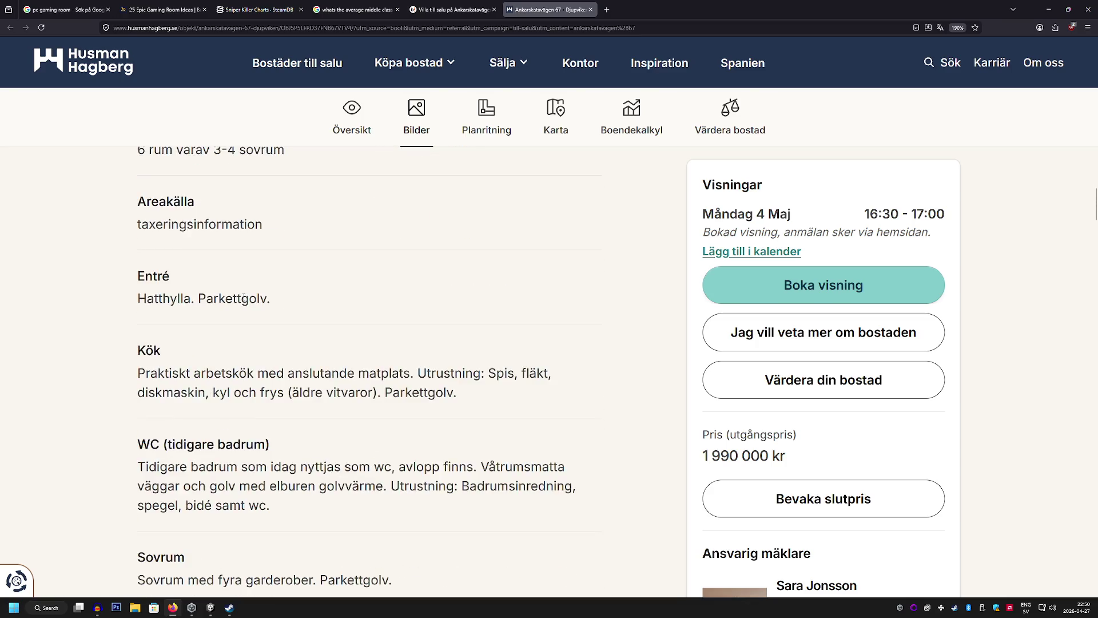
pyautogui.scroll(-10, 244, 297)
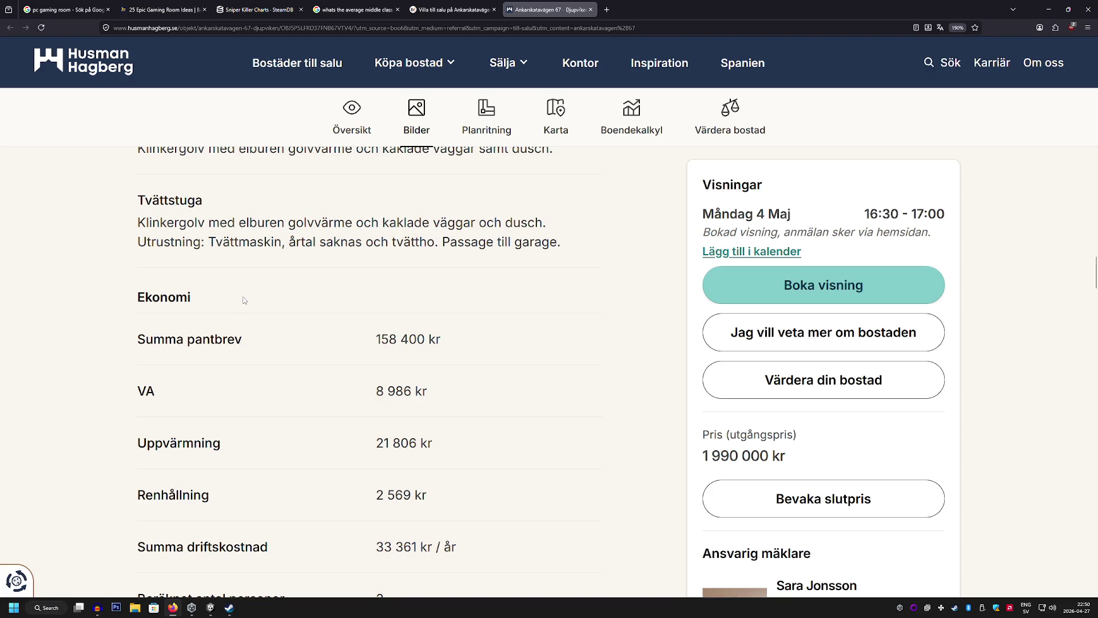
pyautogui.scroll(10, 244, 299)
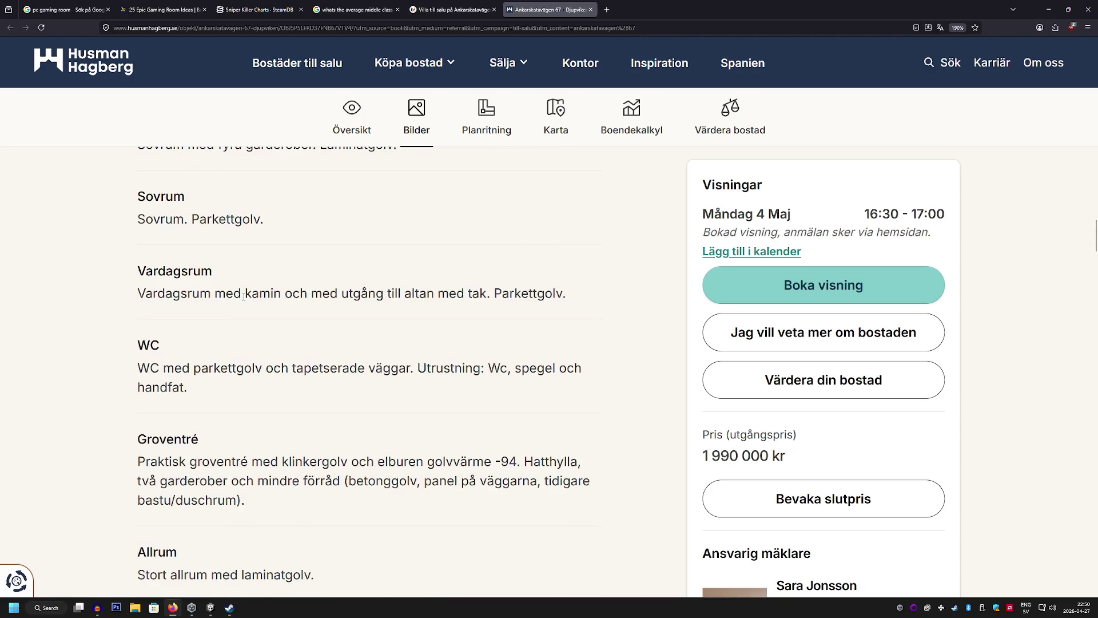
pyautogui.scroll(4, 244, 300)
pyautogui.scroll(3, 244, 299)
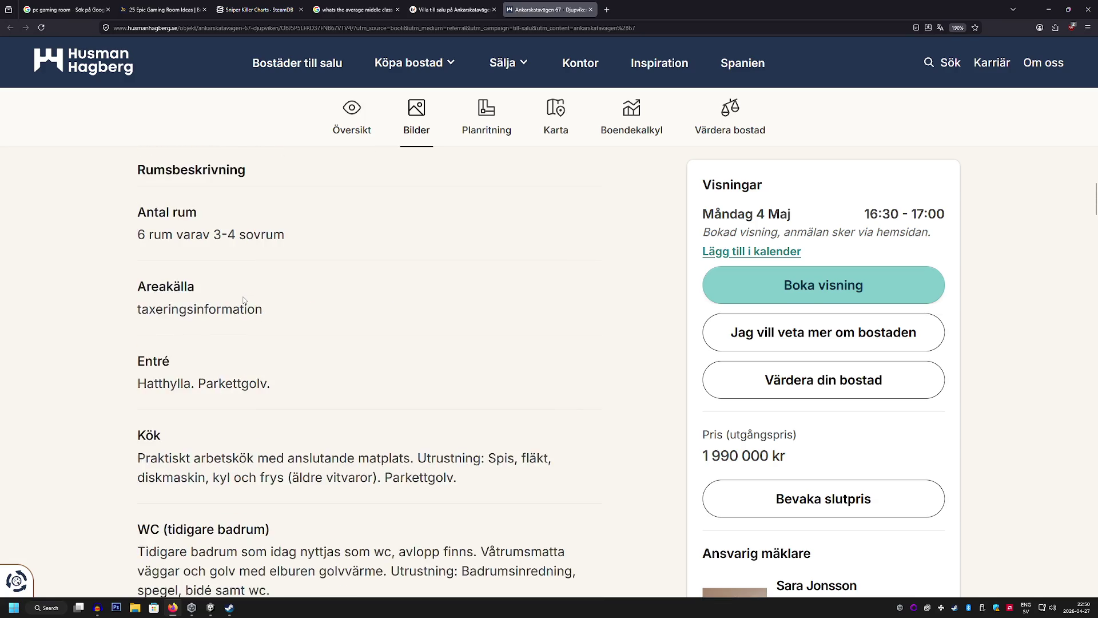
pyautogui.scroll(-15, 243, 299)
pyautogui.scroll(-4, 244, 300)
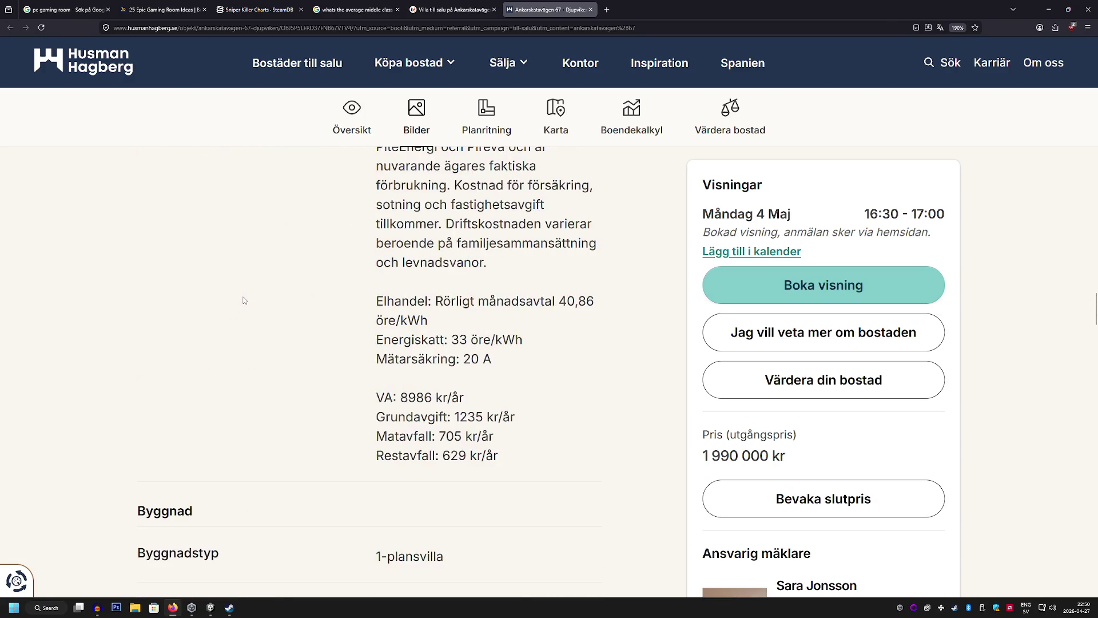
pyautogui.scroll(1, 245, 300)
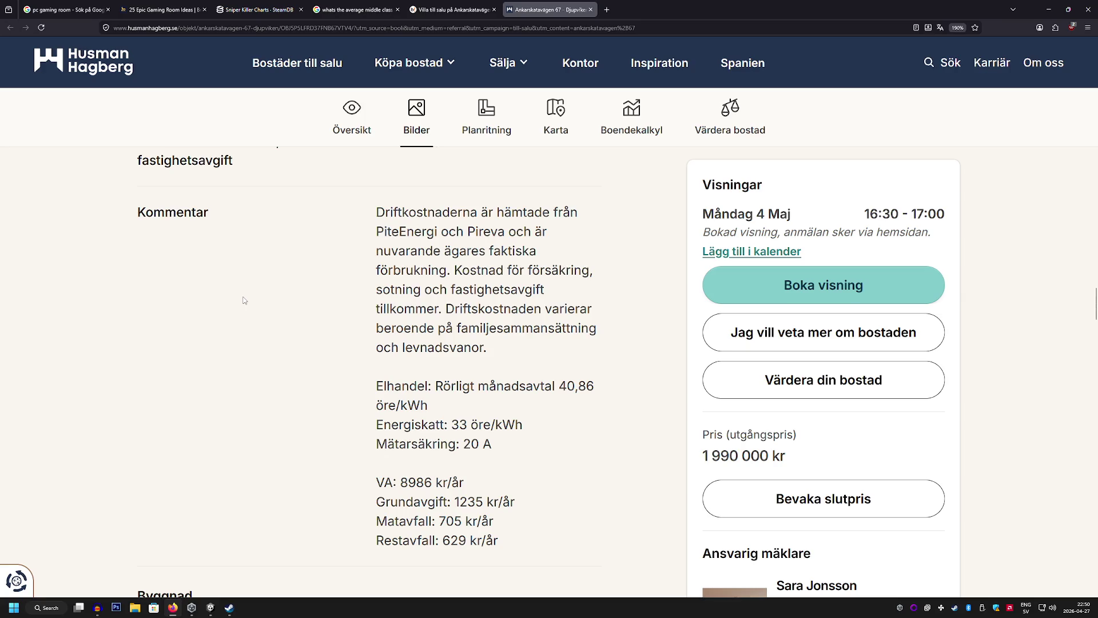
pyautogui.scroll(-5, 244, 300)
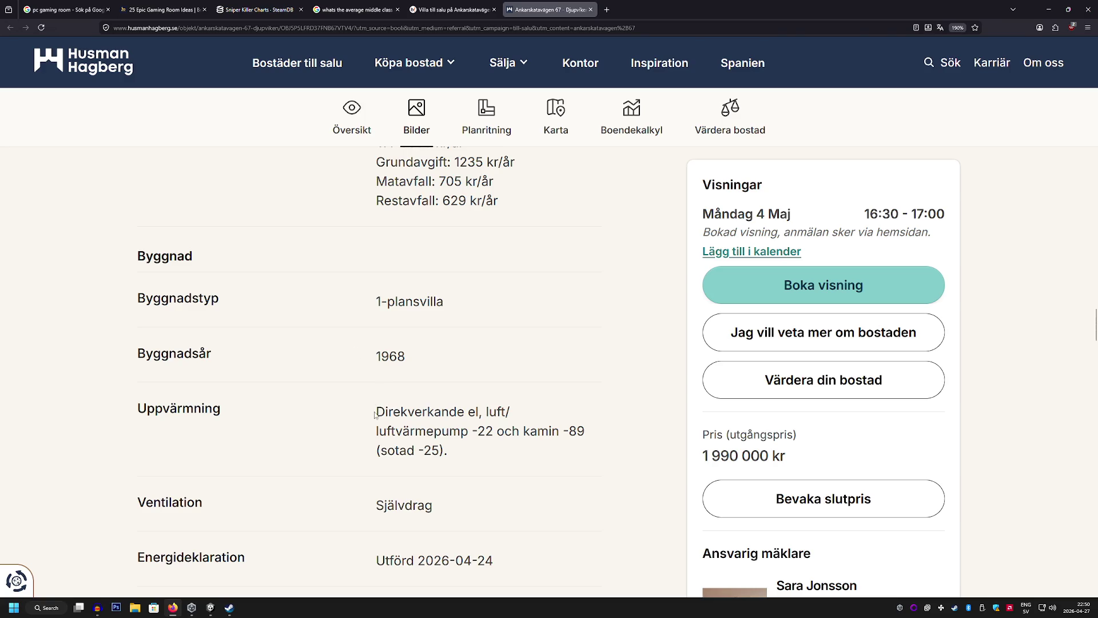
# Highlight the direct electric heating text under Uppvärmning, then return to the 24-photo gallery
pyautogui.moveTo(376, 412); pyautogui.dragTo(480, 407)
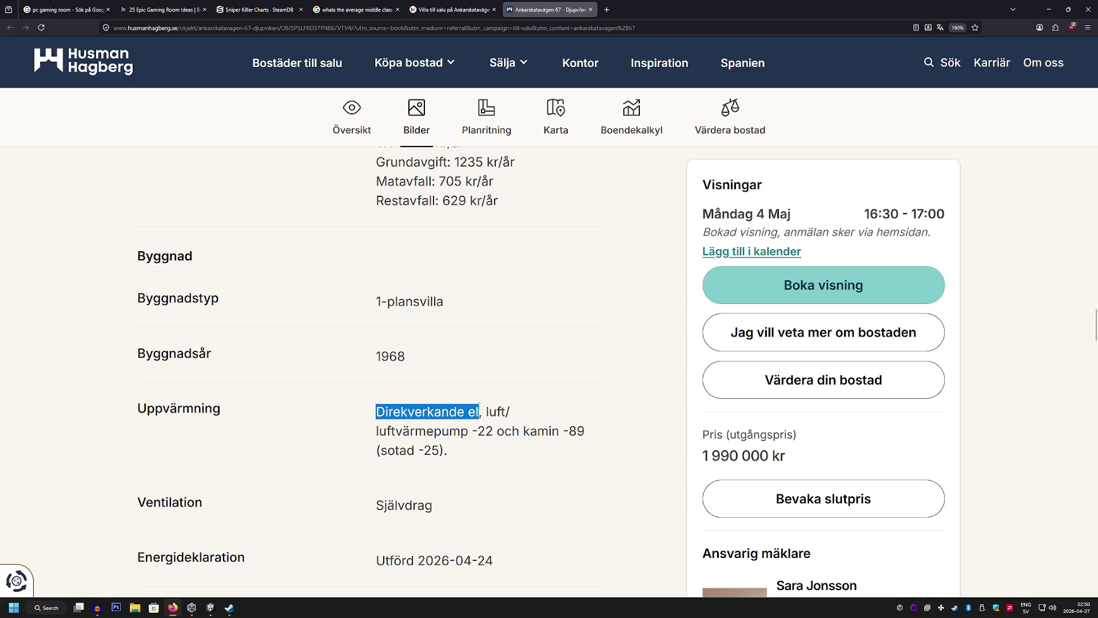
pyautogui.scroll(20, 366, 386)
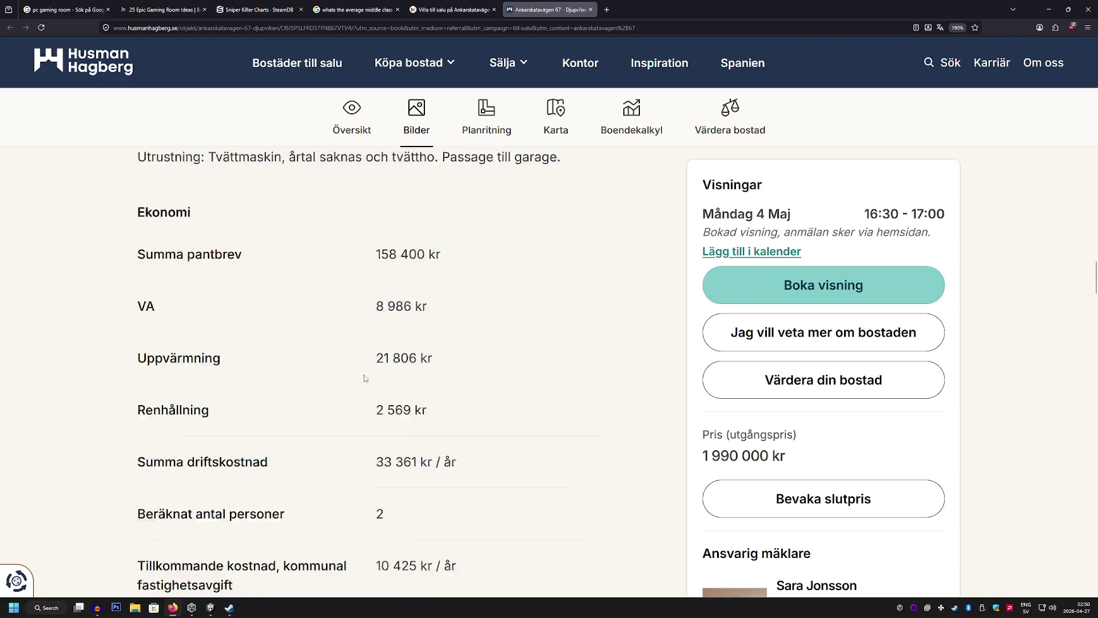
pyautogui.scroll(5, 275, 378)
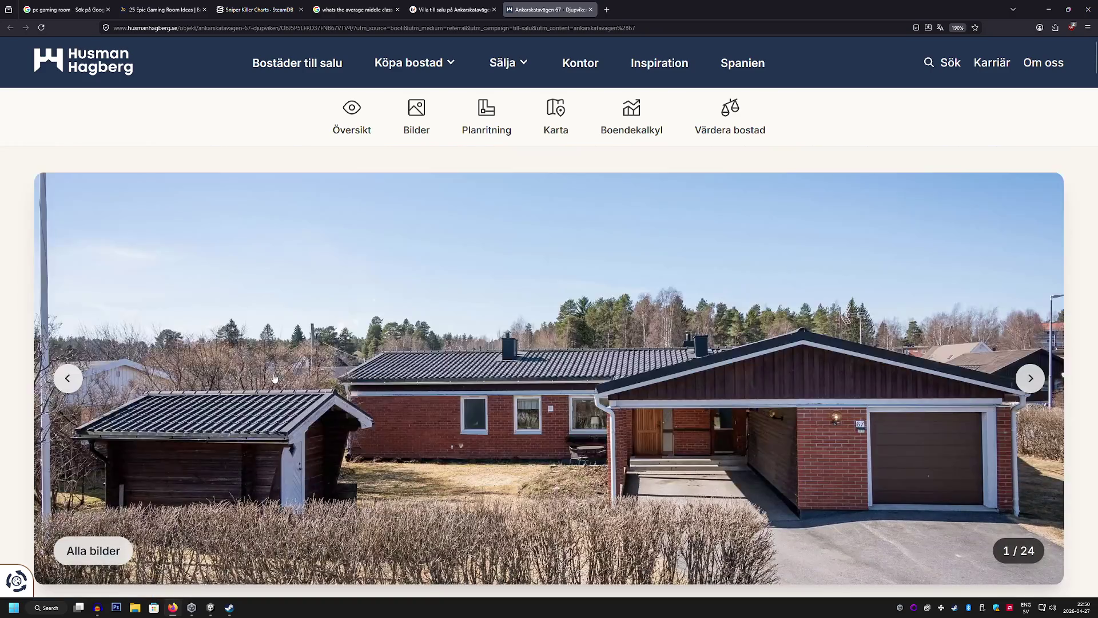
pyautogui.scroll(-1, 269, 363)
pyautogui.scroll(1, 267, 361)
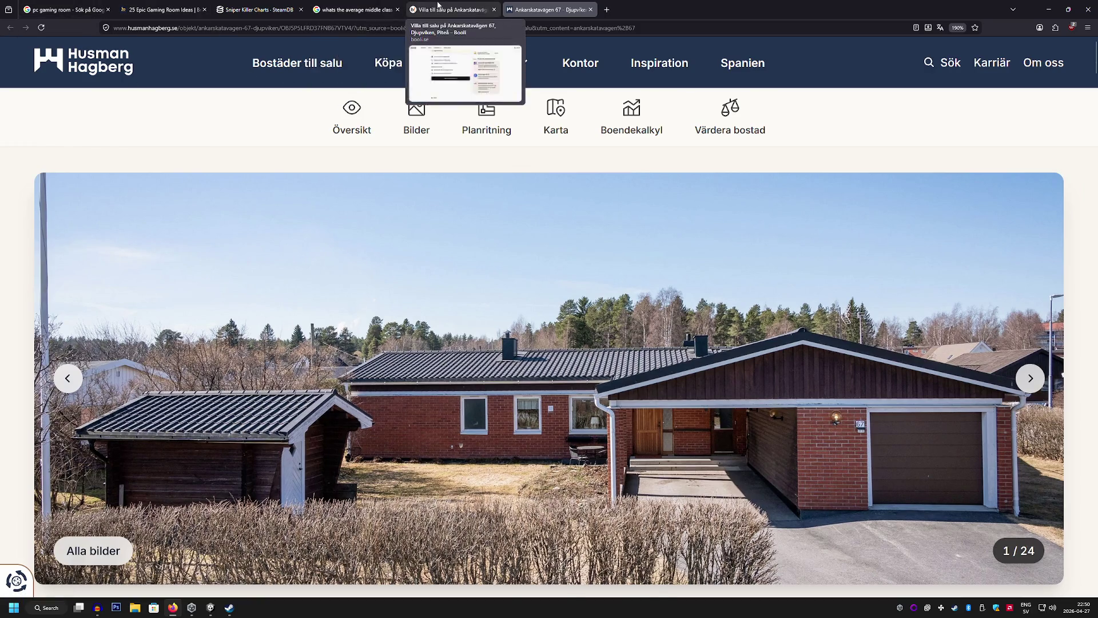
# Return to Booli's Piteå results and open the Teggatan 3 villa listing in Öjebyn
pyautogui.click(354, 10)
pyautogui.click(438, 9)
pyautogui.scroll(8, 439, 132)
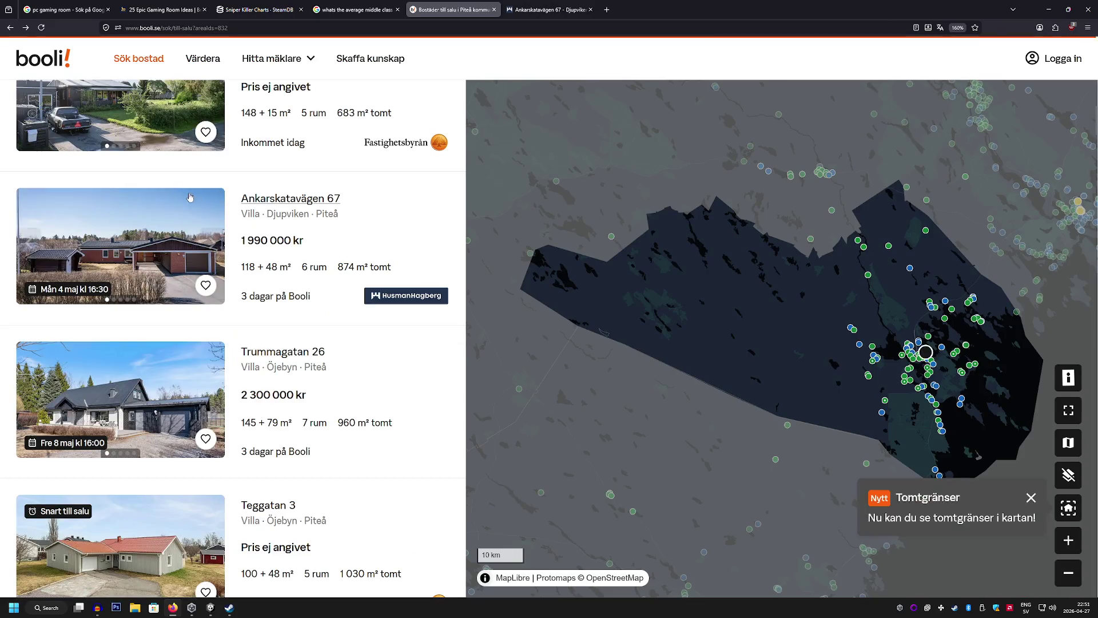
pyautogui.scroll(-4, 185, 197)
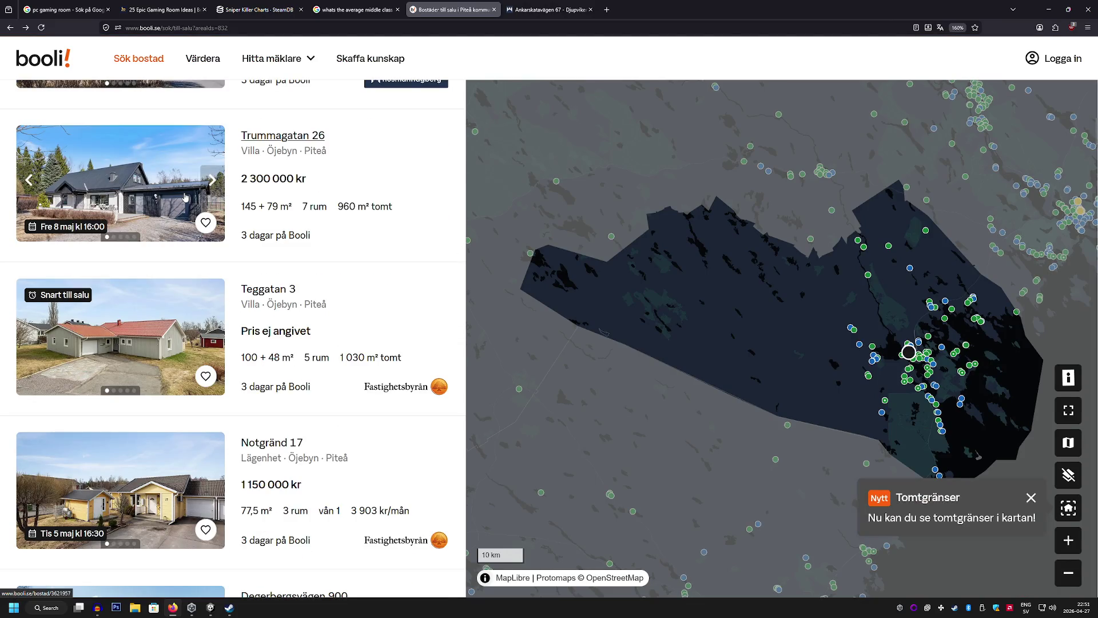
pyautogui.click(137, 324)
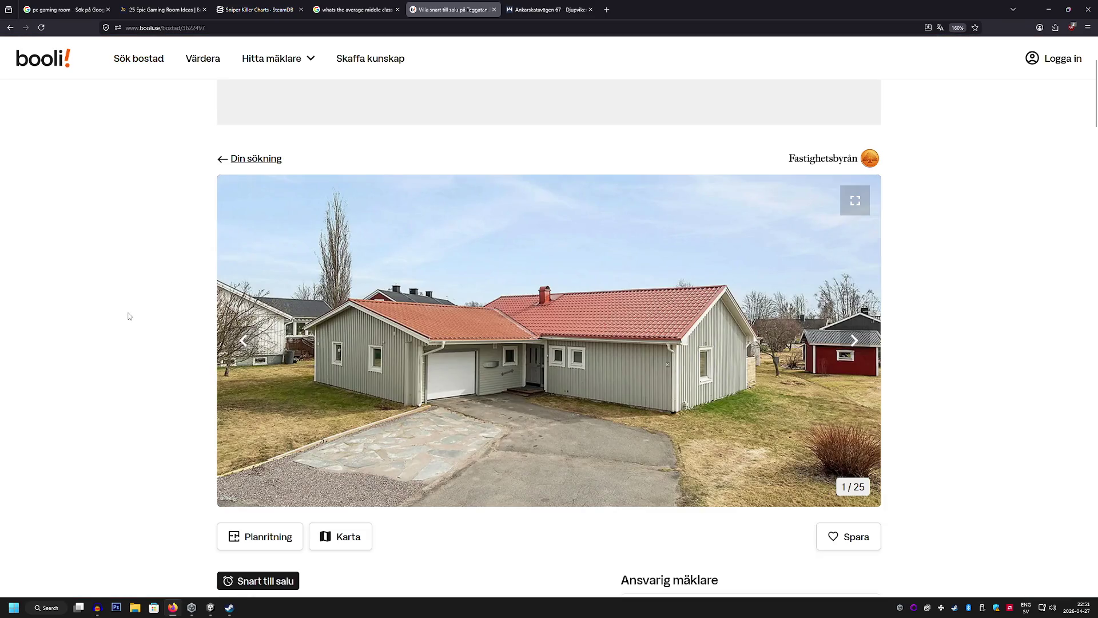
# View Teggatan 3's photos past the garage and exterior to the Lantmäteriet map and floor plan, then close
pyautogui.scroll(-5, 129, 315)
pyautogui.scroll(5, 427, 375)
pyautogui.click(781, 443)
pyautogui.scroll(-10, 677, 412)
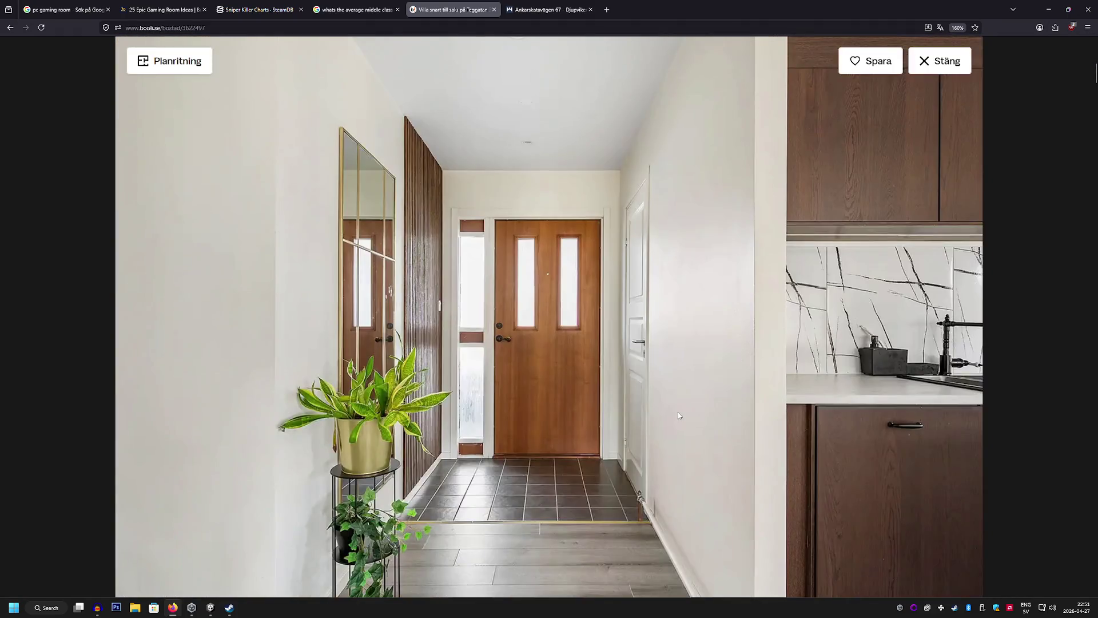
pyautogui.scroll(-10, 660, 402)
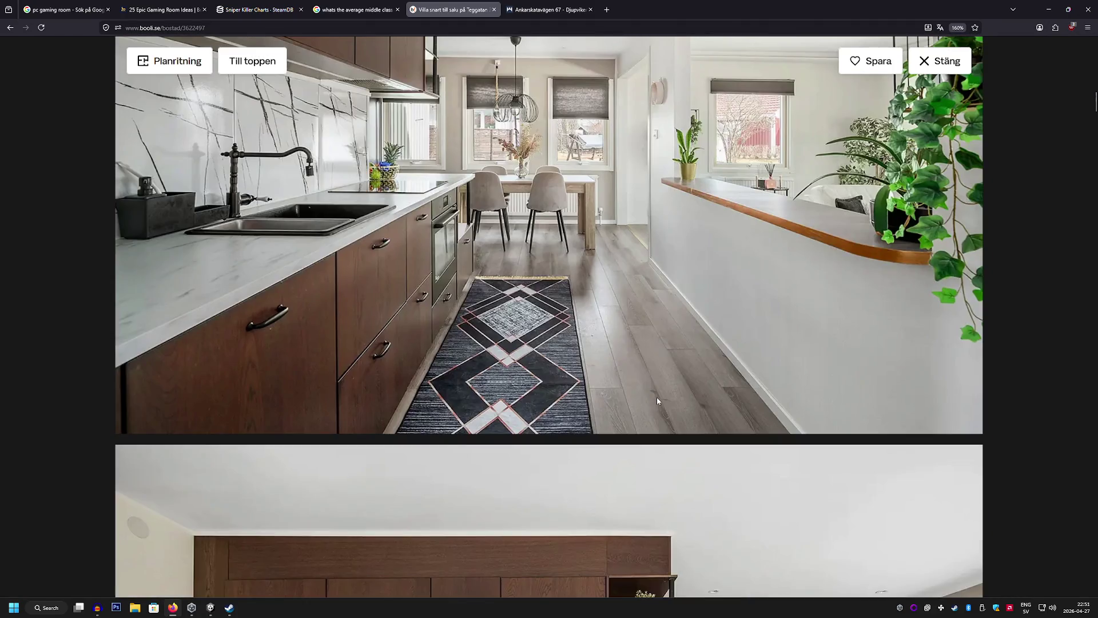
pyautogui.scroll(-10, 657, 398)
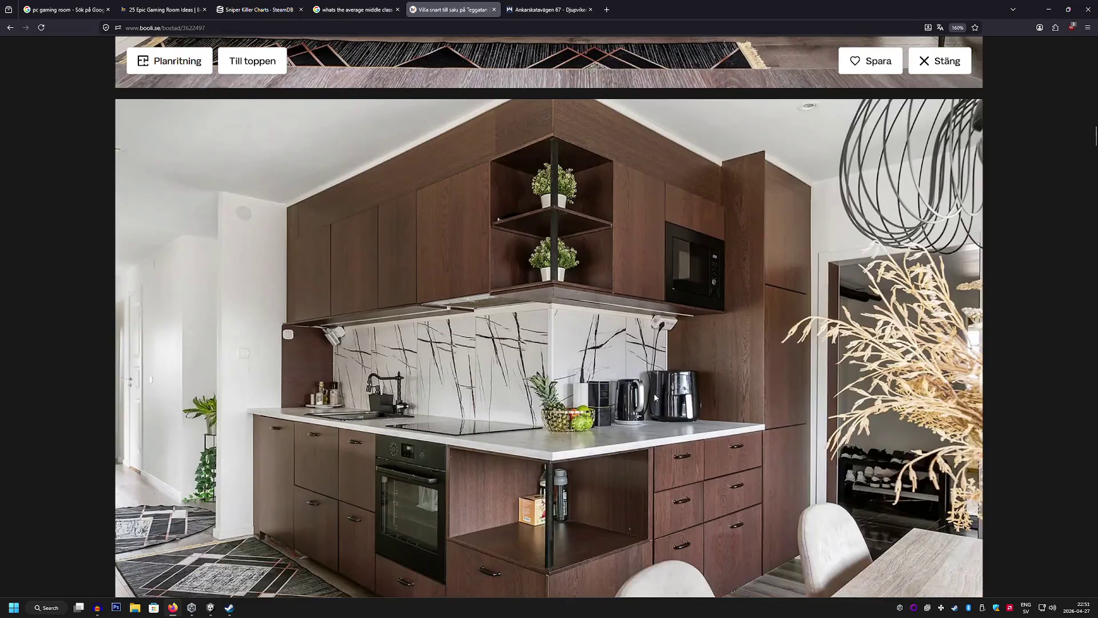
pyautogui.scroll(-8, 654, 393)
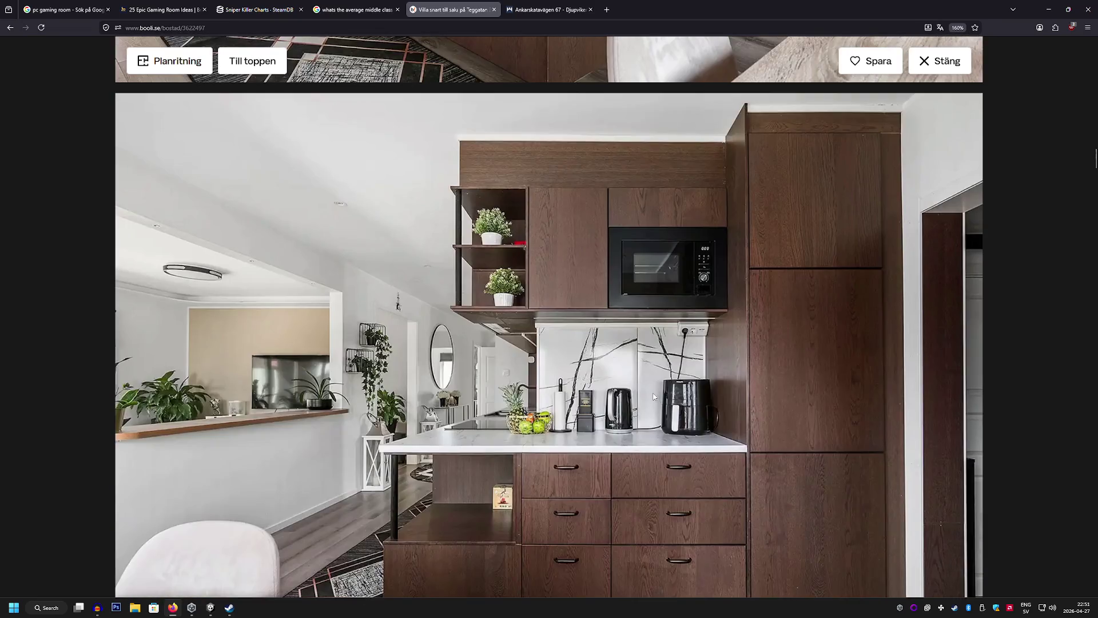
pyautogui.scroll(-10, 654, 397)
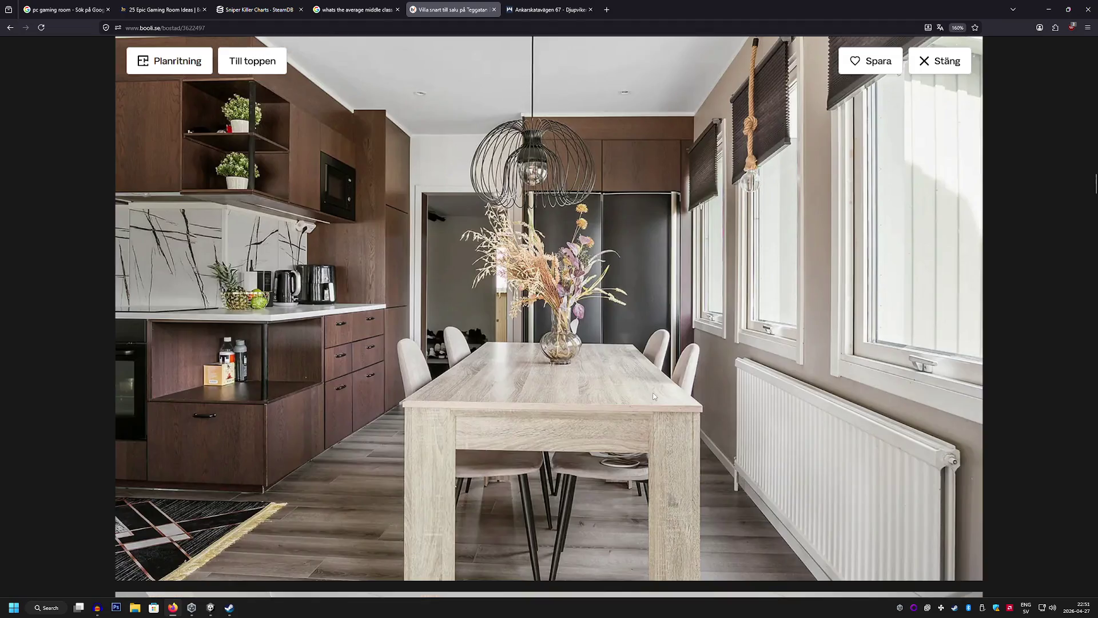
pyautogui.scroll(-8, 654, 395)
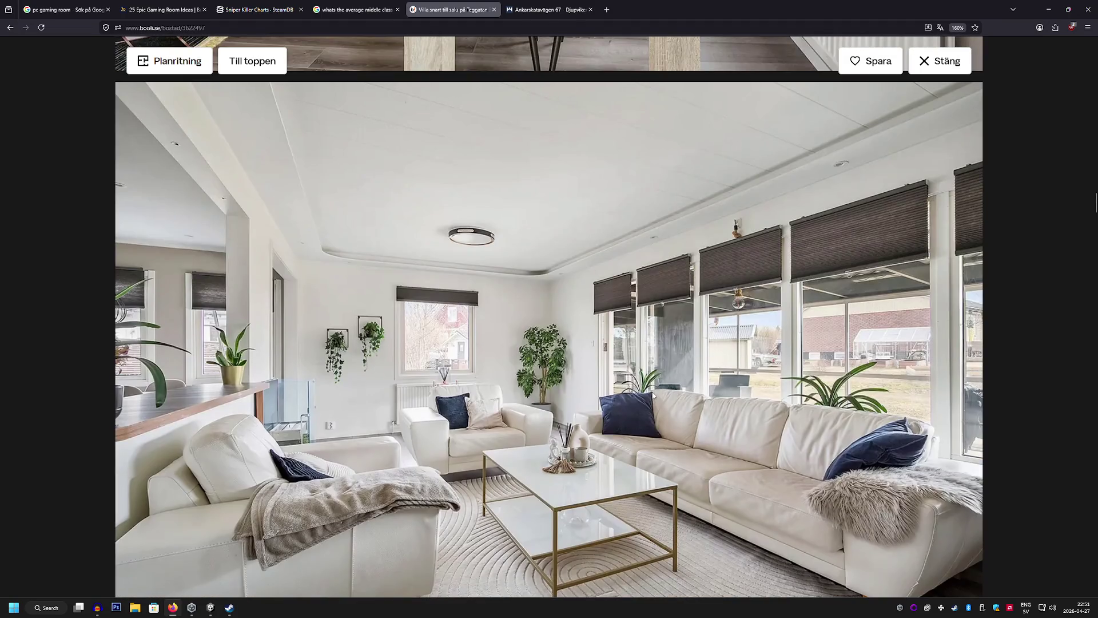
pyautogui.scroll(-8, 652, 394)
pyautogui.scroll(-8, 652, 394)
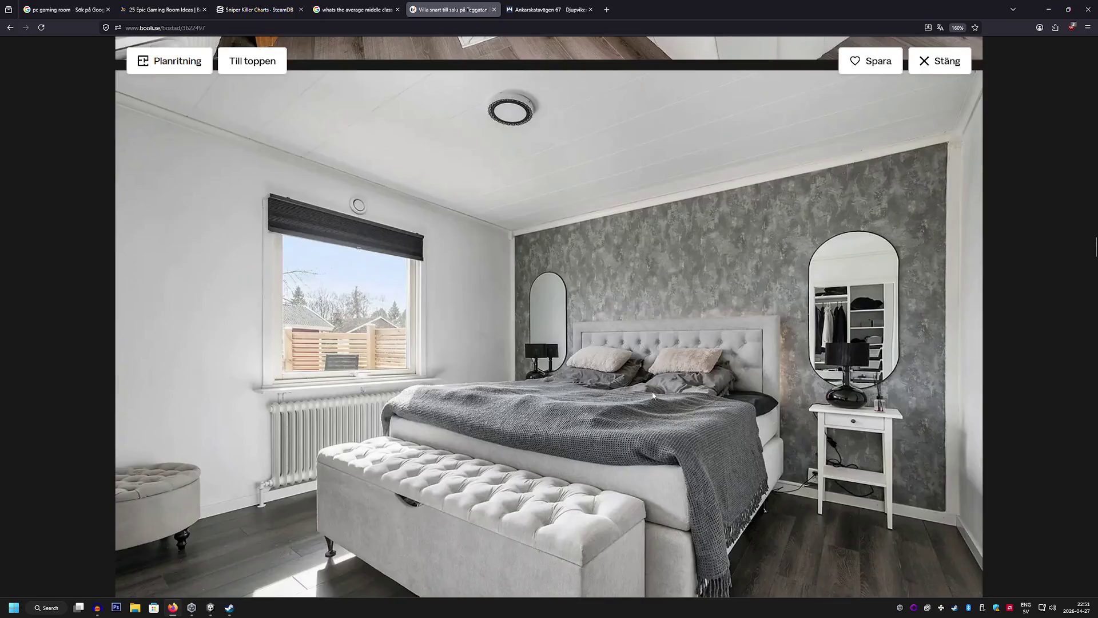
pyautogui.scroll(-8, 652, 394)
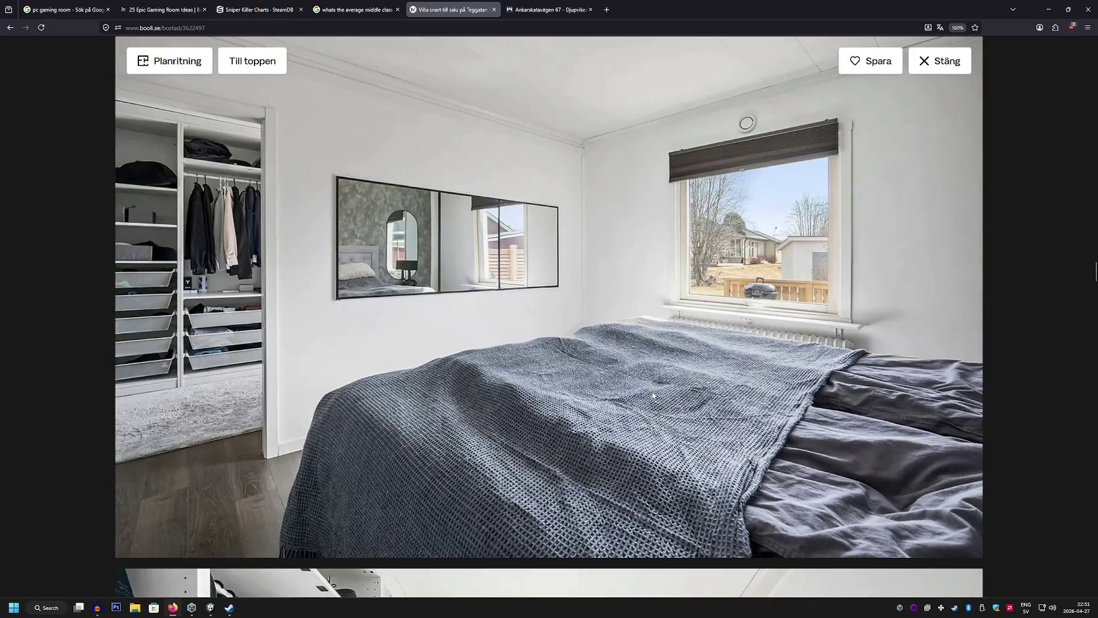
pyautogui.scroll(-15, 652, 395)
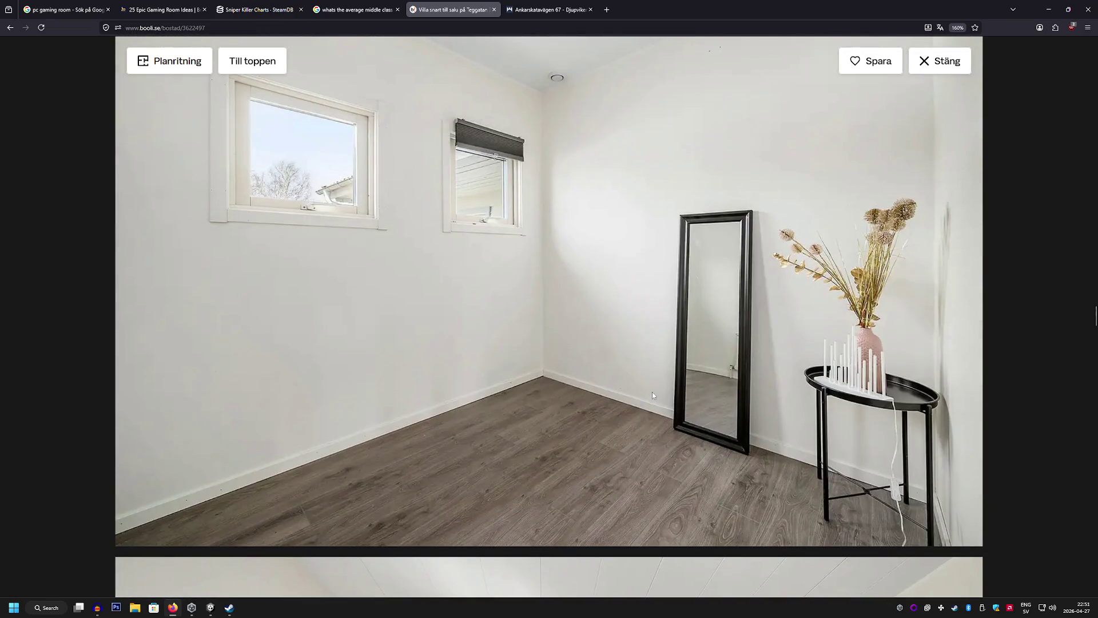
pyautogui.scroll(-15, 652, 392)
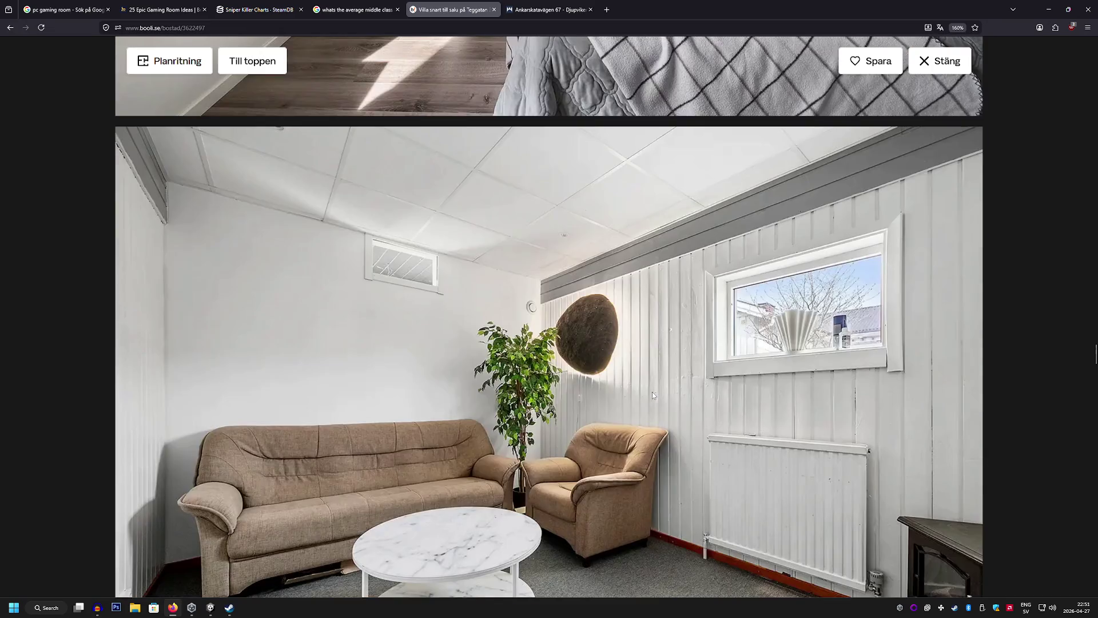
pyautogui.scroll(-8, 652, 392)
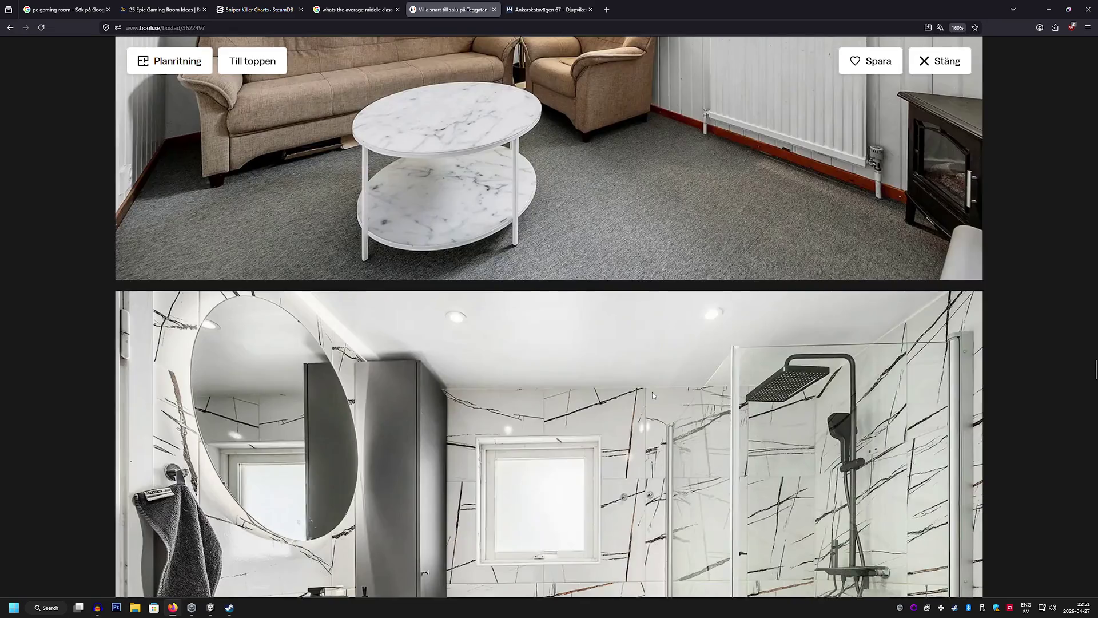
pyautogui.scroll(-5, 652, 393)
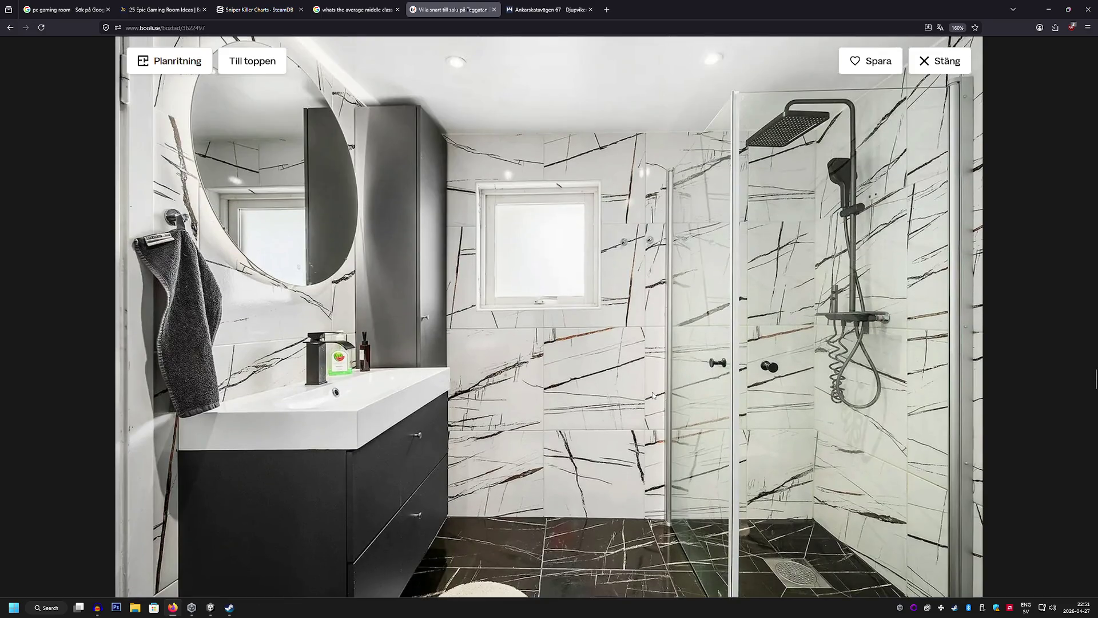
pyautogui.scroll(-1, 652, 395)
pyautogui.scroll(1, 652, 395)
pyautogui.scroll(-1, 653, 394)
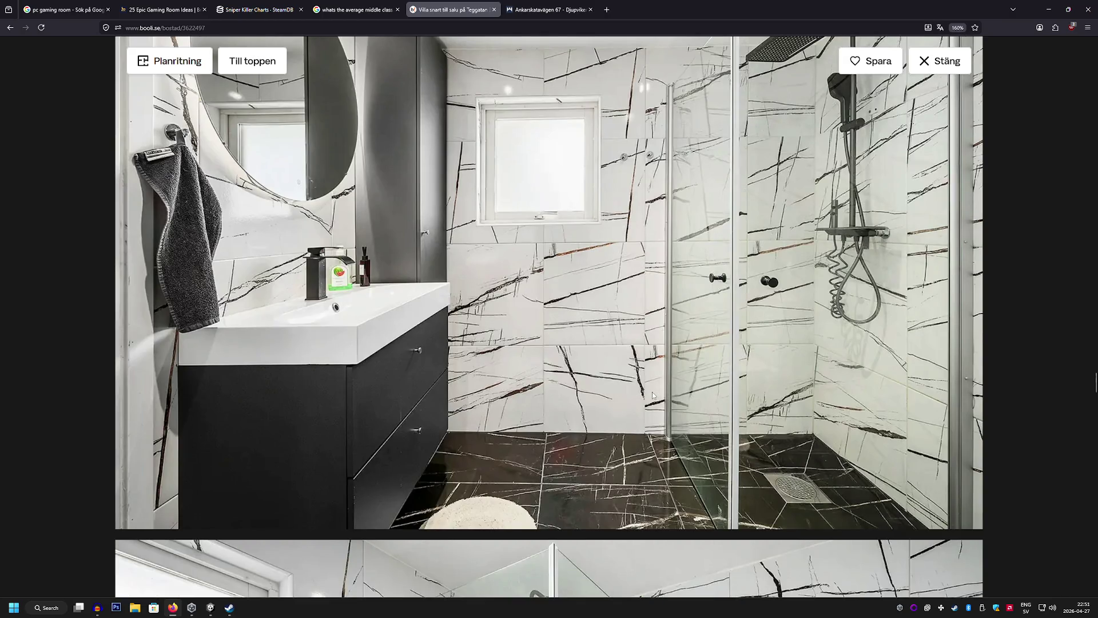
pyautogui.scroll(-7, 653, 394)
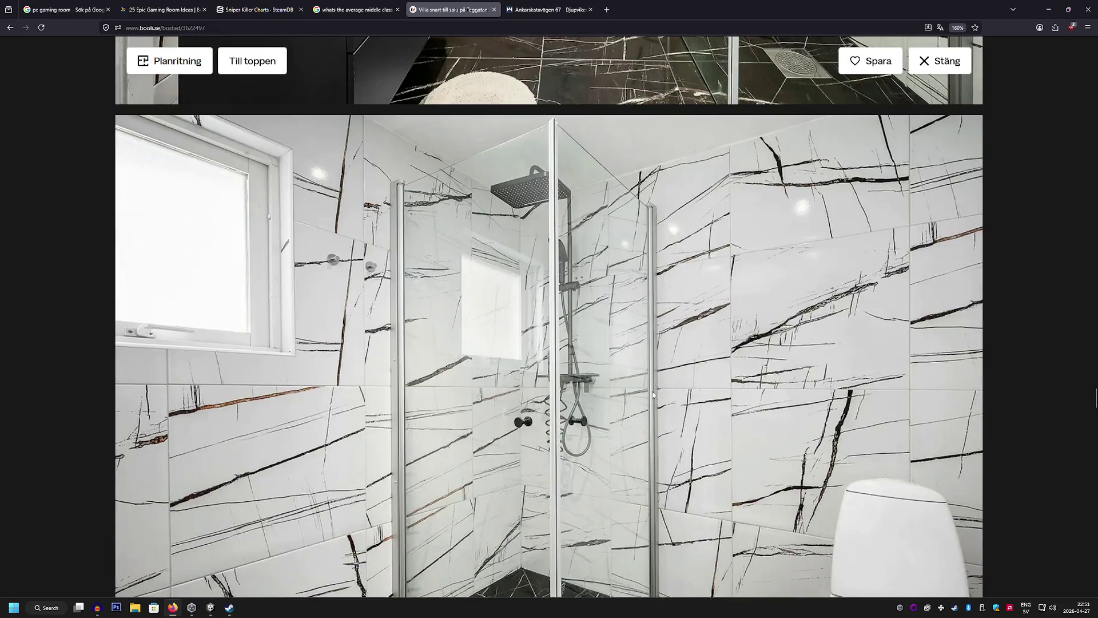
pyautogui.scroll(-7, 652, 391)
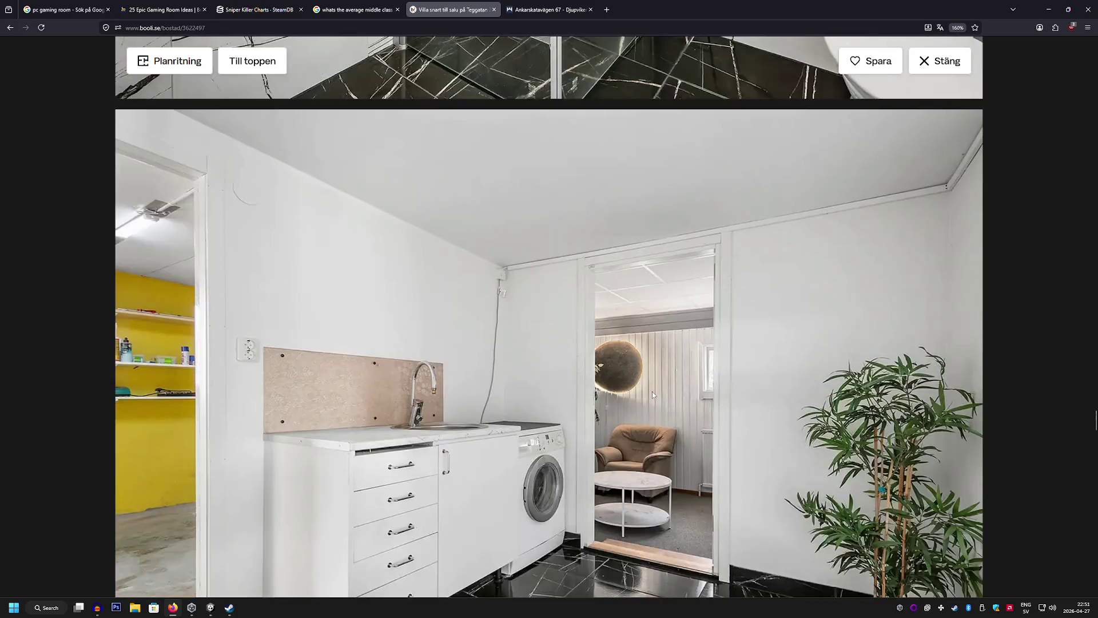
pyautogui.scroll(-12, 653, 394)
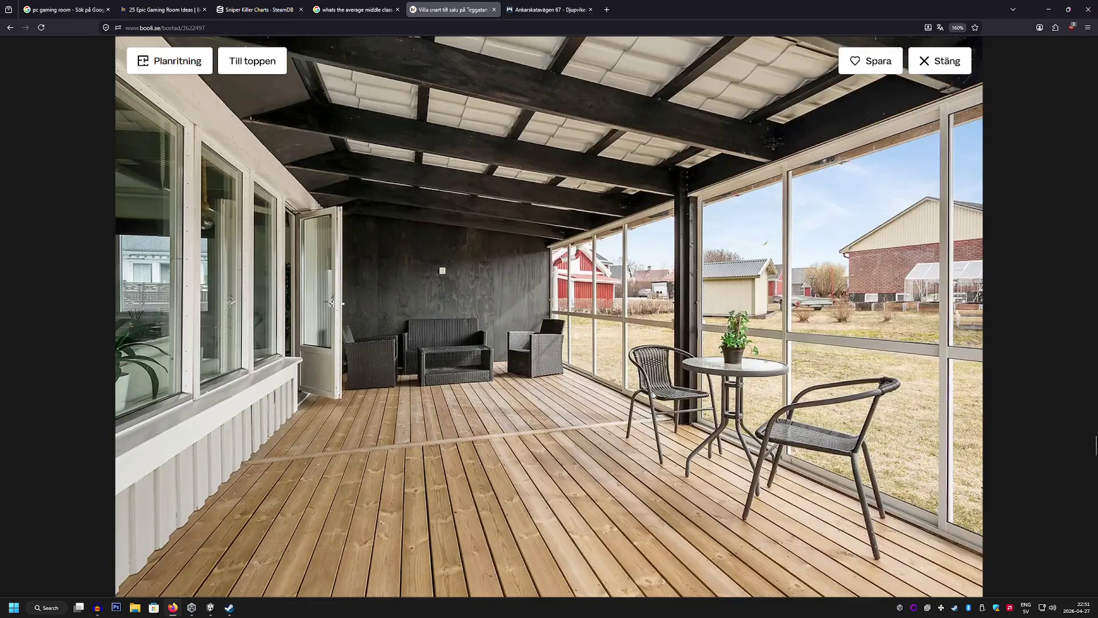
pyautogui.scroll(-11, 652, 391)
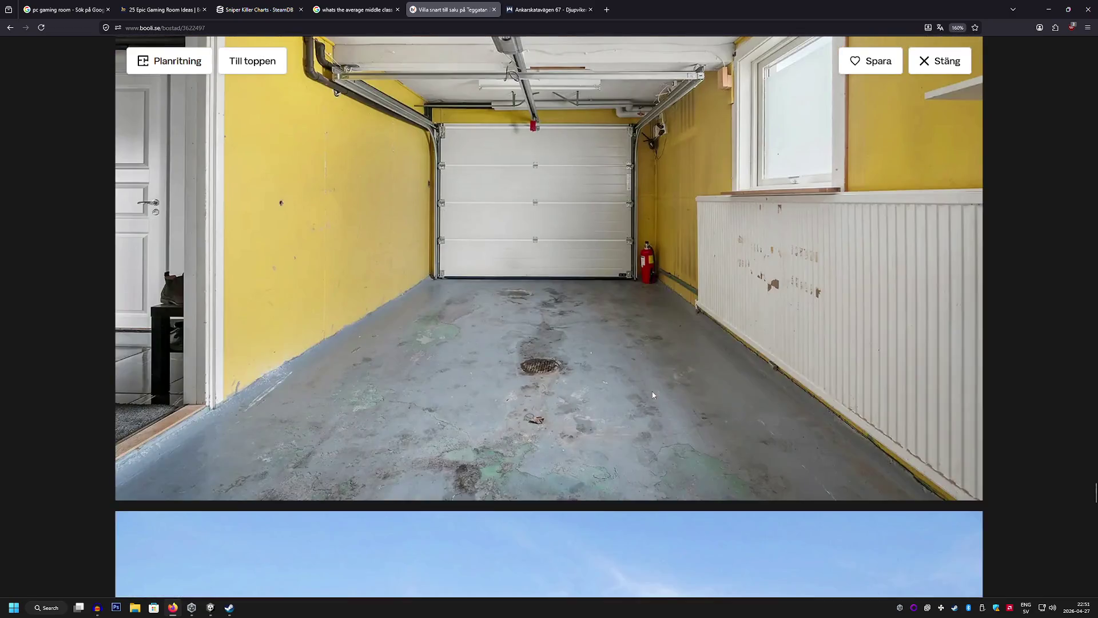
pyautogui.scroll(-12, 652, 391)
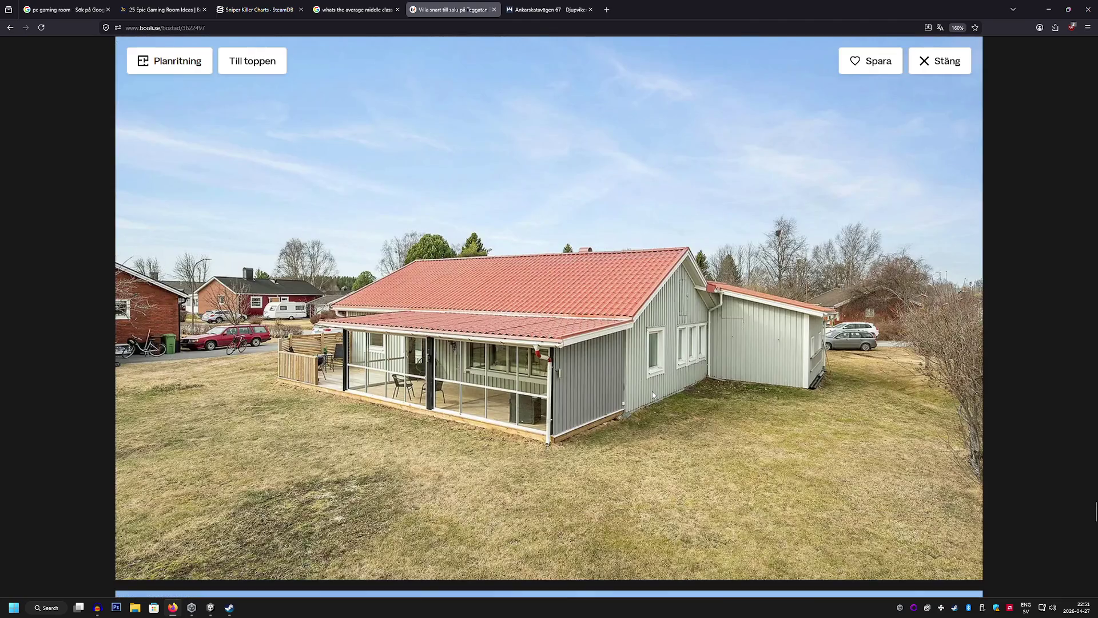
pyautogui.scroll(-3, 652, 391)
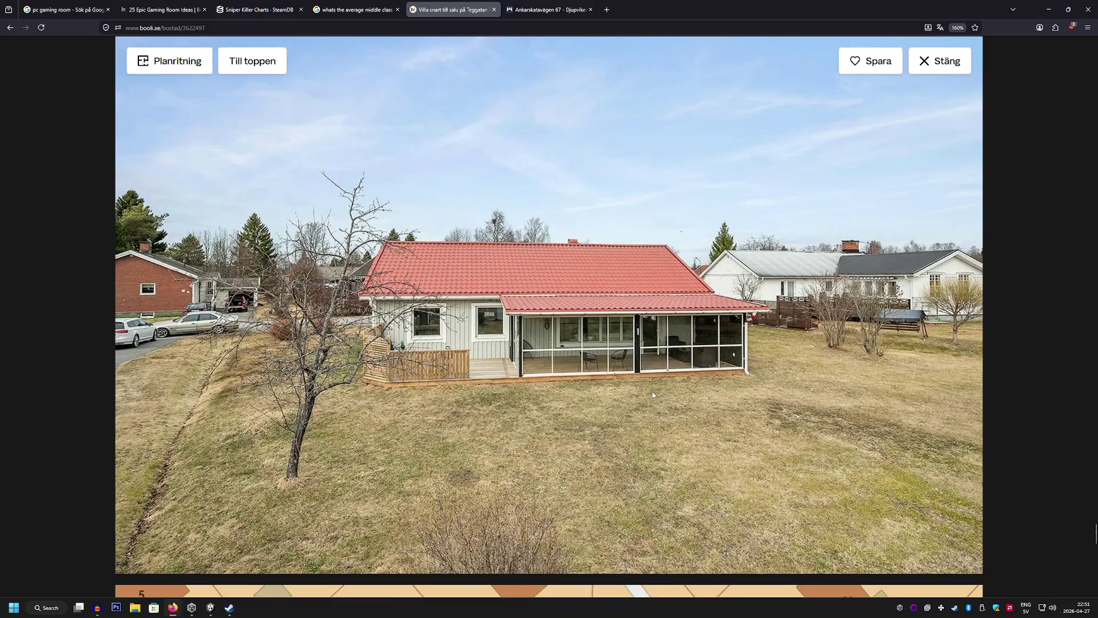
pyautogui.scroll(2, 652, 391)
pyautogui.scroll(-2, 652, 391)
pyautogui.scroll(-11, 652, 392)
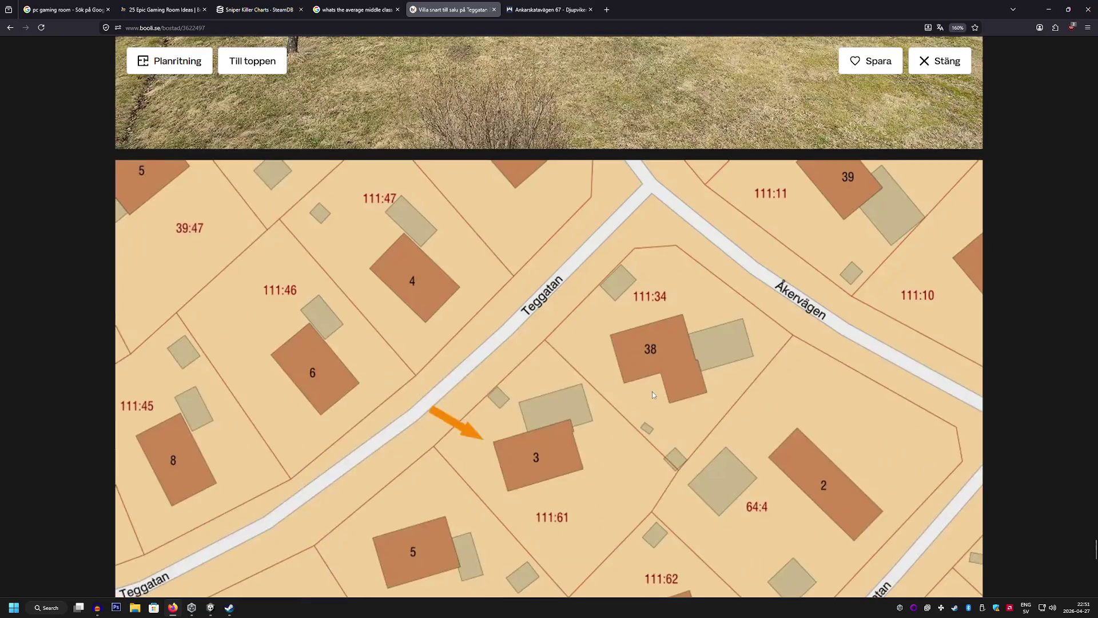
pyautogui.scroll(-10, 652, 391)
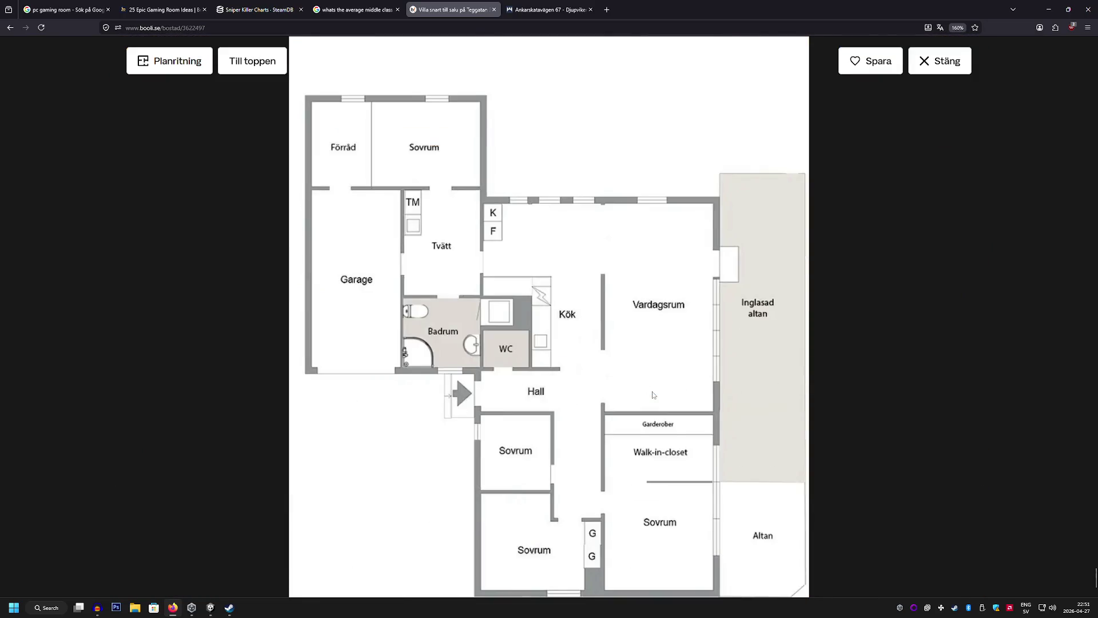
pyautogui.scroll(10, 652, 394)
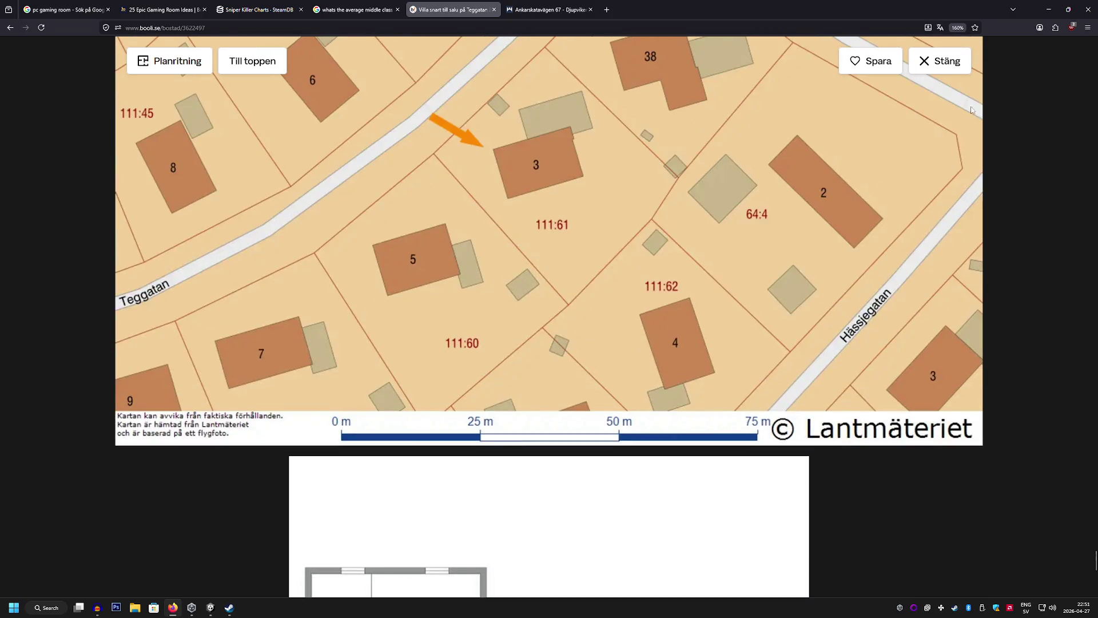
pyautogui.click(939, 61)
# Leave the Teggatan 3 listing and return to the Piteå search results list
pyautogui.scroll(-10, 591, 196)
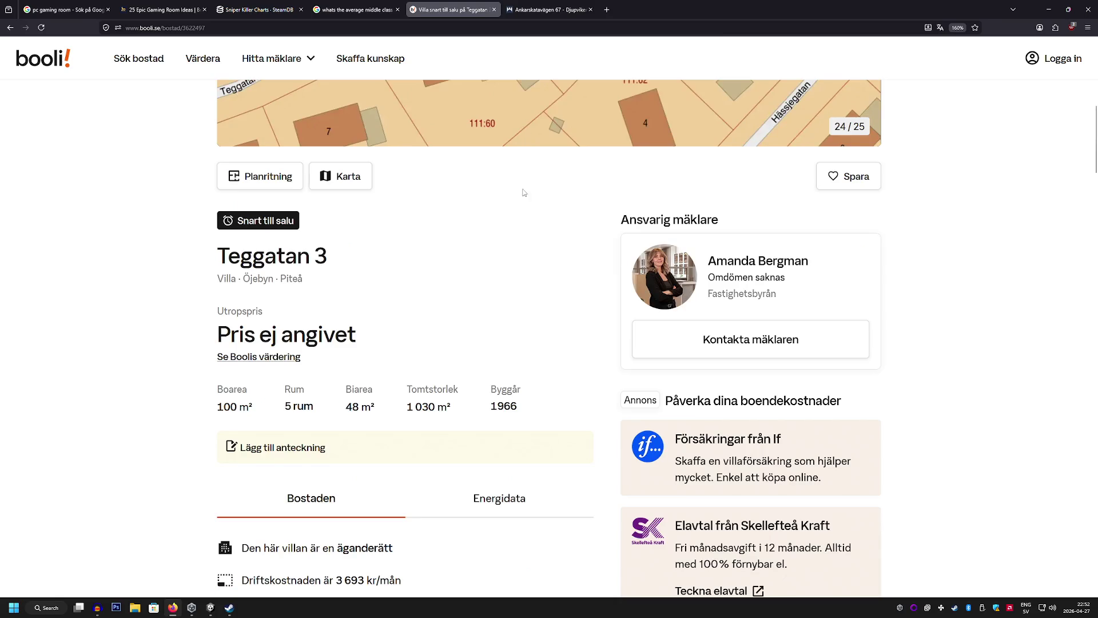
pyautogui.scroll(-3, 577, 228)
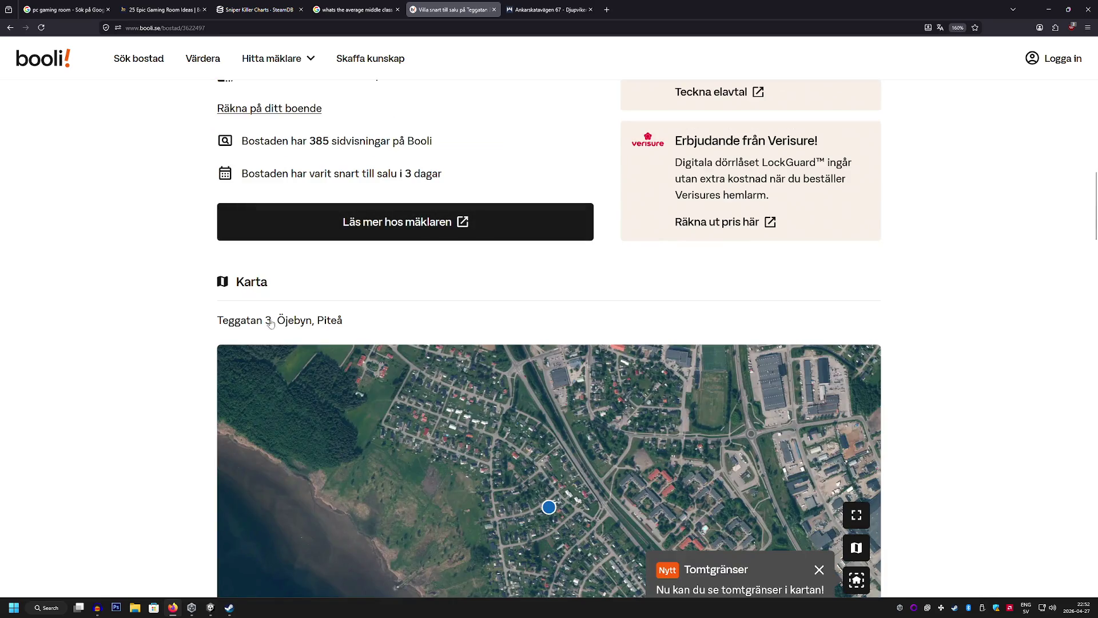
pyautogui.scroll(-5, 372, 269)
pyautogui.scroll(10, 131, 266)
pyautogui.scroll(10, 121, 264)
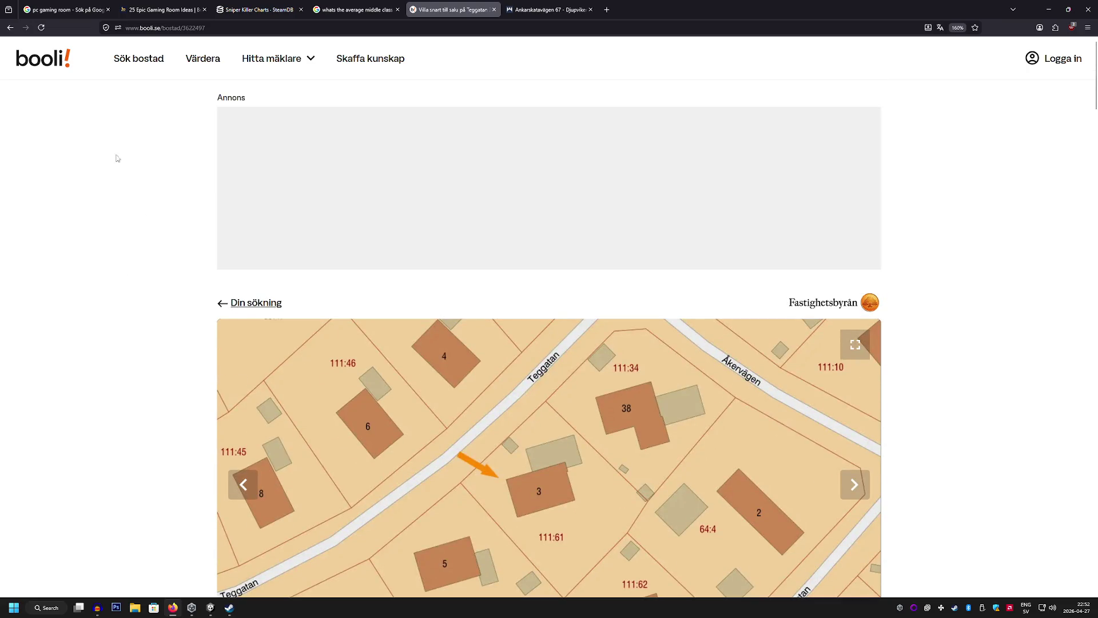
pyautogui.click(10, 27)
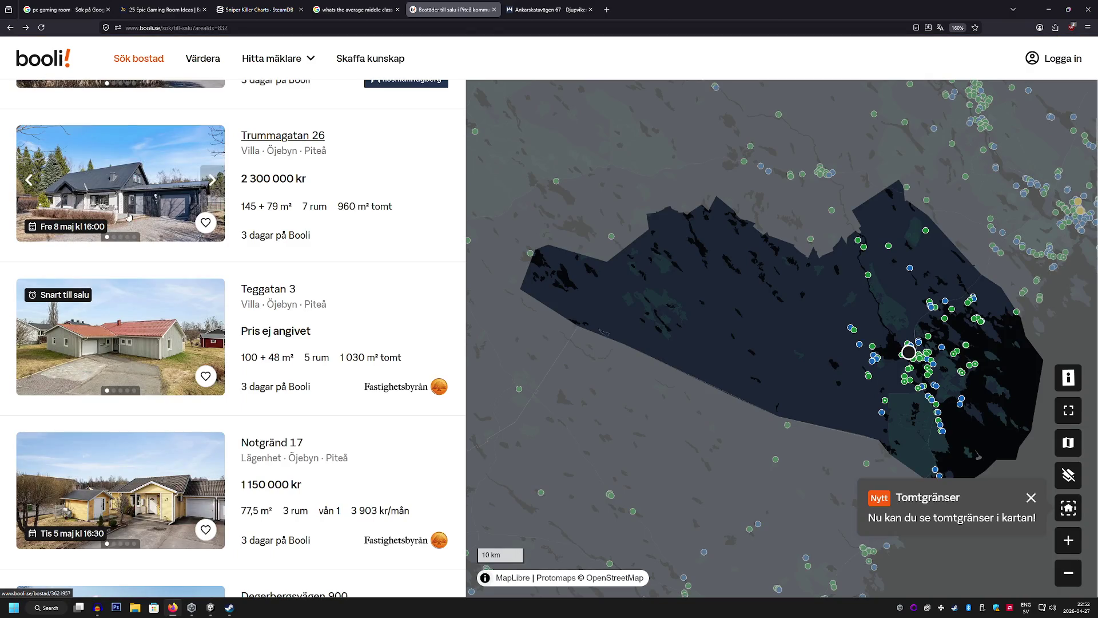
# Find the Prästgårdsgatan 64B apartment in the results and open its listing
pyautogui.scroll(-5, 282, 248)
pyautogui.scroll(-3, 282, 248)
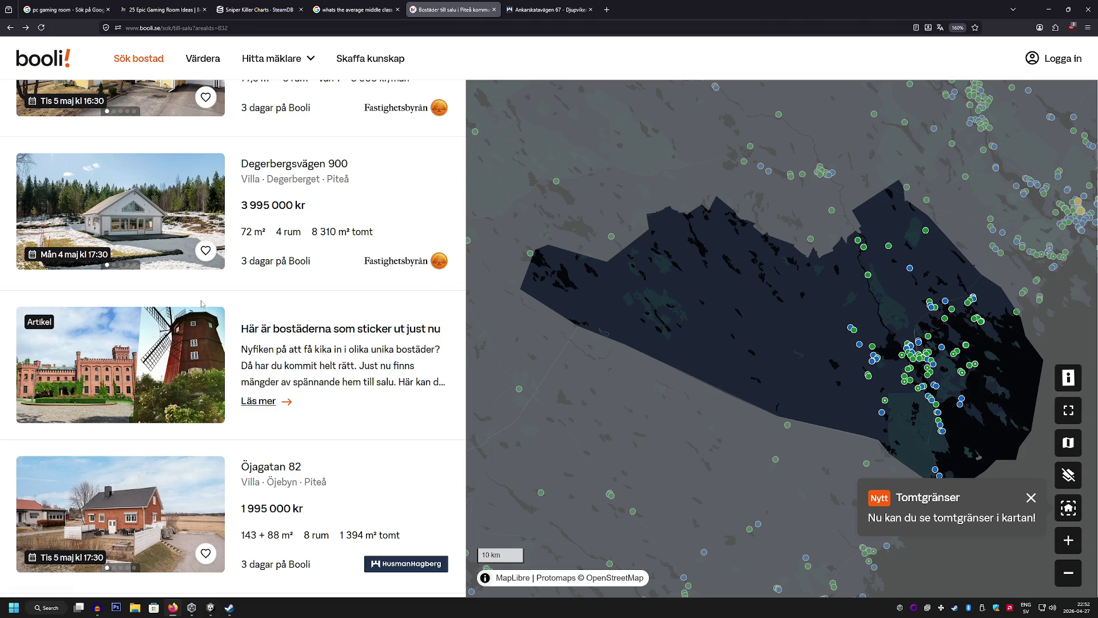
pyautogui.scroll(-3, 235, 309)
pyautogui.scroll(-1, 233, 309)
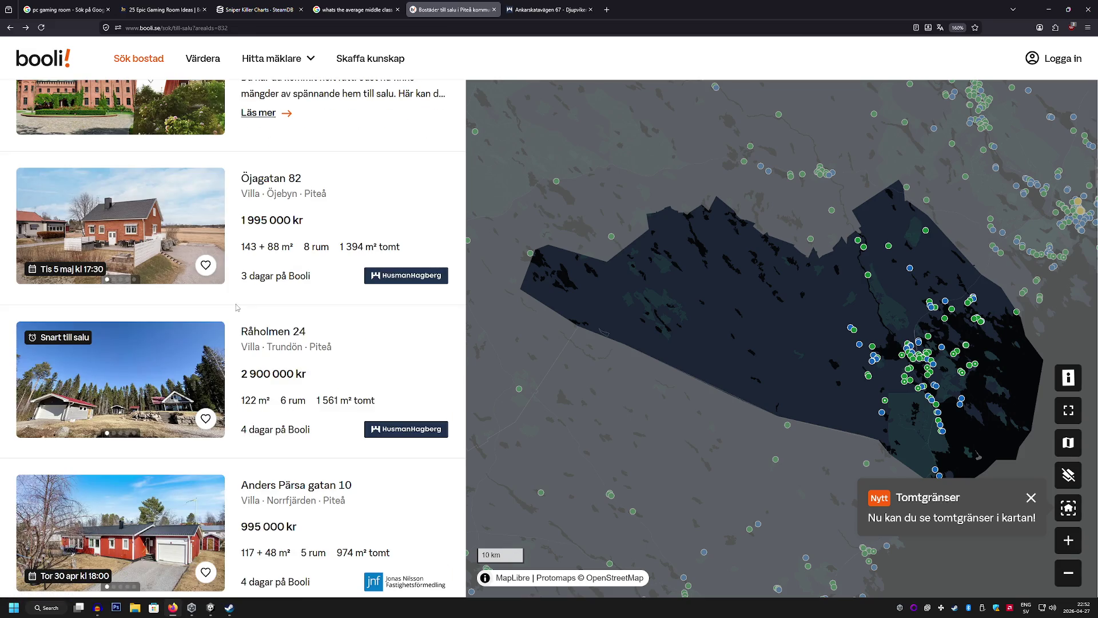
pyautogui.scroll(-6, 238, 308)
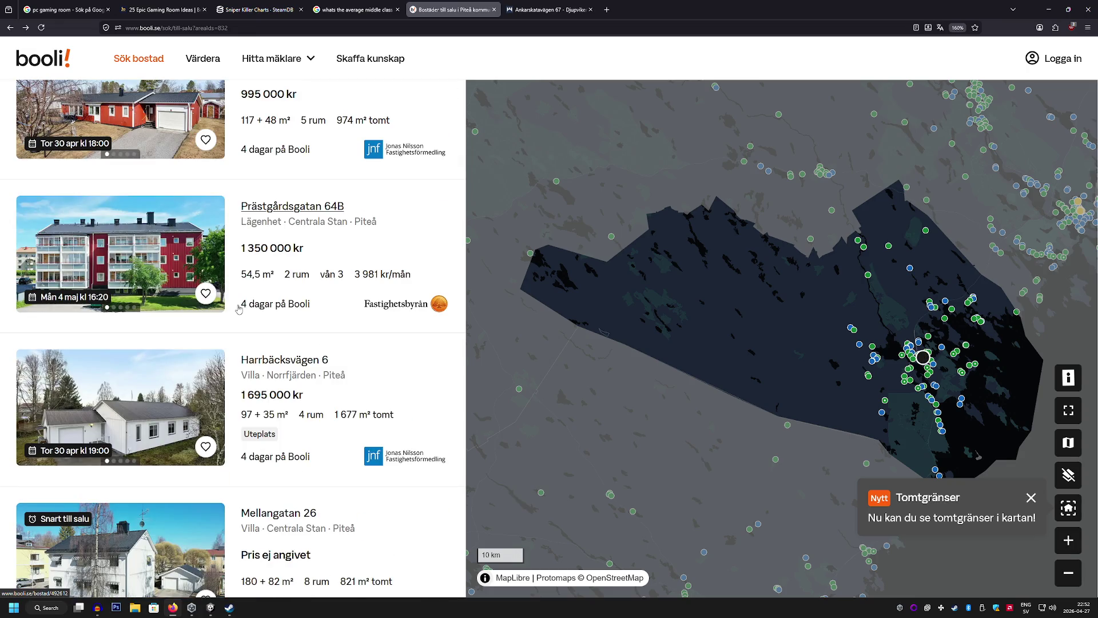
pyautogui.click(149, 246)
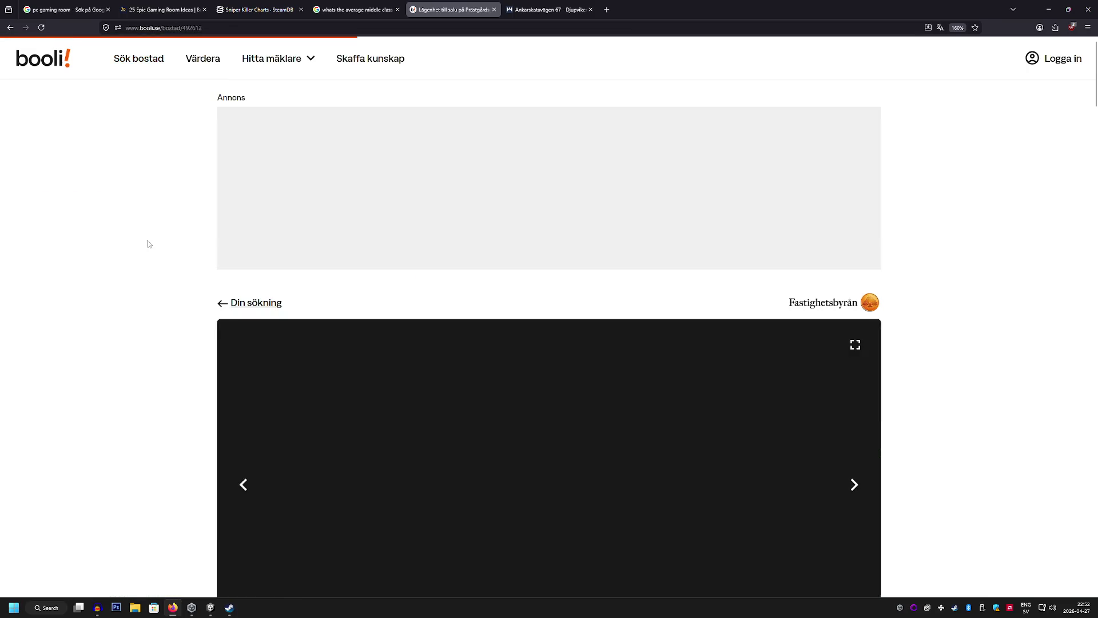
# Open the Prästgårdsgatan 64B apartment's photos in the full-screen gallery
pyautogui.scroll(-8, 151, 247)
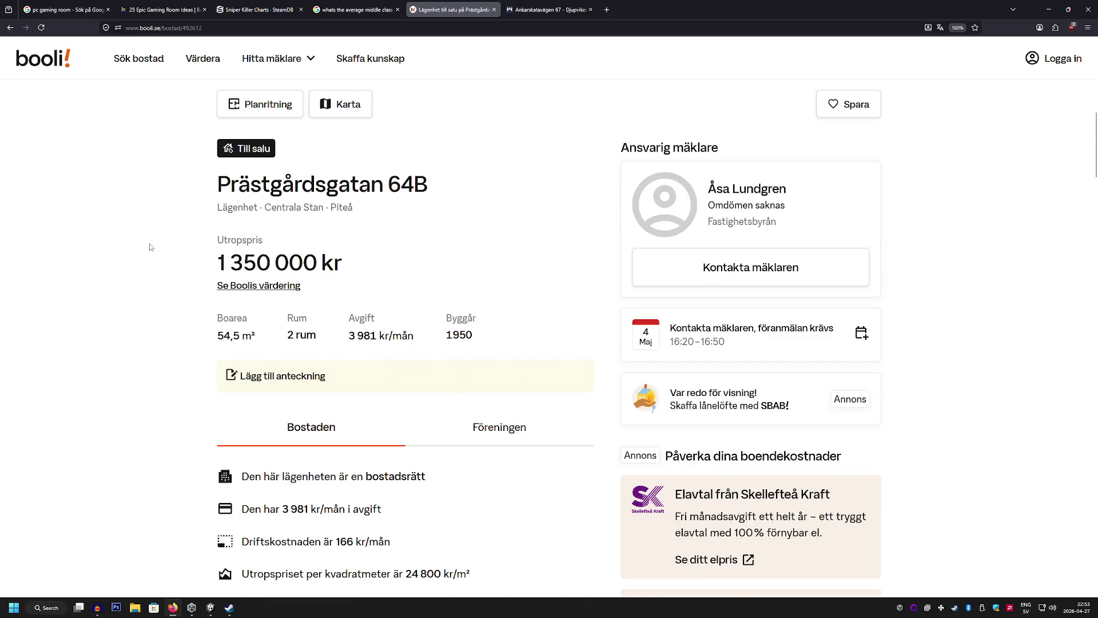
pyautogui.scroll(-2, 151, 247)
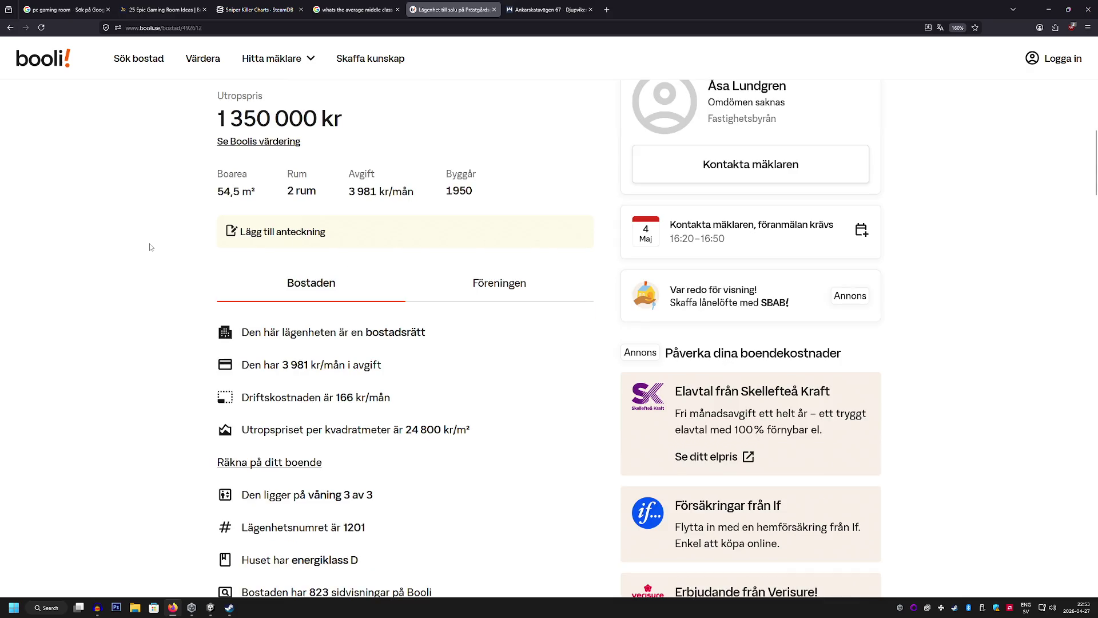
pyautogui.scroll(8, 151, 247)
pyautogui.scroll(-10, 149, 245)
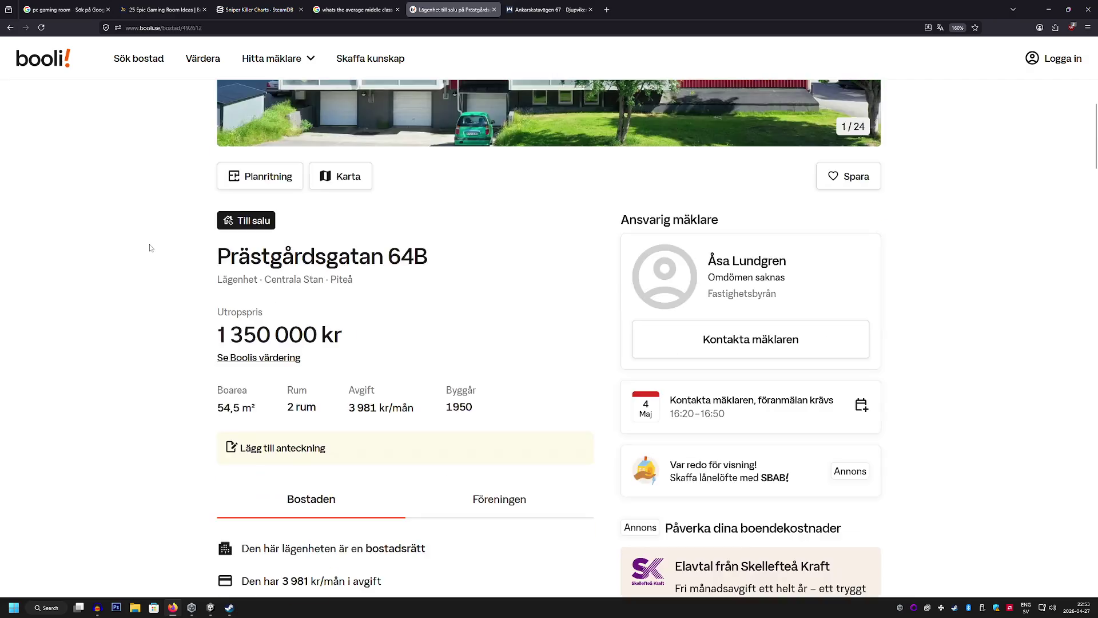
pyautogui.scroll(10, 150, 245)
pyautogui.click(533, 290)
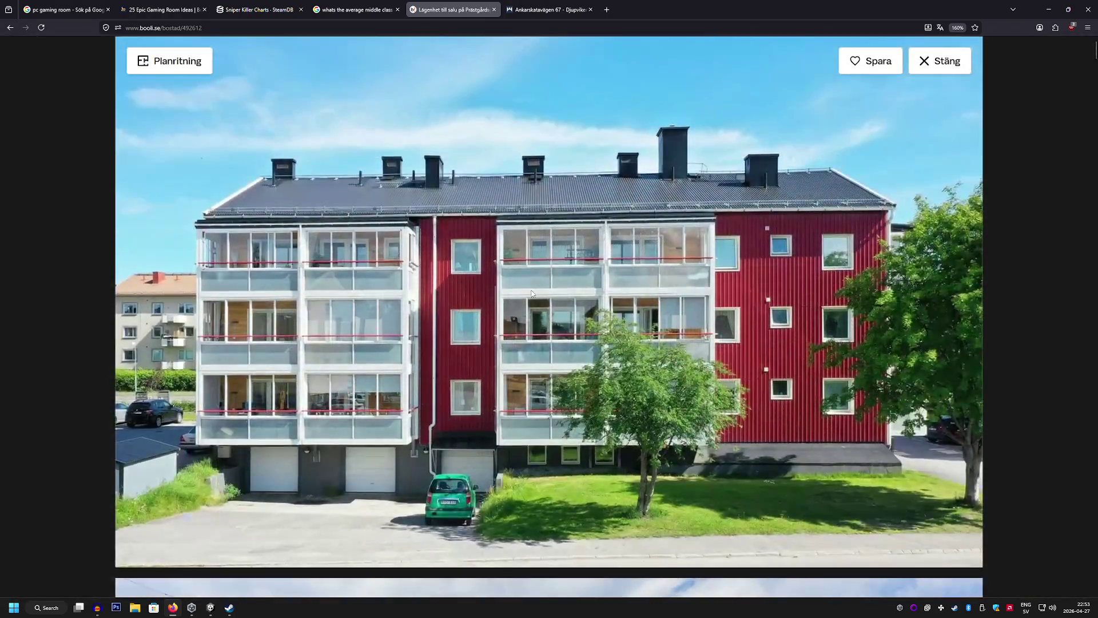
# Look past the laundry and gym photos to the Planritning with VARDAGSRUM, SOVRUM, HALL and KÖK
pyautogui.scroll(-12, 523, 291)
pyautogui.scroll(-7, 516, 290)
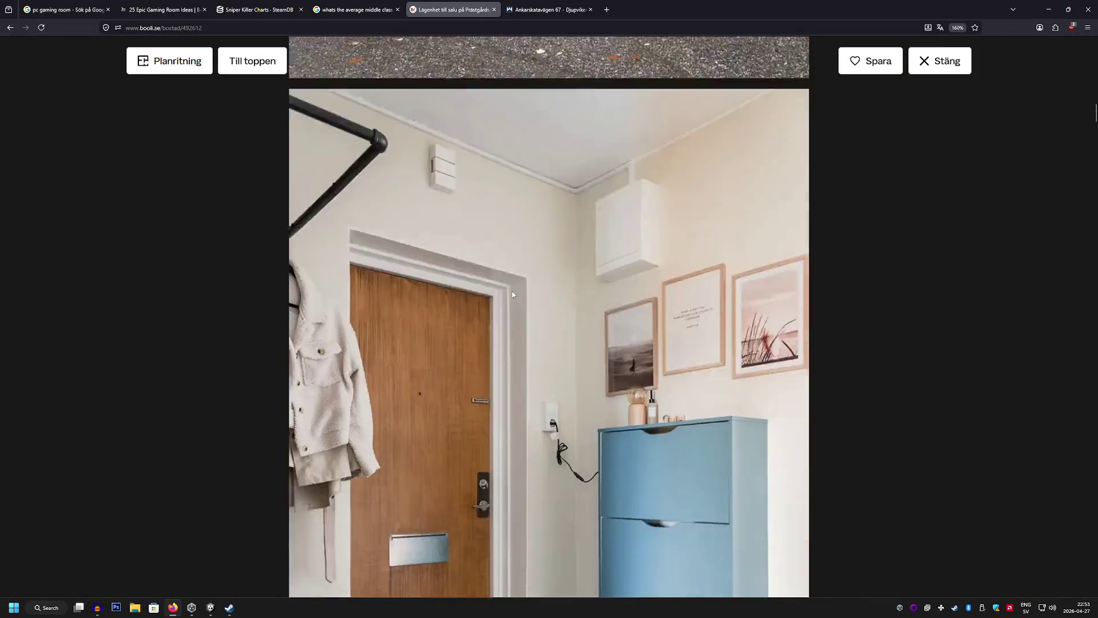
pyautogui.scroll(-8, 510, 290)
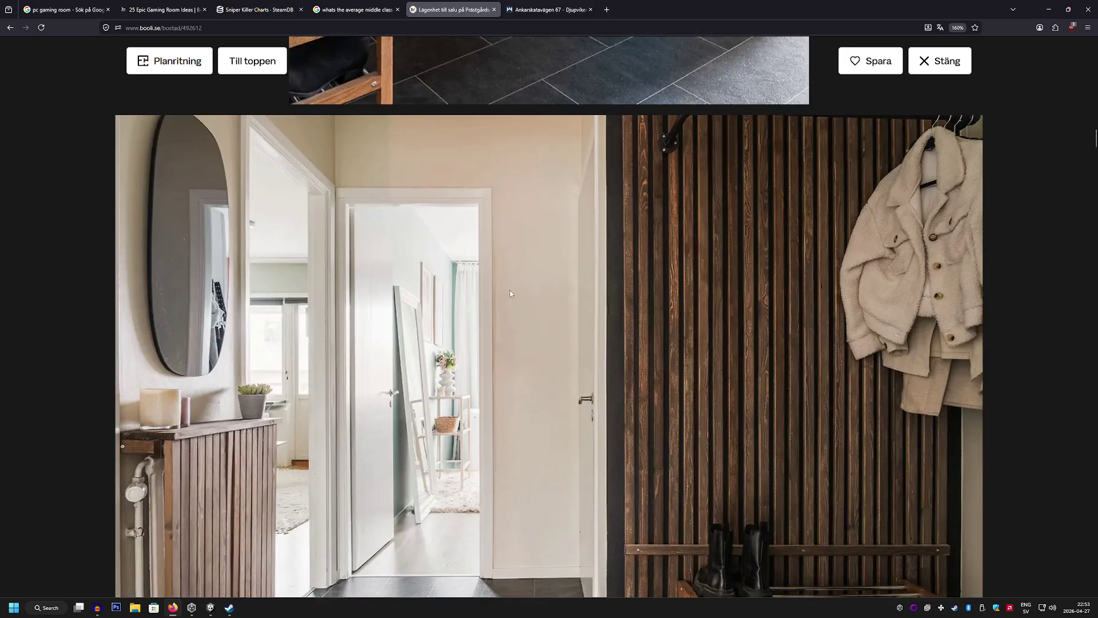
pyautogui.scroll(-8, 509, 291)
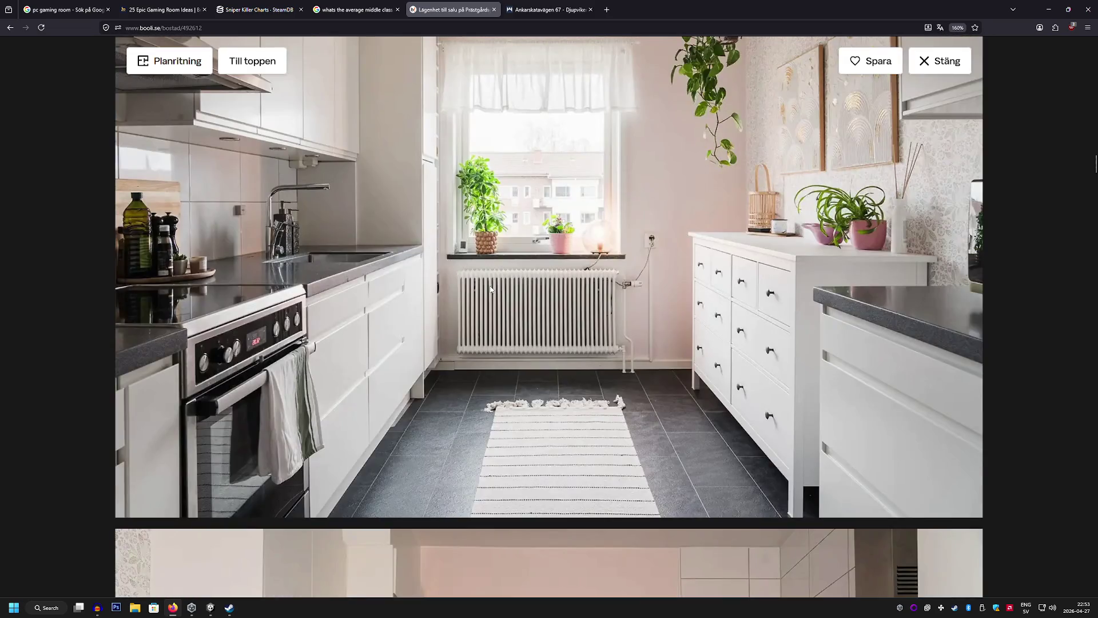
pyautogui.scroll(-10, 490, 289)
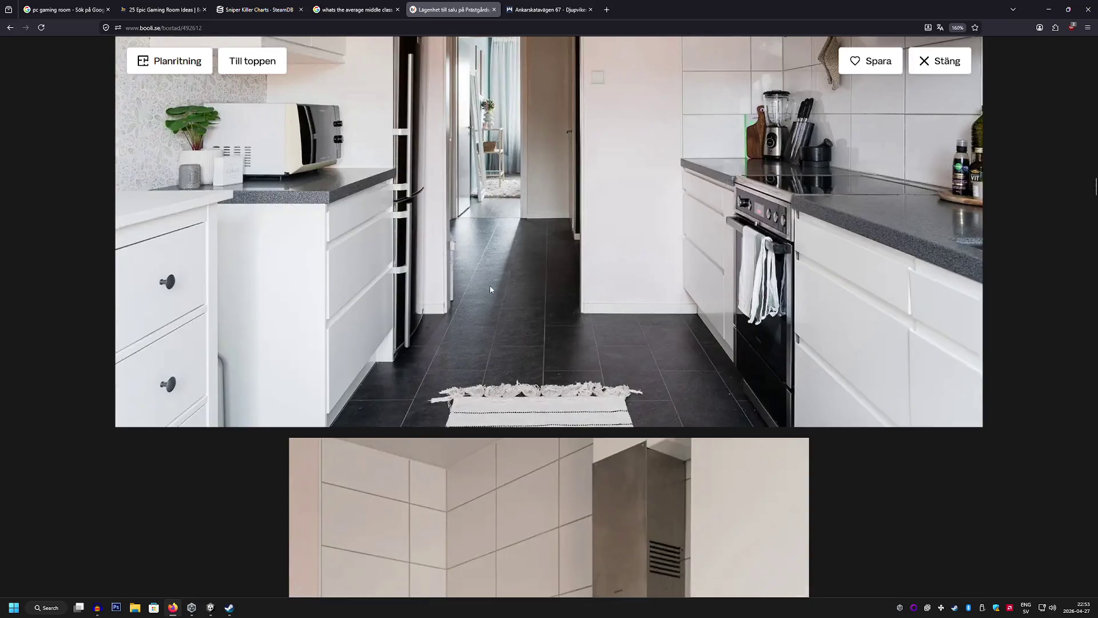
pyautogui.scroll(-10, 490, 290)
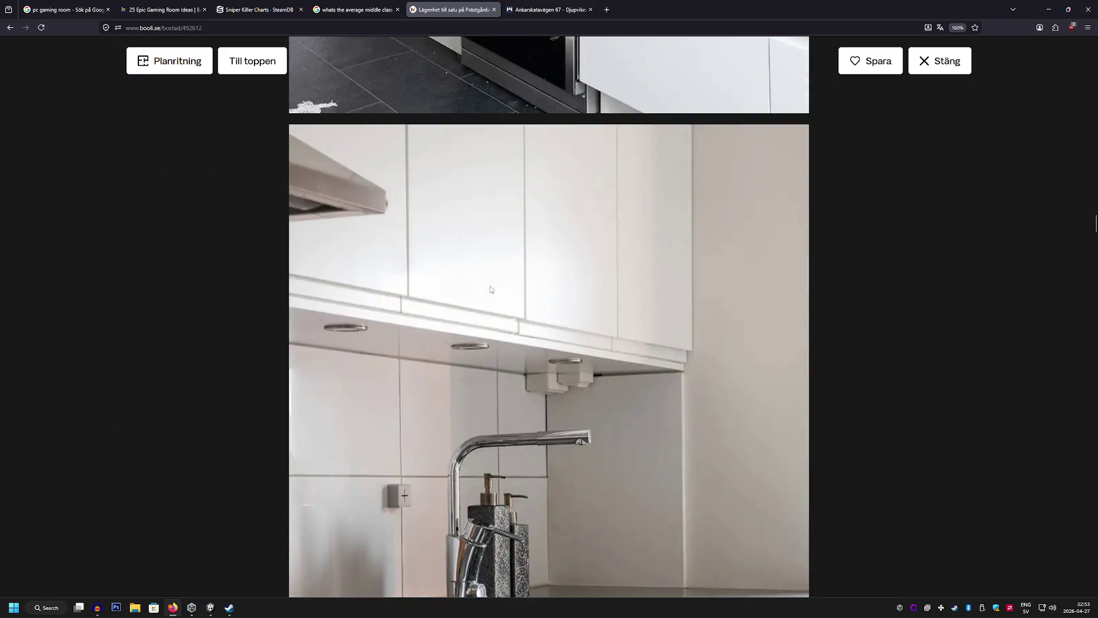
pyautogui.scroll(-10, 490, 289)
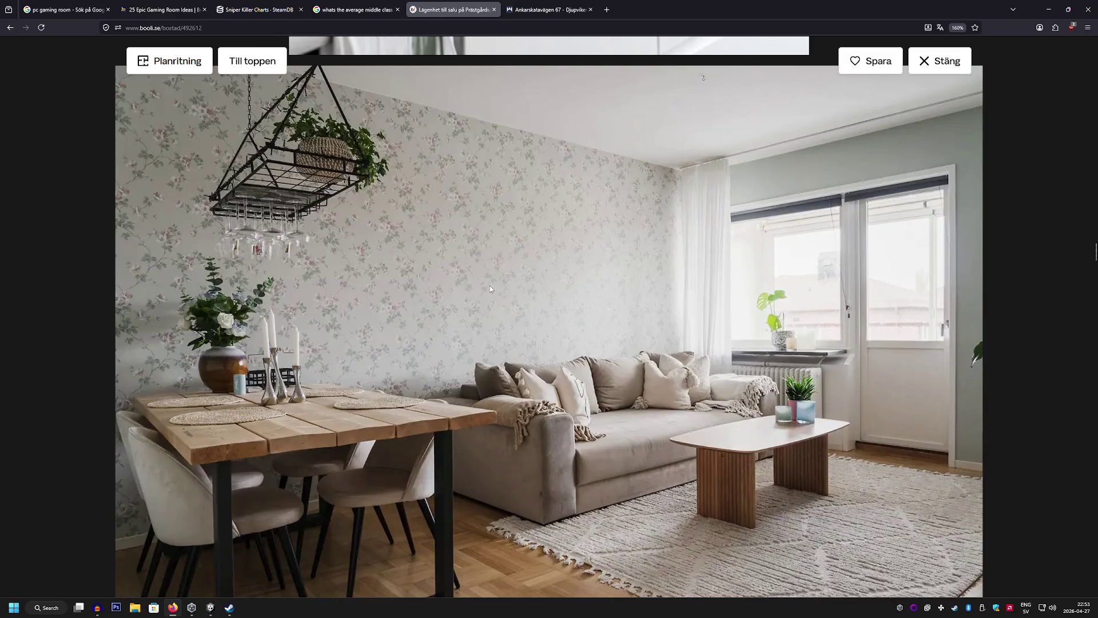
pyautogui.scroll(-10, 489, 288)
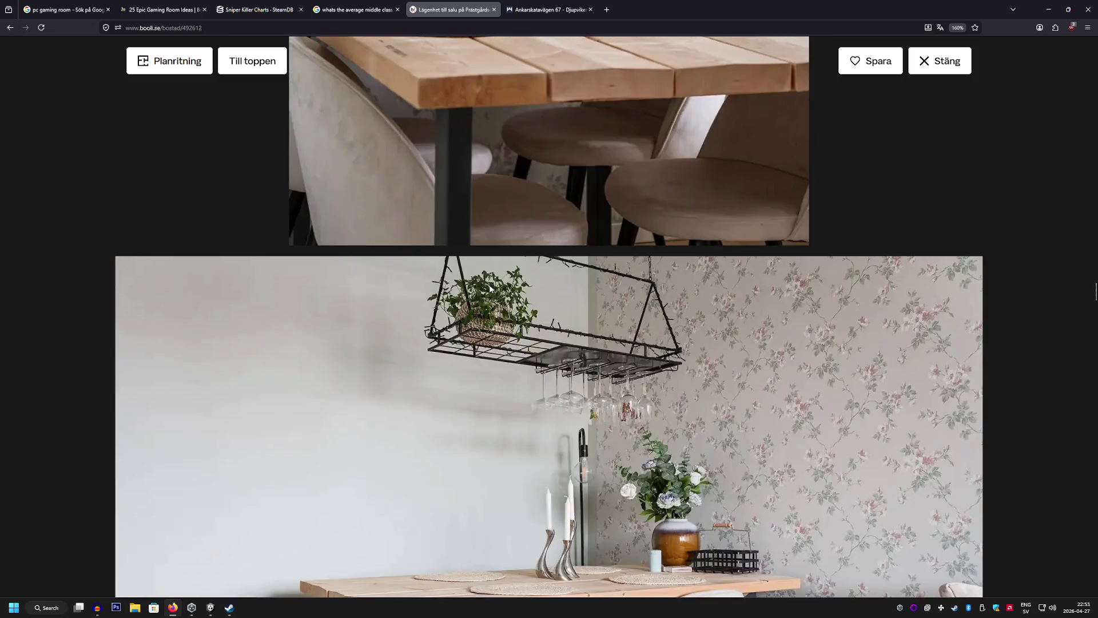
pyautogui.scroll(-10, 490, 289)
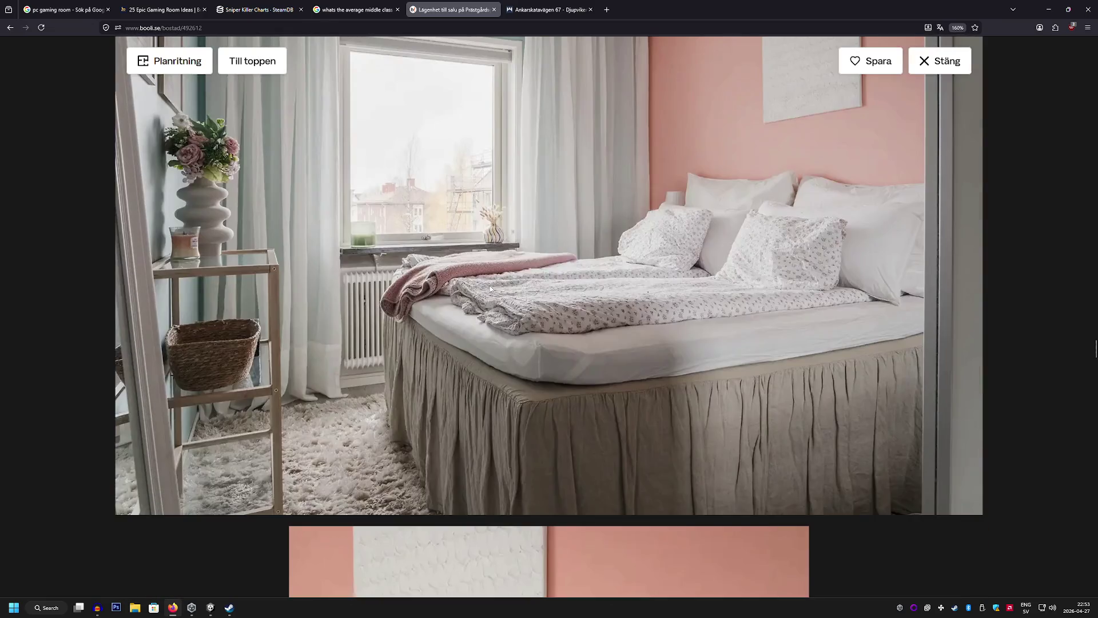
pyautogui.scroll(-10, 489, 286)
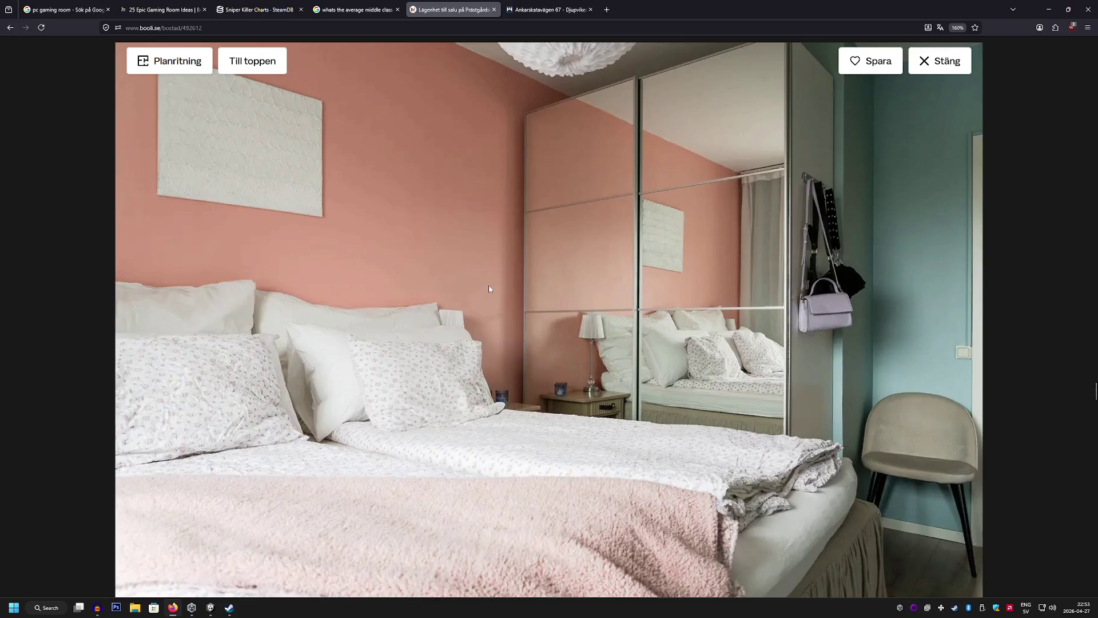
pyautogui.scroll(-10, 489, 289)
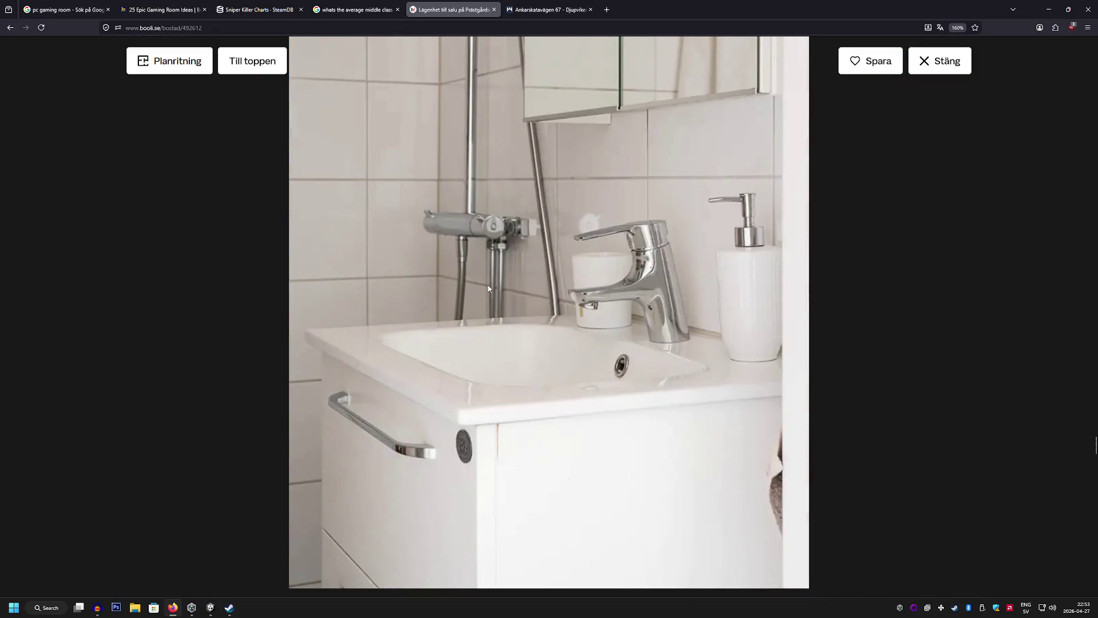
pyautogui.scroll(-5, 489, 288)
pyautogui.scroll(-5, 488, 288)
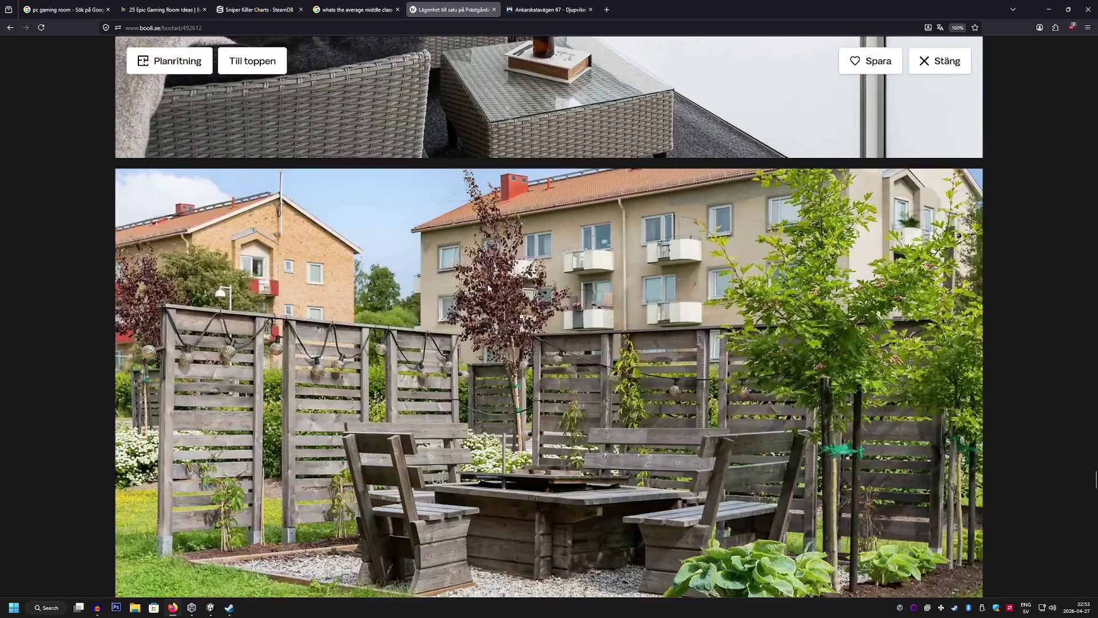
pyautogui.scroll(-10, 488, 288)
pyautogui.scroll(-15, 487, 288)
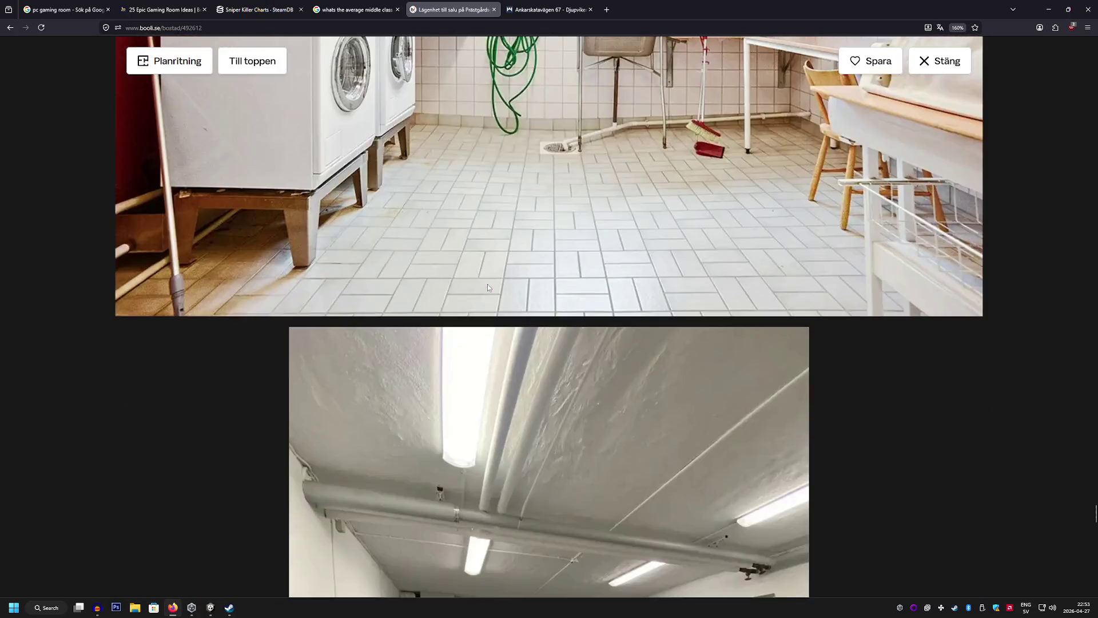
pyautogui.scroll(-15, 488, 287)
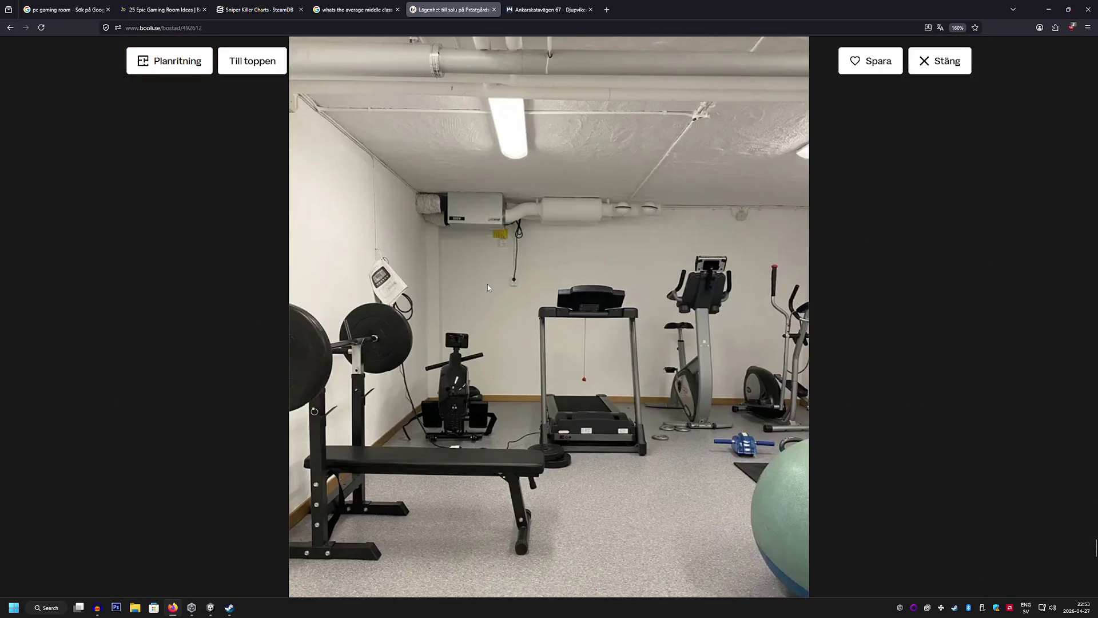
pyautogui.scroll(-4, 487, 288)
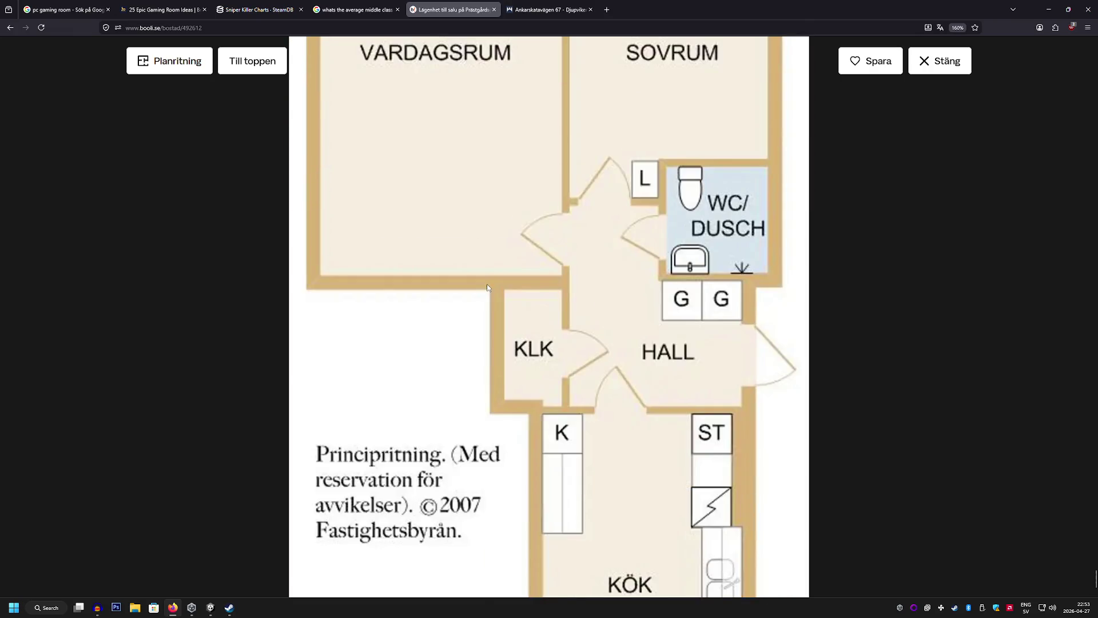
pyautogui.scroll(6, 488, 287)
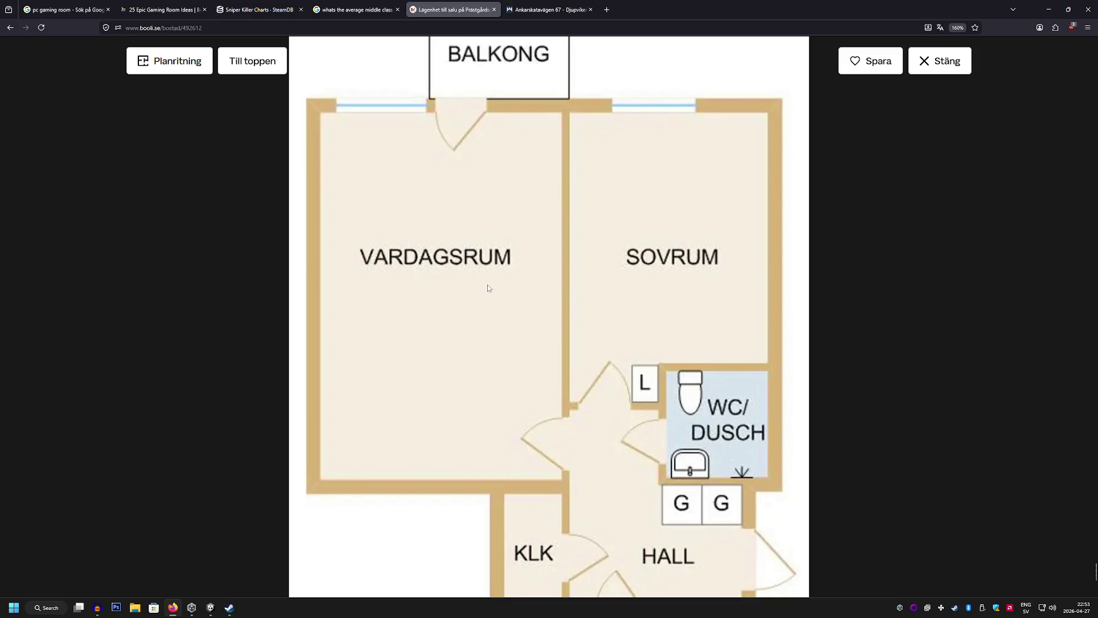
pyautogui.scroll(-5, 487, 284)
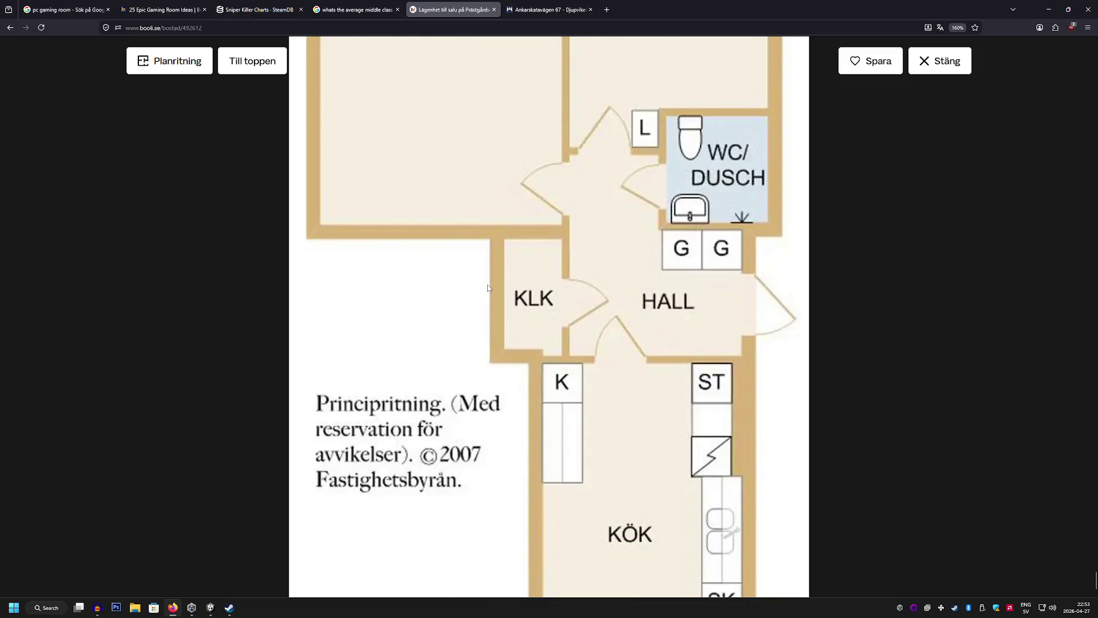
pyautogui.scroll(-1, 487, 284)
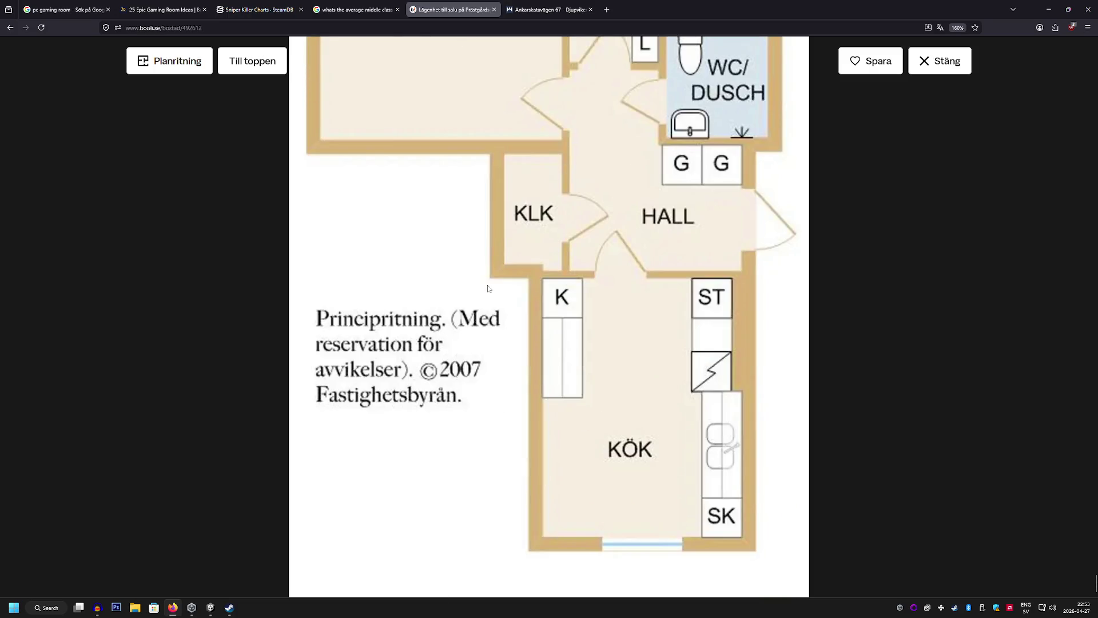
# Return to the Piteå results and open the Mellangatan 26 villa listing
pyautogui.click(11, 27)
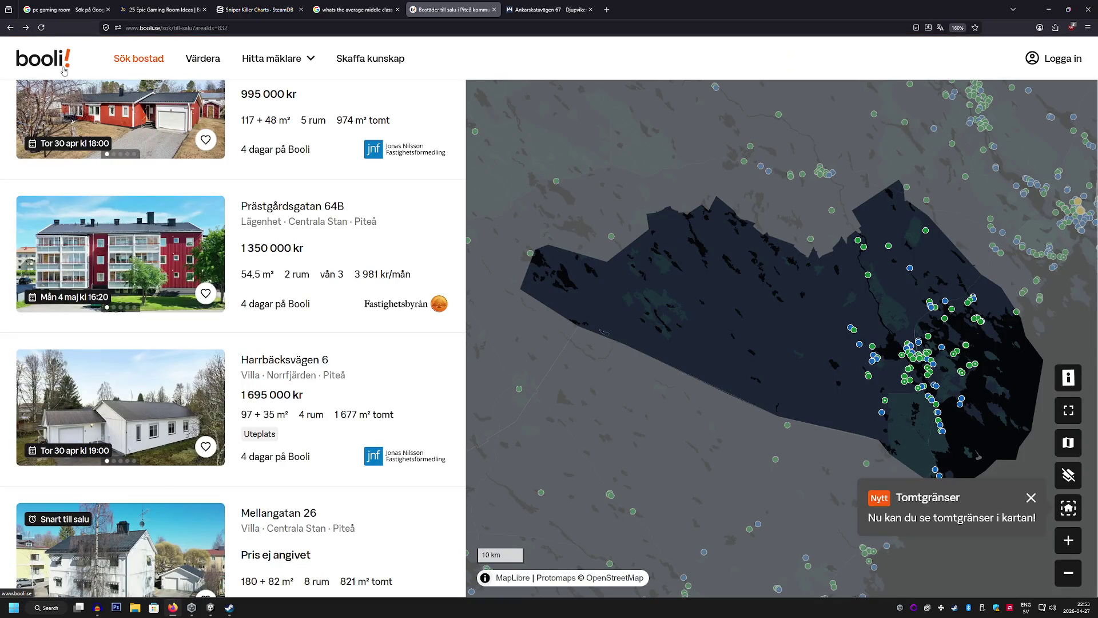
pyautogui.scroll(-3, 161, 257)
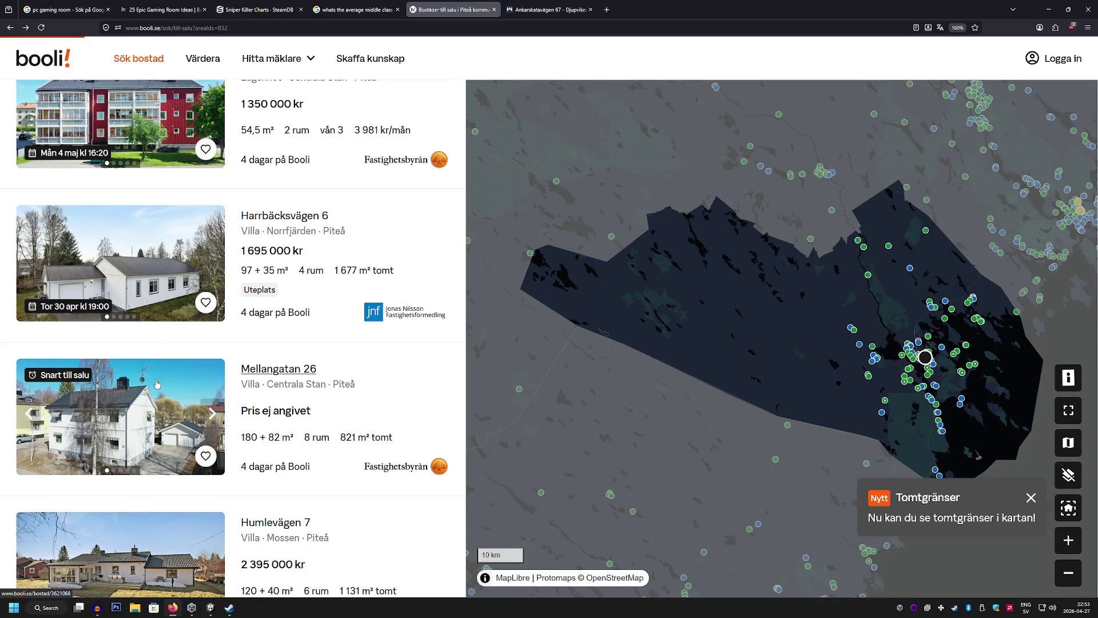
pyautogui.click(158, 384)
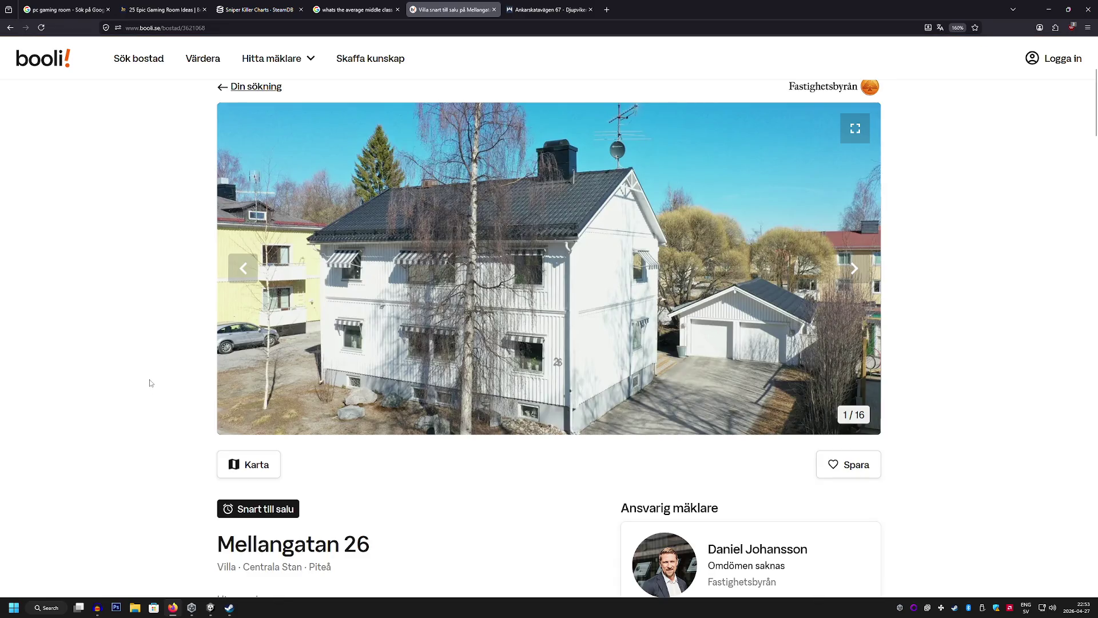
# View all the villa's photos full-screen, jump back to the first exterior shot, then close the gallery
pyautogui.click(425, 335)
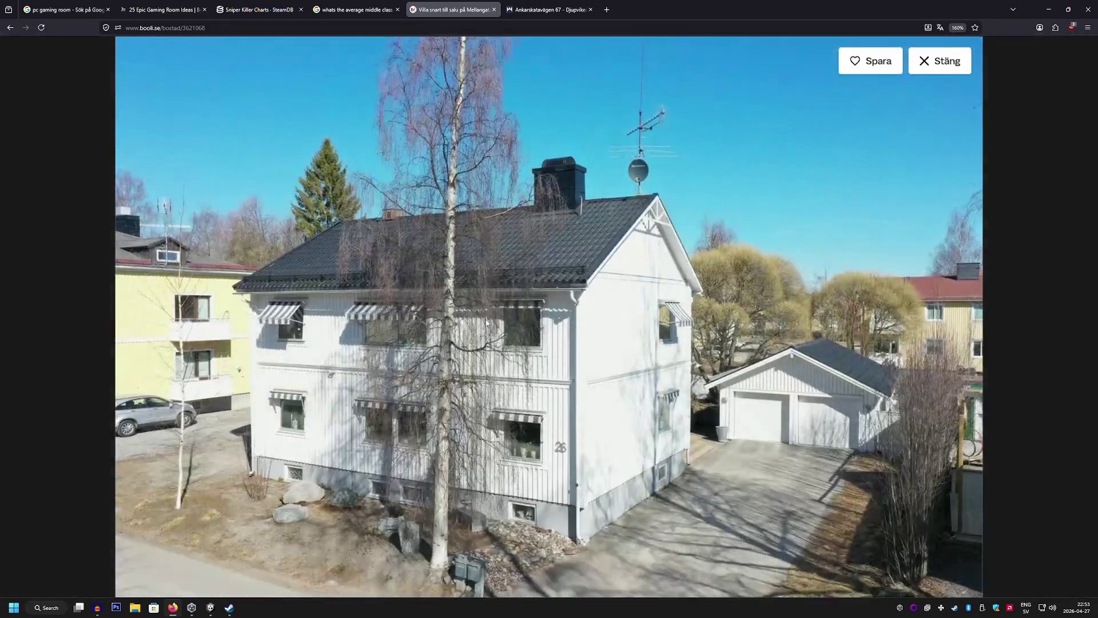
pyautogui.scroll(-5, 487, 321)
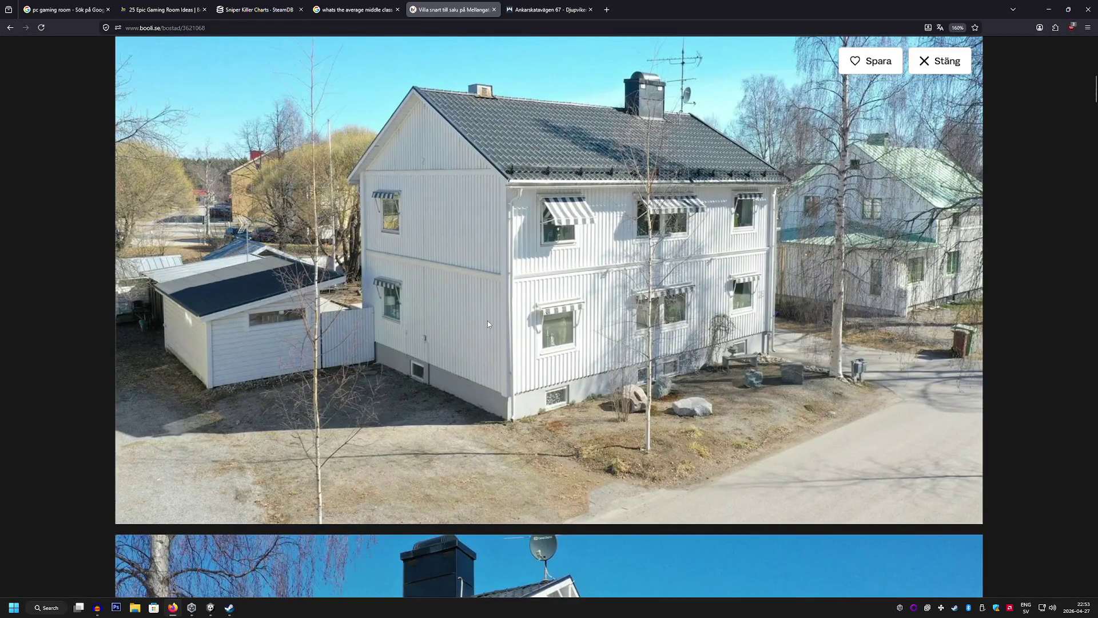
pyautogui.scroll(-5, 487, 320)
pyautogui.scroll(-5, 487, 320)
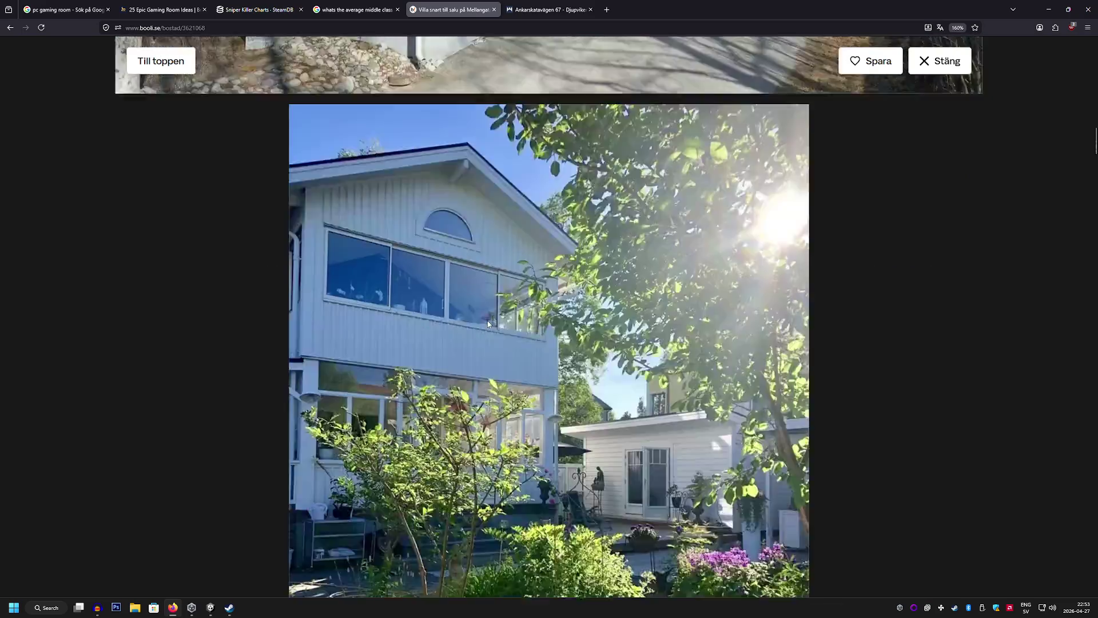
pyautogui.scroll(-3, 487, 322)
pyautogui.scroll(-5, 487, 324)
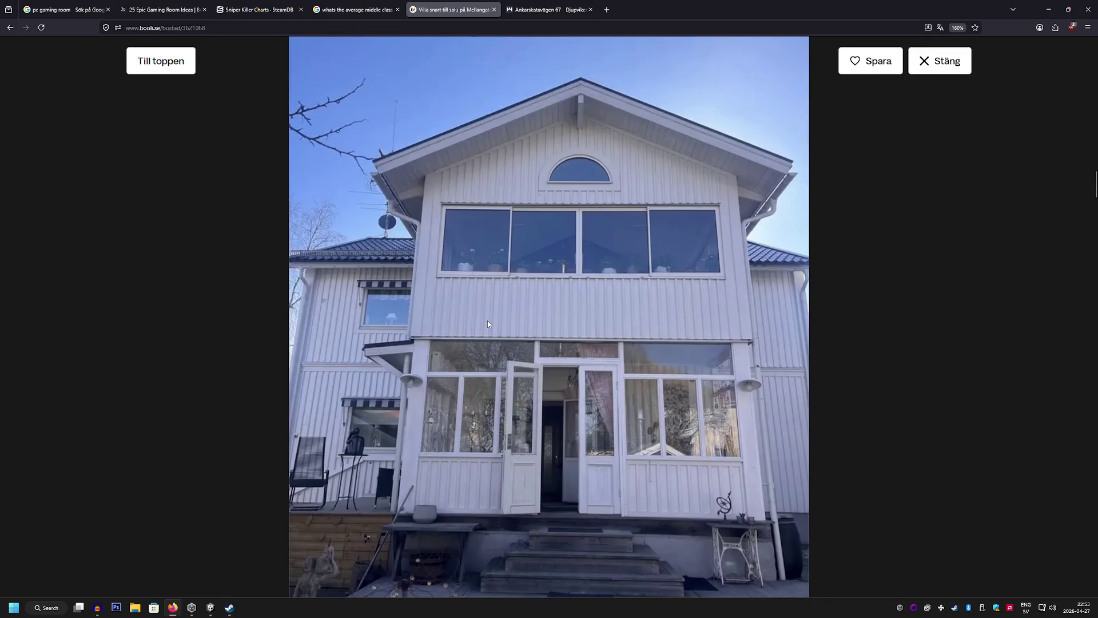
pyautogui.scroll(-5, 488, 324)
pyautogui.scroll(-13, 488, 324)
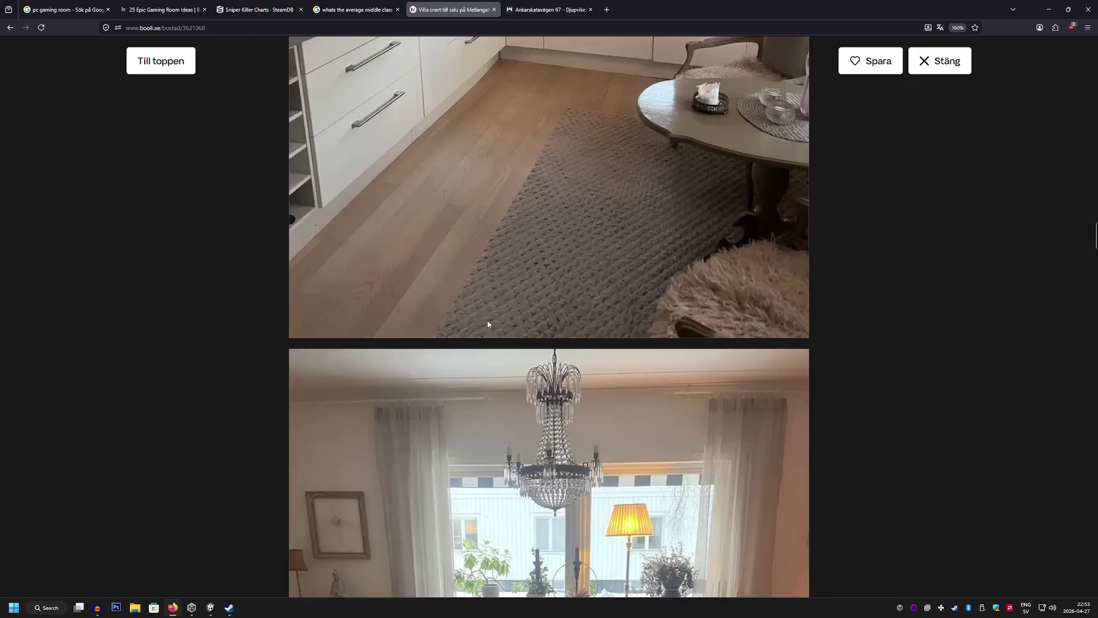
pyautogui.scroll(-15, 487, 324)
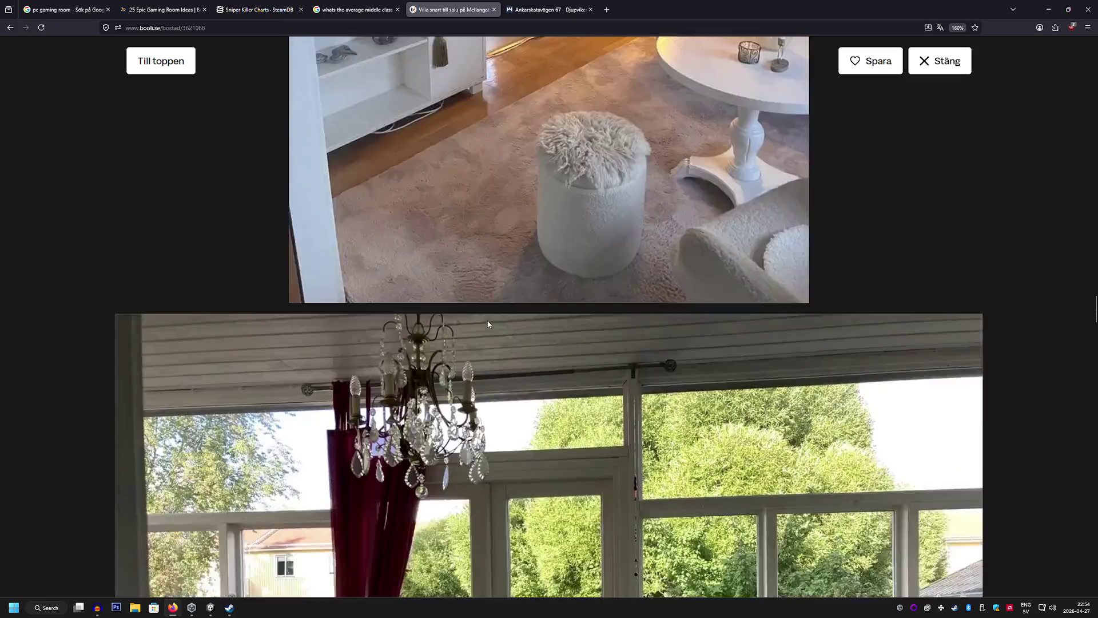
pyautogui.scroll(-12, 487, 324)
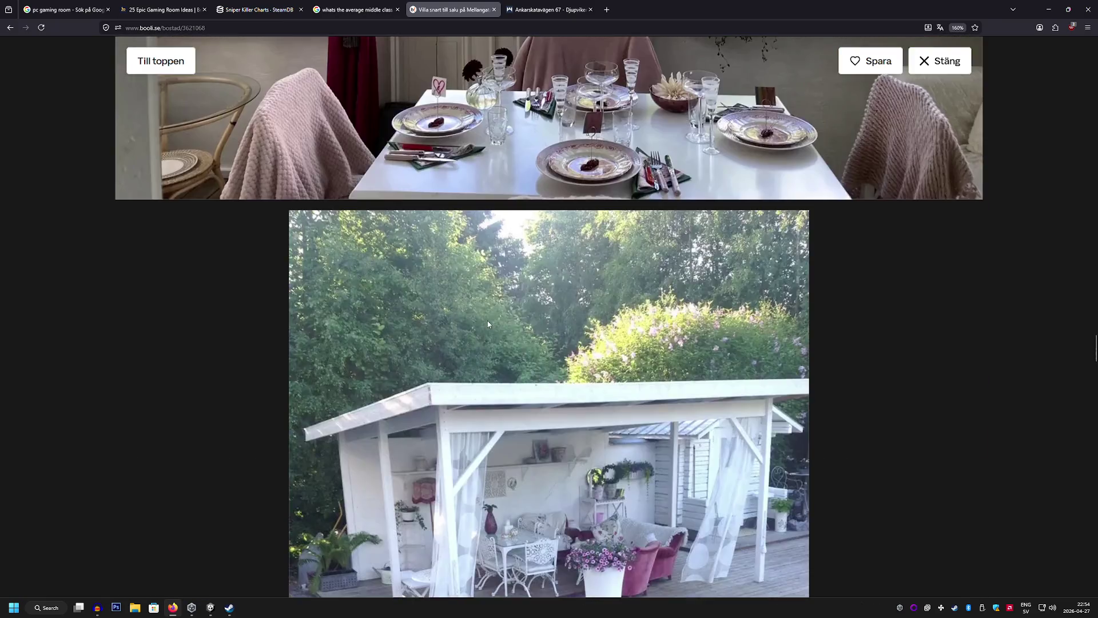
pyautogui.scroll(-12, 488, 324)
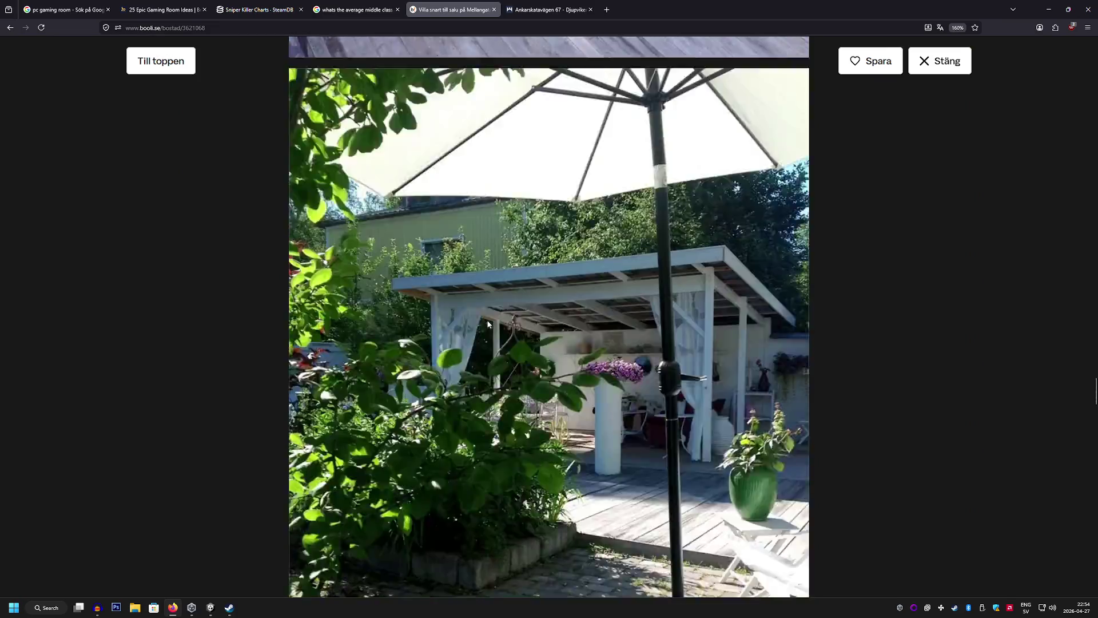
pyautogui.scroll(-15, 488, 324)
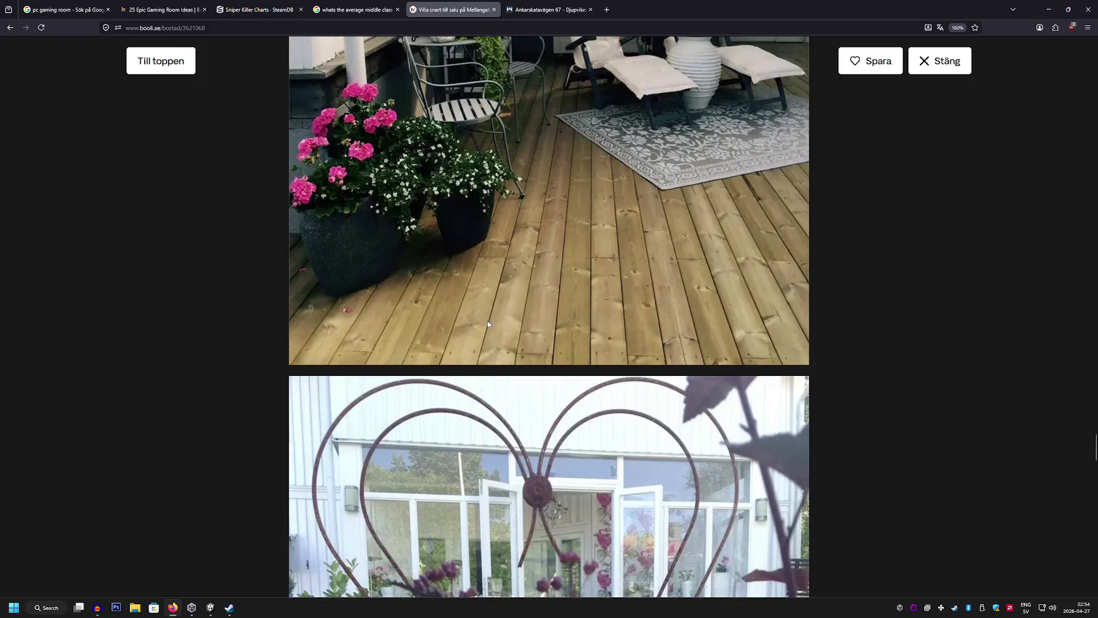
pyautogui.scroll(-15, 487, 324)
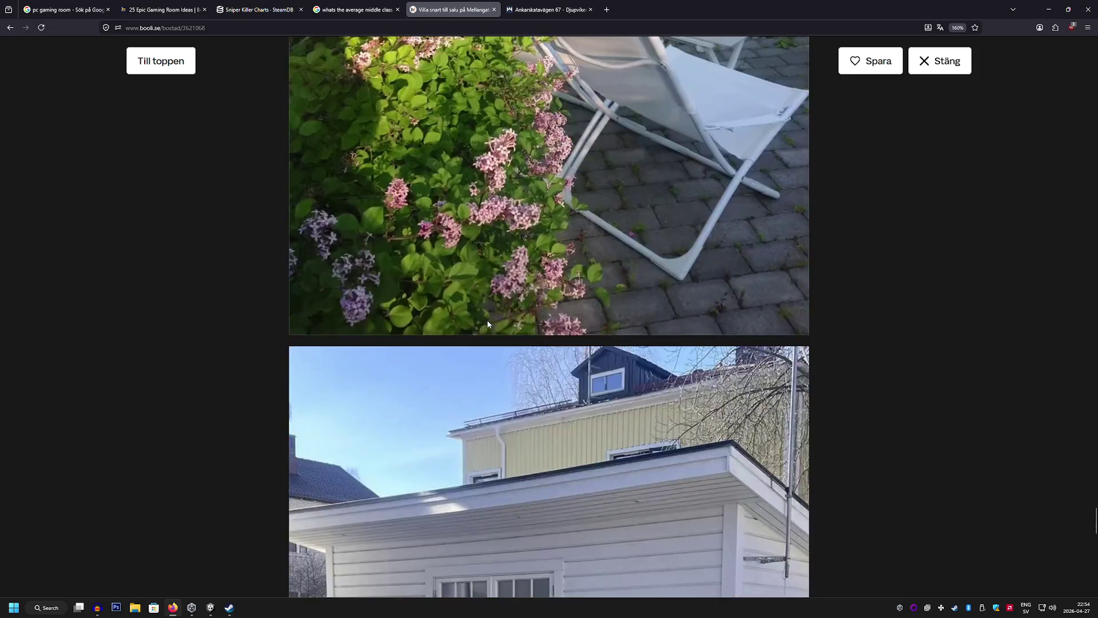
pyautogui.scroll(-10, 488, 324)
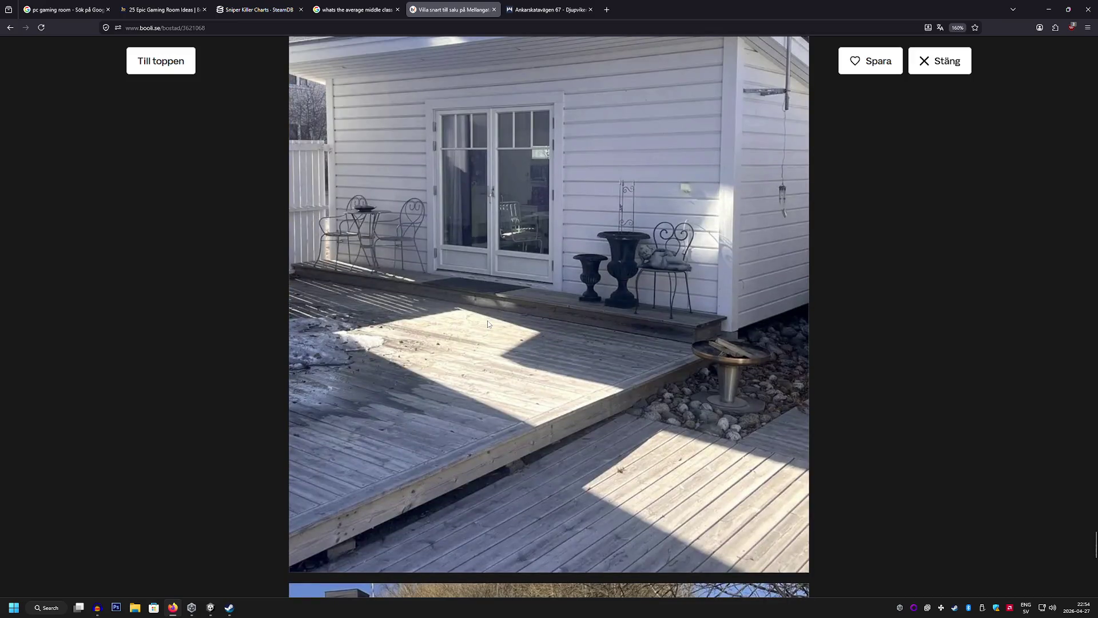
pyautogui.scroll(-10, 488, 324)
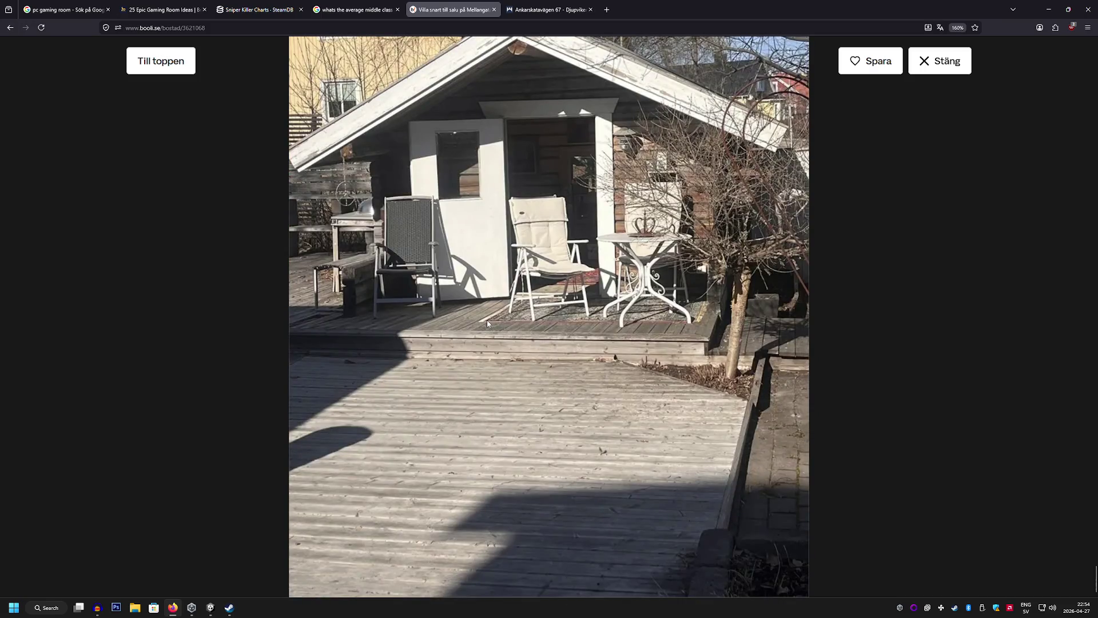
pyautogui.scroll(10, 487, 323)
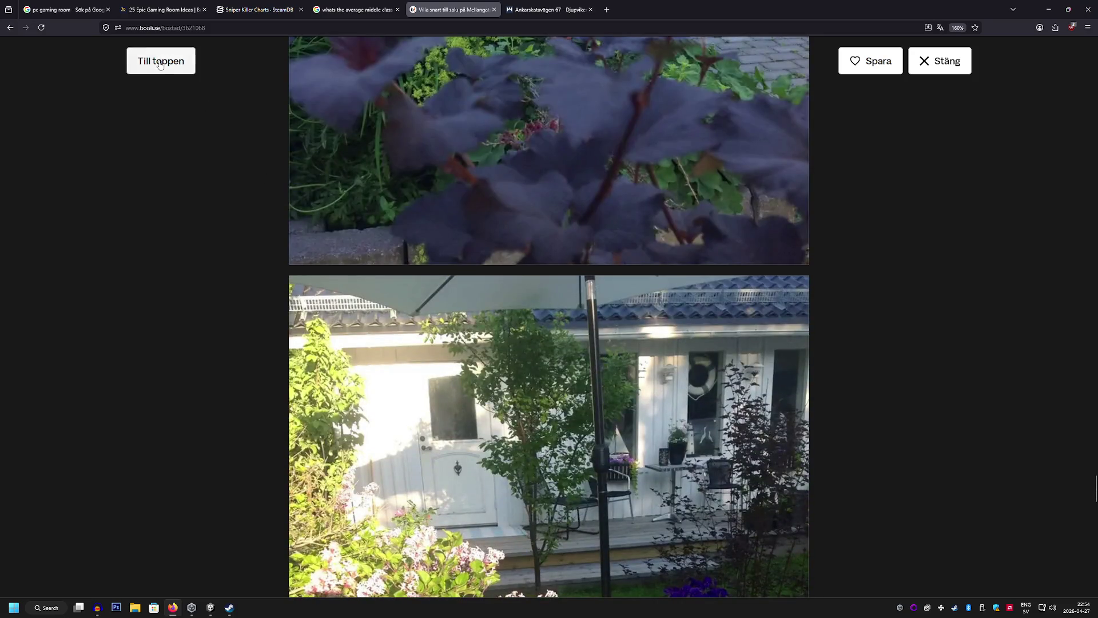
pyautogui.click(161, 62)
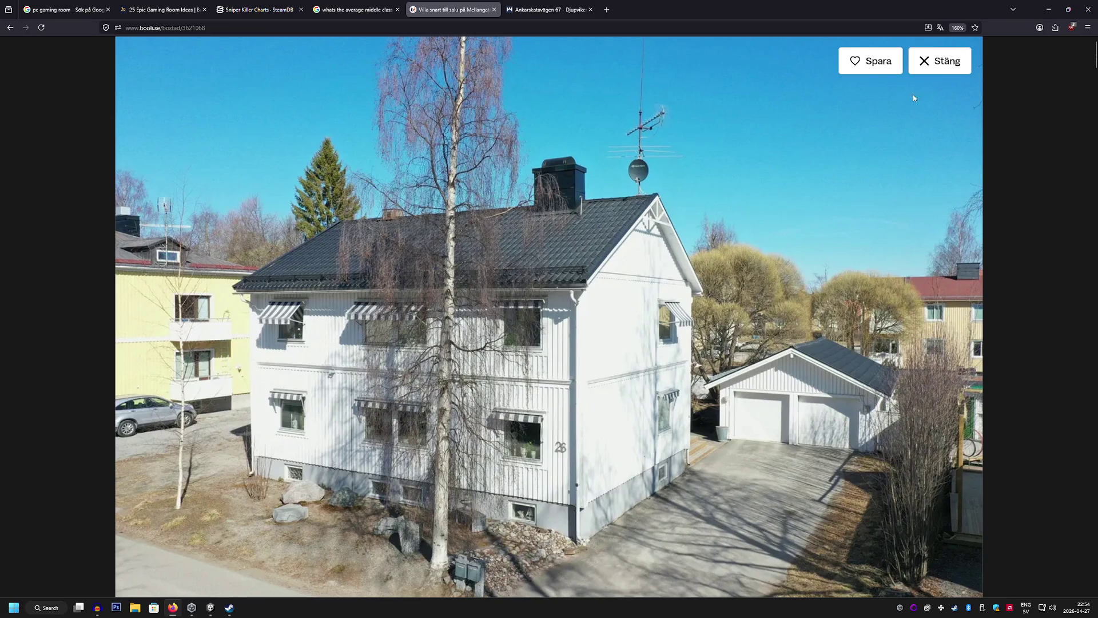
pyautogui.press('Escape')
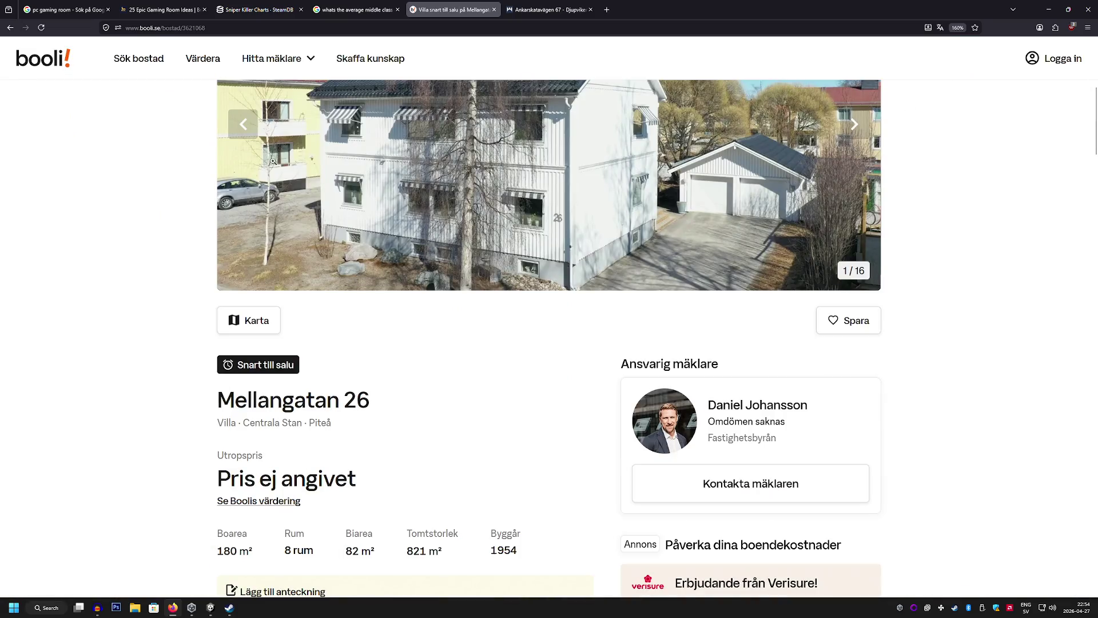
pyautogui.click(10, 28)
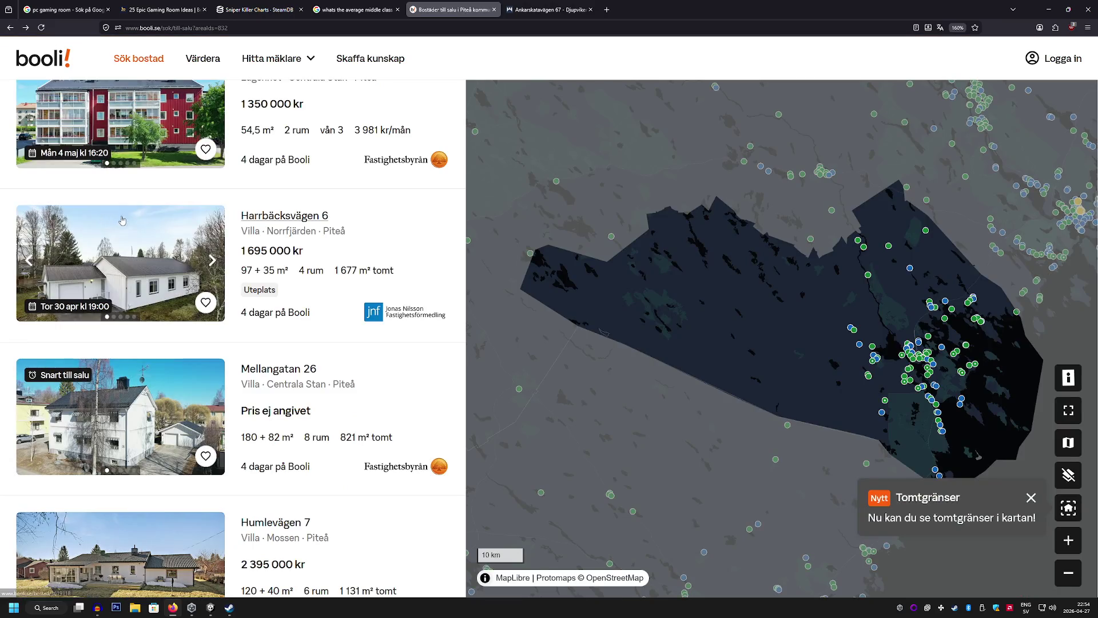
pyautogui.scroll(-5, 124, 225)
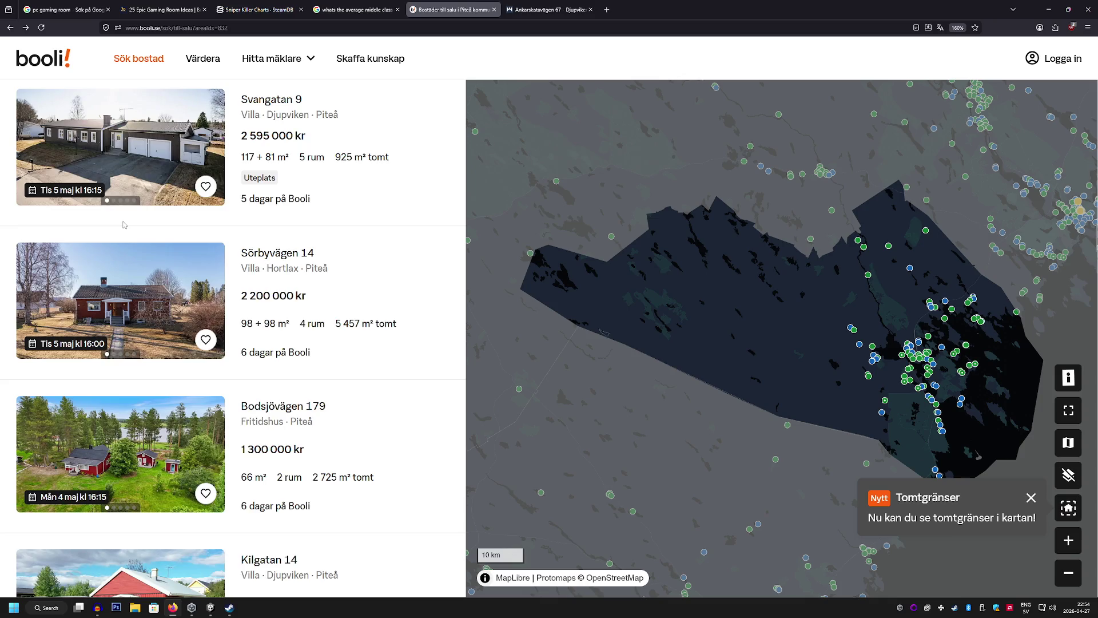
pyautogui.scroll(-8, 124, 225)
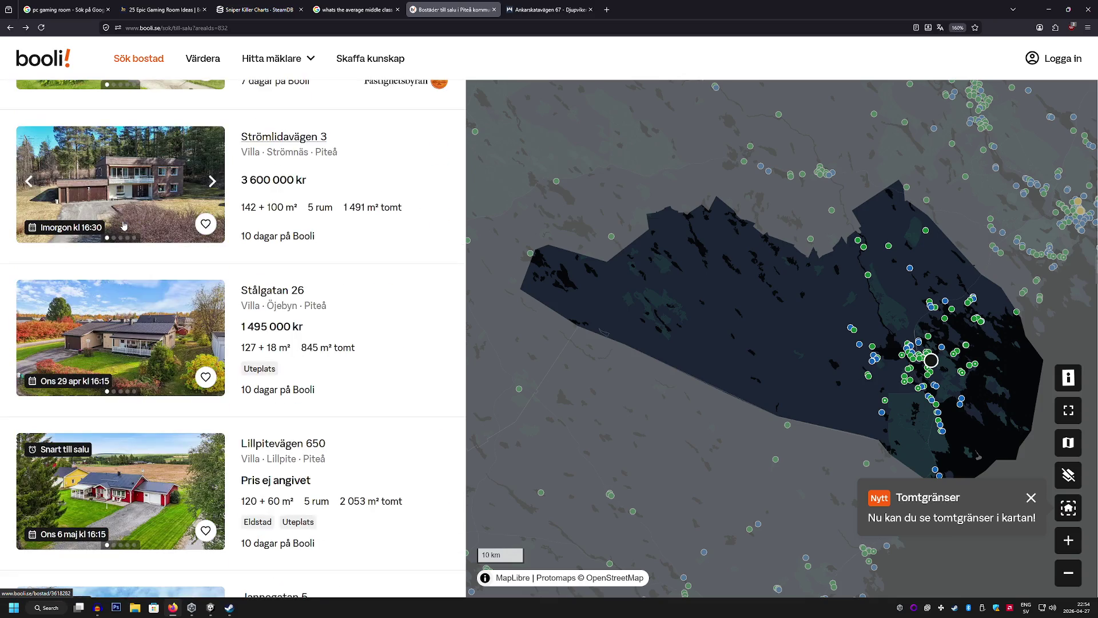
pyautogui.scroll(-4, 124, 225)
pyautogui.scroll(-2, 124, 225)
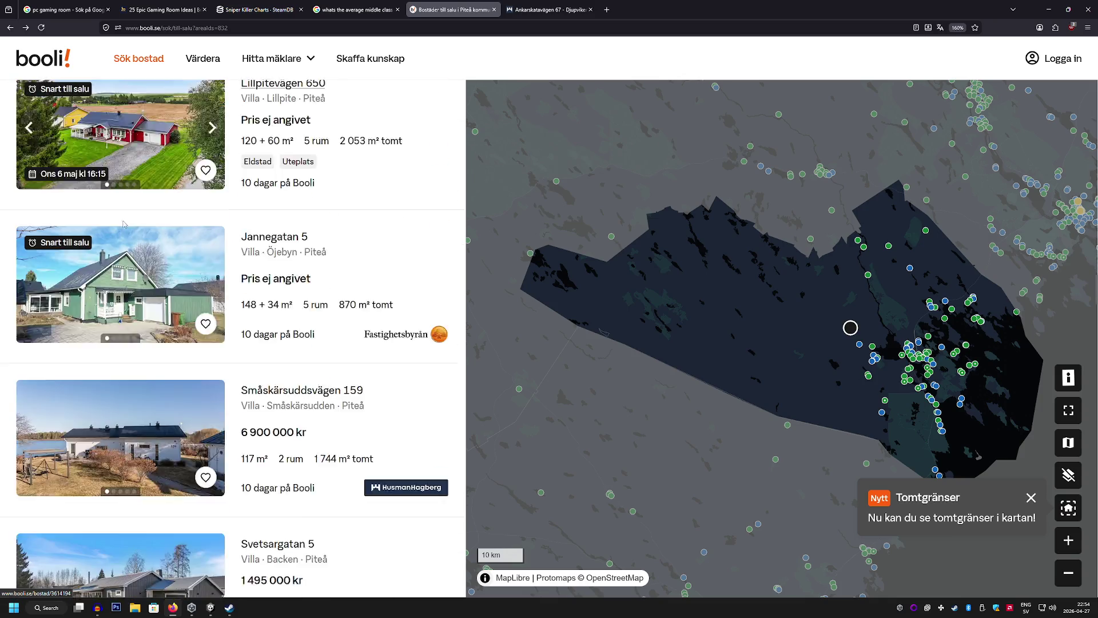
pyautogui.scroll(-3, 124, 225)
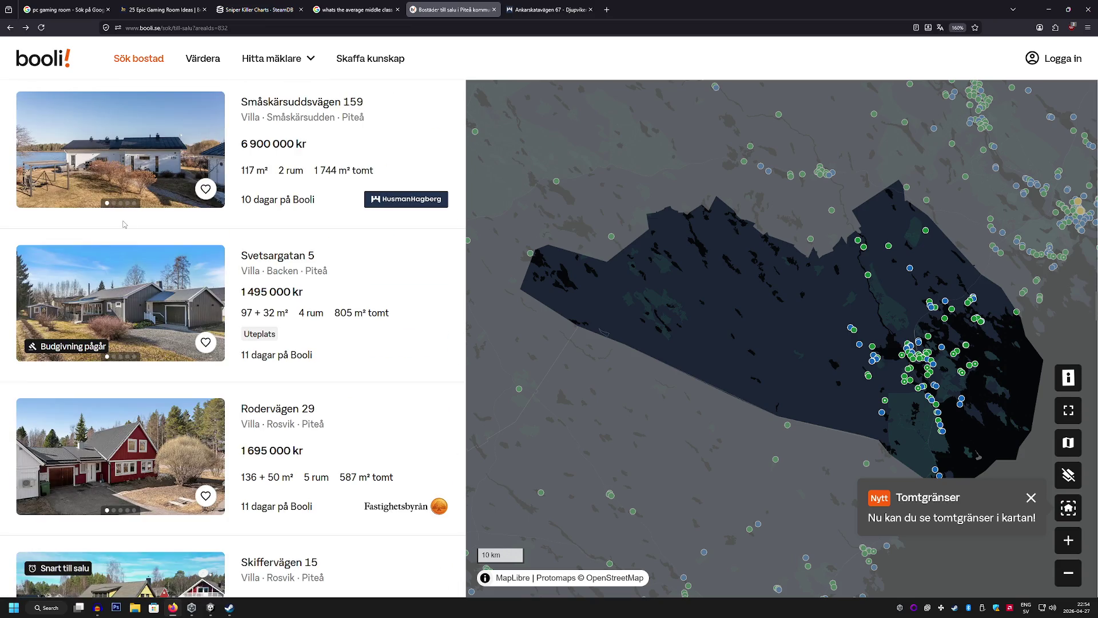
pyautogui.scroll(-2, 124, 226)
pyautogui.scroll(-7, 124, 226)
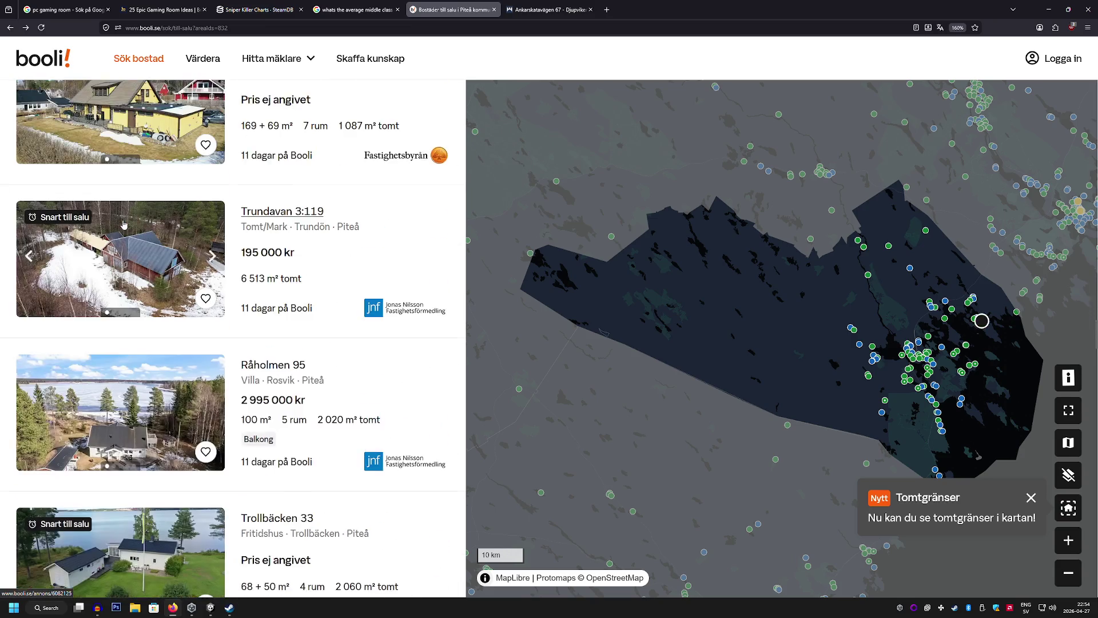
pyautogui.scroll(20, 124, 224)
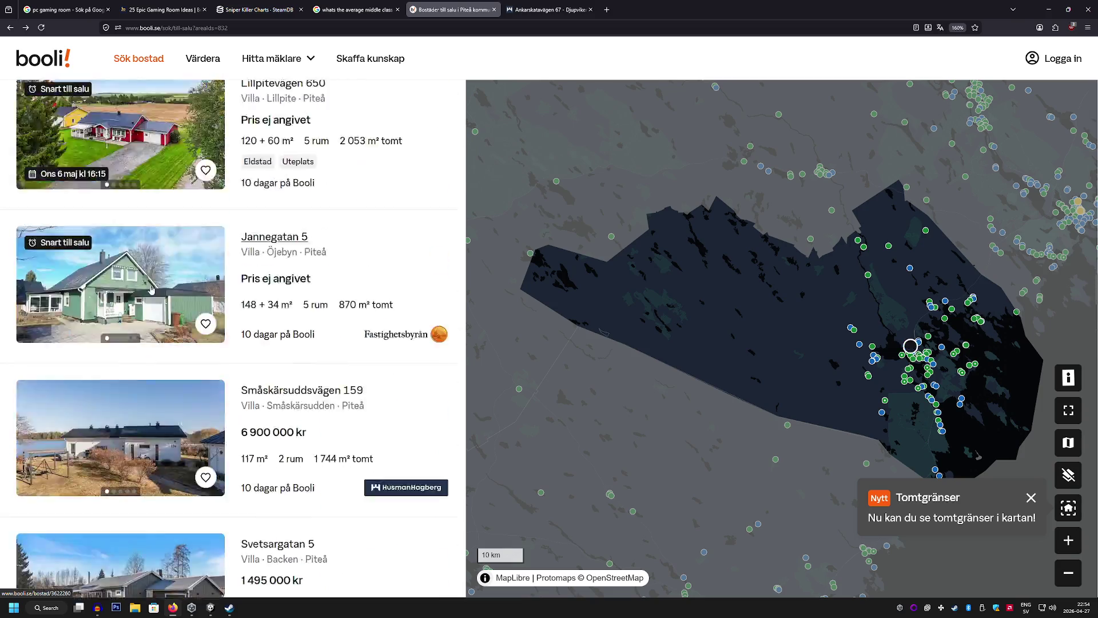
pyautogui.scroll(20, 157, 281)
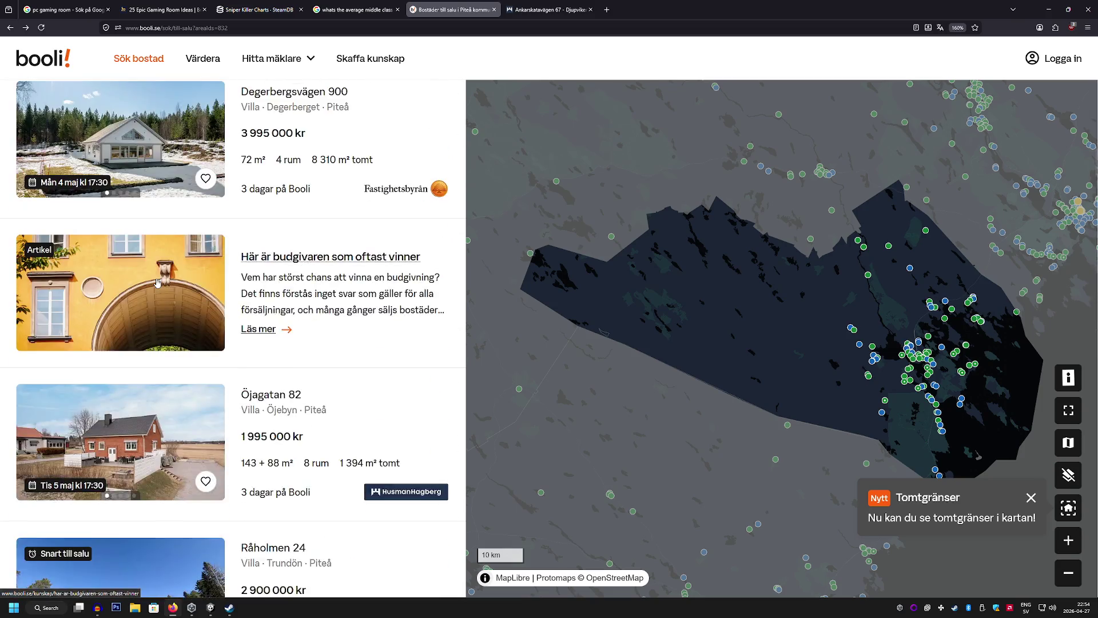
pyautogui.scroll(15, 158, 282)
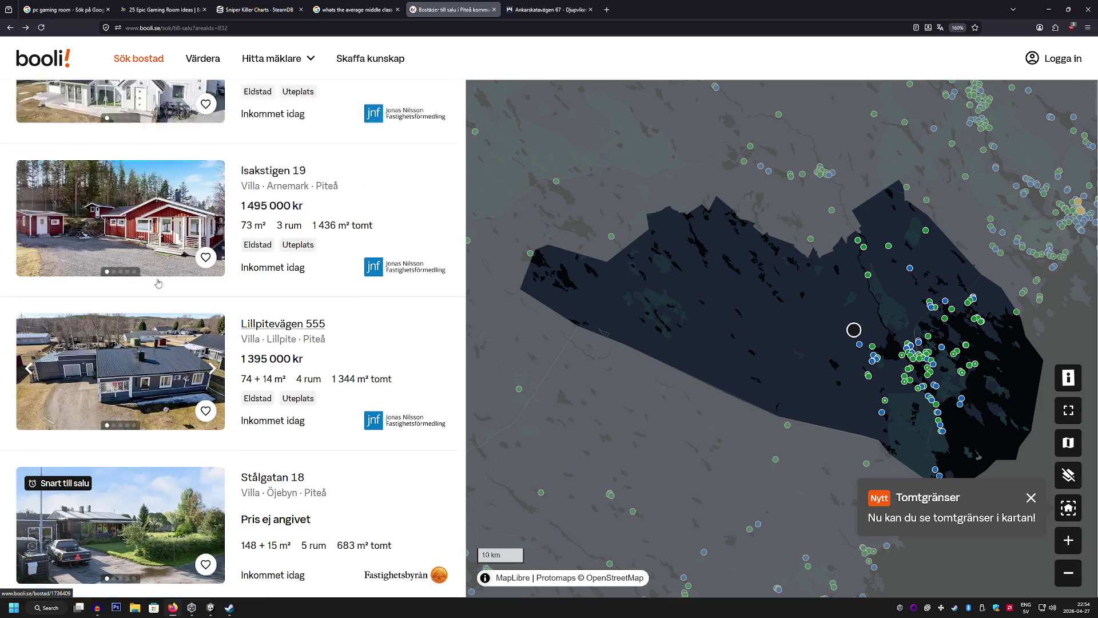
pyautogui.scroll(4, 159, 283)
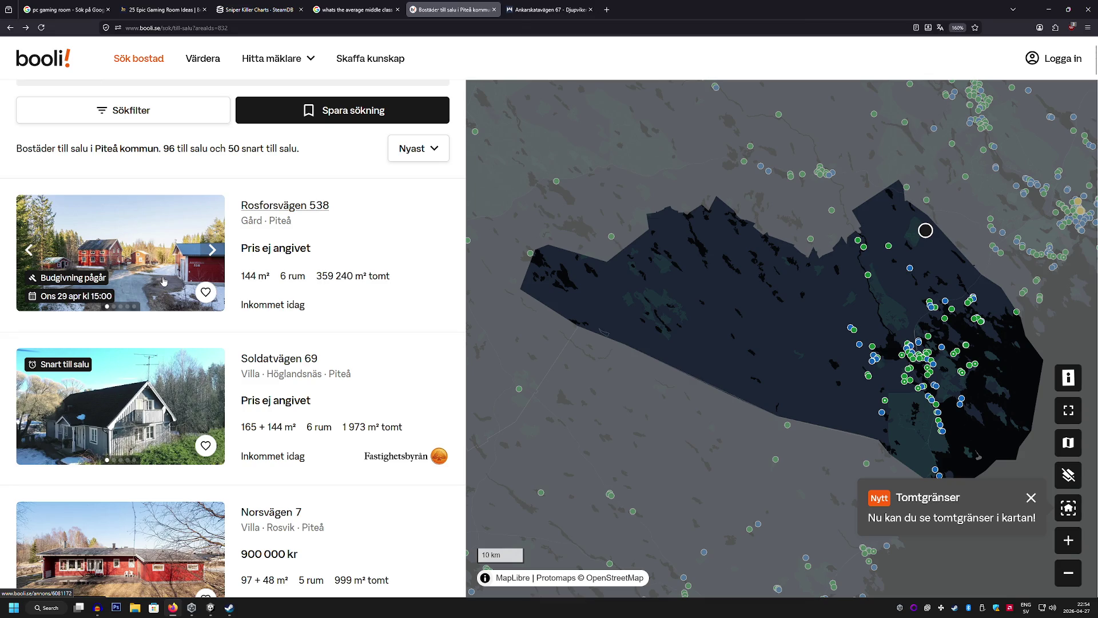
# Open the Rosforsvägen 538 farm listing and scroll down to its map
pyautogui.click(163, 280)
pyautogui.scroll(-2, 158, 283)
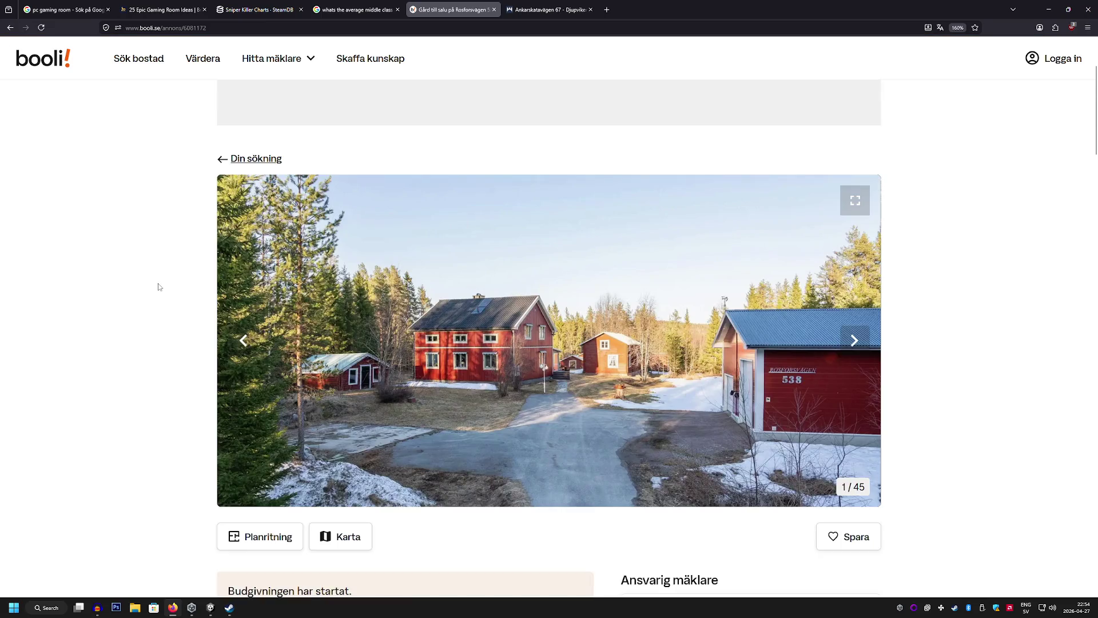
pyautogui.scroll(-4, 158, 283)
pyautogui.scroll(-6, 158, 283)
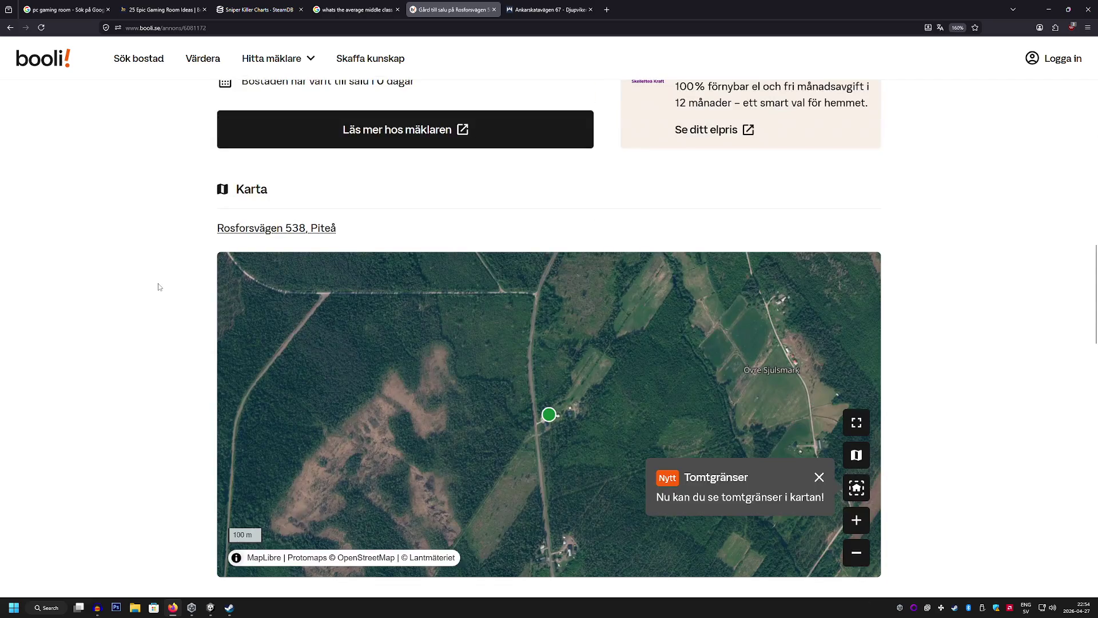
# Zoom the property map out from satellite view to show the region around Piteå and Luleå
pyautogui.click(849, 548)
pyautogui.click(849, 548)
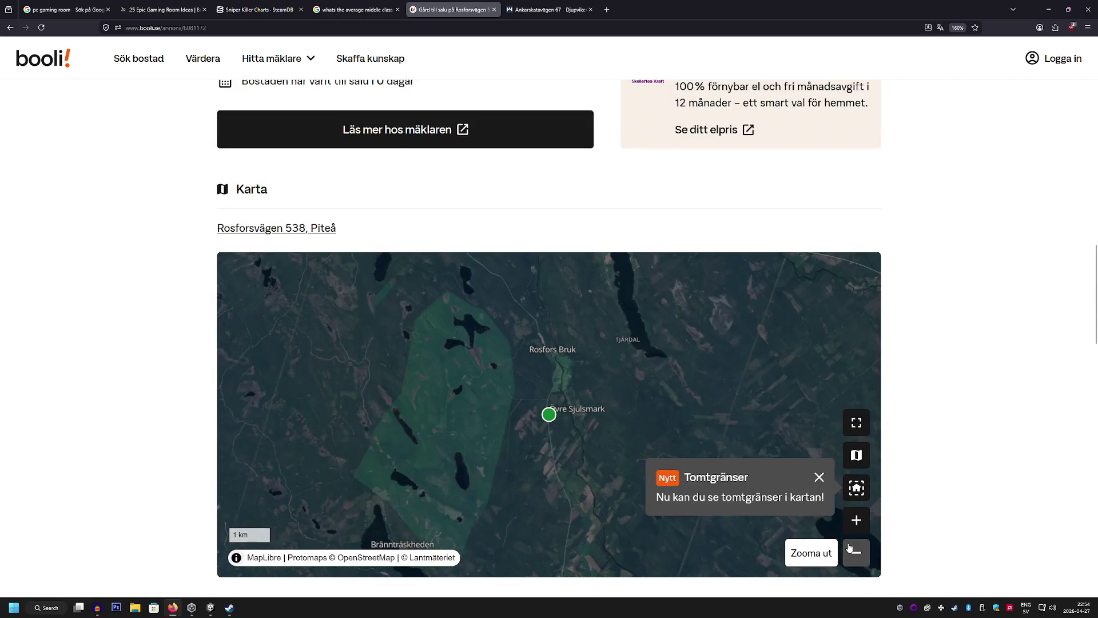
pyautogui.click(850, 548)
pyautogui.click(849, 548)
pyautogui.click(849, 548)
pyautogui.click(849, 548)
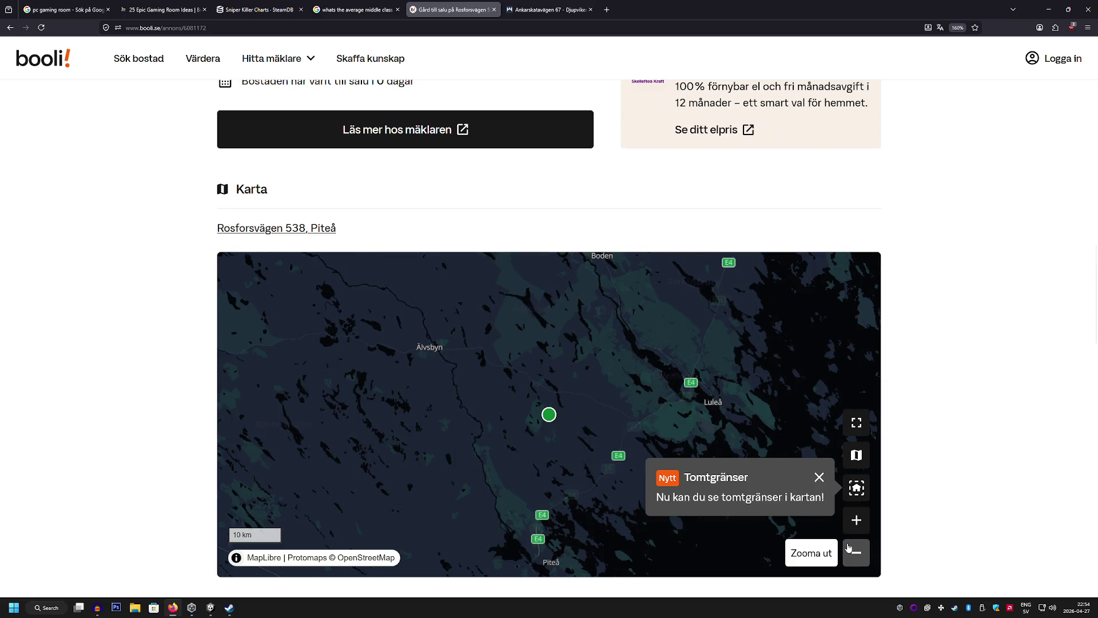
pyautogui.click(850, 547)
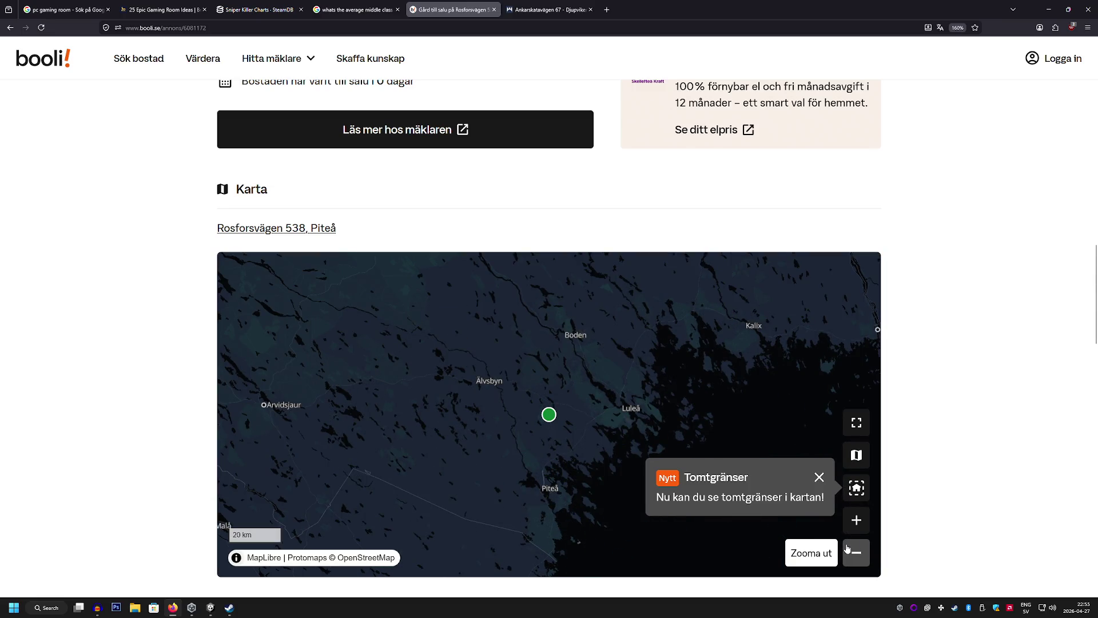
pyautogui.scroll(10, 441, 276)
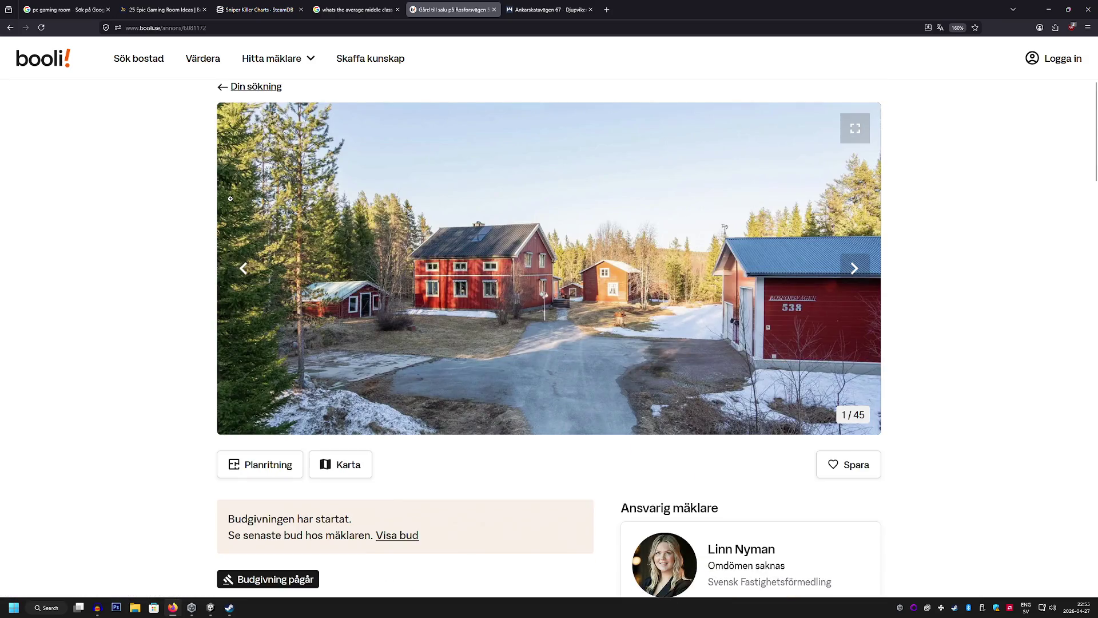
pyautogui.click(532, 295)
pyautogui.scroll(-5, 505, 294)
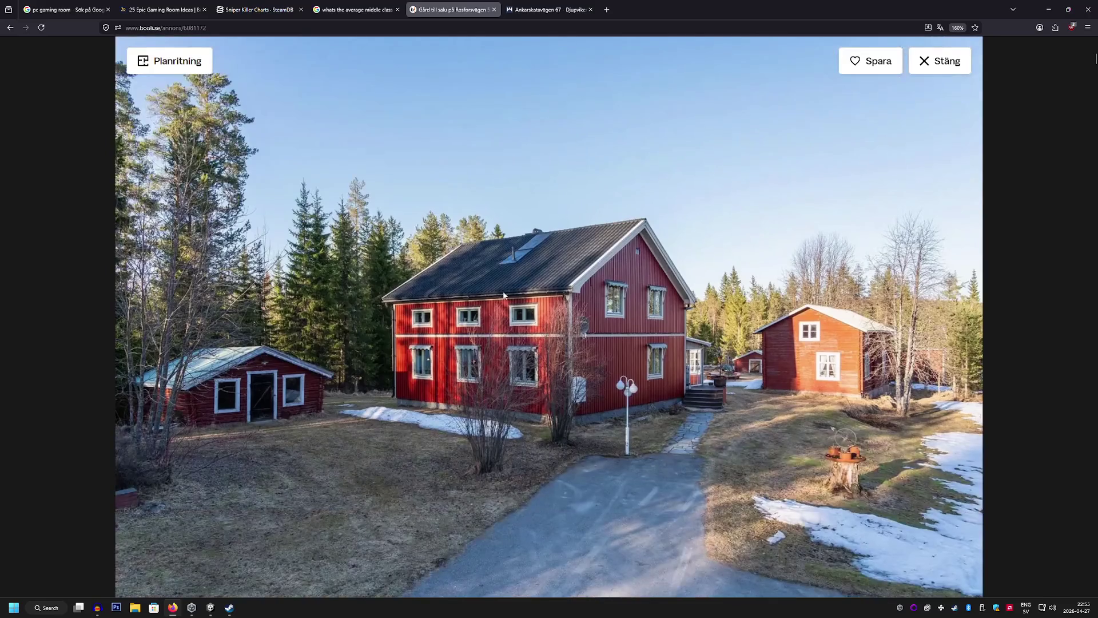
pyautogui.scroll(-10, 503, 291)
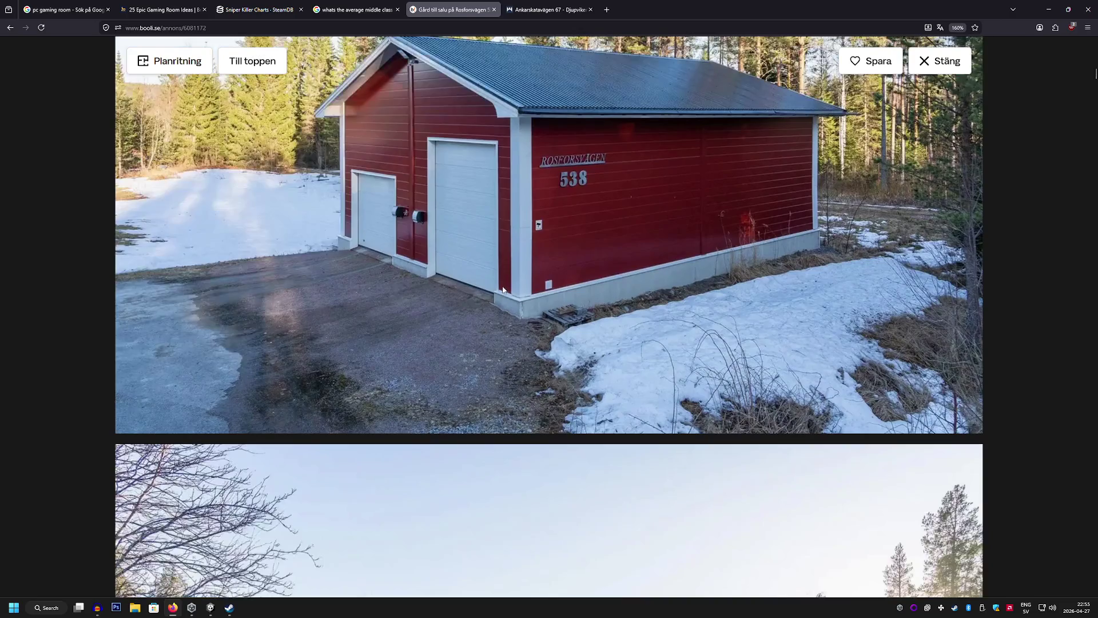
pyautogui.scroll(-10, 502, 289)
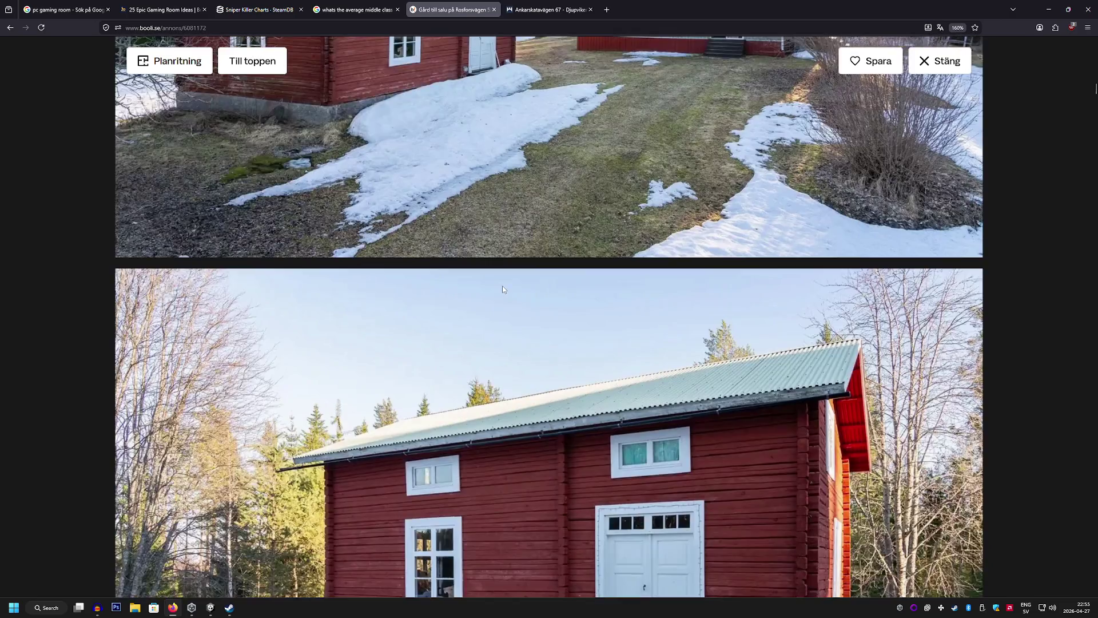
pyautogui.scroll(-20, 503, 289)
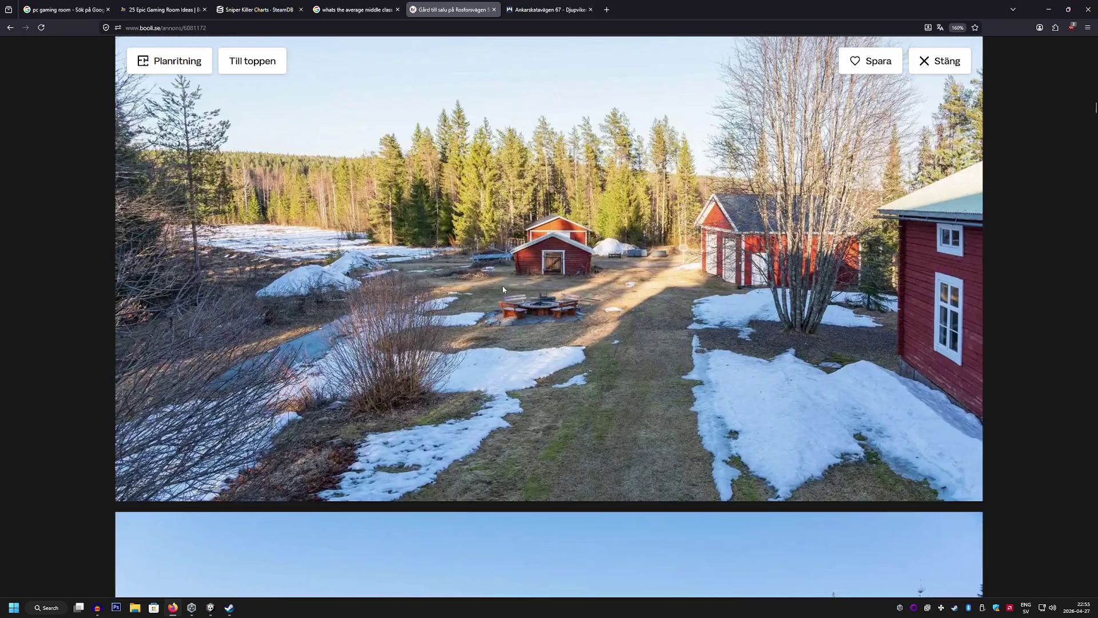
pyautogui.scroll(-20, 496, 288)
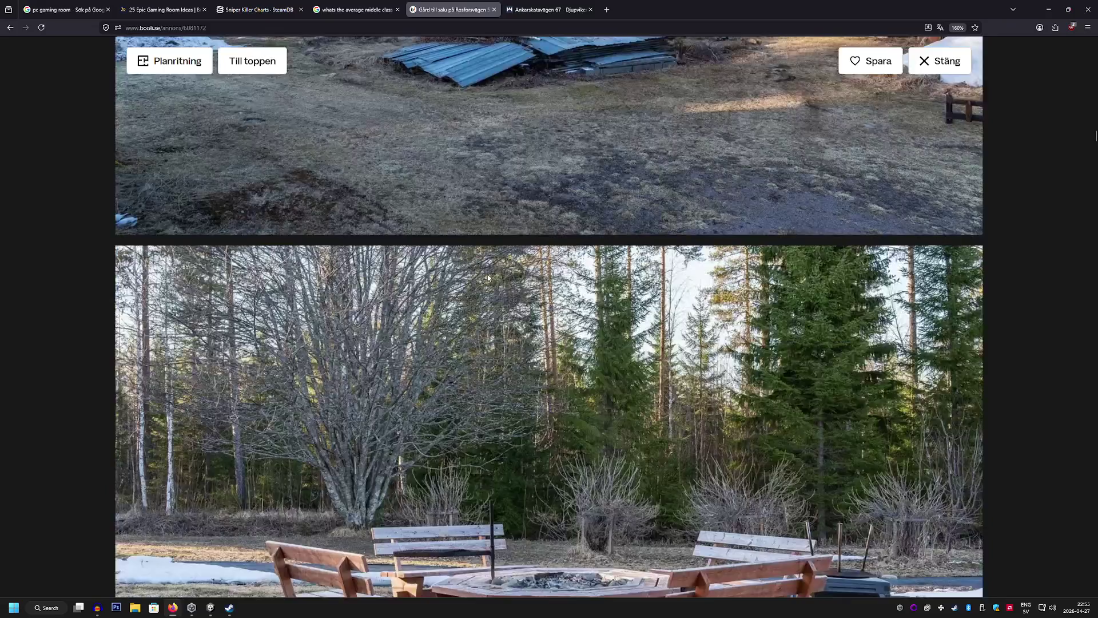
pyautogui.scroll(-10, 485, 274)
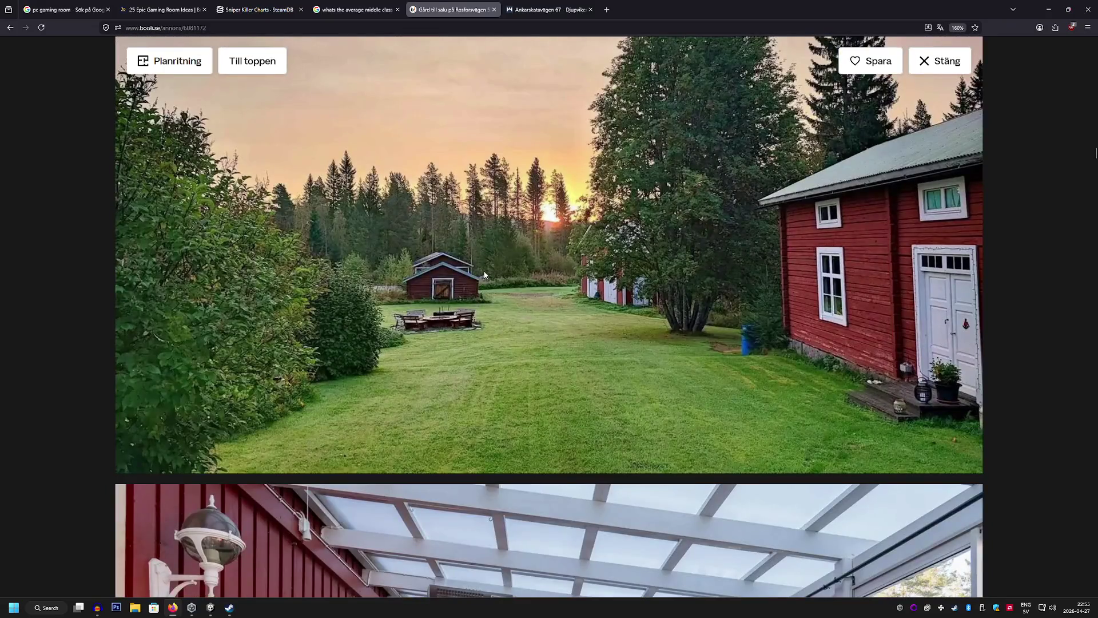
pyautogui.scroll(-20, 484, 274)
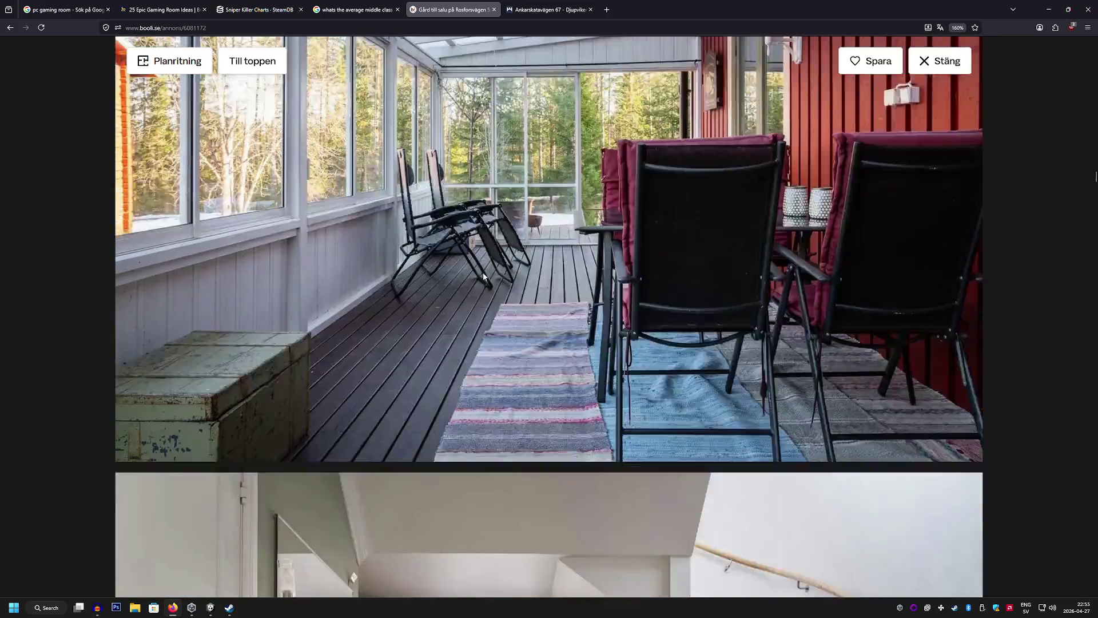
pyautogui.scroll(-5, 482, 275)
pyautogui.scroll(-5, 483, 276)
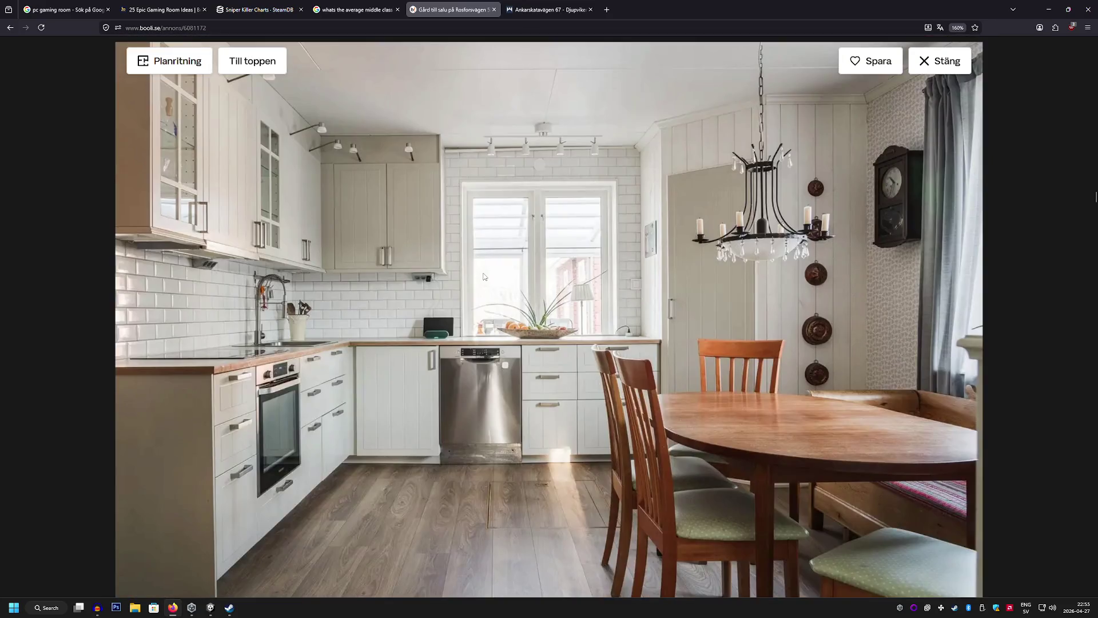
pyautogui.scroll(-5, 483, 277)
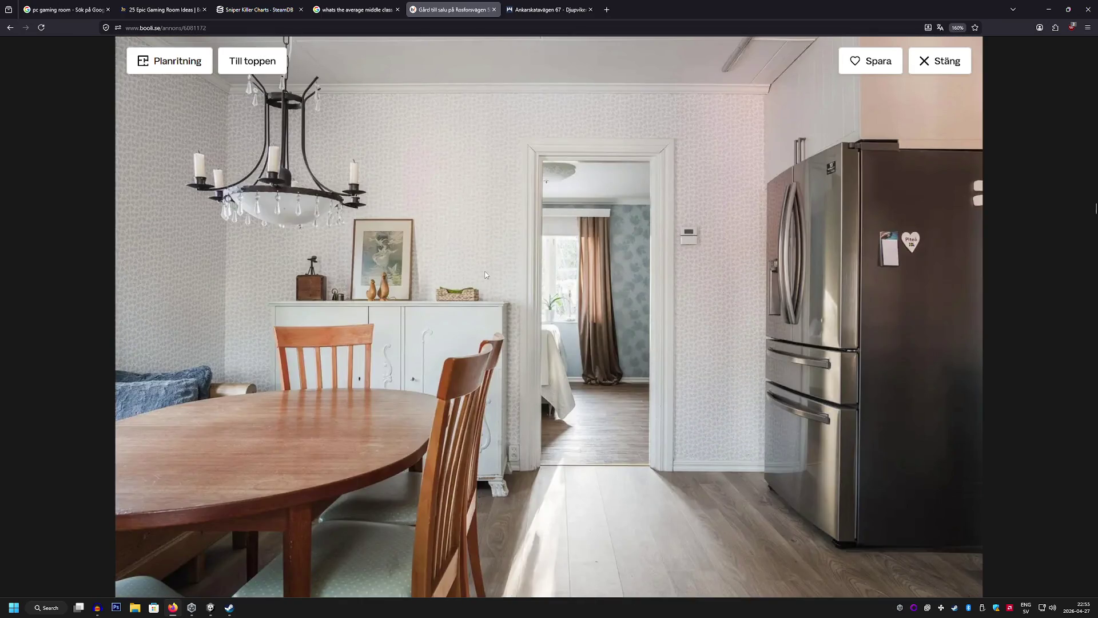
pyautogui.scroll(-5, 485, 274)
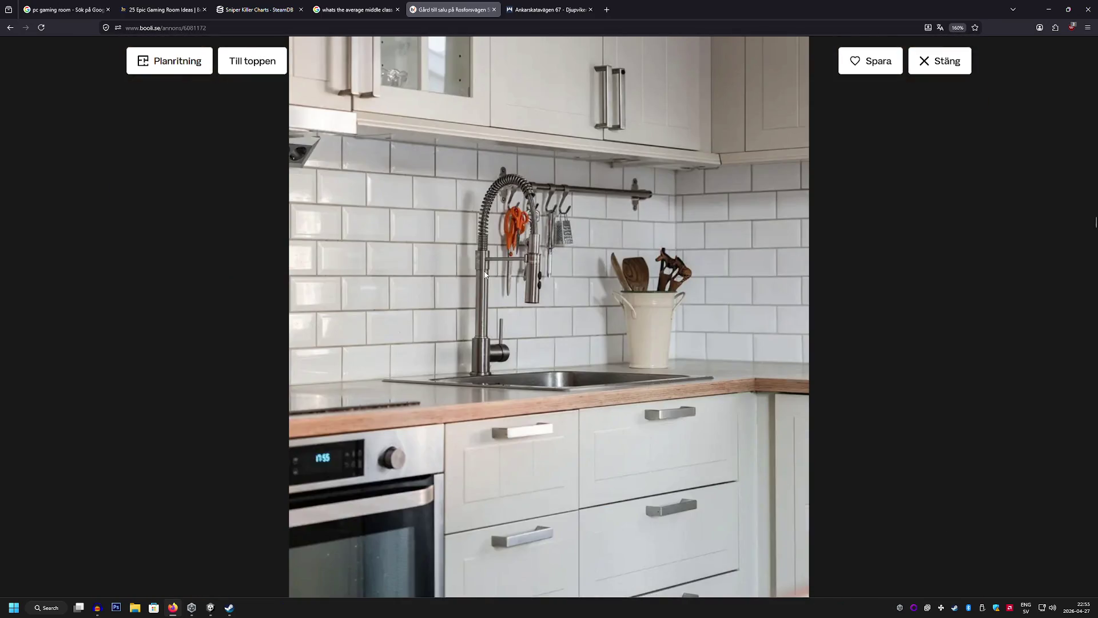
pyautogui.scroll(-8, 485, 274)
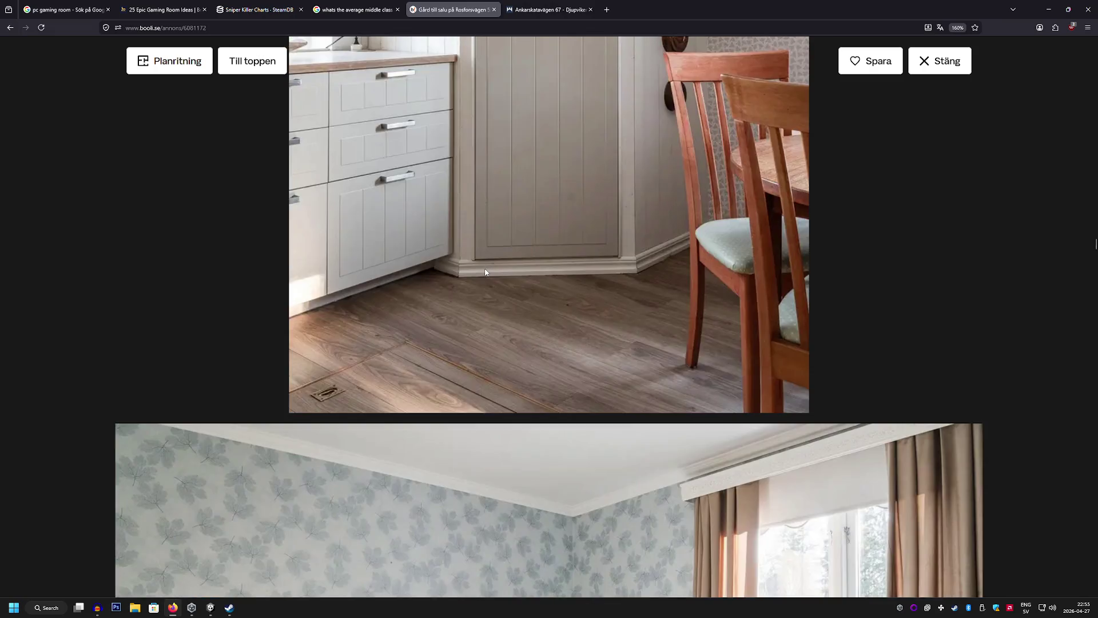
pyautogui.scroll(-7, 485, 272)
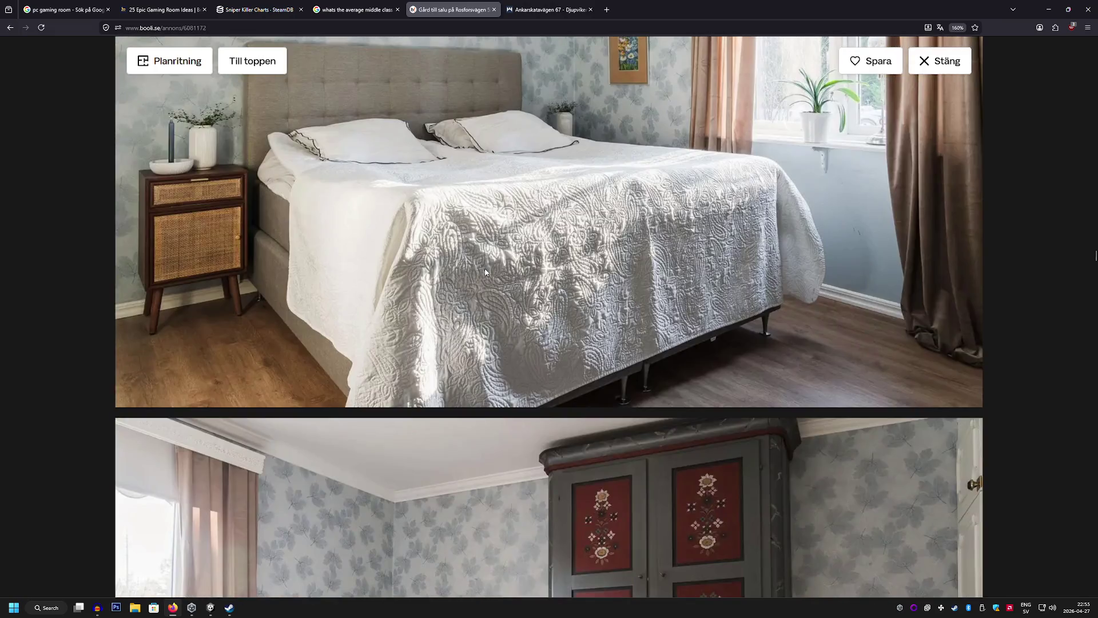
pyautogui.scroll(-5, 485, 272)
pyautogui.scroll(-8, 485, 268)
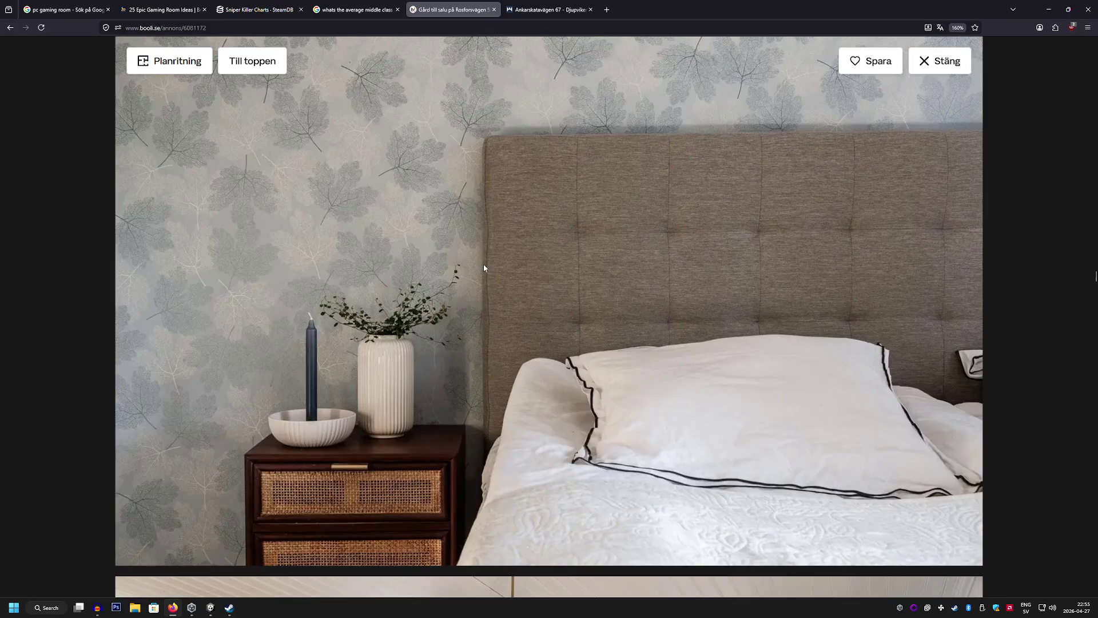
pyautogui.scroll(-8, 484, 268)
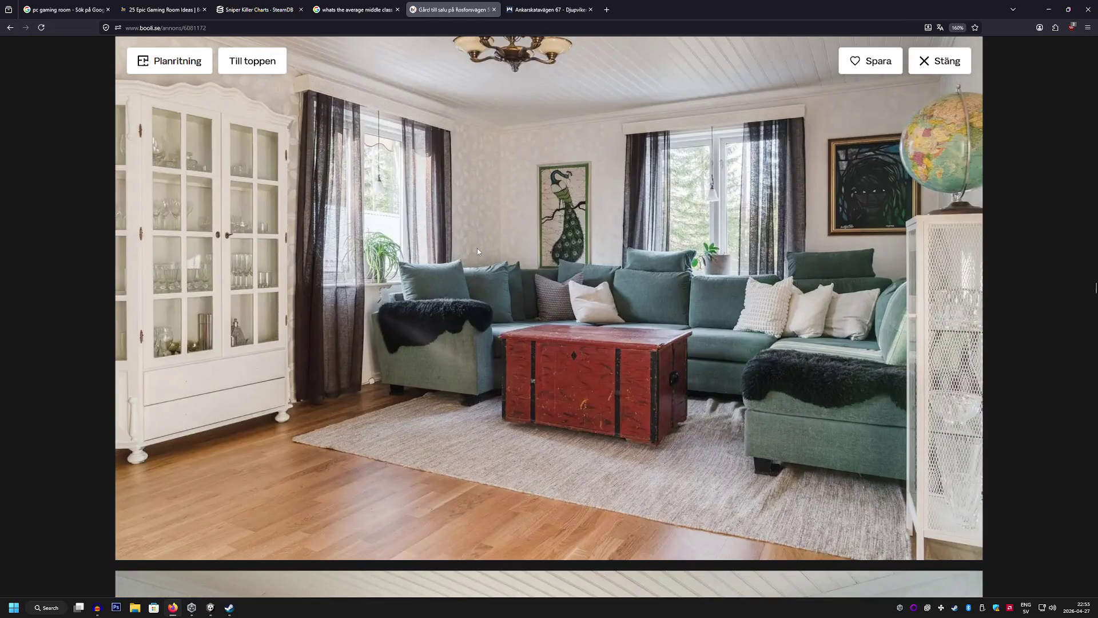
pyautogui.scroll(-15, 477, 251)
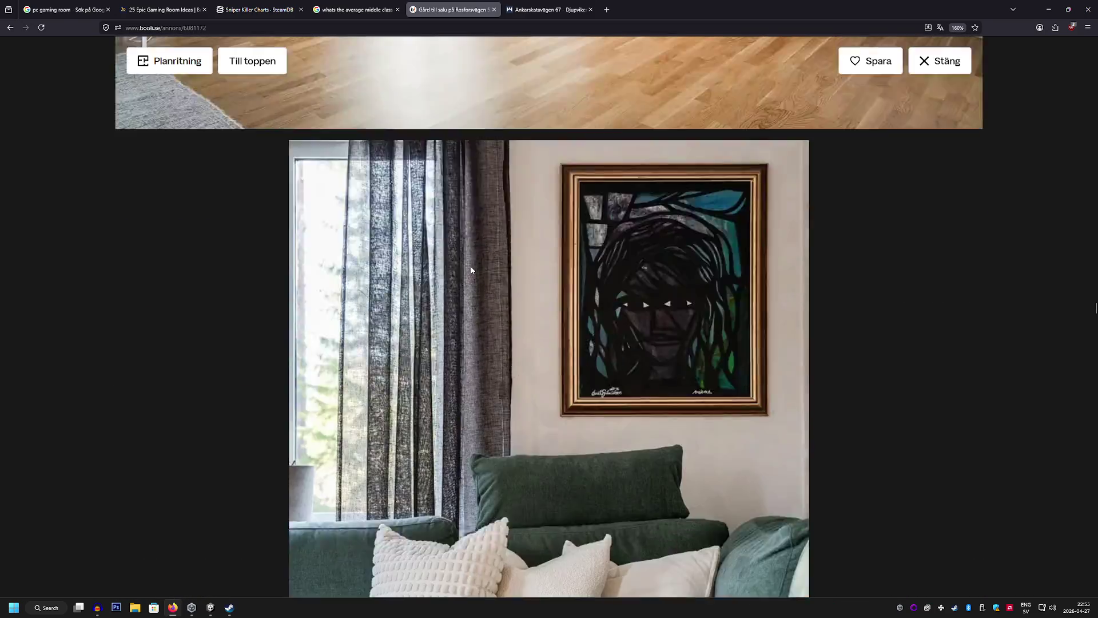
pyautogui.scroll(-10, 471, 269)
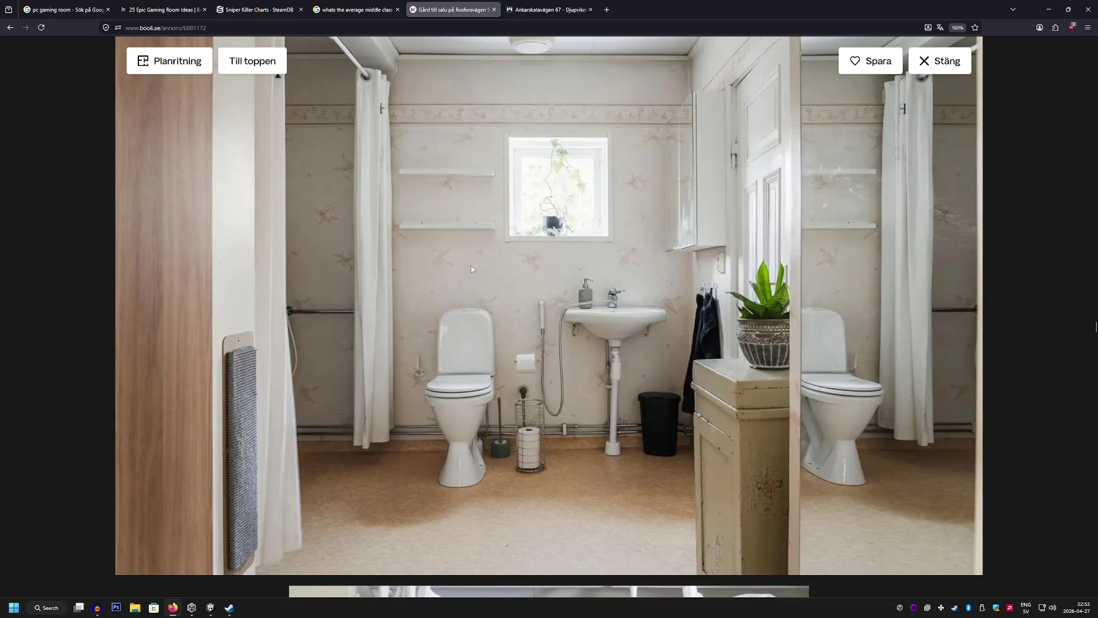
pyautogui.scroll(-8, 471, 269)
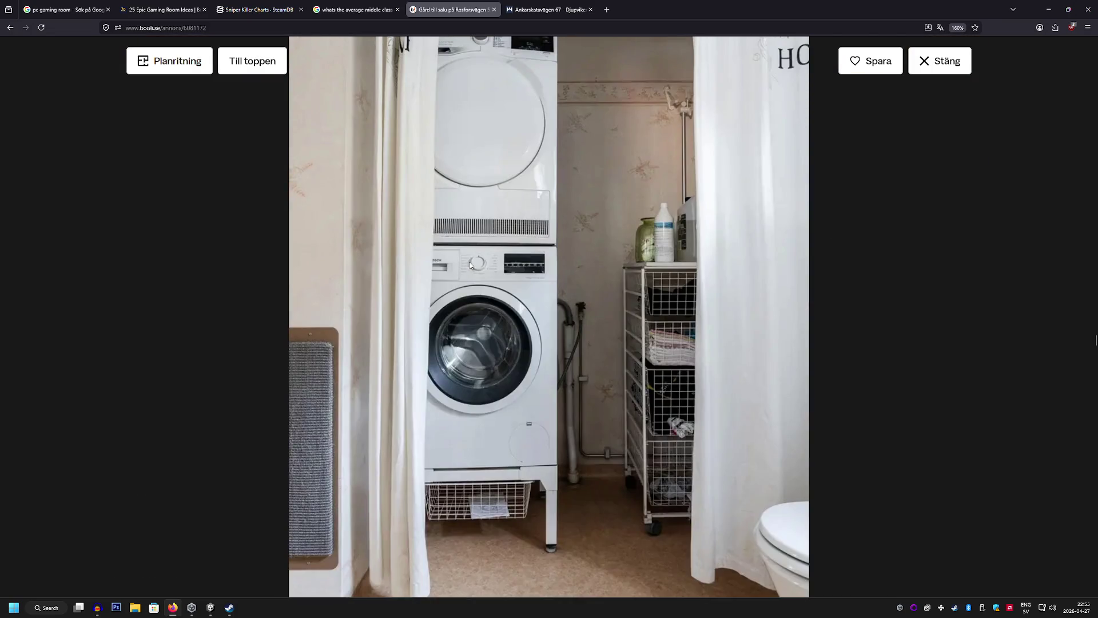
pyautogui.scroll(-20, 471, 265)
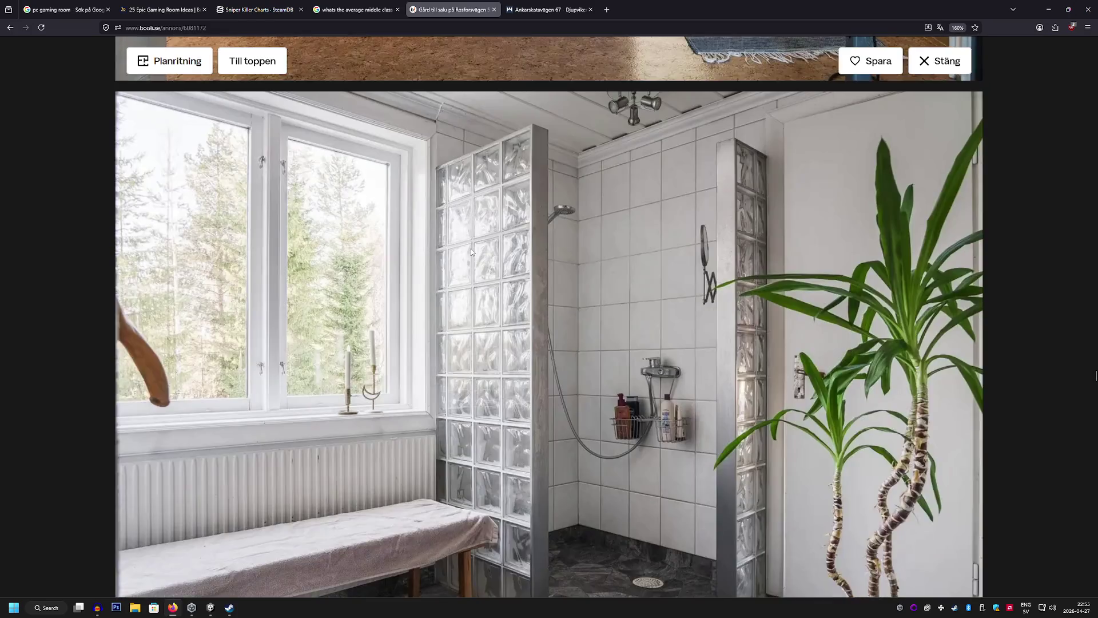
pyautogui.scroll(-3, 471, 251)
pyautogui.scroll(-17, 470, 251)
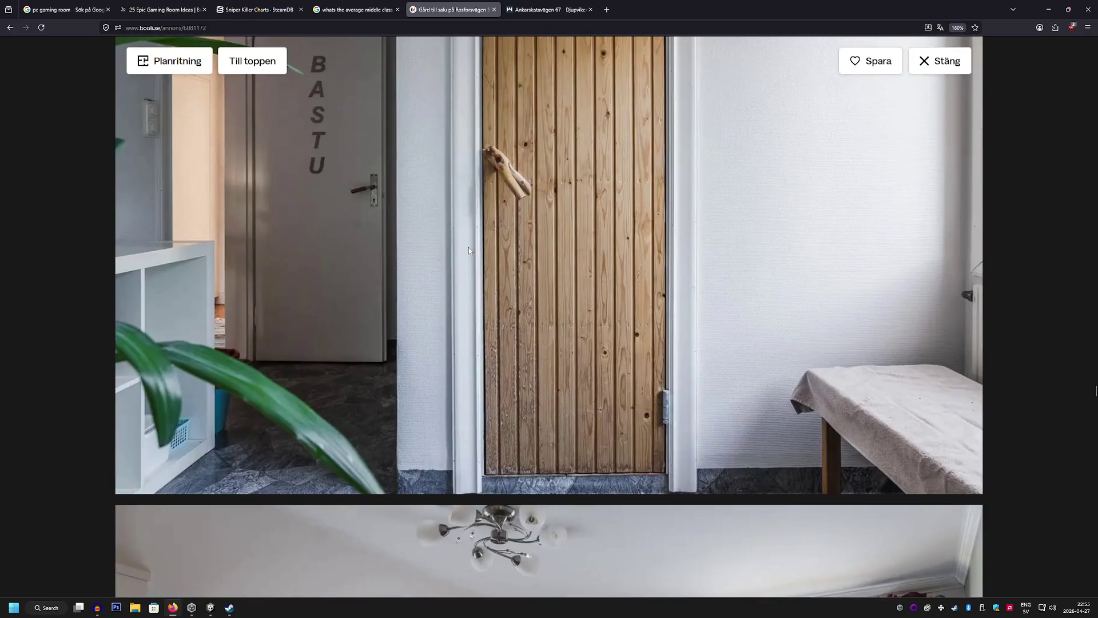
pyautogui.scroll(-10, 469, 250)
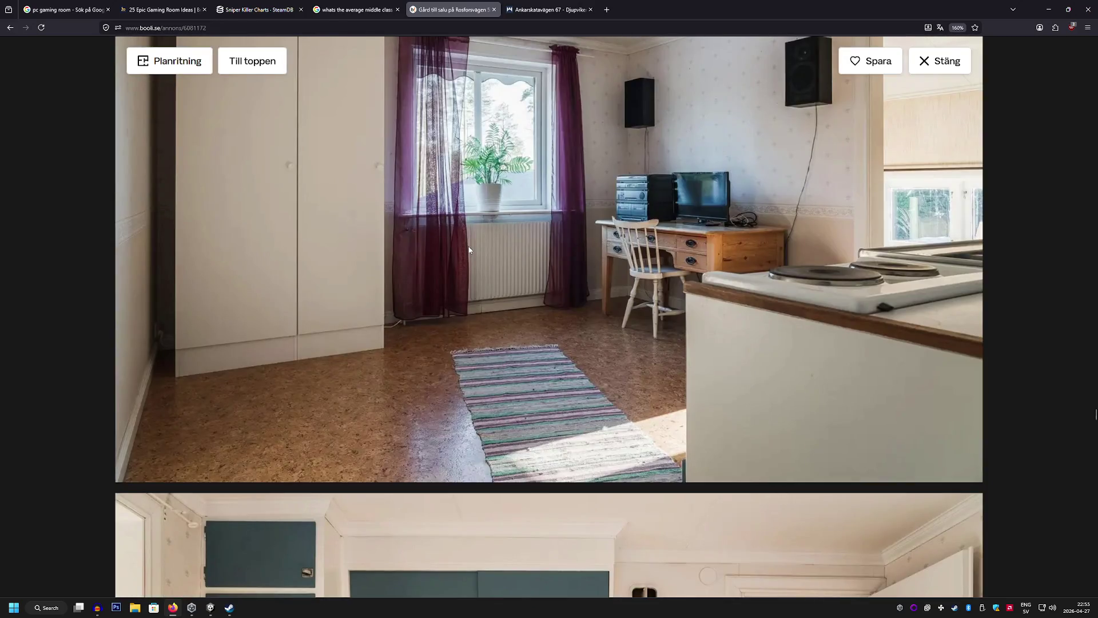
pyautogui.scroll(-20, 469, 250)
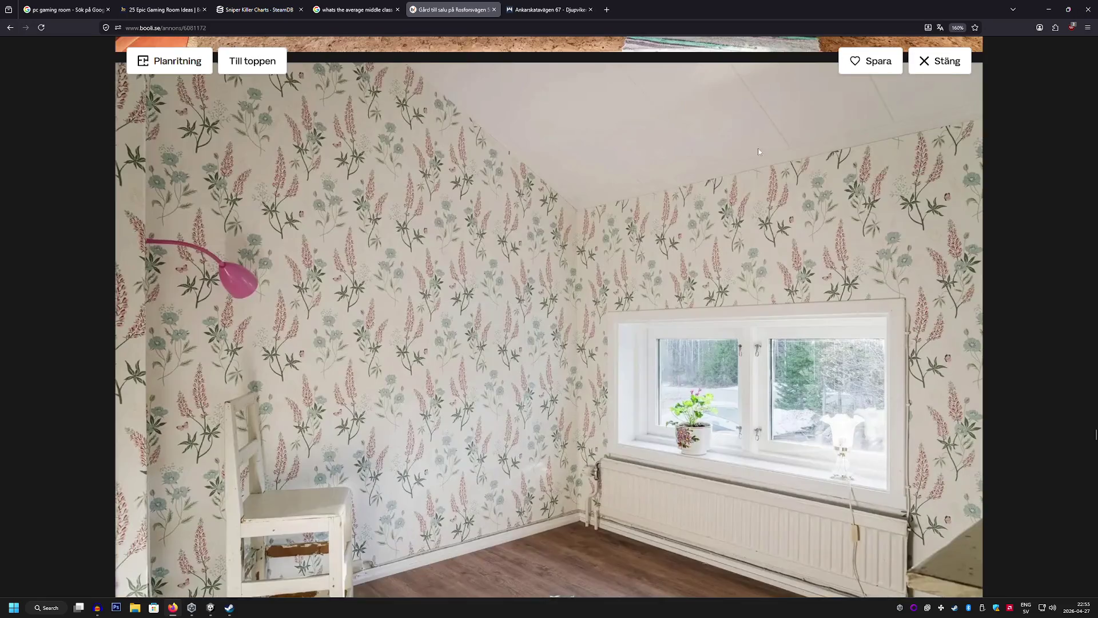
pyautogui.click(953, 71)
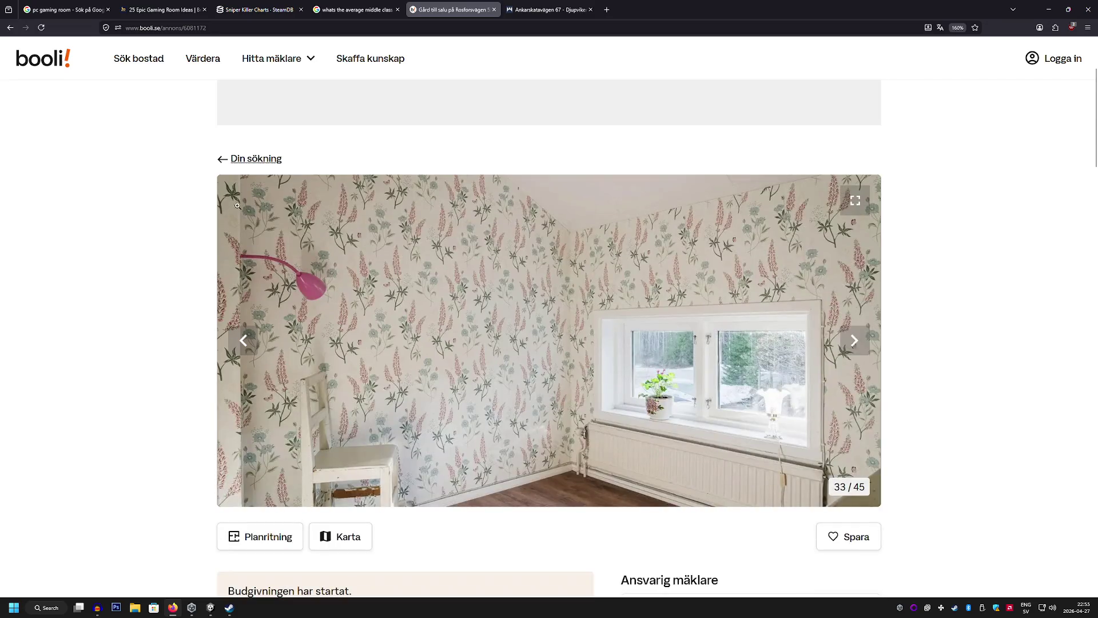
# Return to the Piteå results, reopen Rosforsvägen 538 and go to the agent's listing page
pyautogui.click(257, 160)
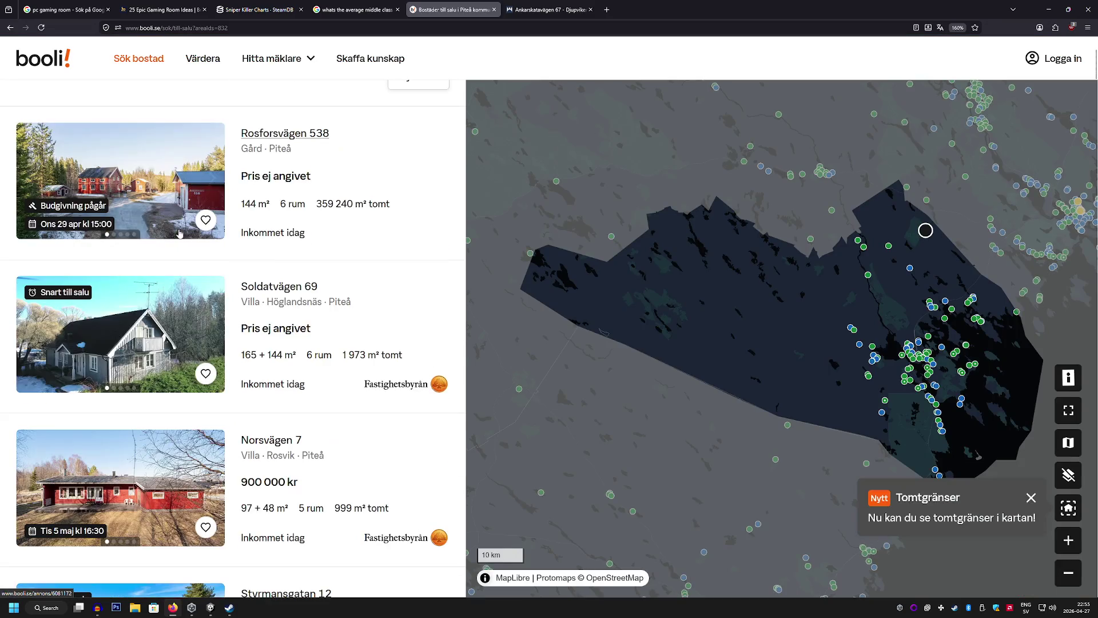
pyautogui.click(286, 183)
pyautogui.scroll(-10, 398, 482)
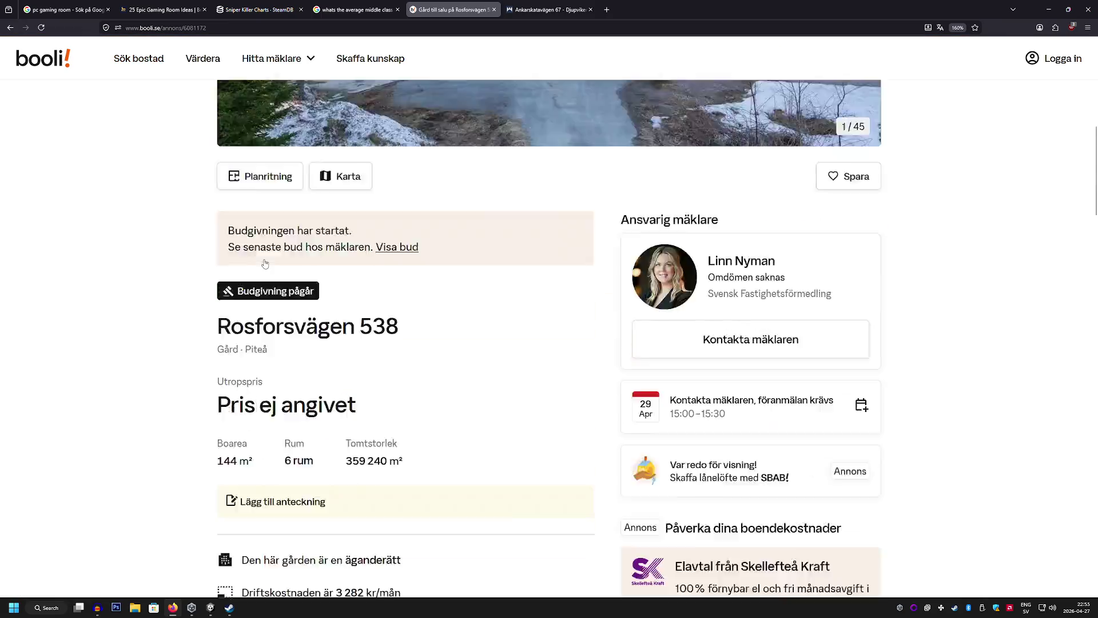
pyautogui.click(441, 572)
# Expand the full description plus the Om Lantbruket and Om 1½-plansvilla sections
pyautogui.scroll(-3, 216, 326)
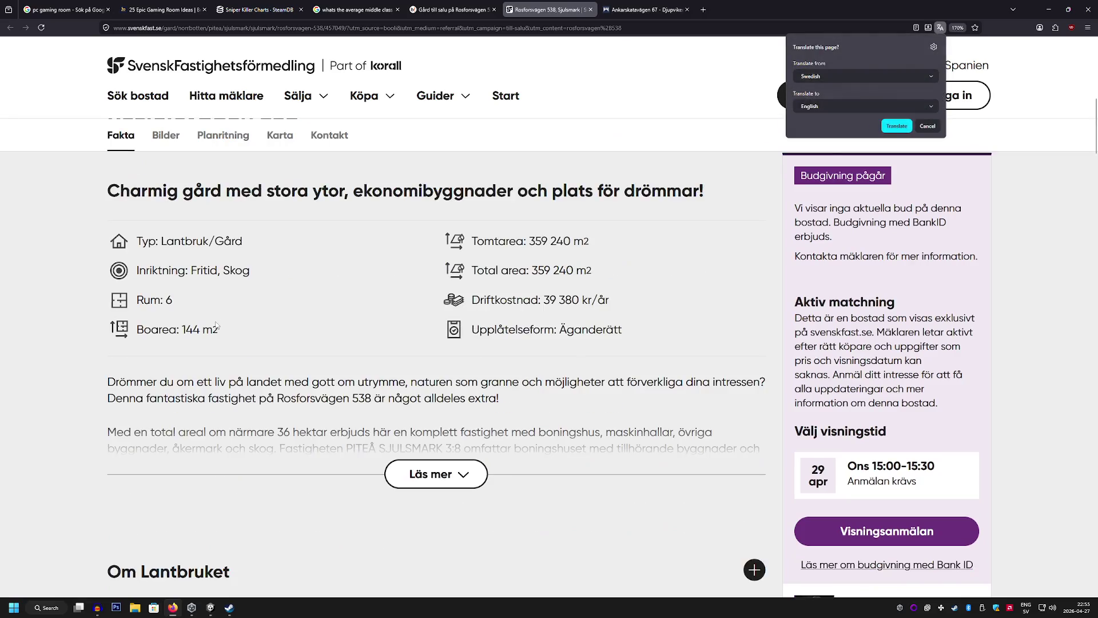
pyautogui.click(439, 474)
pyautogui.scroll(-10, 438, 466)
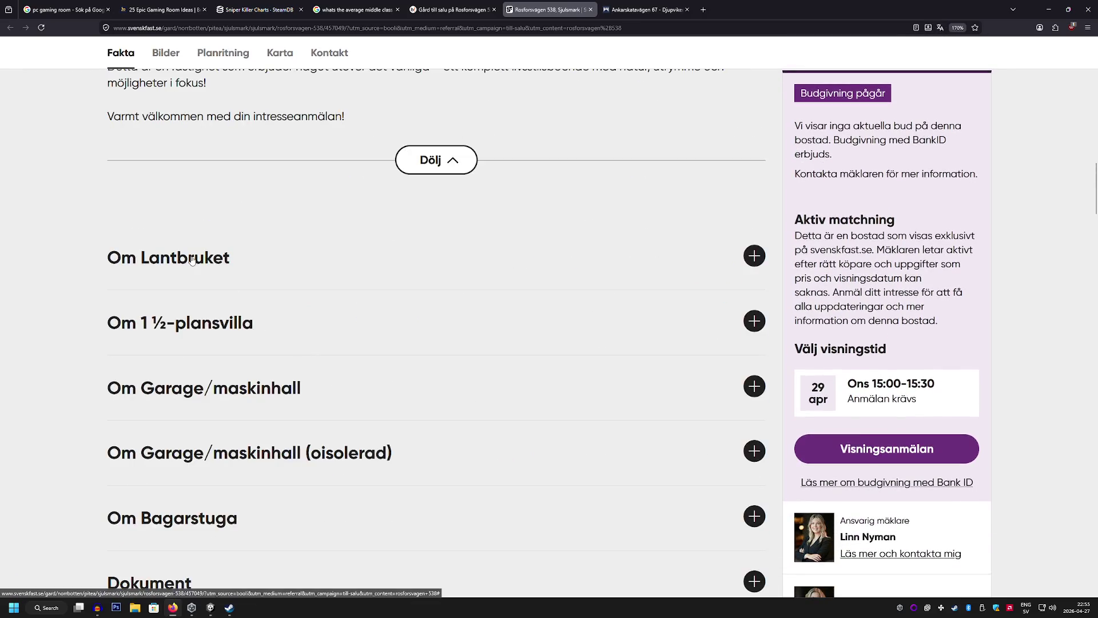
pyautogui.click(199, 264)
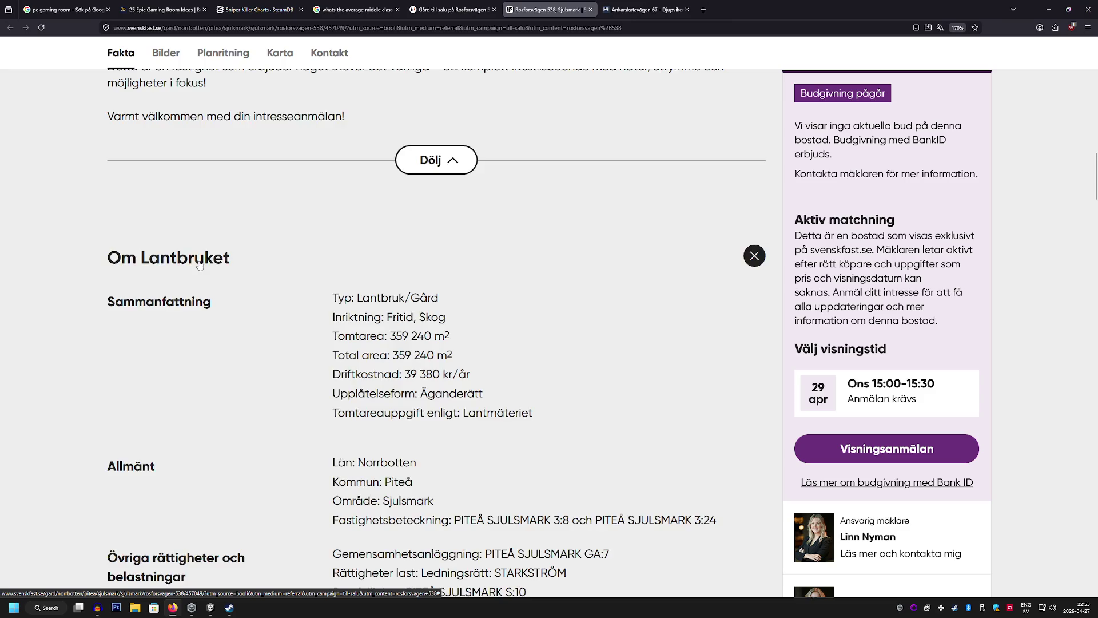
pyautogui.scroll(-3, 199, 264)
pyautogui.scroll(-5, 199, 264)
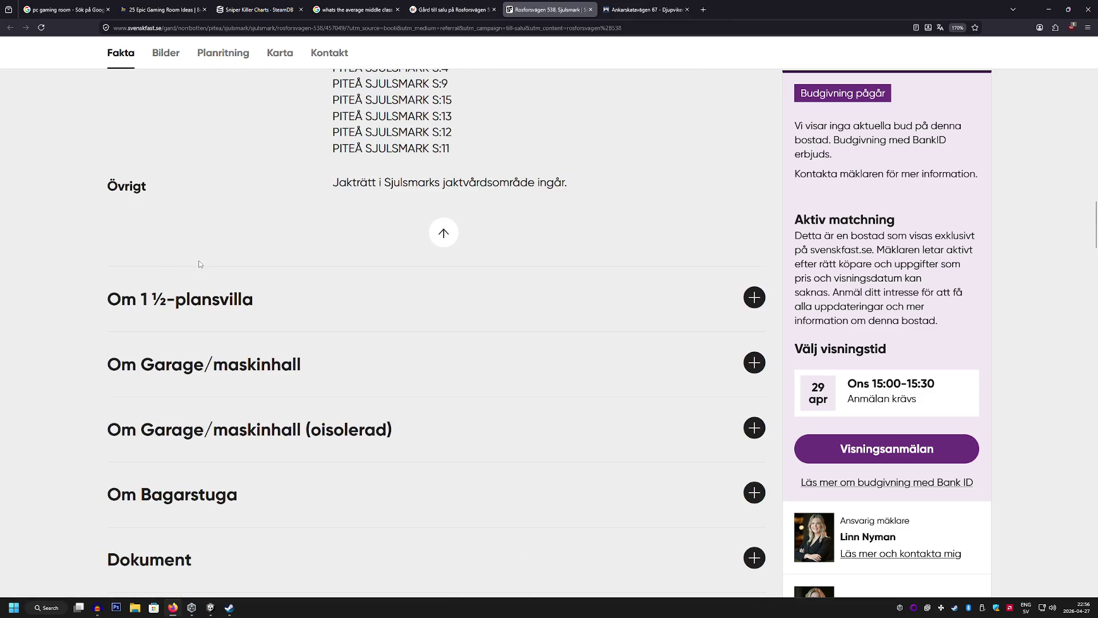
pyautogui.click(206, 301)
# Read through the expanded details and search the page text for 'intr' and 'fibe'
pyautogui.scroll(-6, 205, 302)
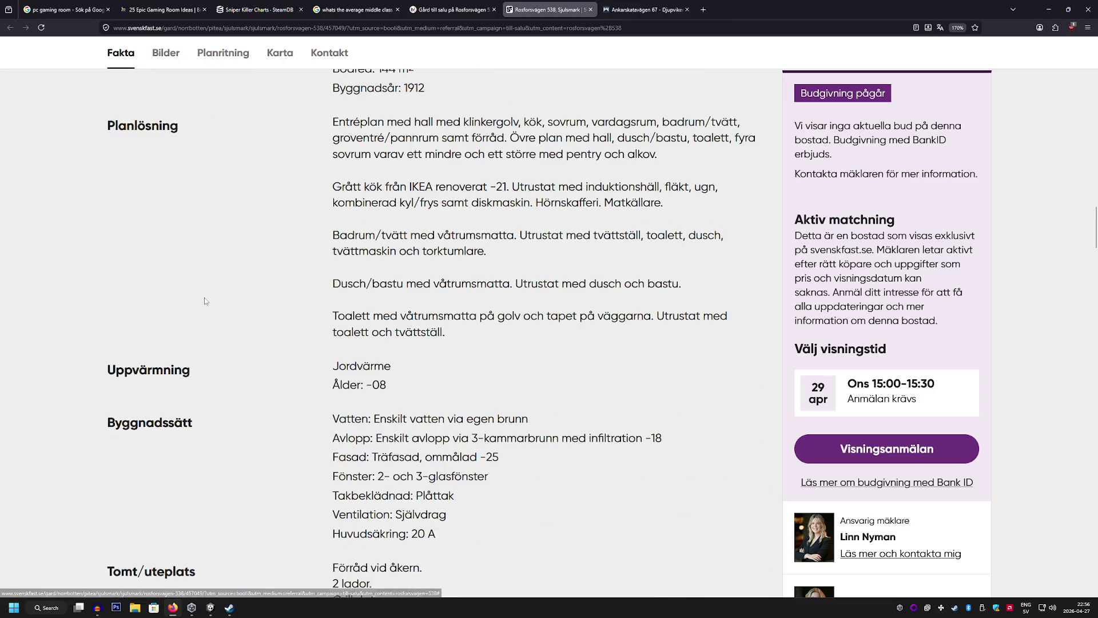
pyautogui.scroll(-1, 206, 301)
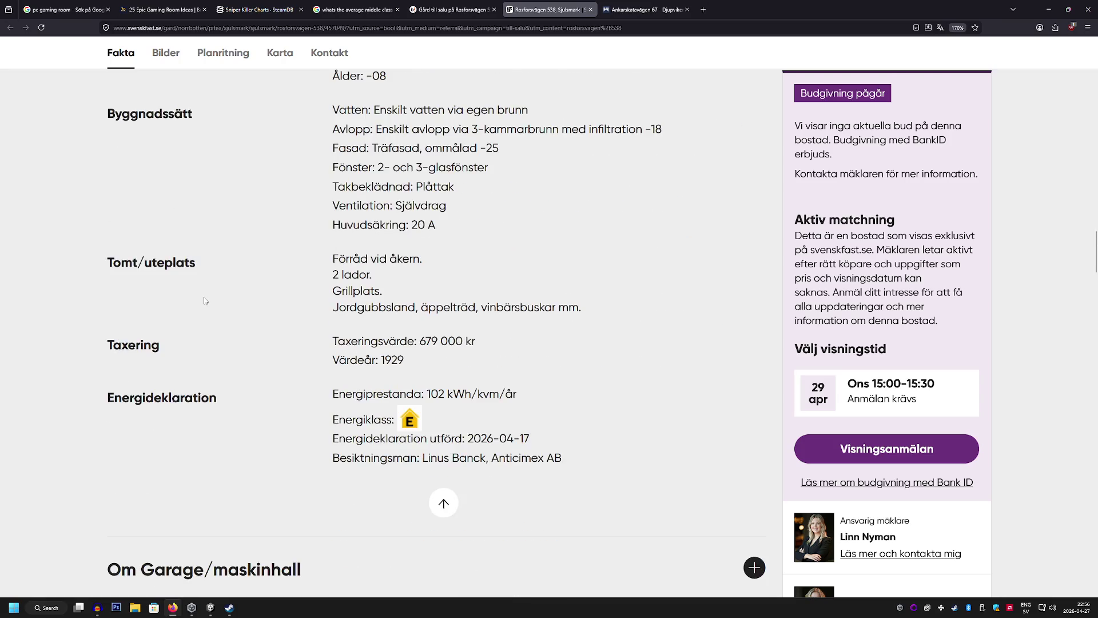
pyautogui.scroll(5, 204, 301)
pyautogui.scroll(1, 205, 300)
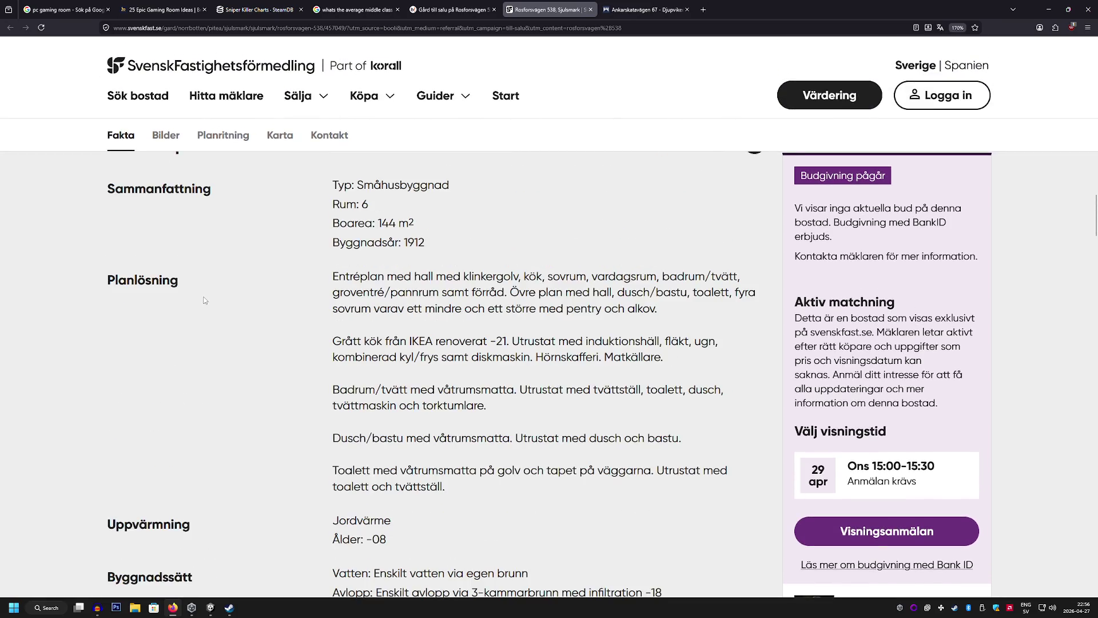
pyautogui.scroll(1, 206, 301)
pyautogui.scroll(-10, 205, 301)
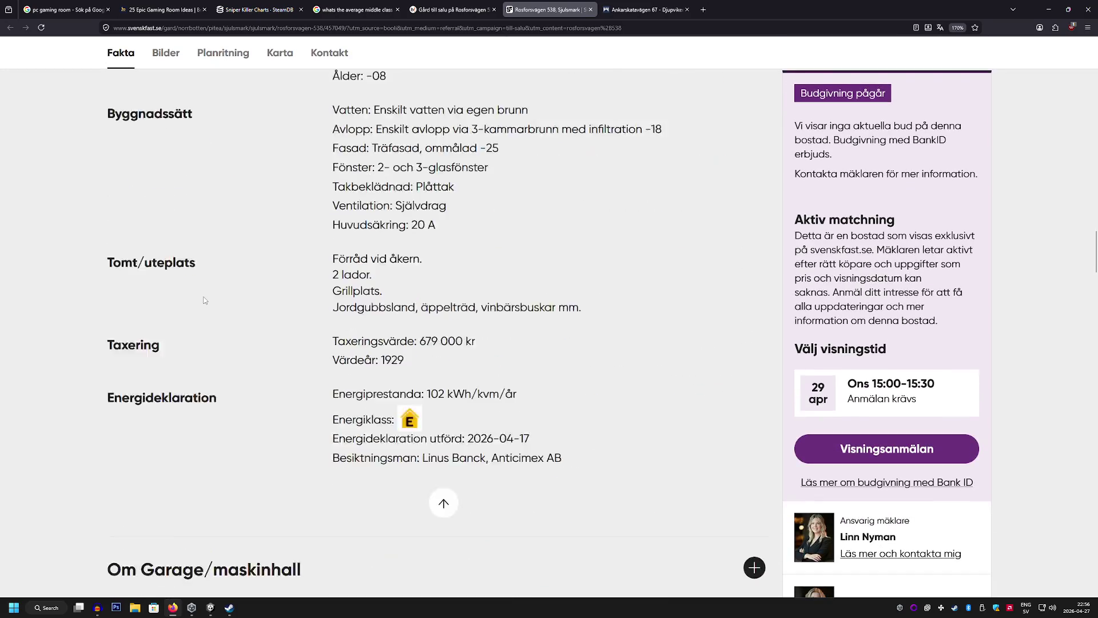
pyautogui.scroll(-2, 215, 414)
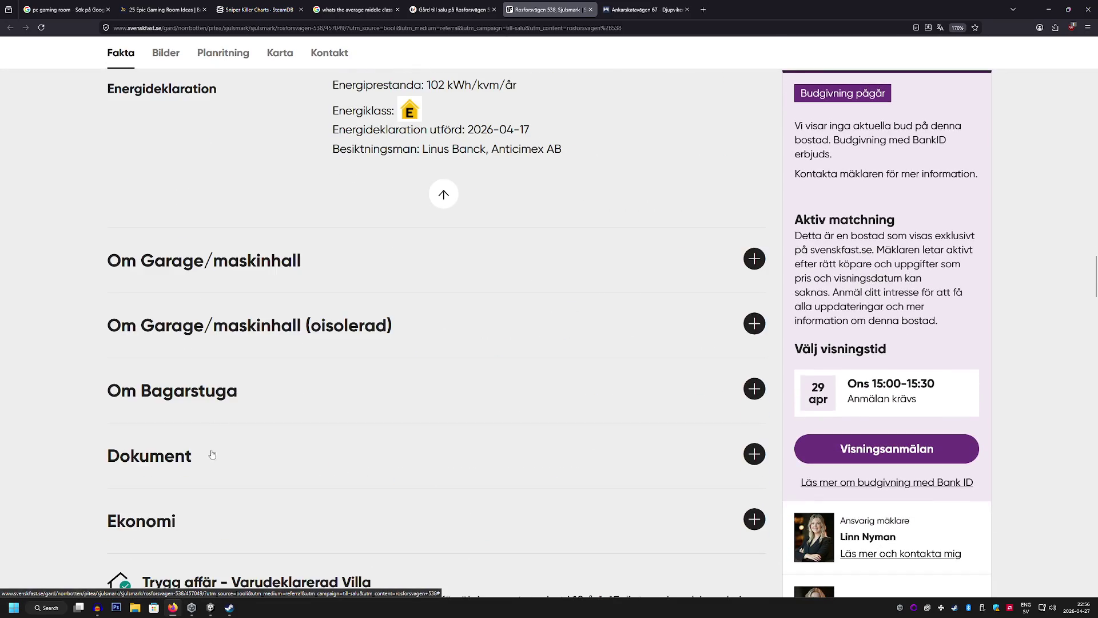
pyautogui.scroll(3, 223, 417)
pyautogui.hotkey('ctrl', 'f')
pyautogui.write('in')
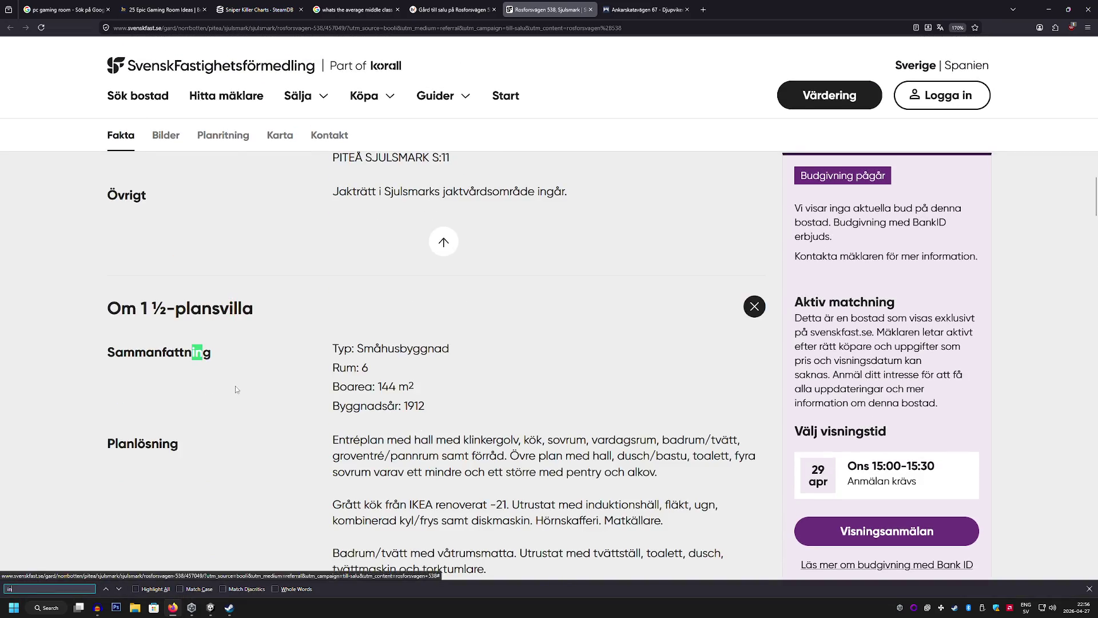
pyautogui.write('tr')
pyautogui.press('BackSpace')
pyautogui.press('BackSpace')
pyautogui.press('BackSpace')
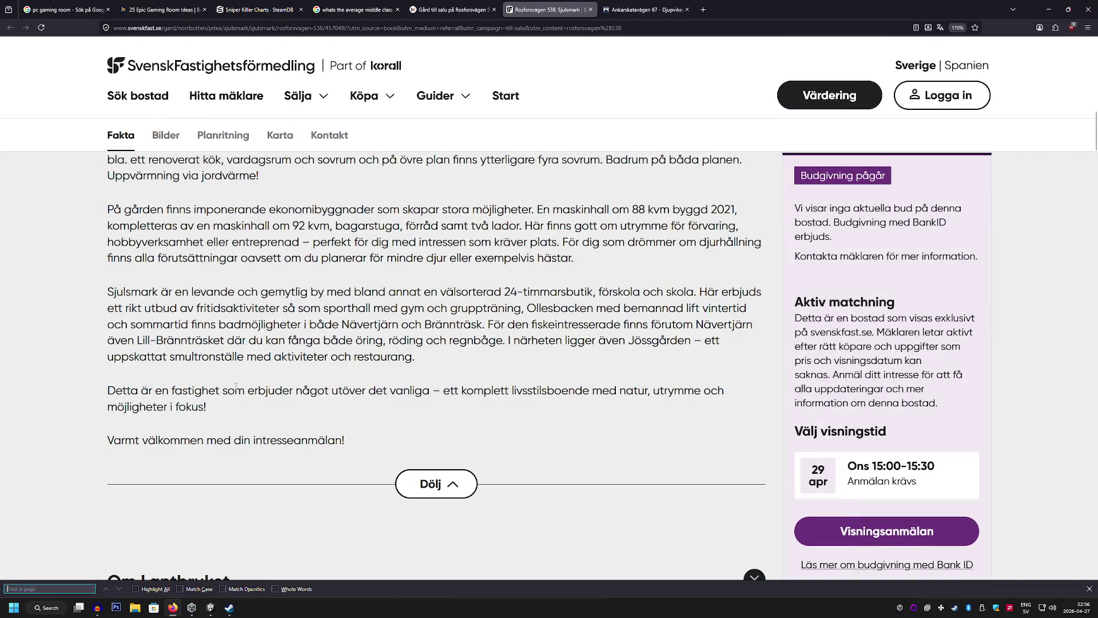
pyautogui.write('fibe')
pyautogui.press('BackSpace')
pyautogui.press('BackSpace')
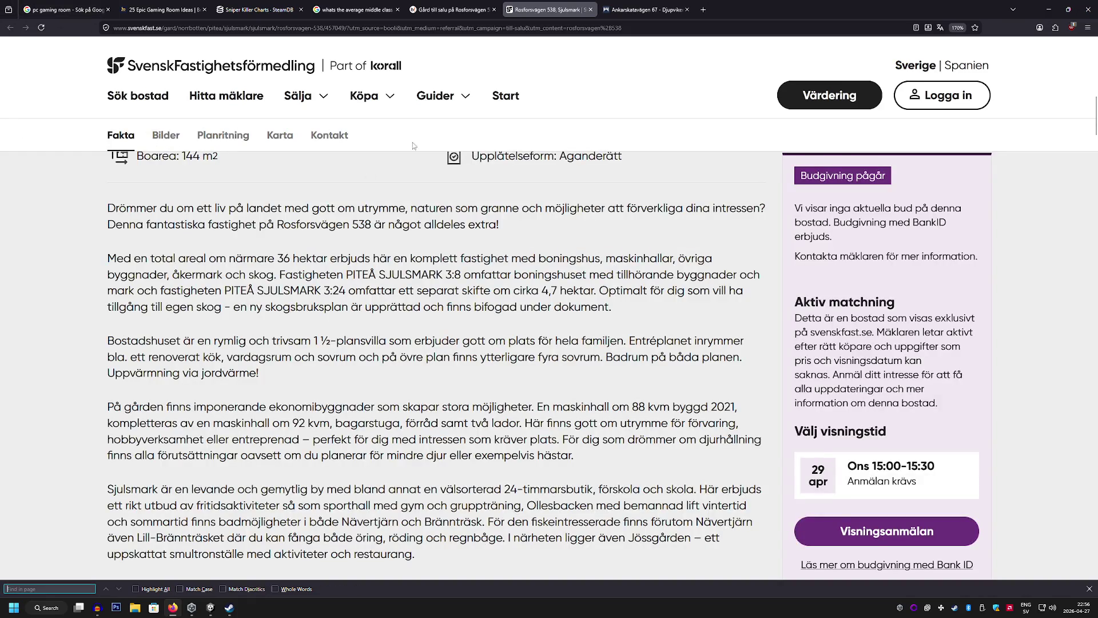
# Move through the browser tabs to the SteamDB Sniper Killer charts
pyautogui.click(430, 7)
pyautogui.click(353, 7)
pyautogui.click(234, 6)
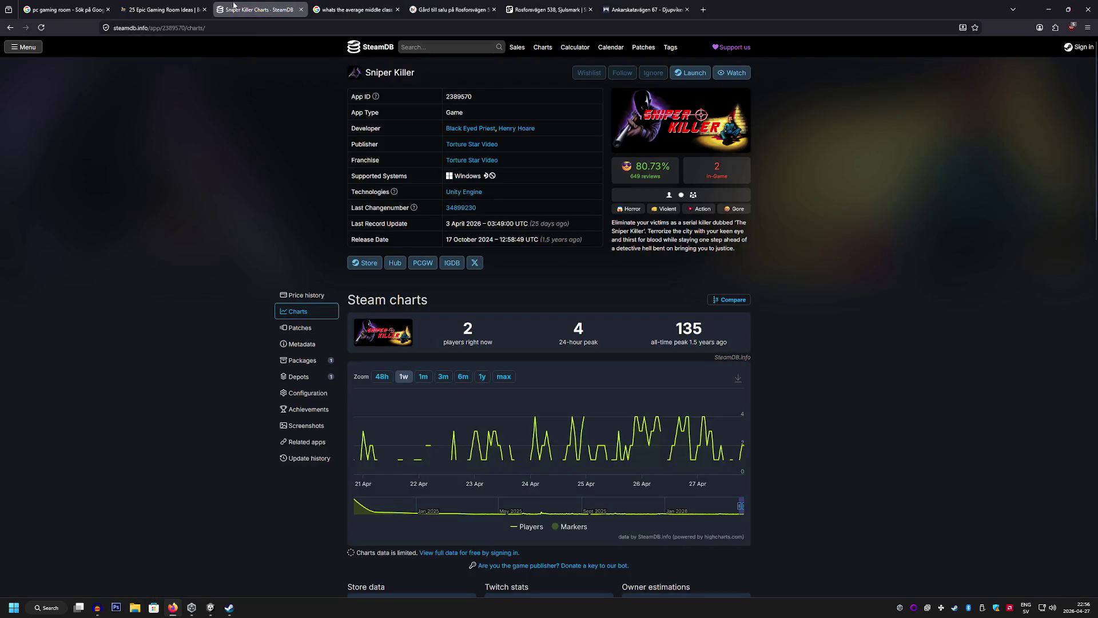
pyautogui.click(452, 9)
pyautogui.scroll(5, 106, 89)
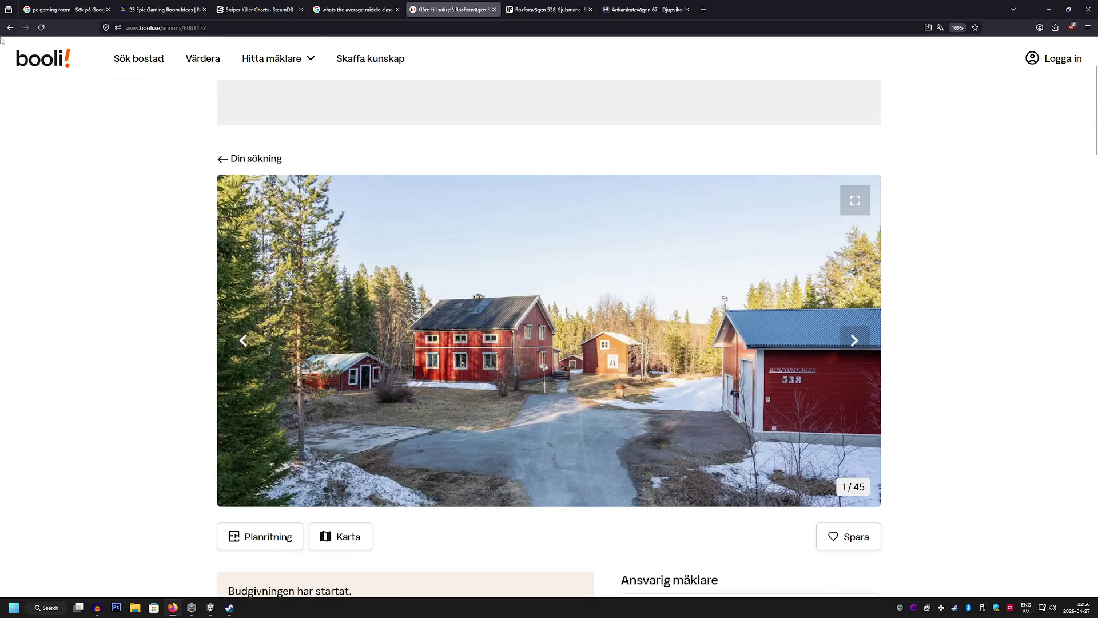
pyautogui.click(10, 27)
pyautogui.scroll(-5, 124, 242)
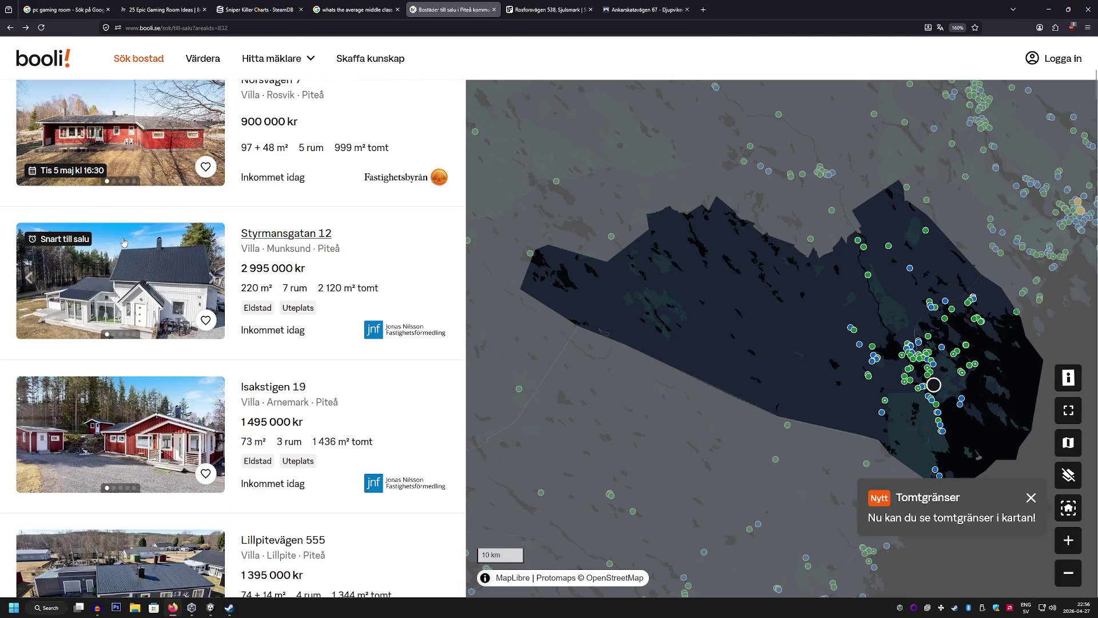
pyautogui.scroll(-2, 123, 242)
pyautogui.scroll(-6, 122, 242)
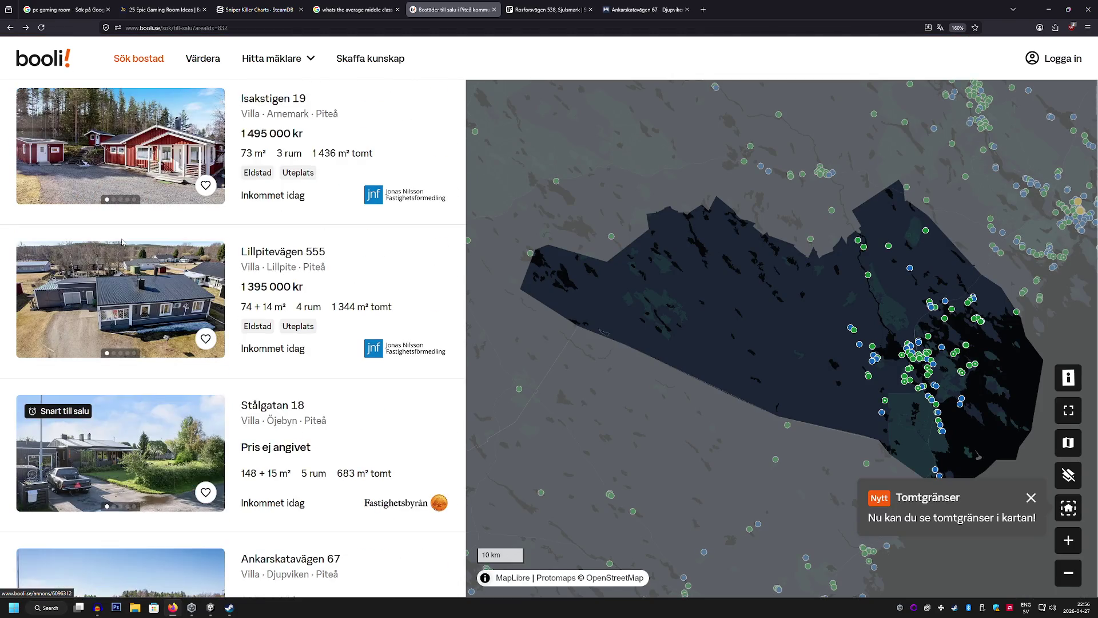
pyautogui.scroll(-20, 123, 242)
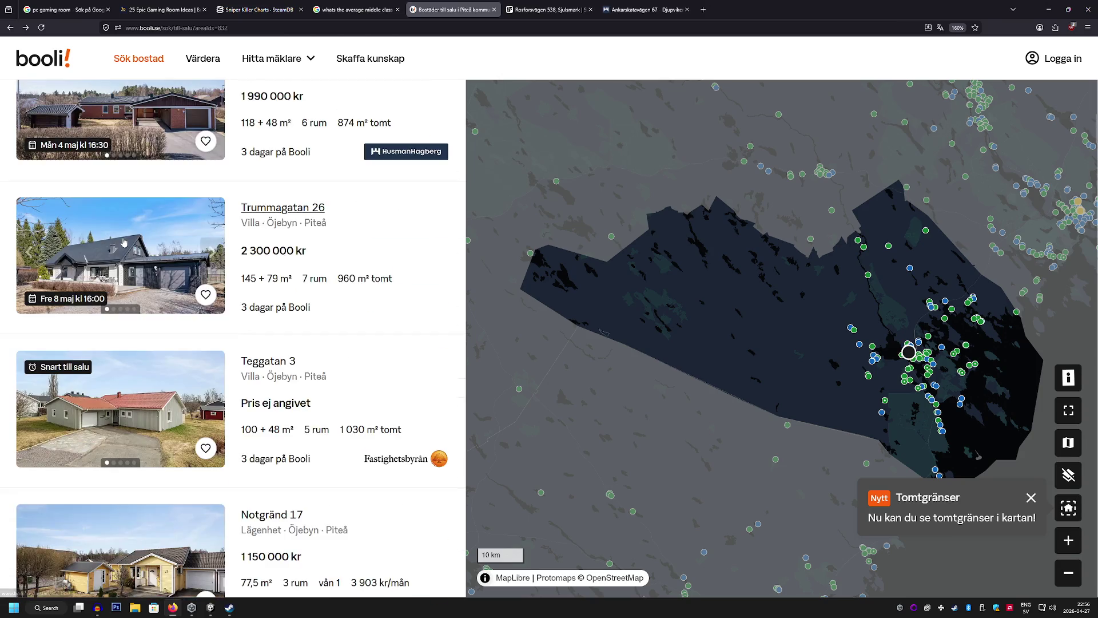
pyautogui.scroll(-4, 124, 242)
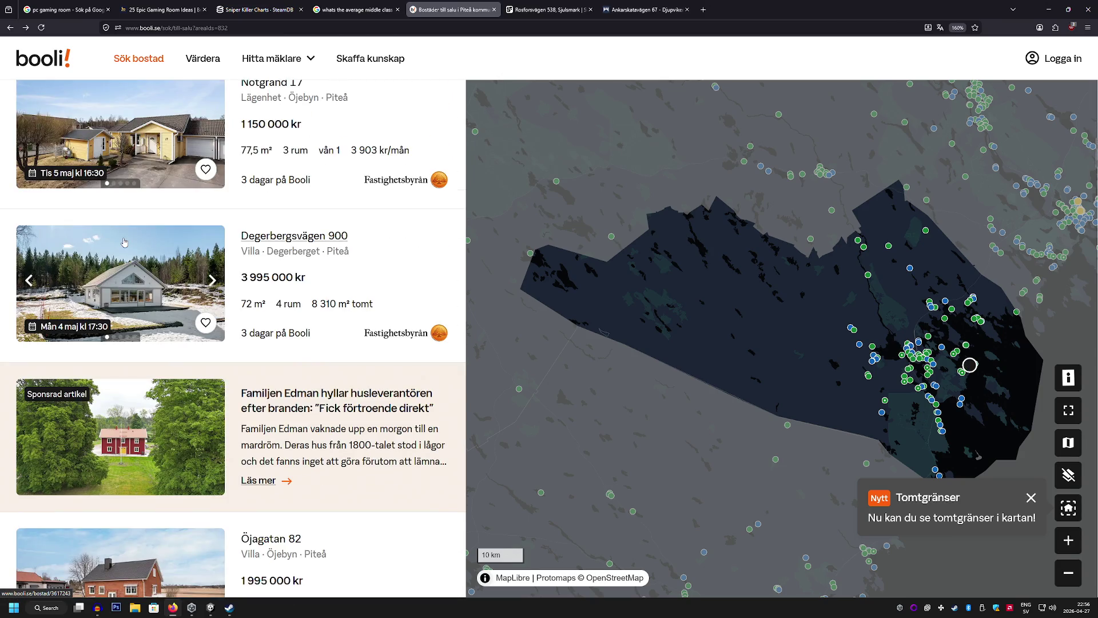
pyautogui.scroll(-10, 124, 242)
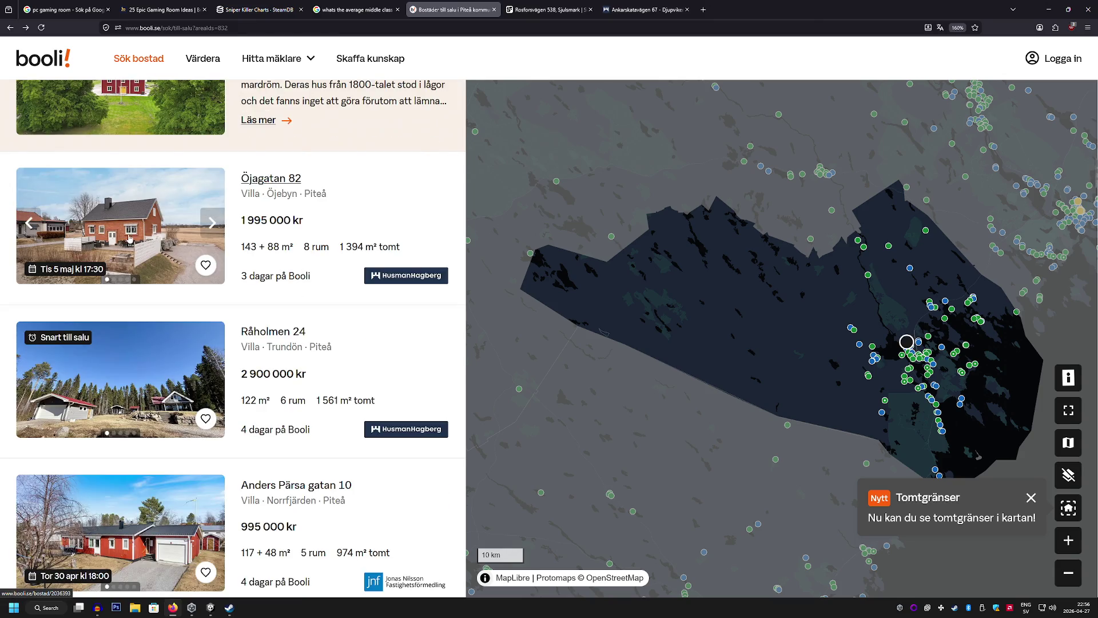
pyautogui.click(130, 238)
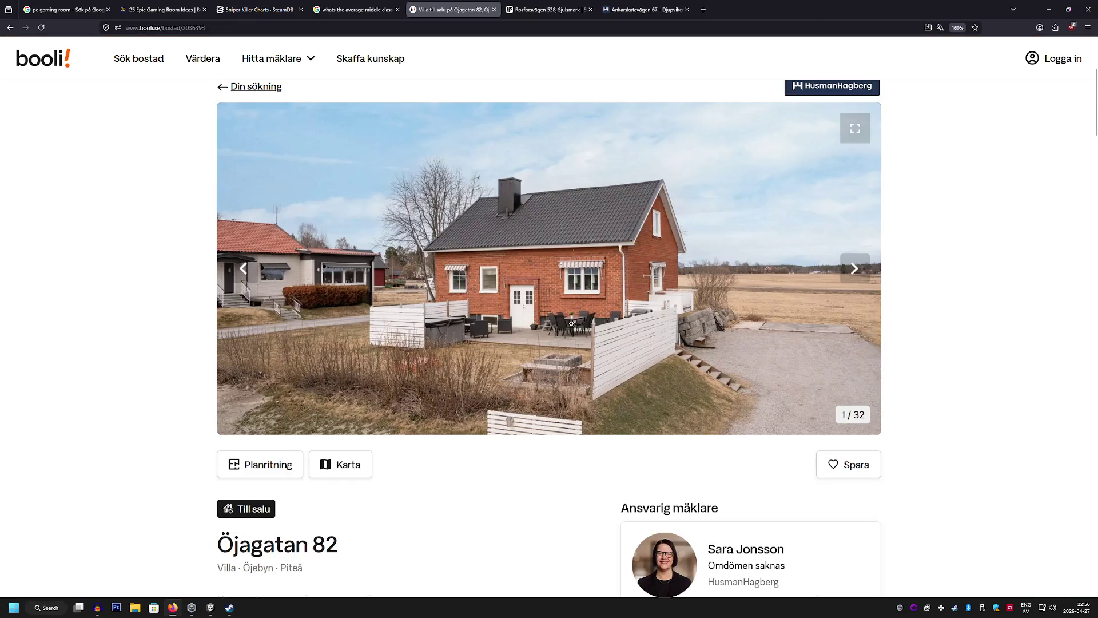
pyautogui.scroll(-8, 710, 252)
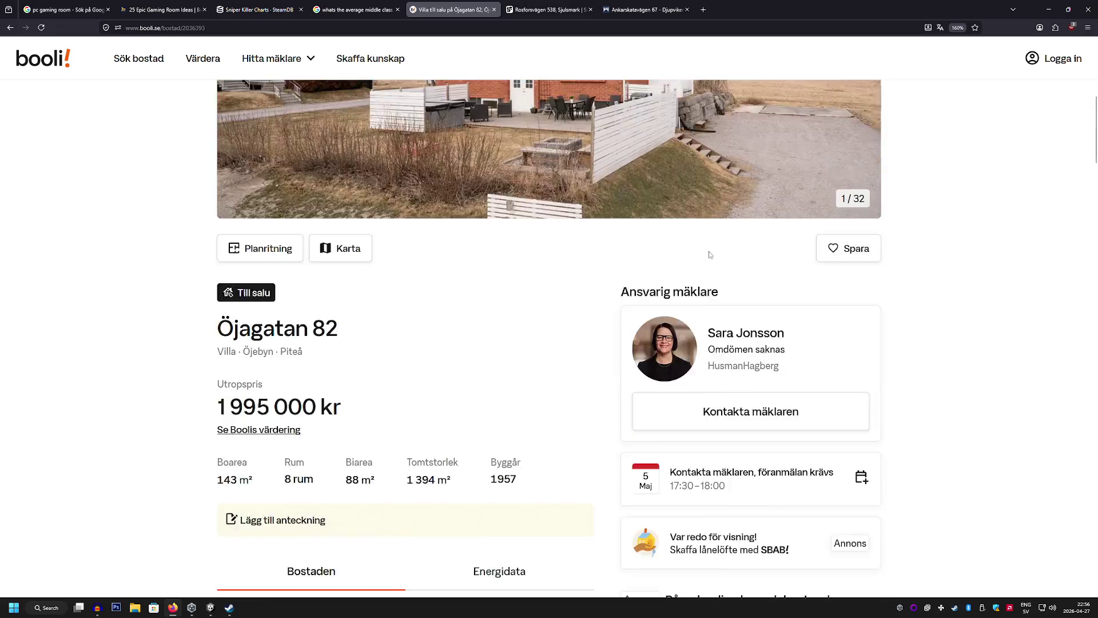
pyautogui.scroll(6, 709, 252)
pyautogui.click(706, 255)
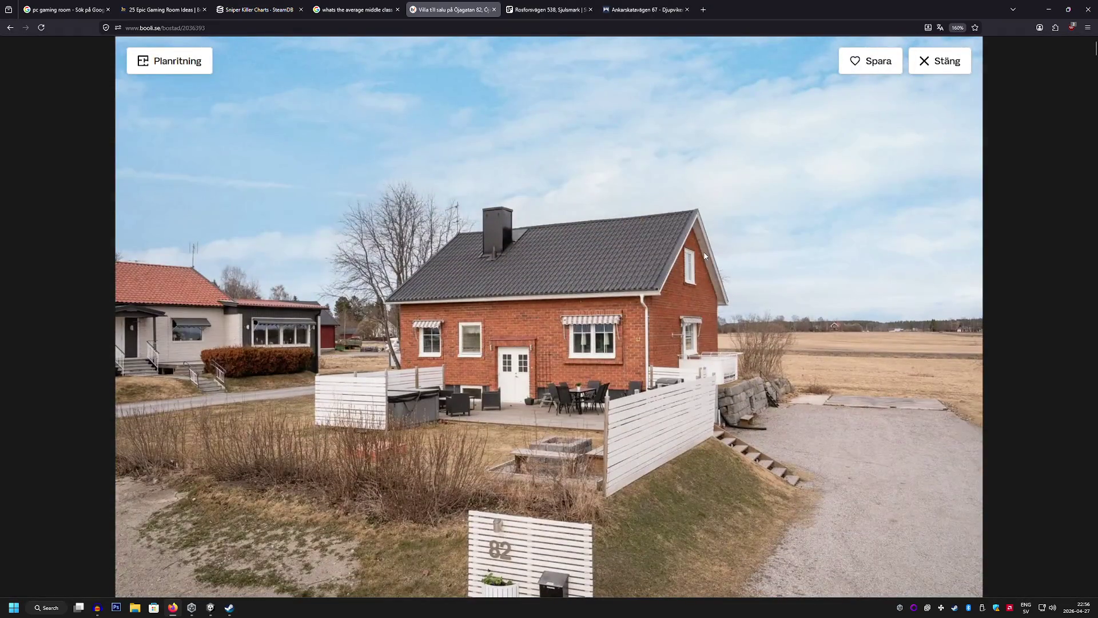
pyautogui.scroll(-10, 705, 256)
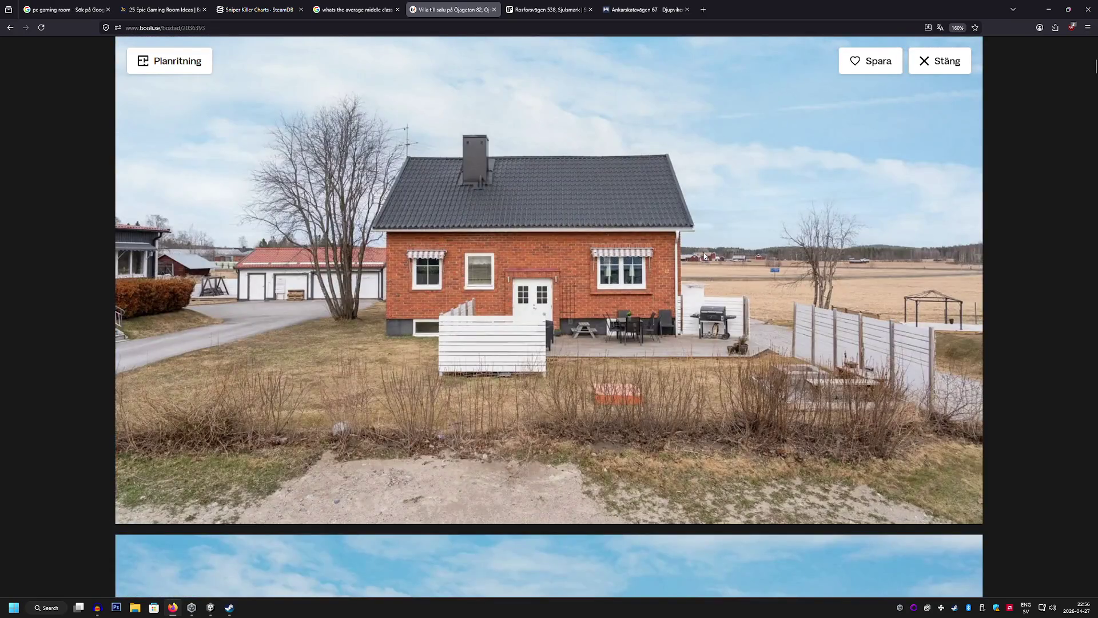
pyautogui.scroll(-5, 705, 256)
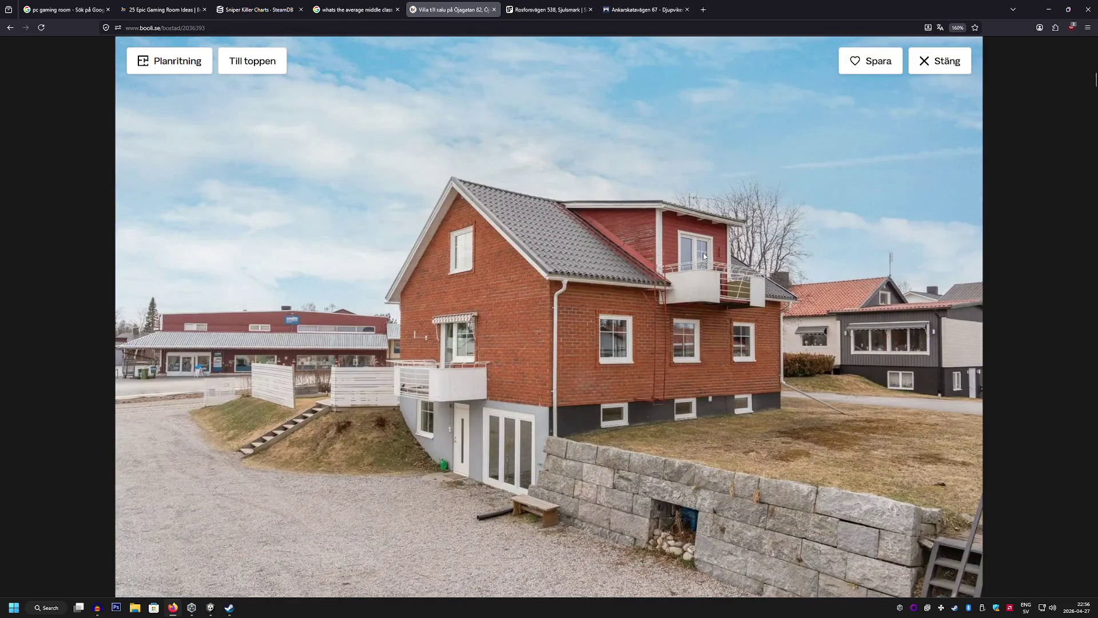
pyautogui.scroll(-15, 704, 255)
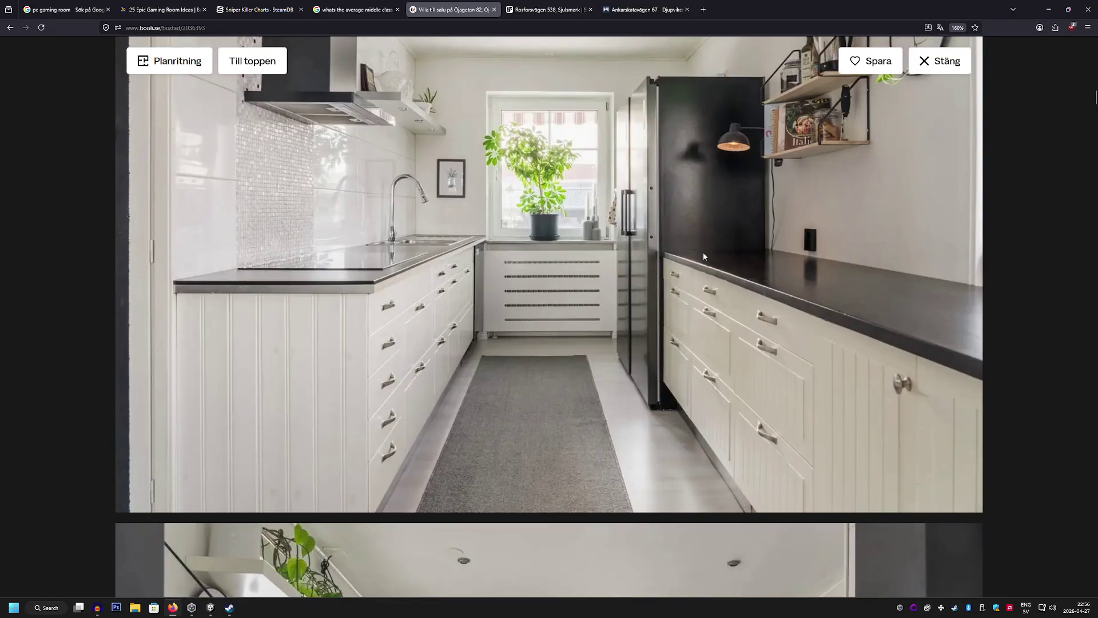
pyautogui.scroll(-15, 703, 256)
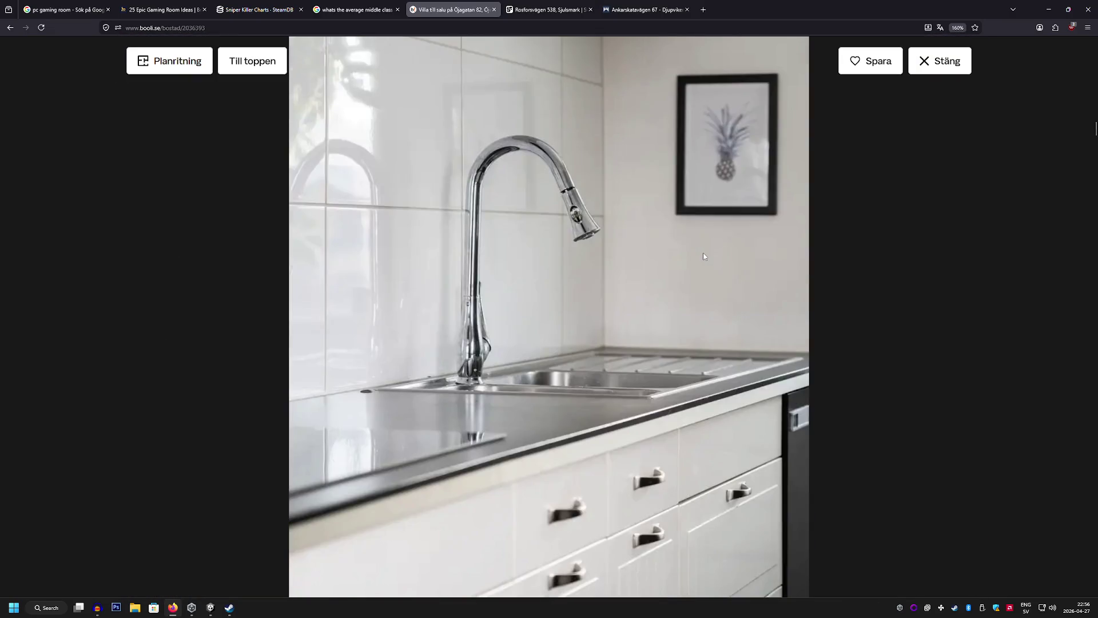
pyautogui.scroll(-10, 703, 256)
pyautogui.scroll(-7, 703, 256)
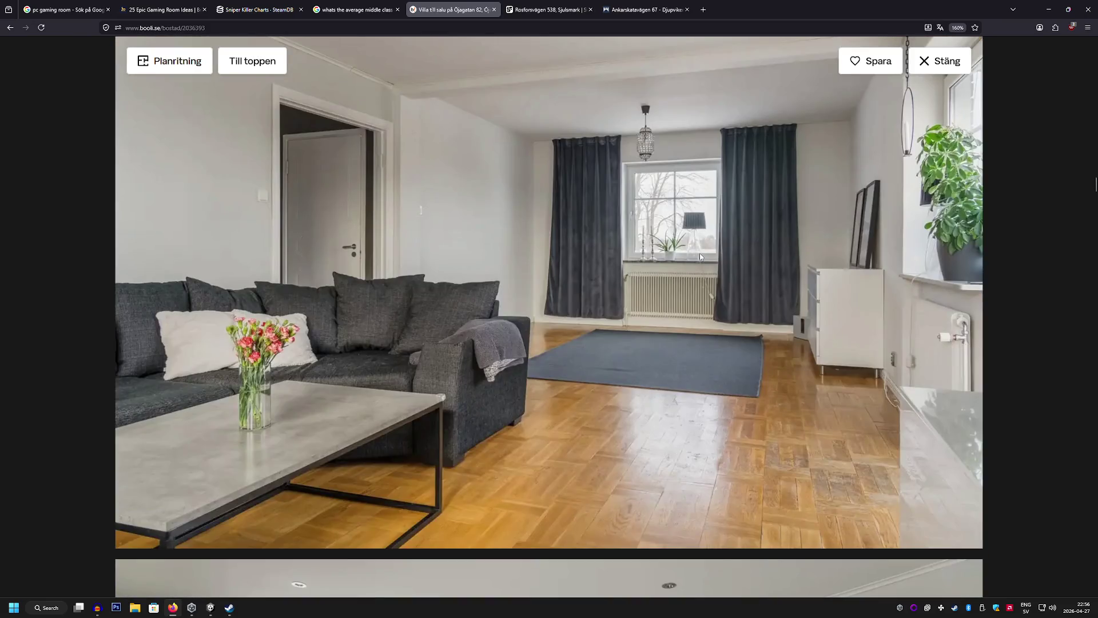
pyautogui.scroll(-6, 701, 257)
pyautogui.scroll(3, 700, 257)
pyautogui.scroll(2, 700, 257)
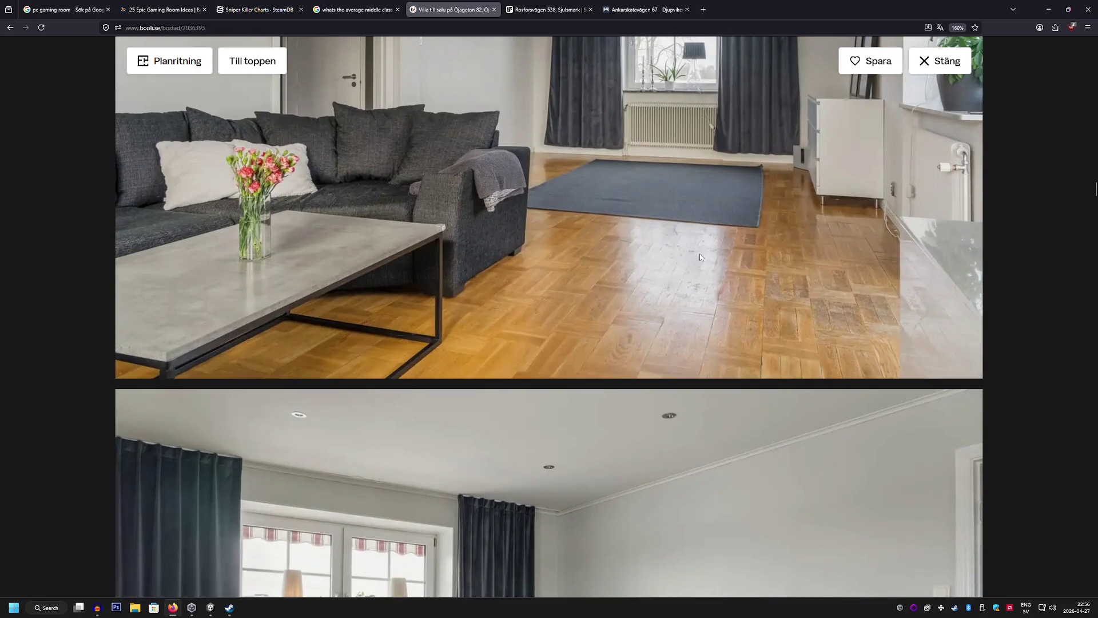
pyautogui.scroll(-15, 812, 288)
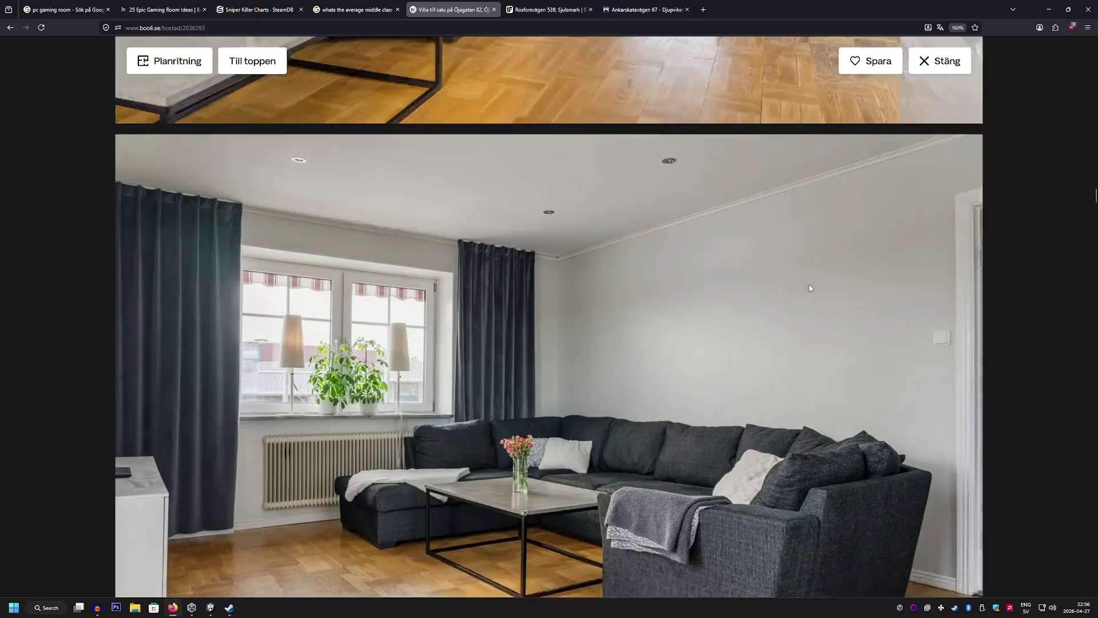
pyautogui.scroll(-12, 806, 286)
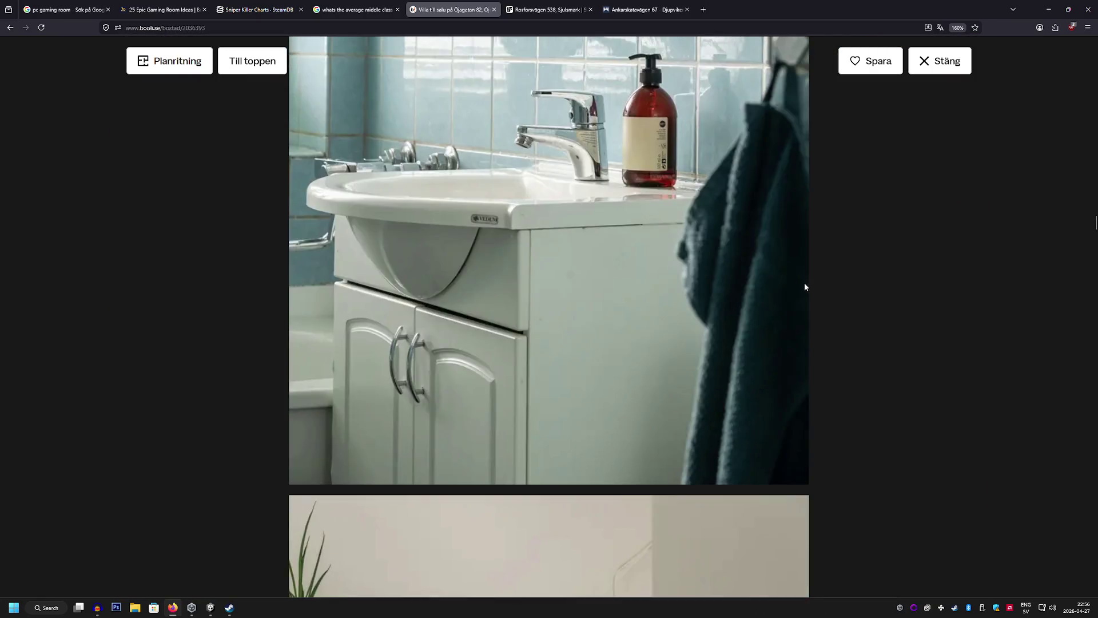
pyautogui.scroll(-5, 800, 285)
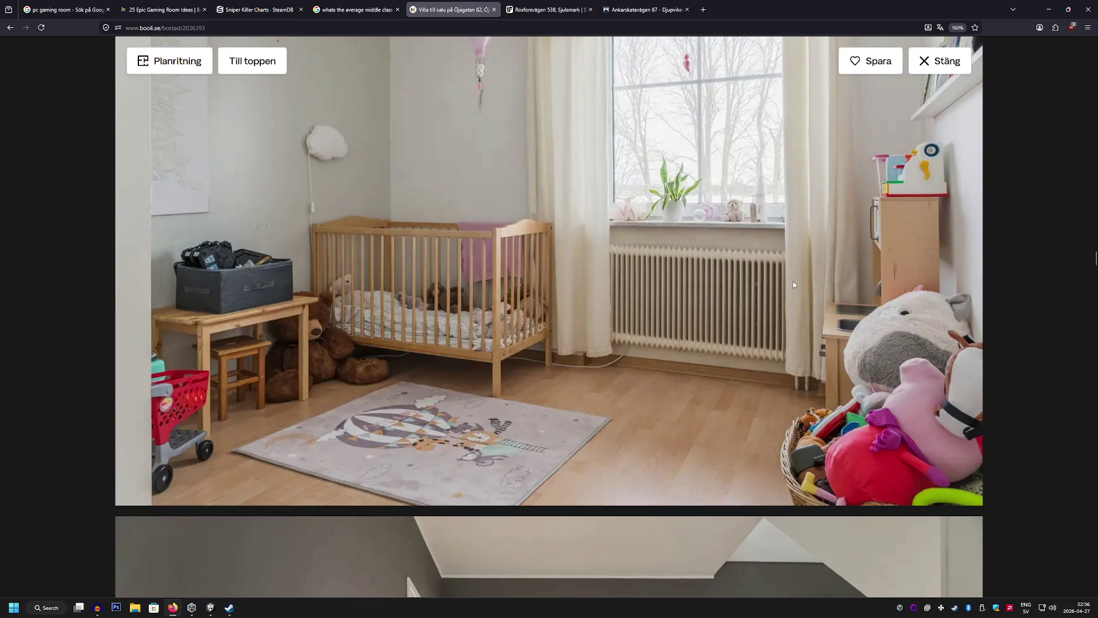
pyautogui.scroll(-15, 792, 281)
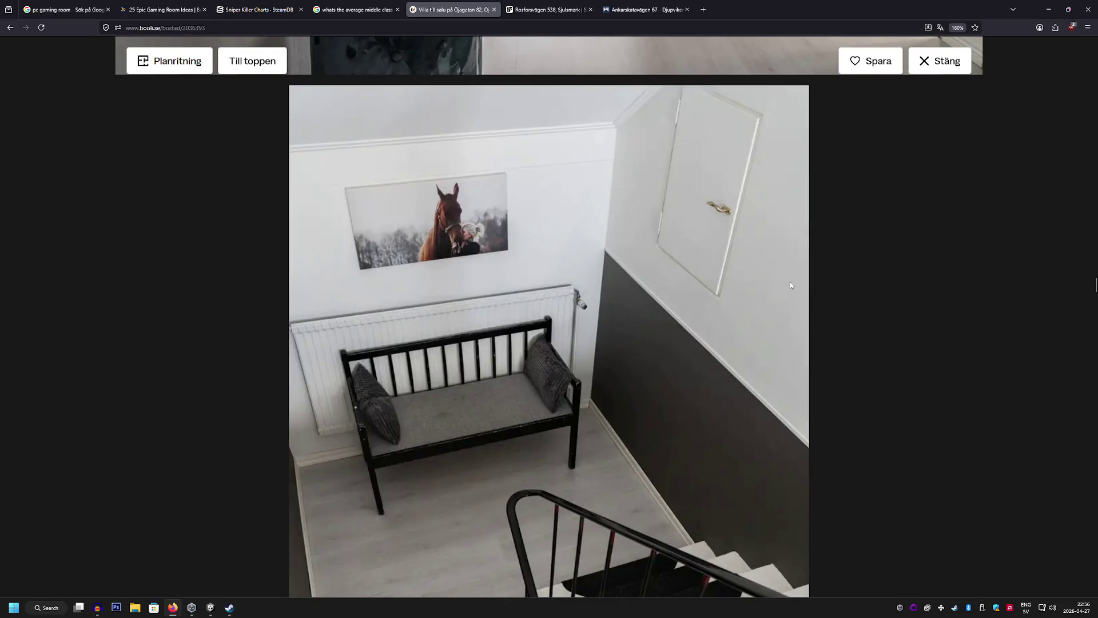
pyautogui.scroll(-15, 790, 285)
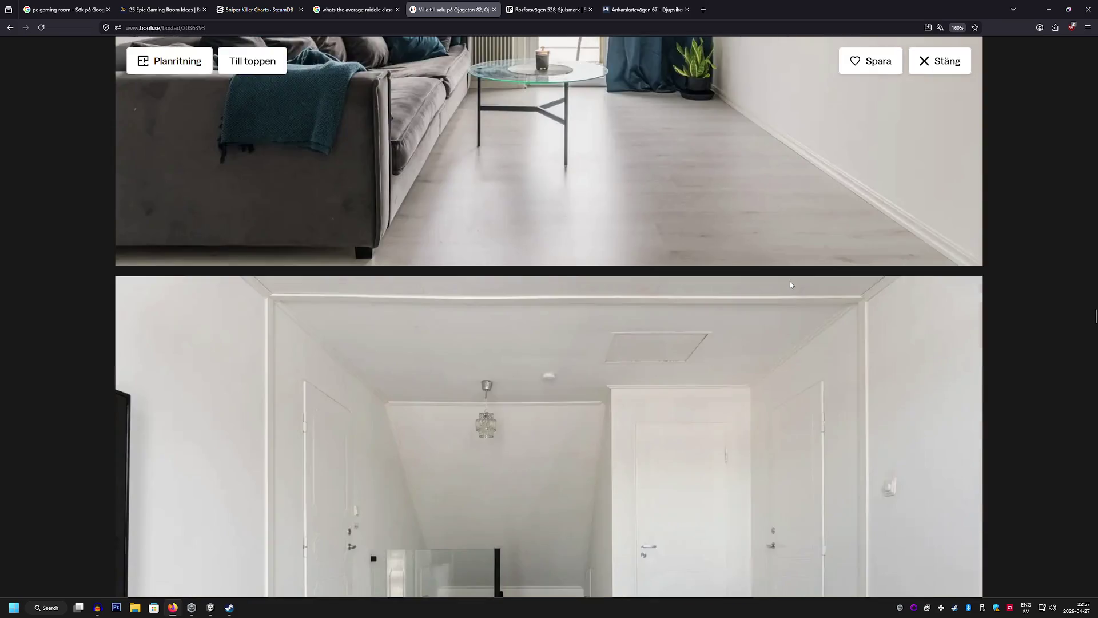
pyautogui.scroll(-15, 789, 283)
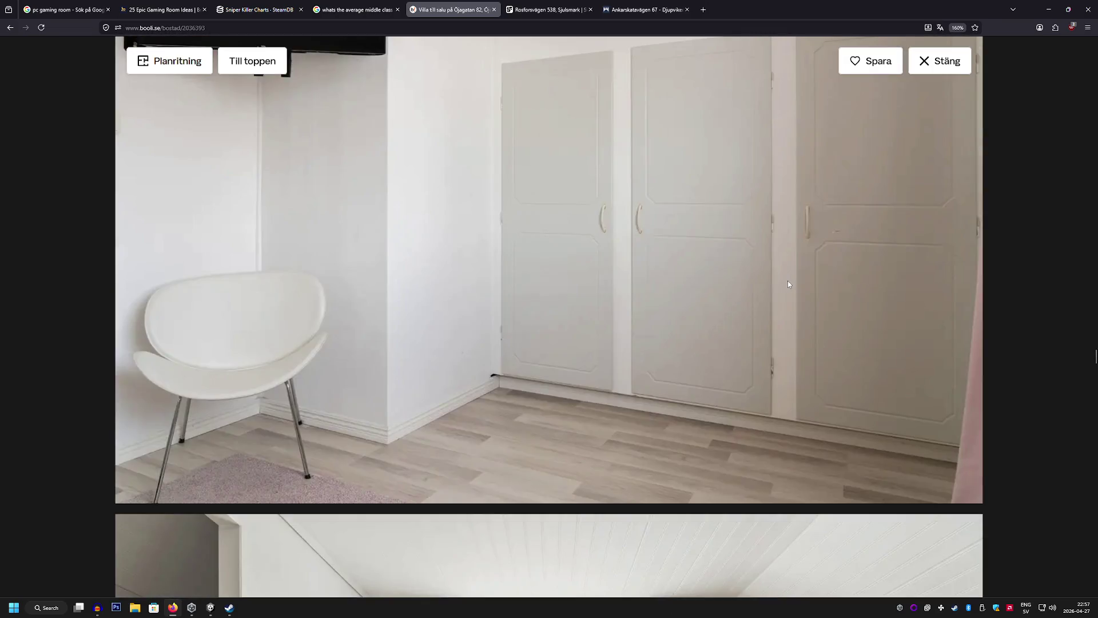
pyautogui.scroll(-15, 788, 284)
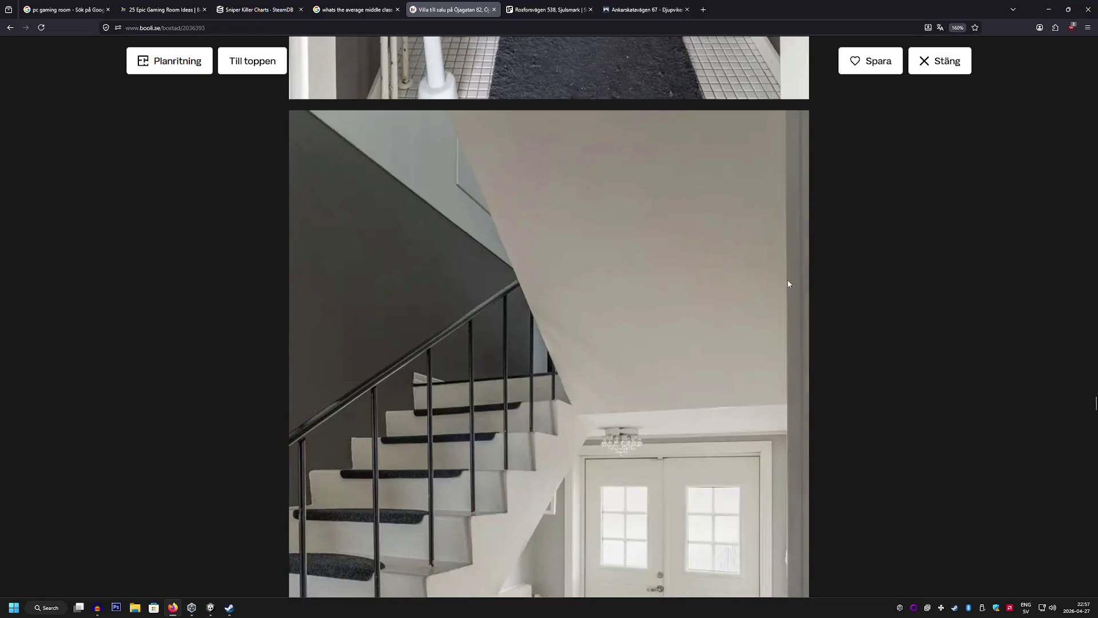
pyautogui.scroll(-15, 788, 283)
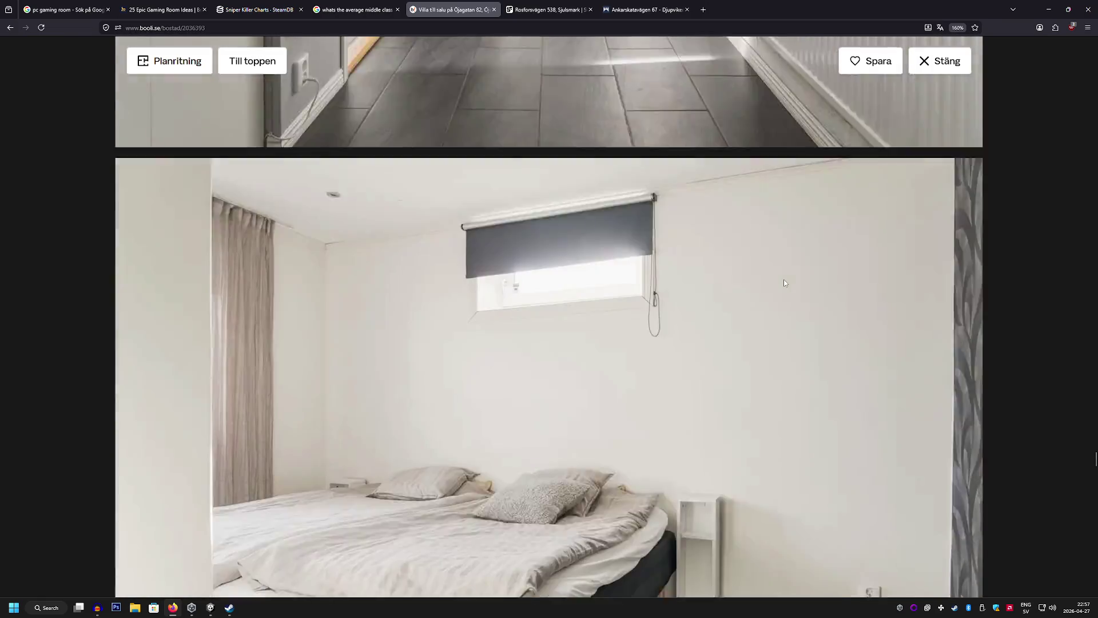
pyautogui.scroll(3, 783, 283)
pyautogui.scroll(-7, 783, 282)
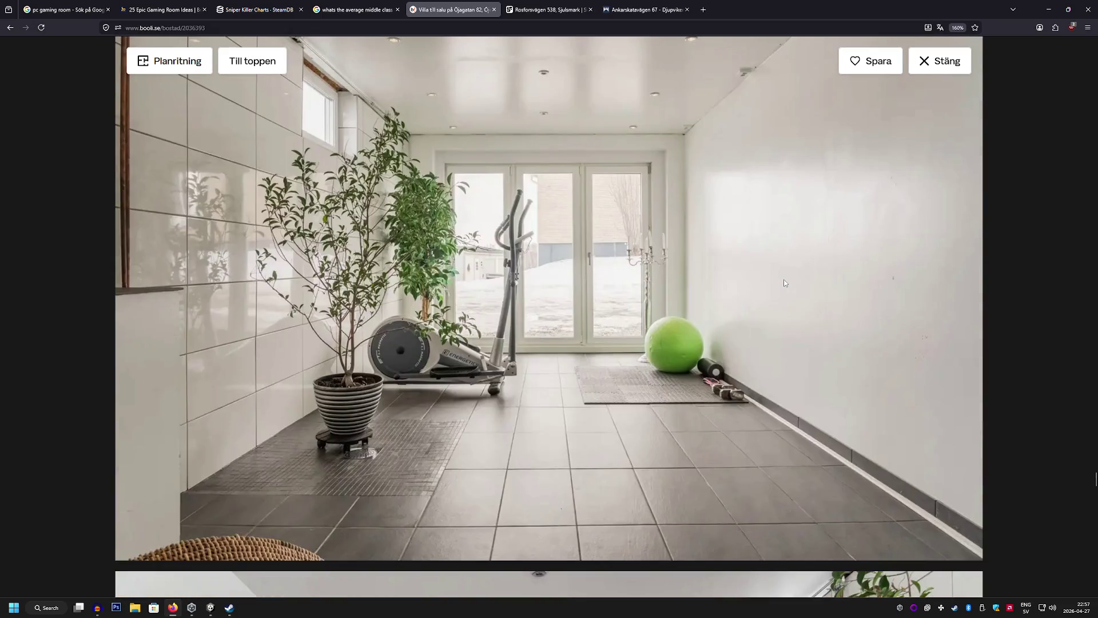
pyautogui.scroll(-8, 784, 282)
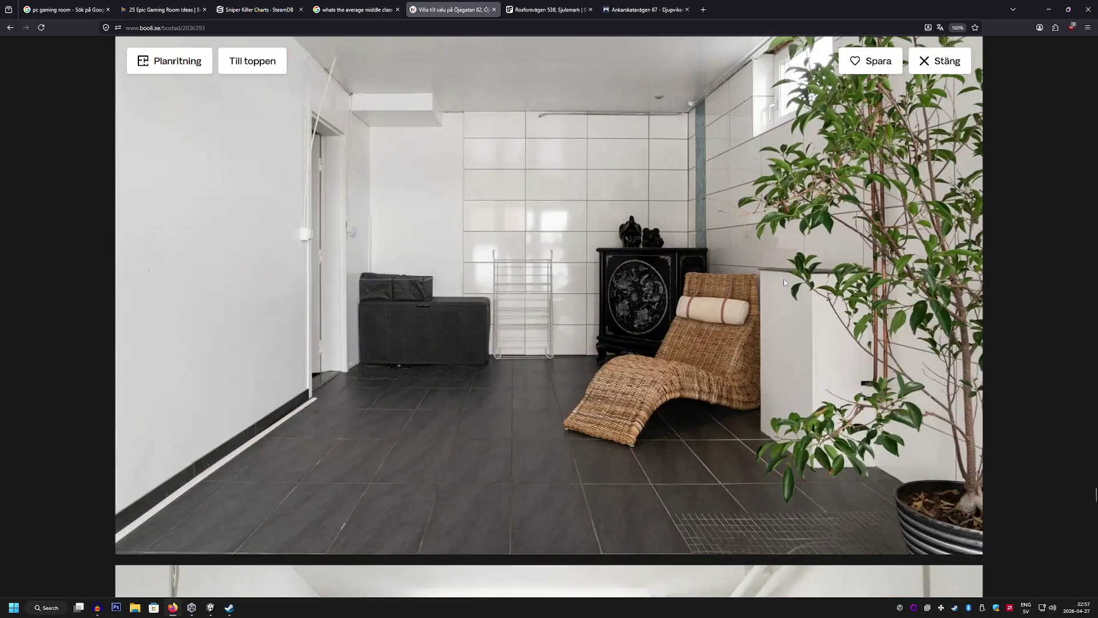
pyautogui.scroll(-5, 784, 282)
pyautogui.scroll(-20, 784, 282)
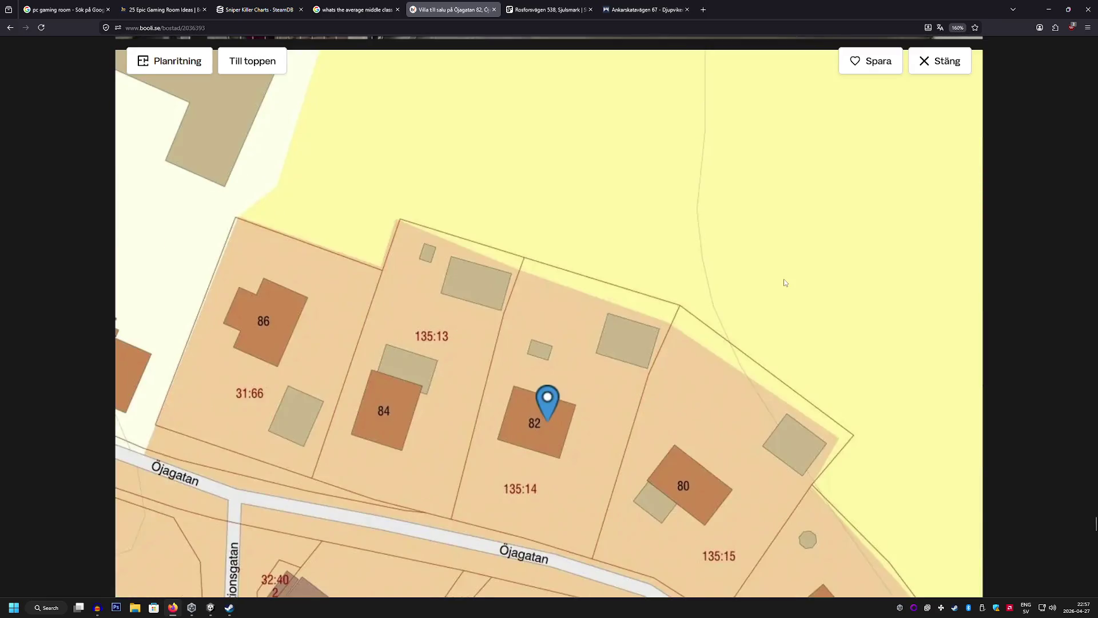
pyautogui.scroll(-15, 783, 282)
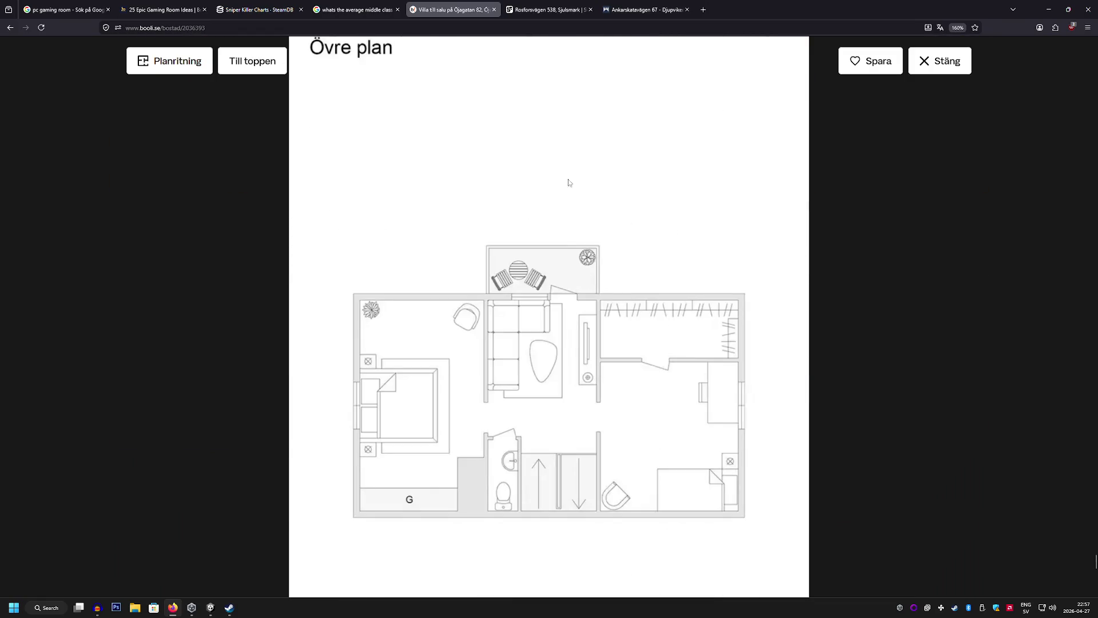
pyautogui.click(495, 10)
# Close the listing, SteamDB, income and gaming-room tabs, keeping the image search, and return to Unity
pyautogui.click(495, 10)
pyautogui.click(495, 10)
pyautogui.doubleClick(493, 8)
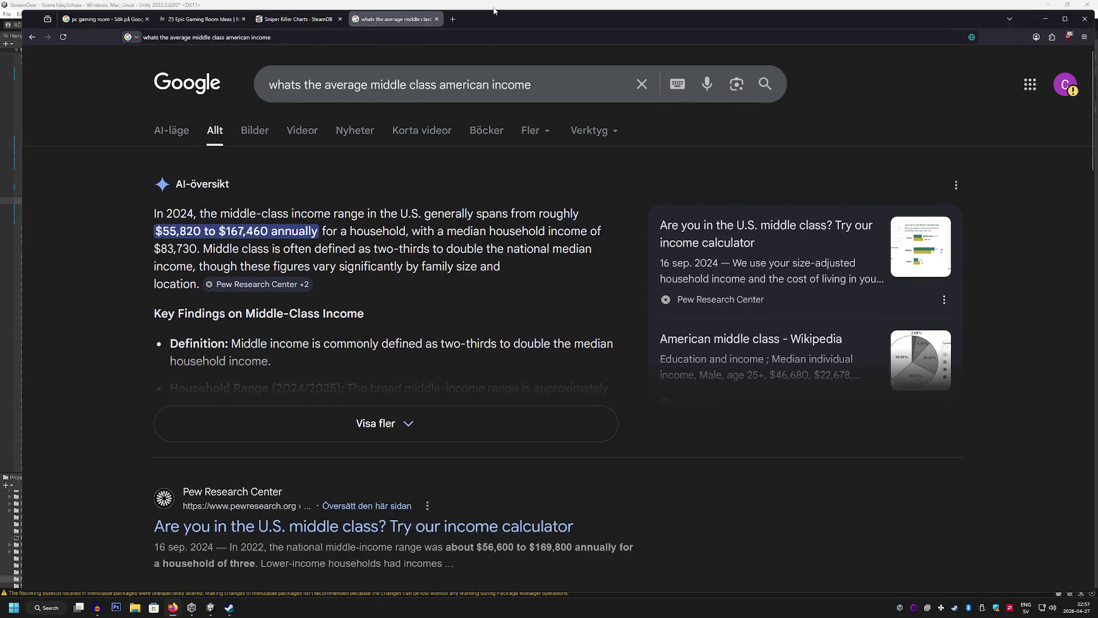
pyautogui.doubleClick(532, 21)
pyautogui.click(163, 9)
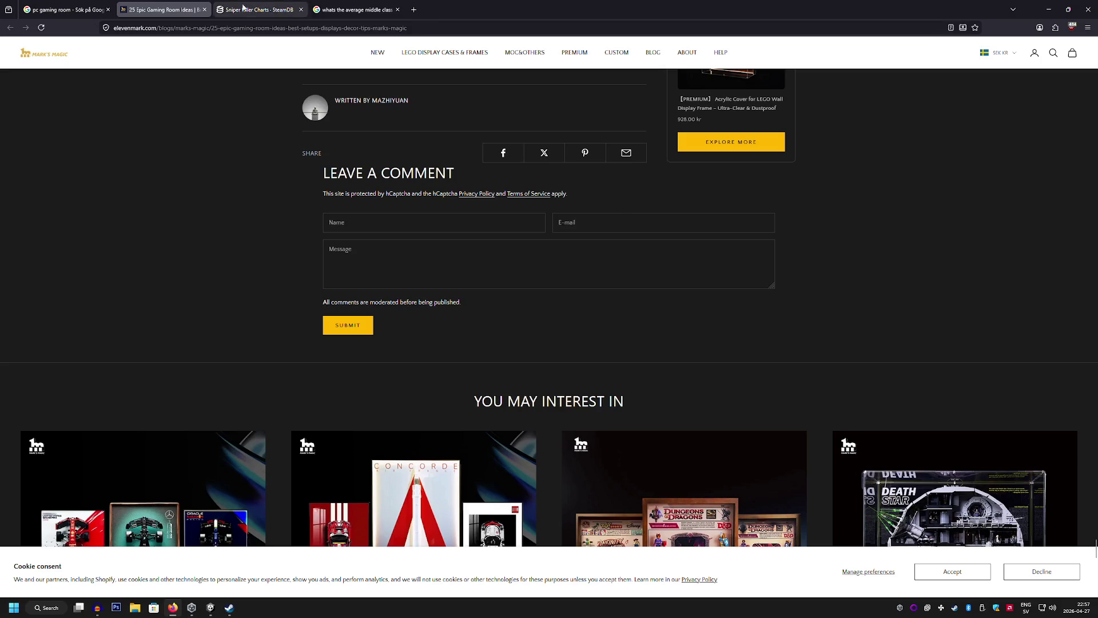
pyautogui.click(275, 7)
pyautogui.click(301, 9)
pyautogui.click(301, 9)
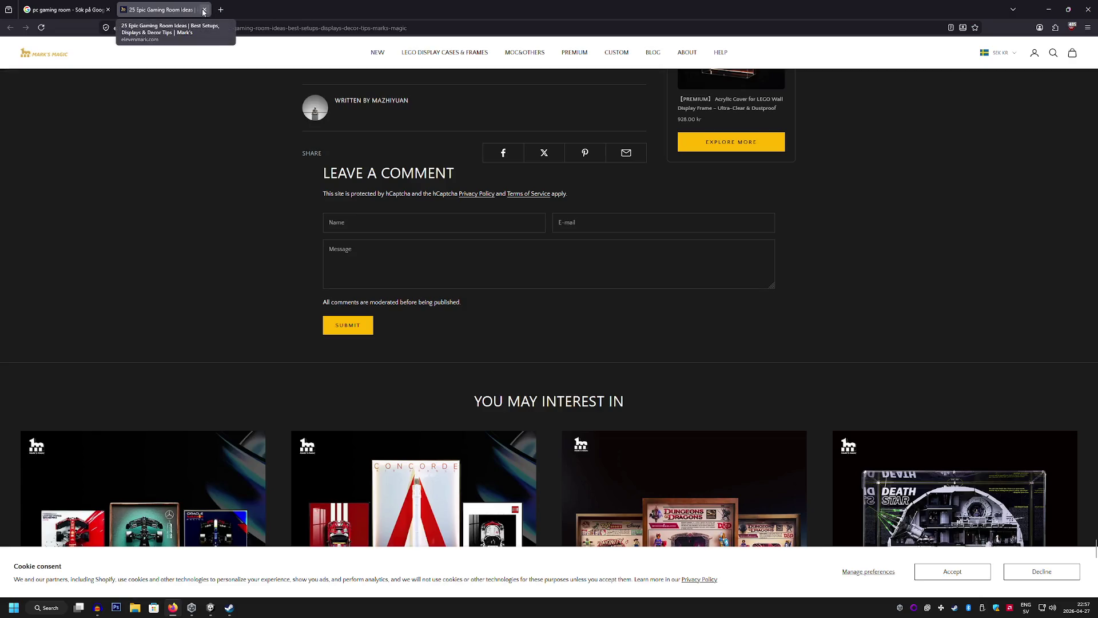
pyautogui.click(204, 9)
pyautogui.scroll(-4, 232, 593)
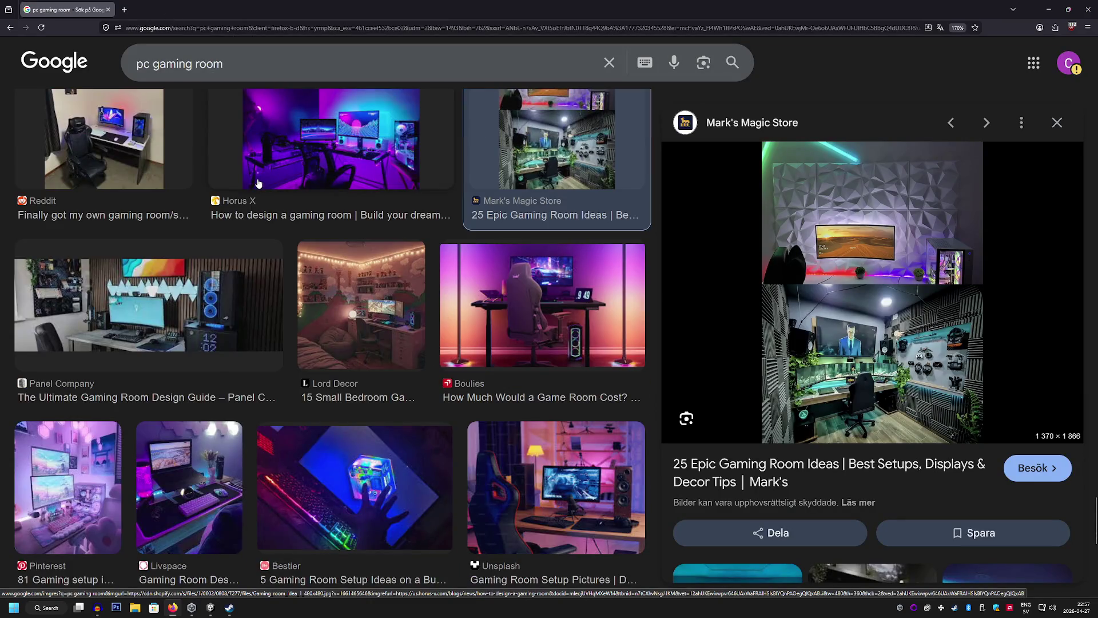
pyautogui.click(211, 607)
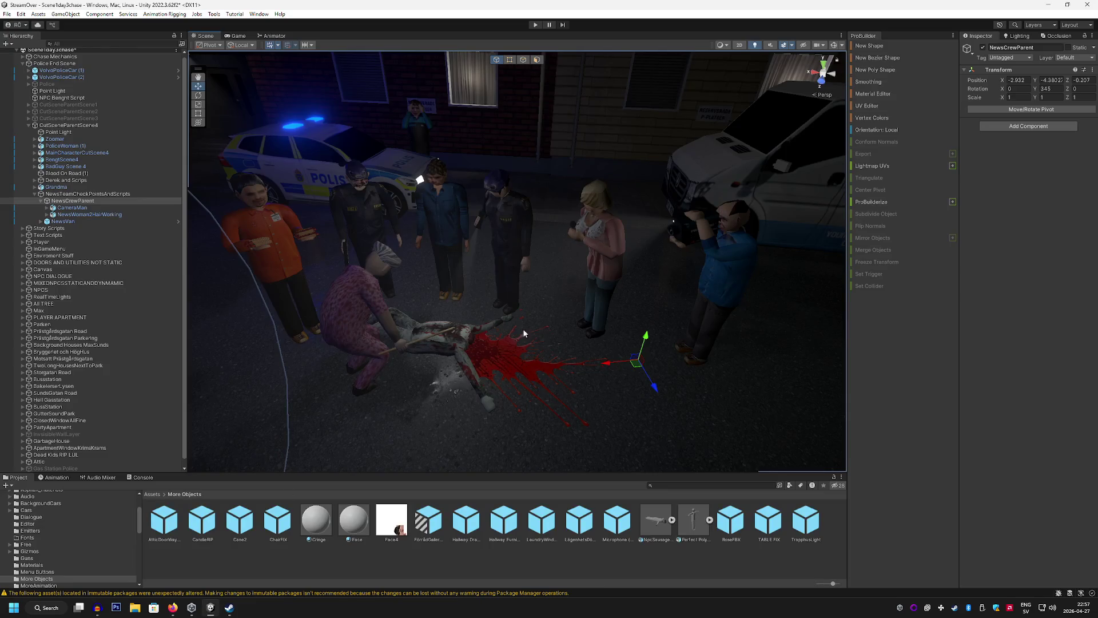
# Focus on NewsCrewParent, create an empty object named News01, and begin renaming it
pyautogui.moveTo(543, 280)
pyautogui.mouseDown()
pyautogui.moveTo(539, 332)
pyautogui.moveTo(760, 313)
pyautogui.mouseUp()
pyautogui.press('f')
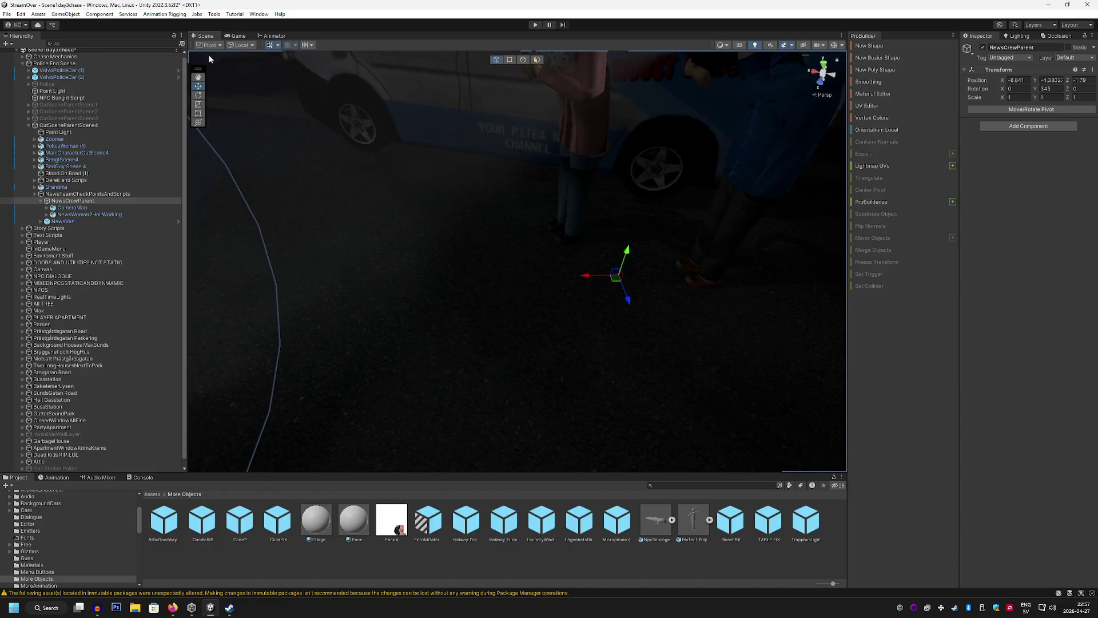
pyautogui.click(70, 16)
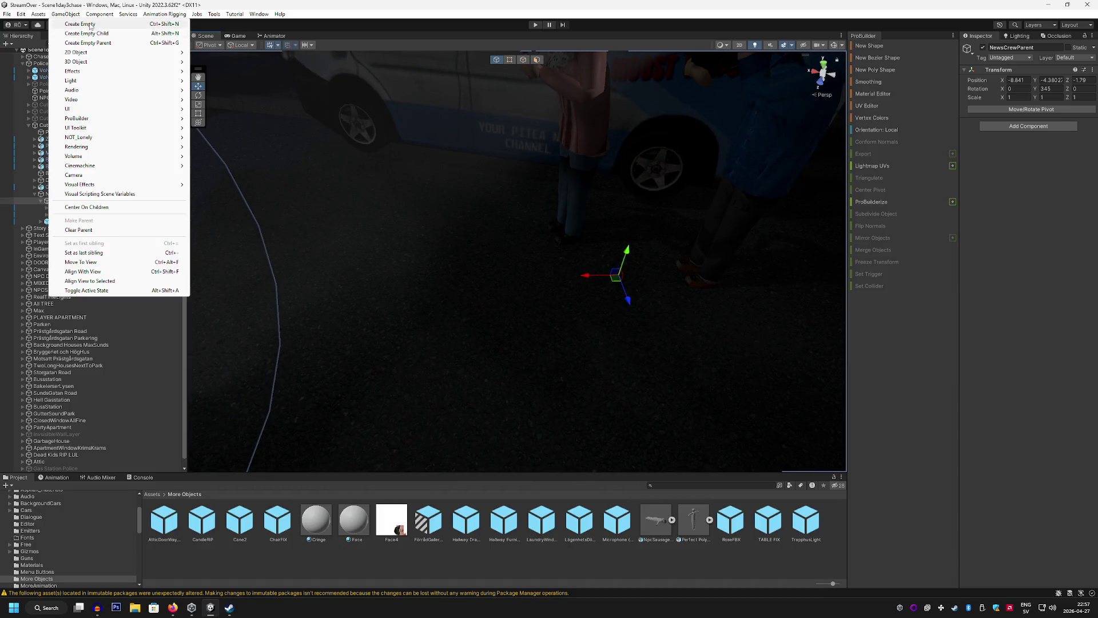
pyautogui.click(90, 25)
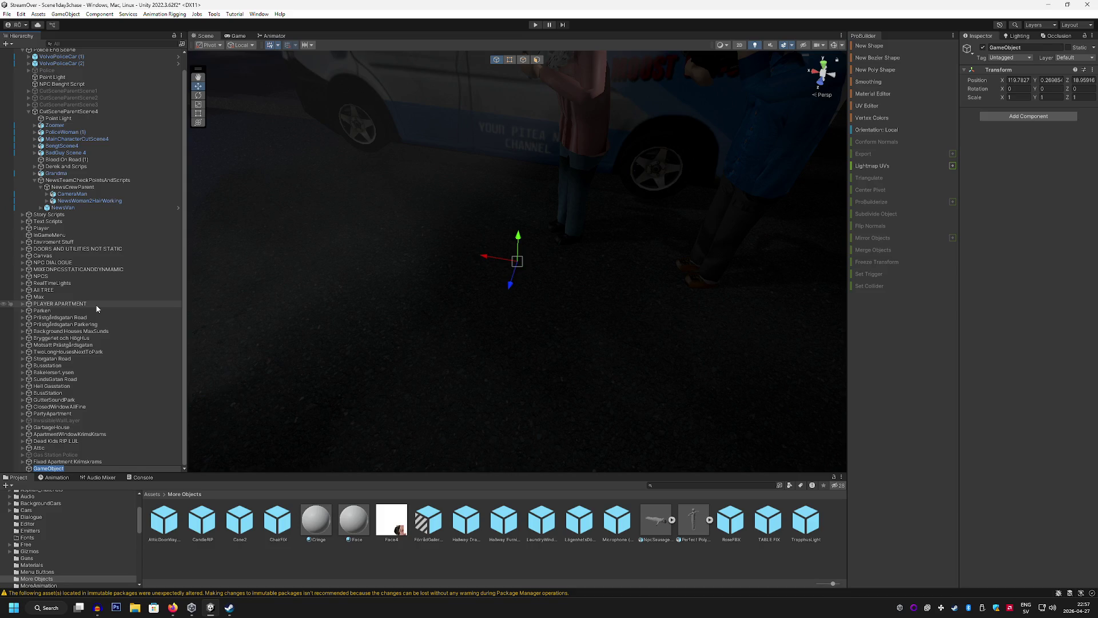
pyautogui.write('News01')
pyautogui.press('Return')
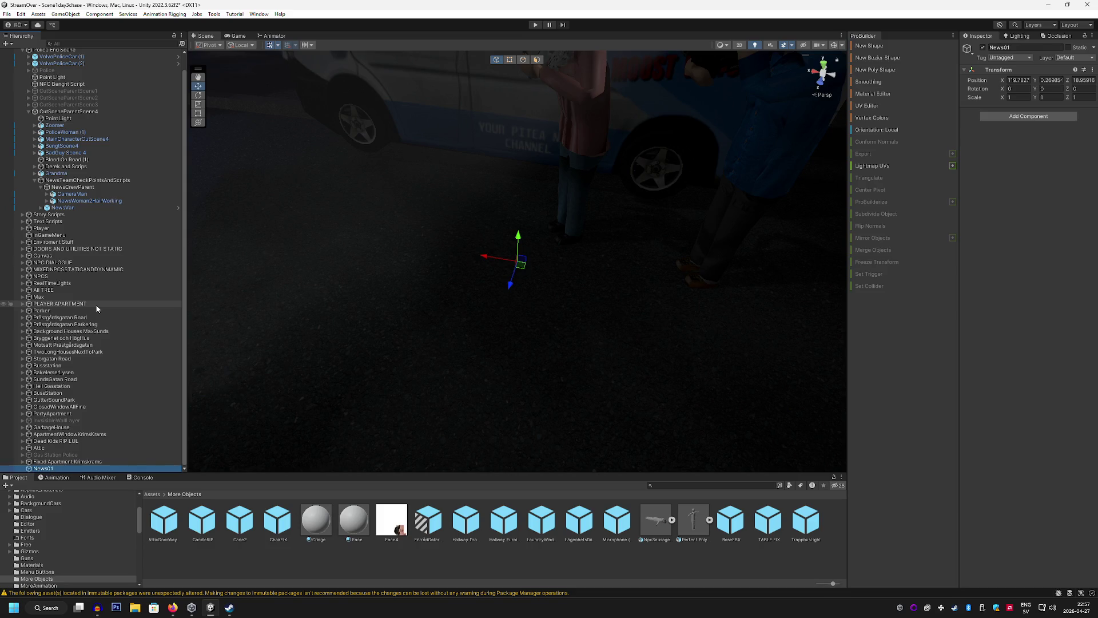
pyautogui.rightClick(53, 468)
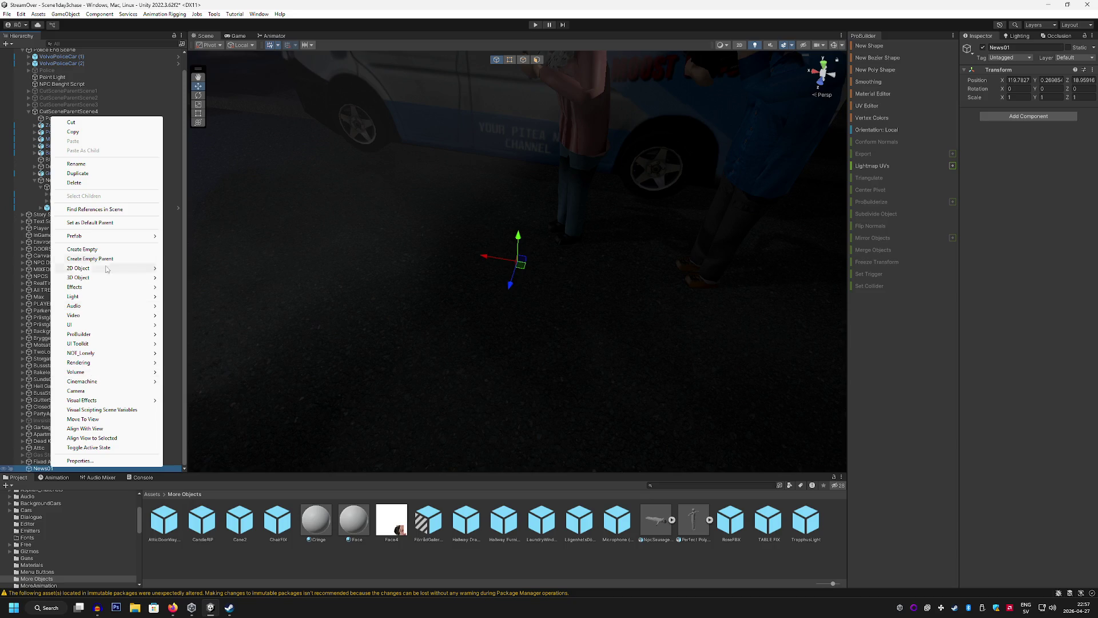
pyautogui.click(83, 164)
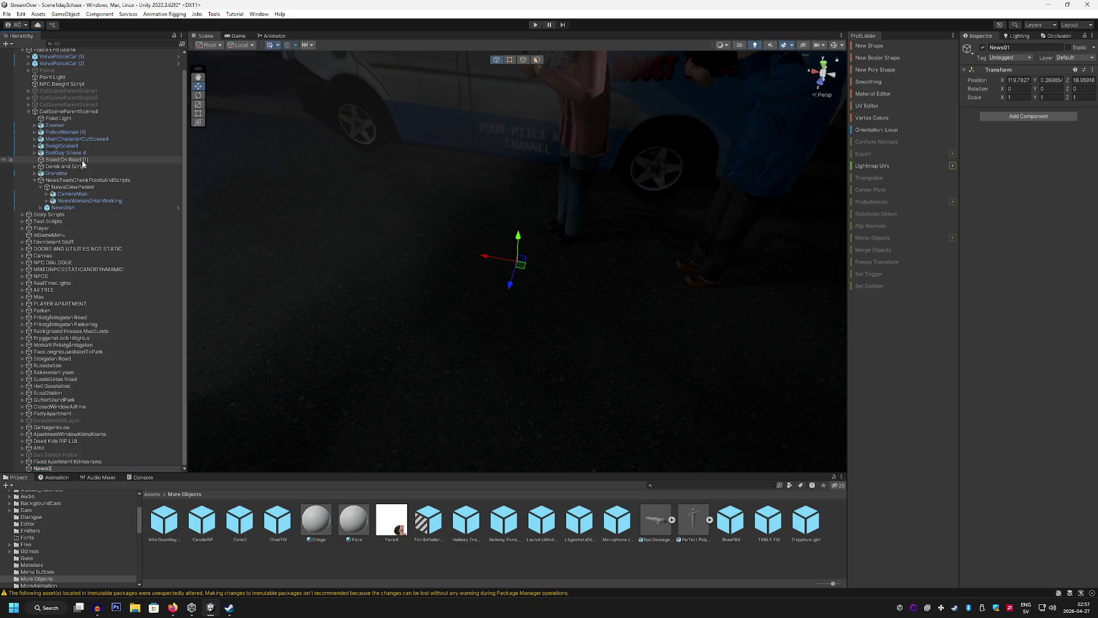
# Create a second empty object named News1
pyautogui.click(424, 211)
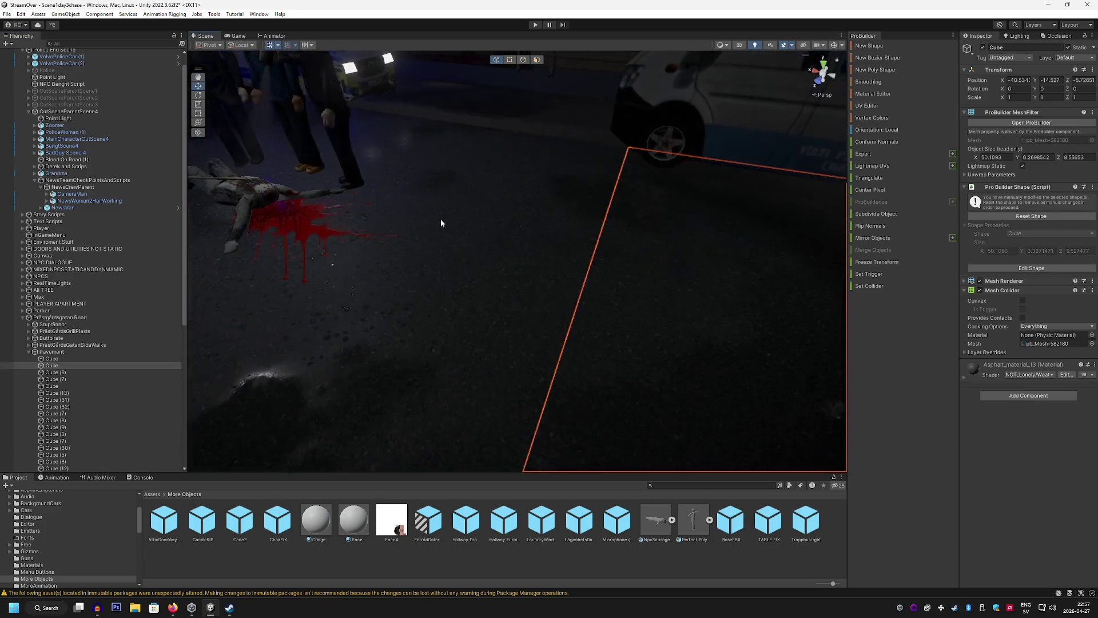
pyautogui.click(65, 14)
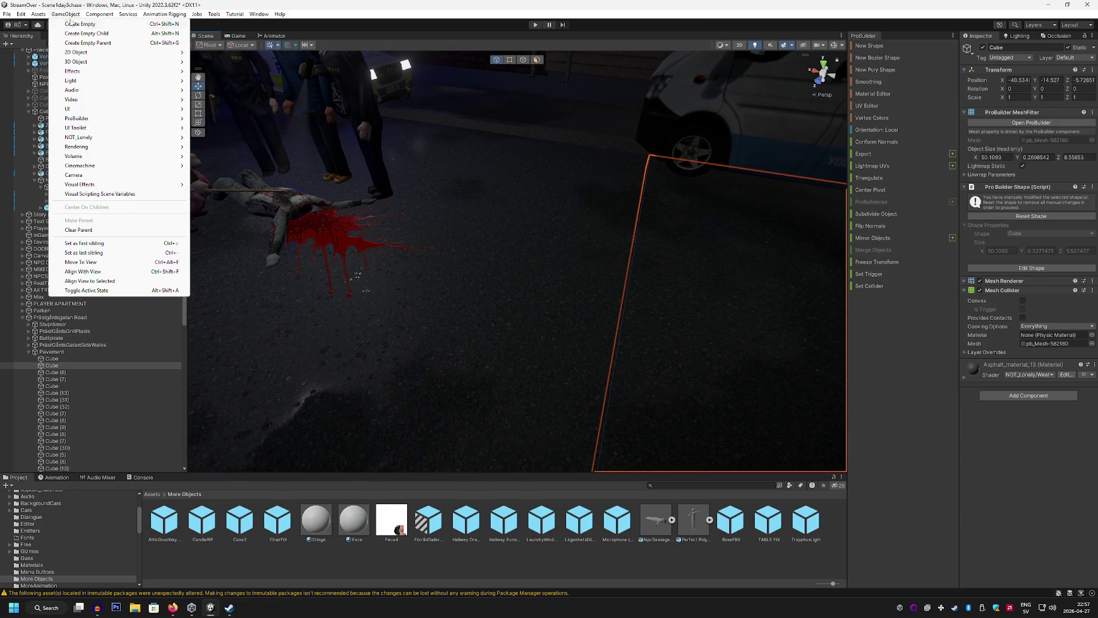
pyautogui.click(70, 23)
pyautogui.write('Ne')
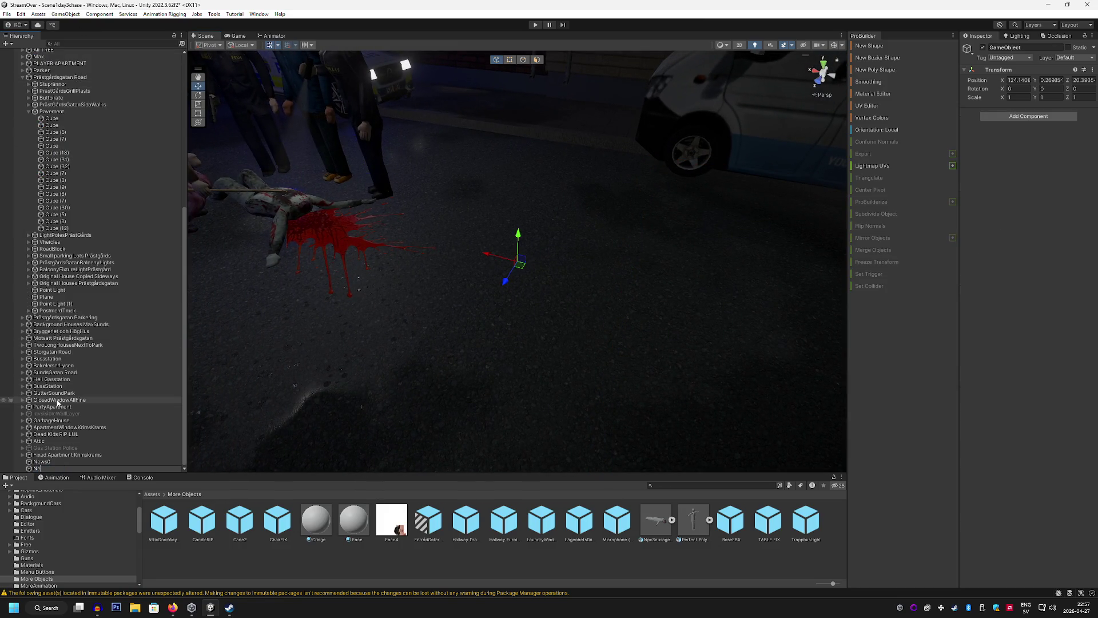
pyautogui.write('ws1')
pyautogui.press('Return')
# Drag News0 and News1 into the NewsTeamCheckPointsAndScripts group
pyautogui.click(57, 455)
pyautogui.click(51, 461)
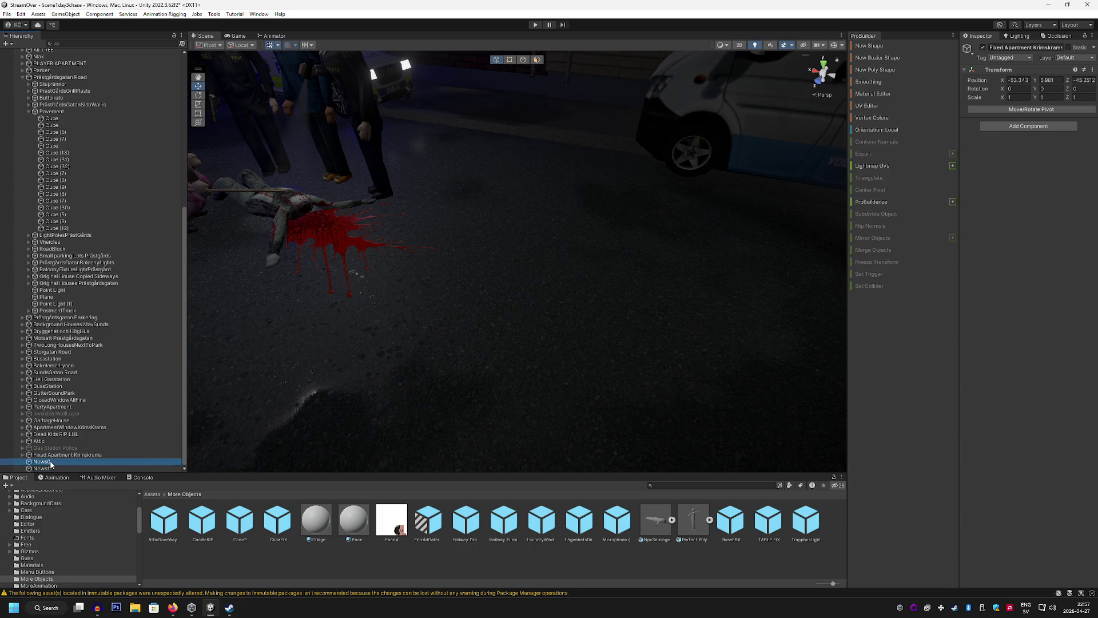
pyautogui.keyDown('shift'); pyautogui.click(49, 468); pyautogui.keyUp('shift')
pyautogui.moveTo(49, 469)
pyautogui.mouseDown()
pyautogui.moveTo(81, 199)
pyautogui.moveTo(138, 56)
pyautogui.moveTo(118, 71)
pyautogui.moveTo(126, 146)
pyautogui.moveTo(109, 180)
pyautogui.mouseUp()
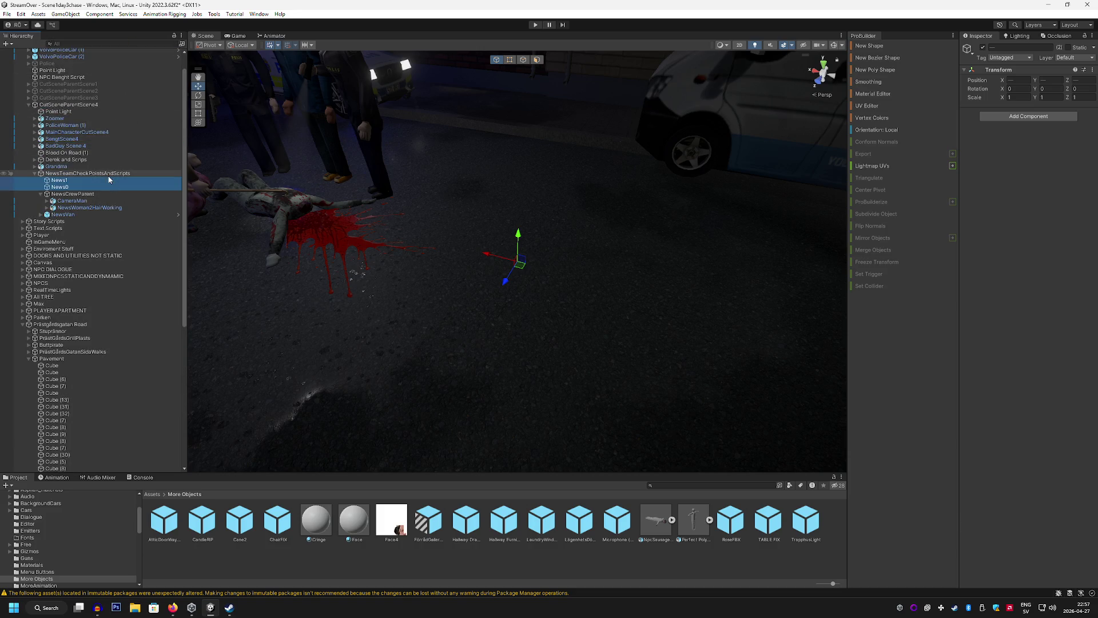
pyautogui.click(97, 174)
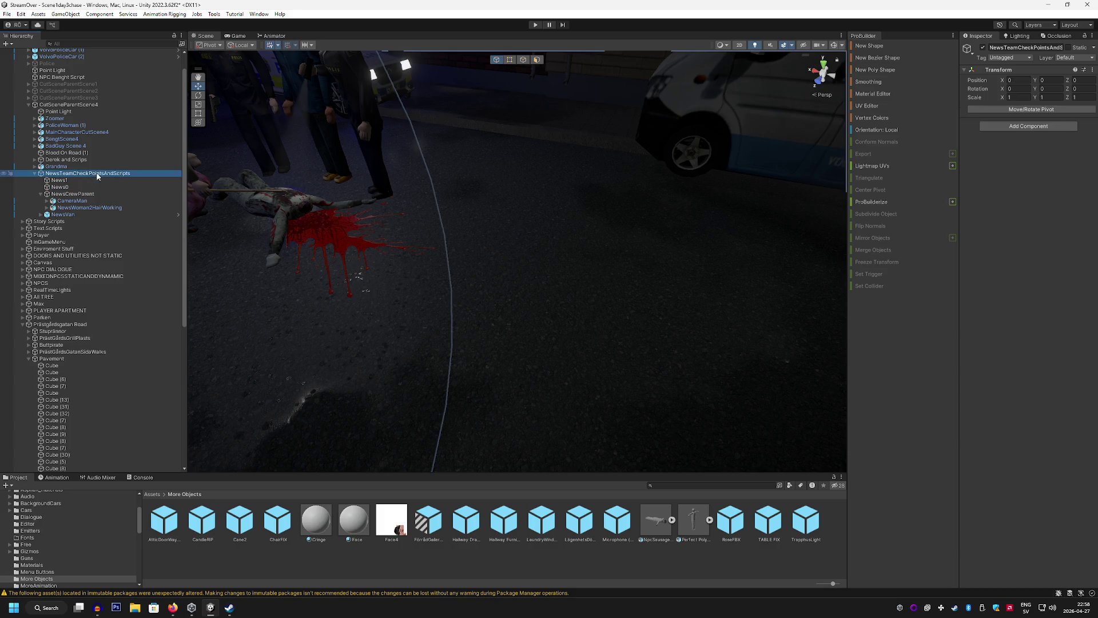
# Create an empty child NewsCheckPoint in the group and move News1 and News0 under it
pyautogui.rightClick(97, 176)
pyautogui.click(128, 307)
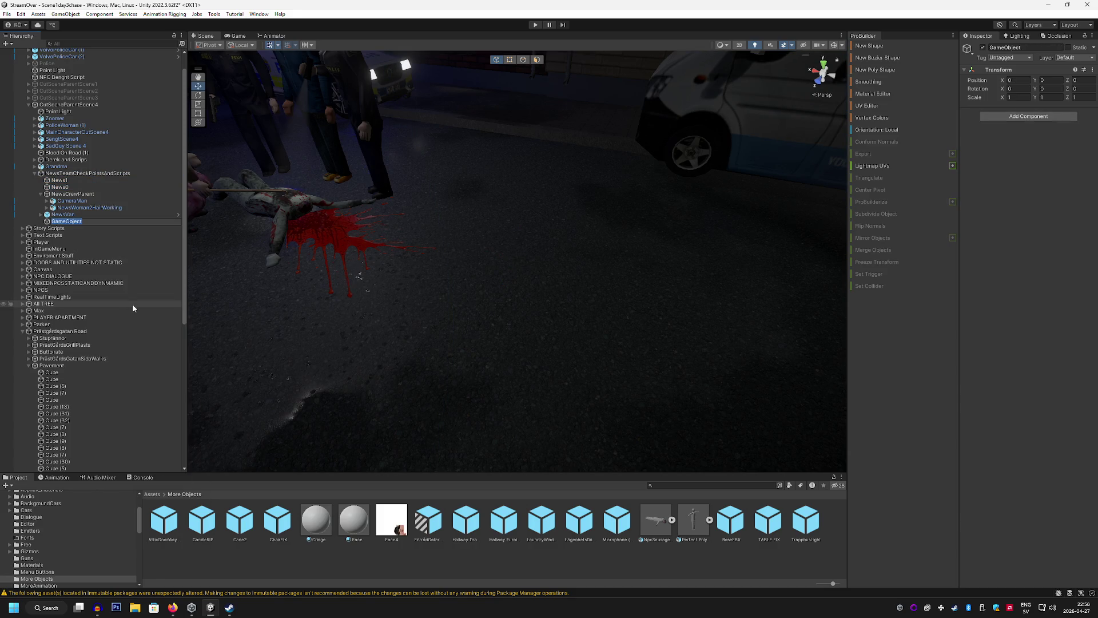
pyautogui.write('NewsCheckP')
pyautogui.write('oint')
pyautogui.press('Return')
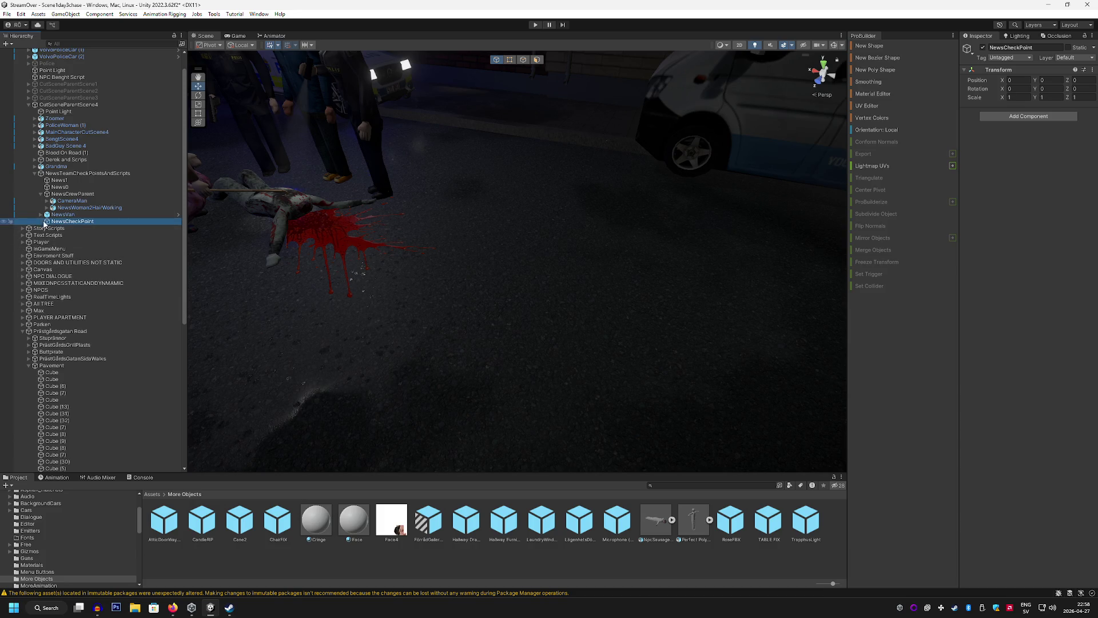
pyautogui.moveTo(44, 225)
pyautogui.mouseDown()
pyautogui.moveTo(54, 171)
pyautogui.moveTo(70, 221)
pyautogui.mouseUp()
pyautogui.click(59, 180)
pyautogui.keyDown('shift'); pyautogui.click(60, 187); pyautogui.keyUp('shift')
pyautogui.moveTo(343, 218)
pyautogui.mouseDown()
pyautogui.moveTo(373, 221)
pyautogui.moveTo(351, 206)
pyautogui.moveTo(271, 198)
pyautogui.moveTo(424, 191)
pyautogui.moveTo(337, 161)
pyautogui.moveTo(331, 228)
pyautogui.moveTo(426, 198)
pyautogui.moveTo(416, 228)
pyautogui.mouseUp()
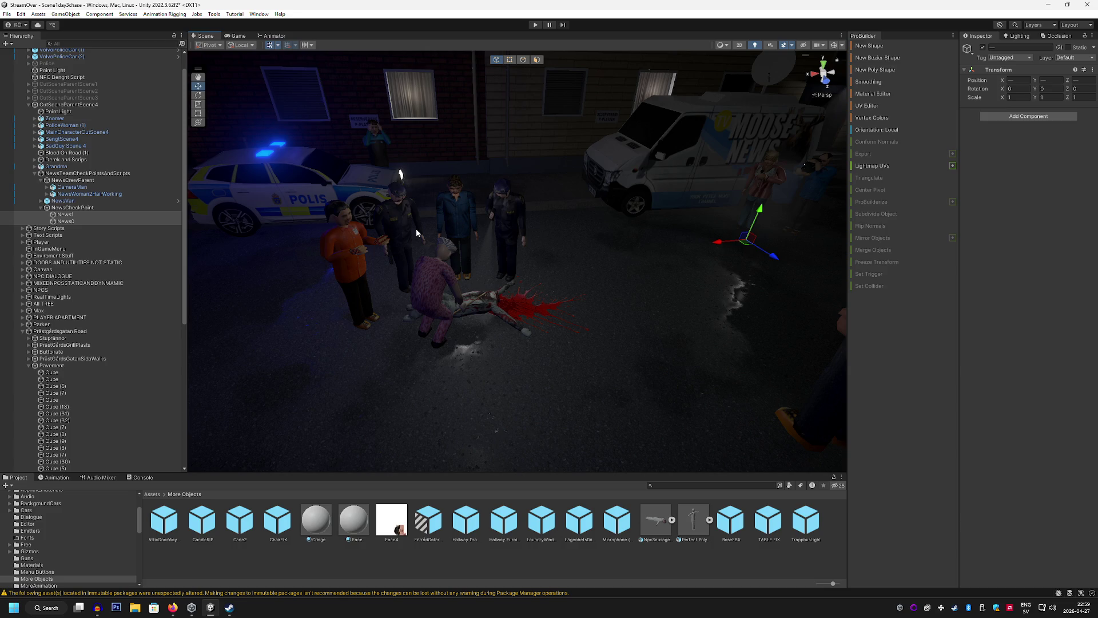
# Test-move NewsCrewParent toward the body, then return it beside the van
pyautogui.moveTo(416, 228)
pyautogui.mouseDown()
pyautogui.moveTo(496, 204)
pyautogui.moveTo(476, 303)
pyautogui.moveTo(457, 309)
pyautogui.mouseUp()
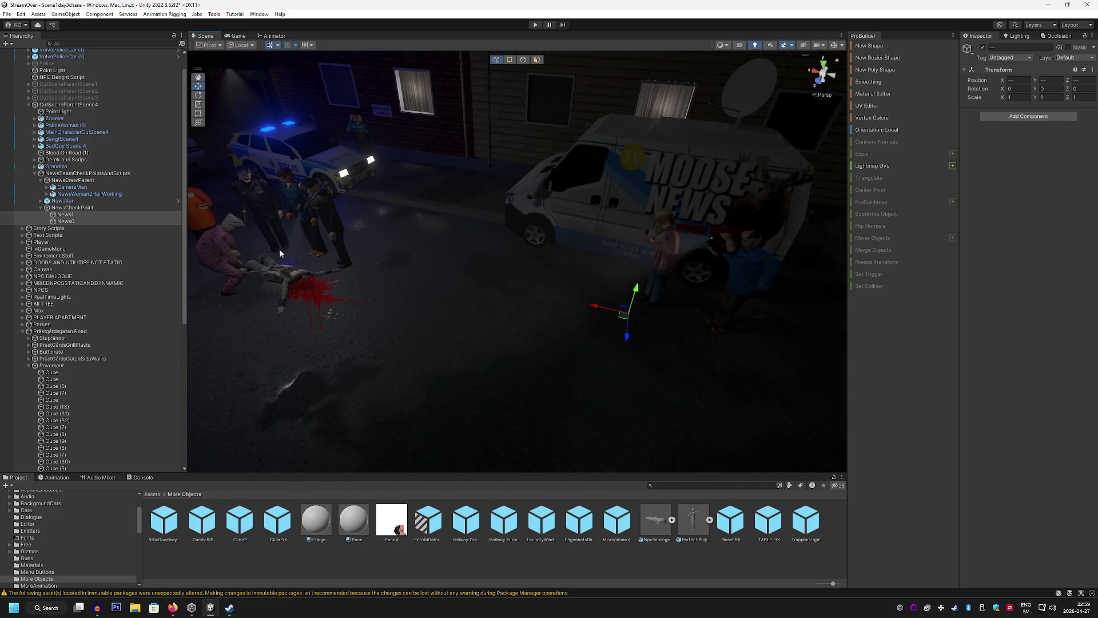
pyautogui.click(109, 173)
pyautogui.click(129, 179)
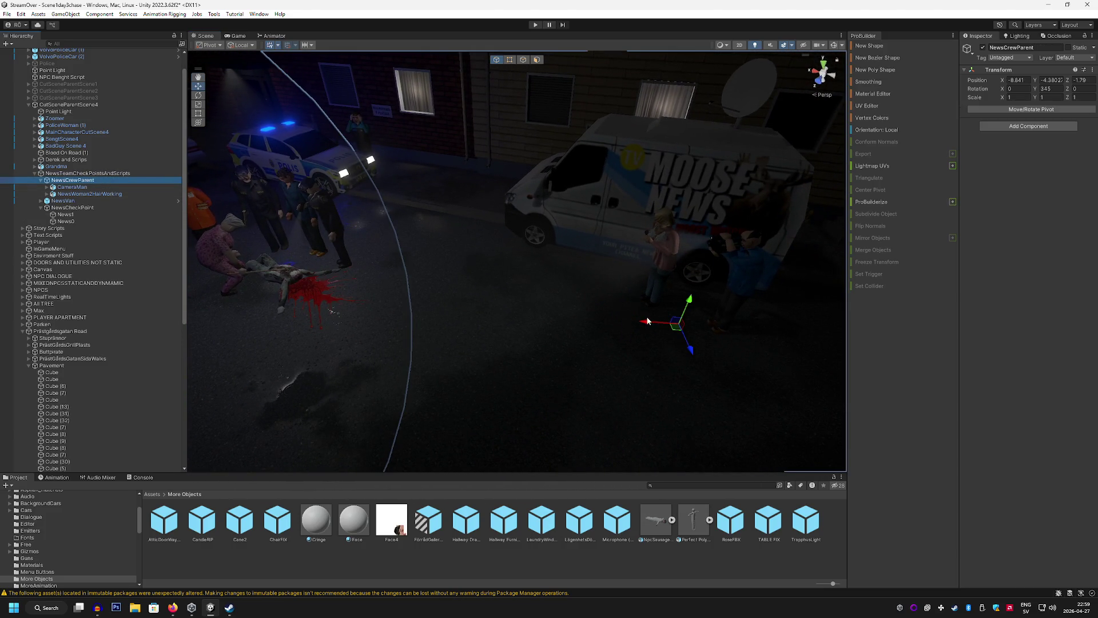
pyautogui.moveTo(657, 309)
pyautogui.mouseDown()
pyautogui.moveTo(564, 313)
pyautogui.moveTo(351, 292)
pyautogui.moveTo(568, 297)
pyautogui.mouseUp()
pyautogui.press('f')
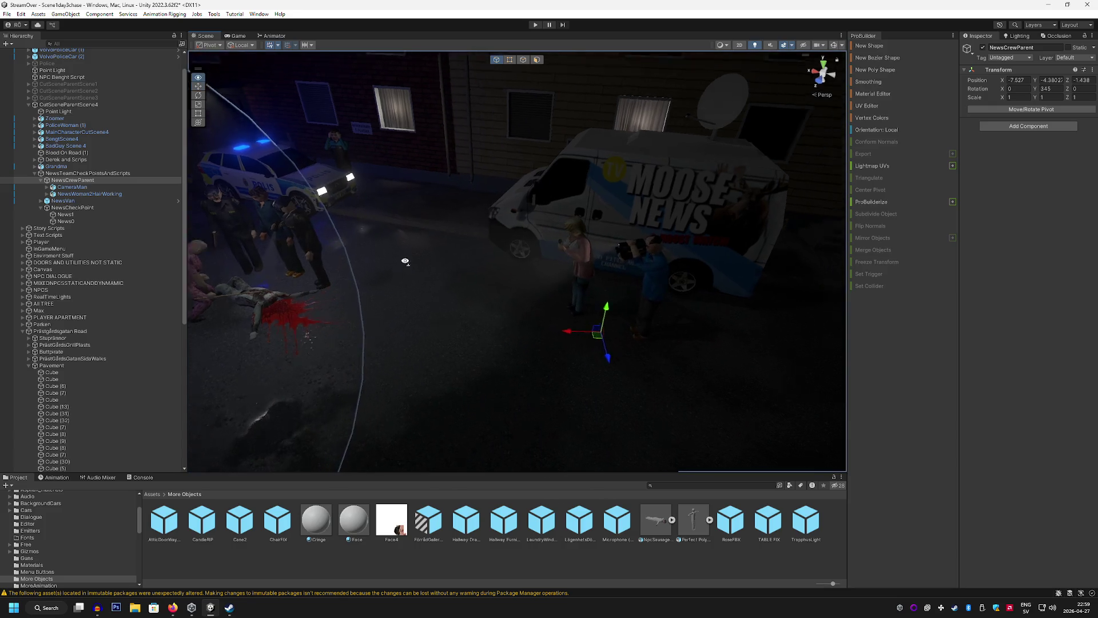
pyautogui.click(115, 173)
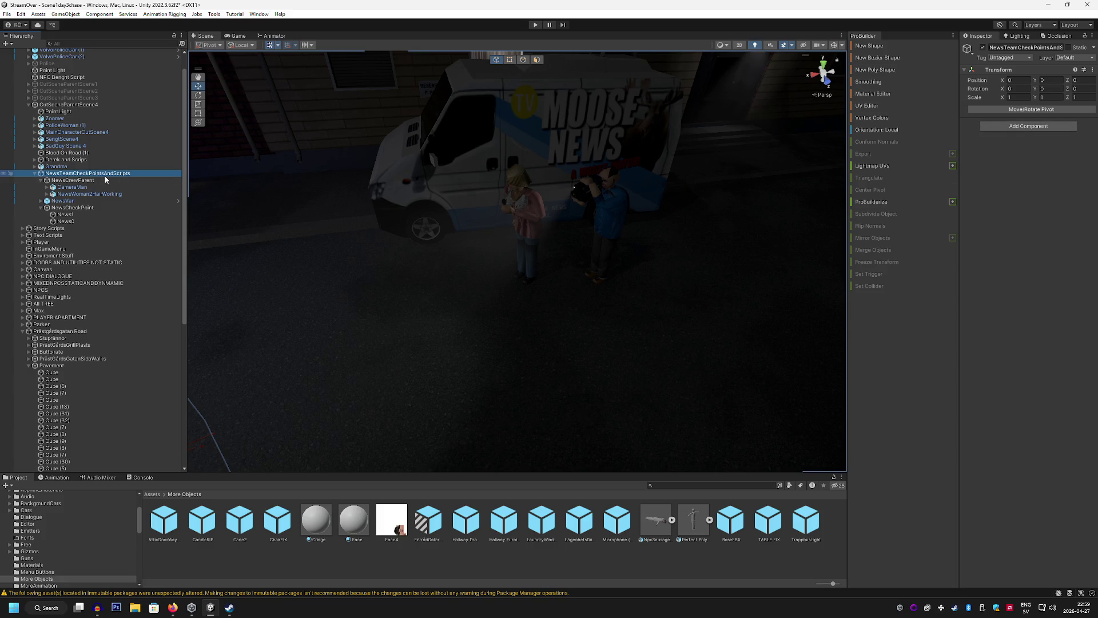
# Create an empty child object named NewsMoveScript in NewsTeamCheckPointsAndScripts
pyautogui.rightClick(106, 173)
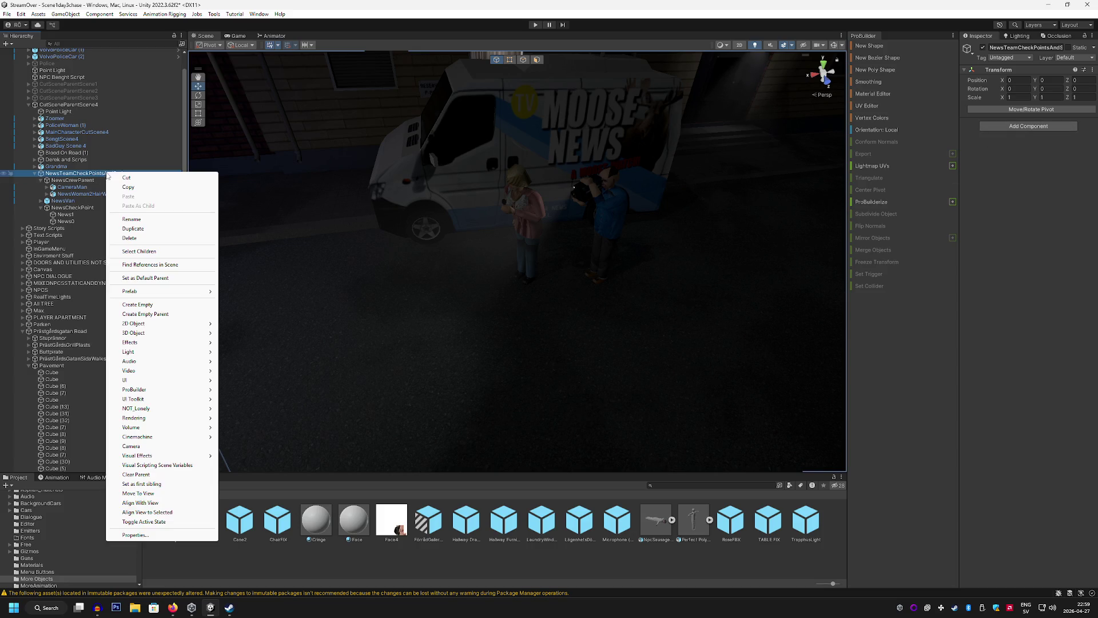
pyautogui.click(146, 305)
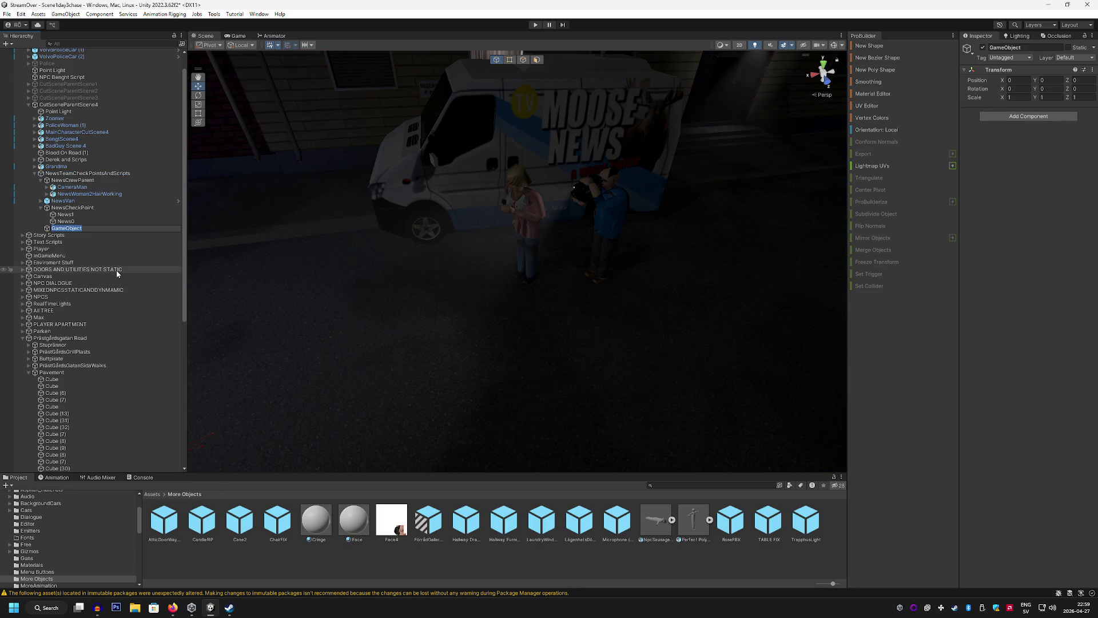
pyautogui.write('NewsC')
pyautogui.write('M')
pyautogui.press('BackSpace')
pyautogui.press('BackSpace')
pyautogui.press('BackSpace')
pyautogui.write('veScript')
pyautogui.press('Return')
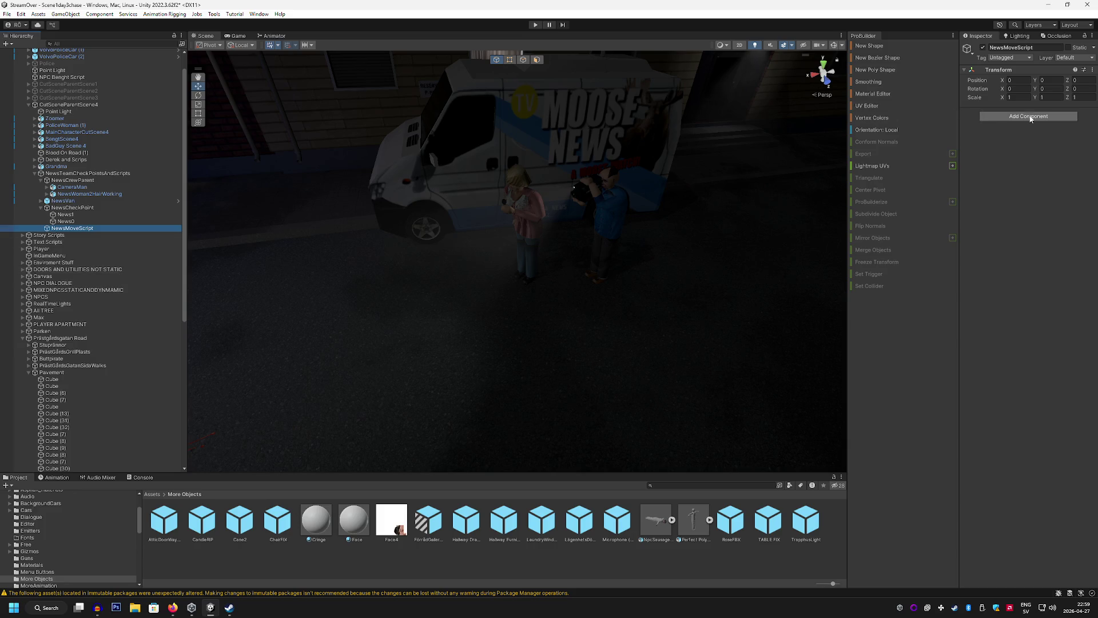
# Add a Police Car Controller with two checkpoint entries and no events
pyautogui.click(1028, 116)
pyautogui.write('Car')
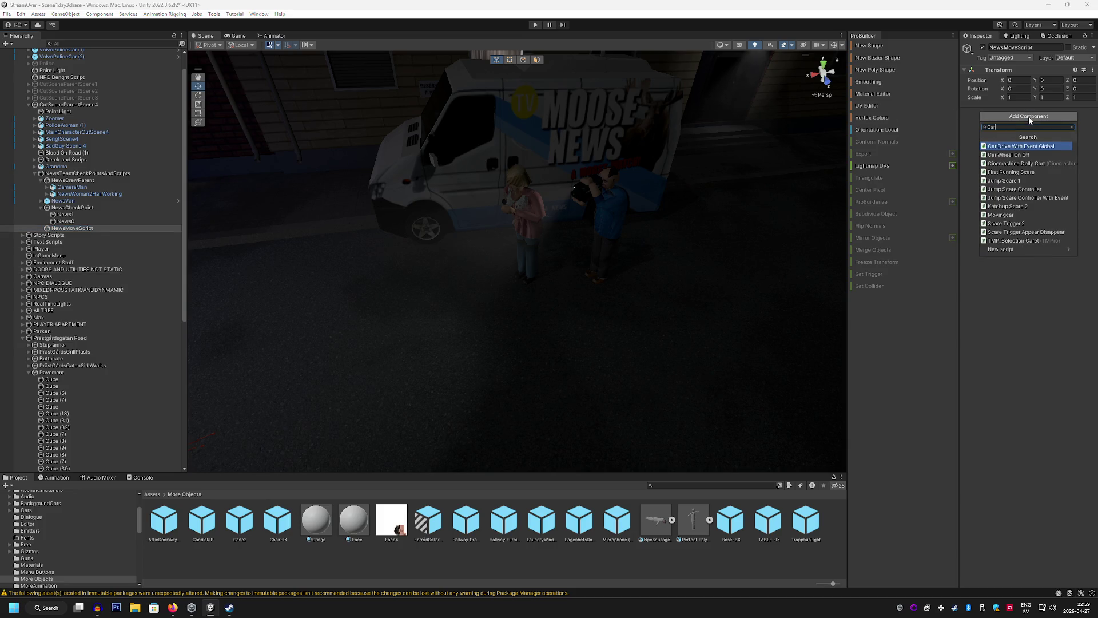
pyautogui.click(997, 147)
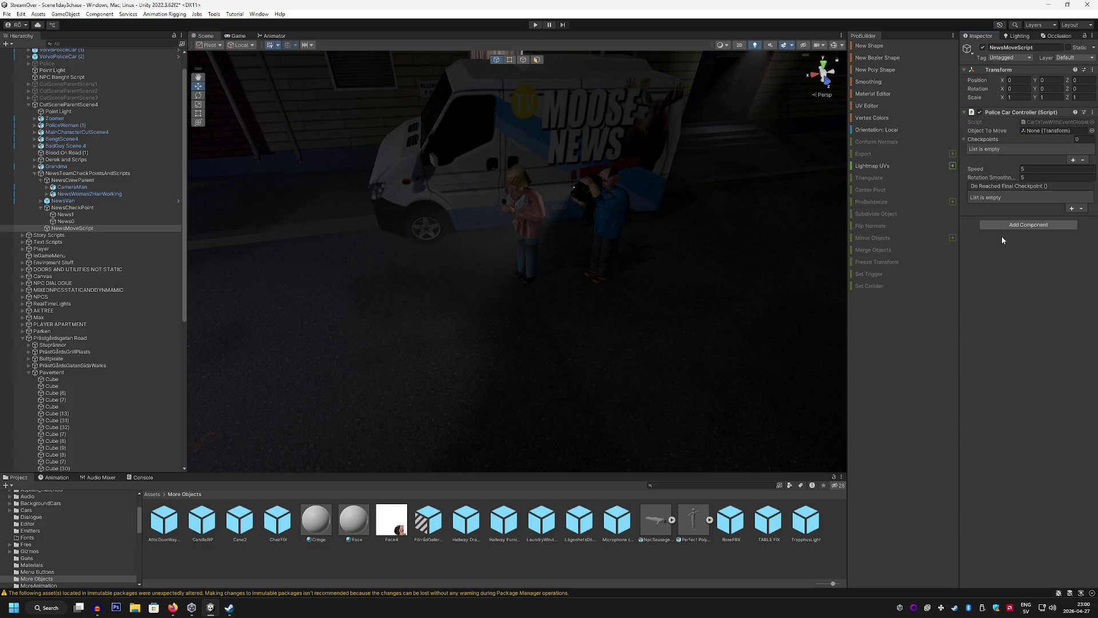
pyautogui.click(1073, 160)
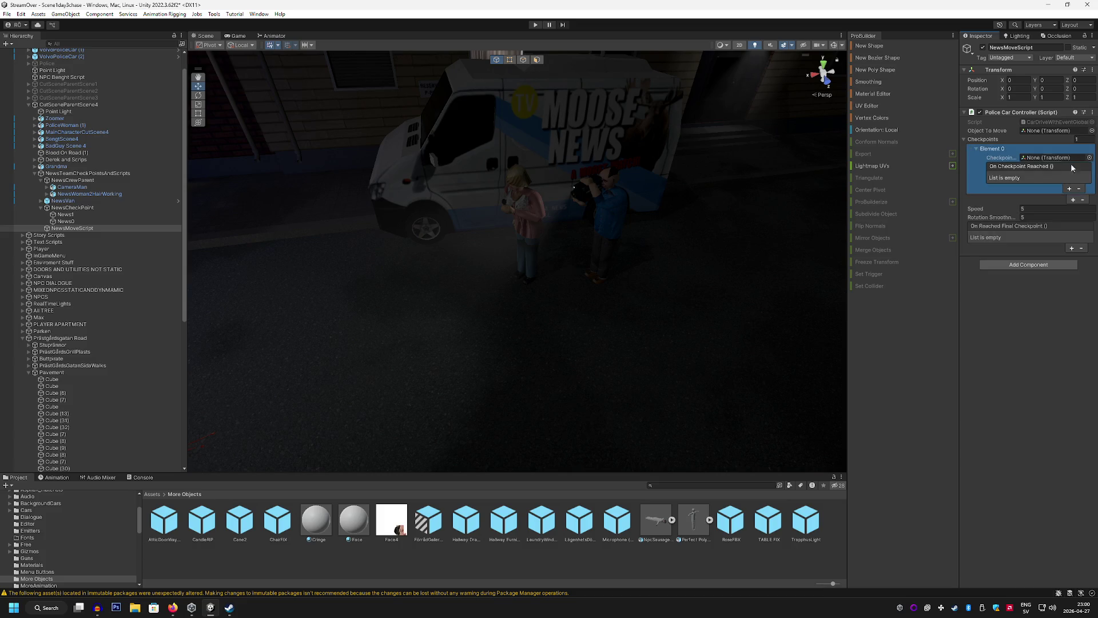
pyautogui.click(1069, 188)
pyautogui.click(1072, 211)
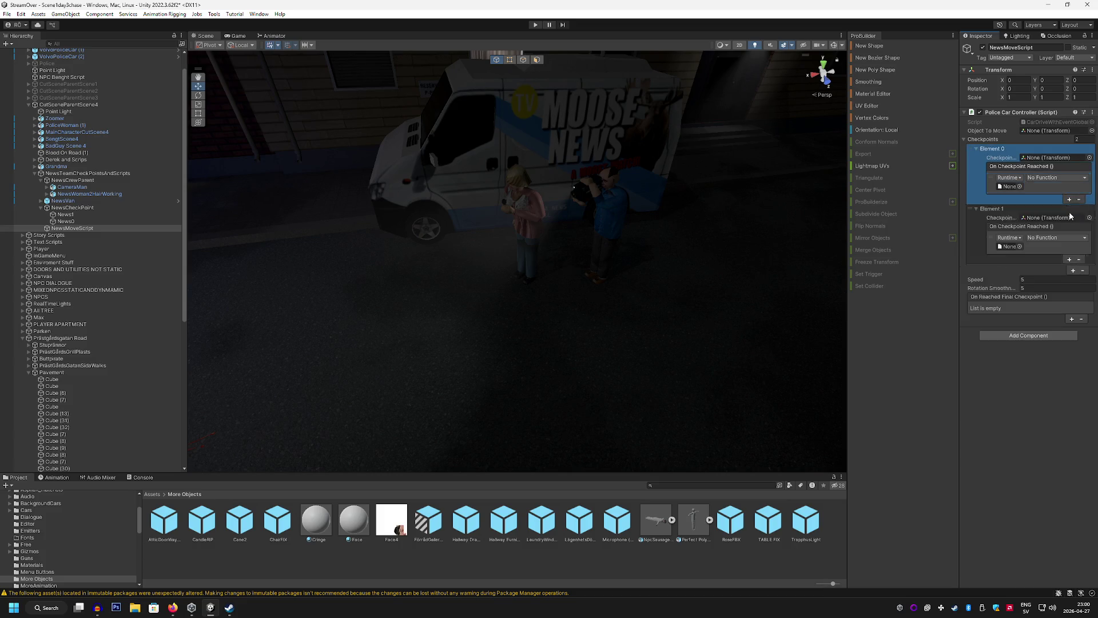
pyautogui.click(1070, 215)
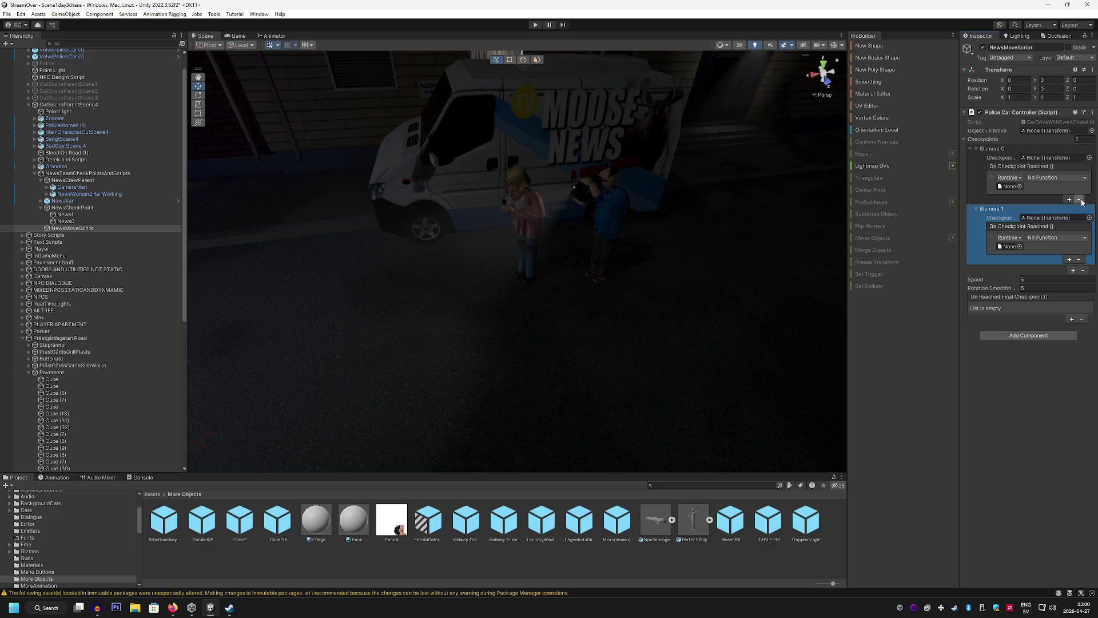
pyautogui.click(1079, 199)
pyautogui.click(1079, 249)
# Assign News0 and News1 as the controller's two checkpoints
pyautogui.moveTo(686, 172)
pyautogui.mouseDown()
pyautogui.moveTo(723, 168)
pyautogui.moveTo(685, 167)
pyautogui.mouseUp()
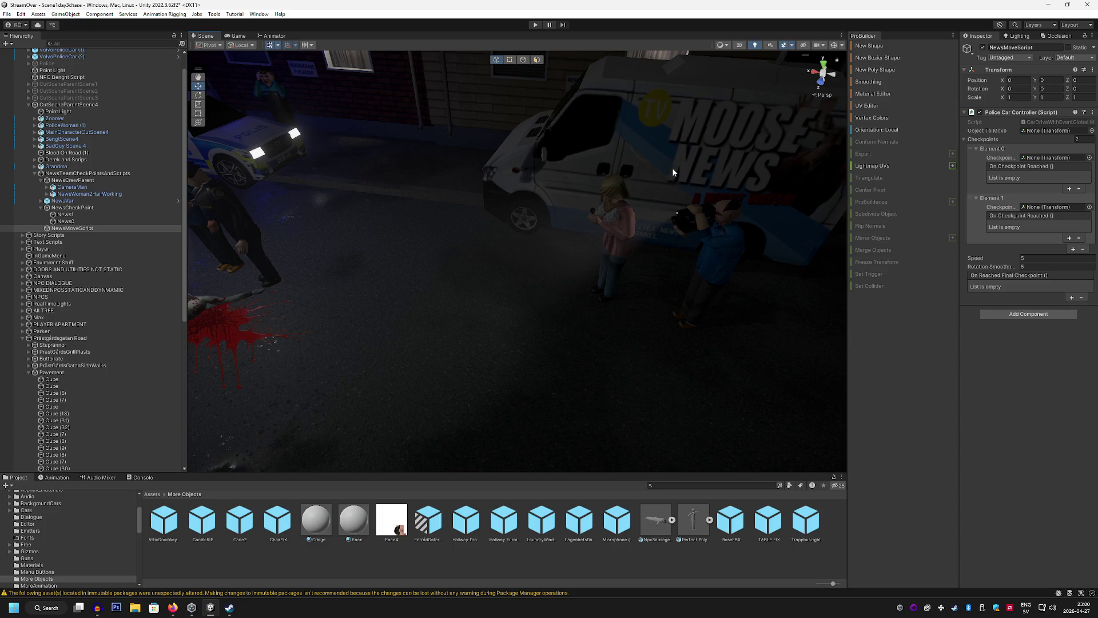
pyautogui.moveTo(83, 183); pyautogui.dragTo(1038, 160)
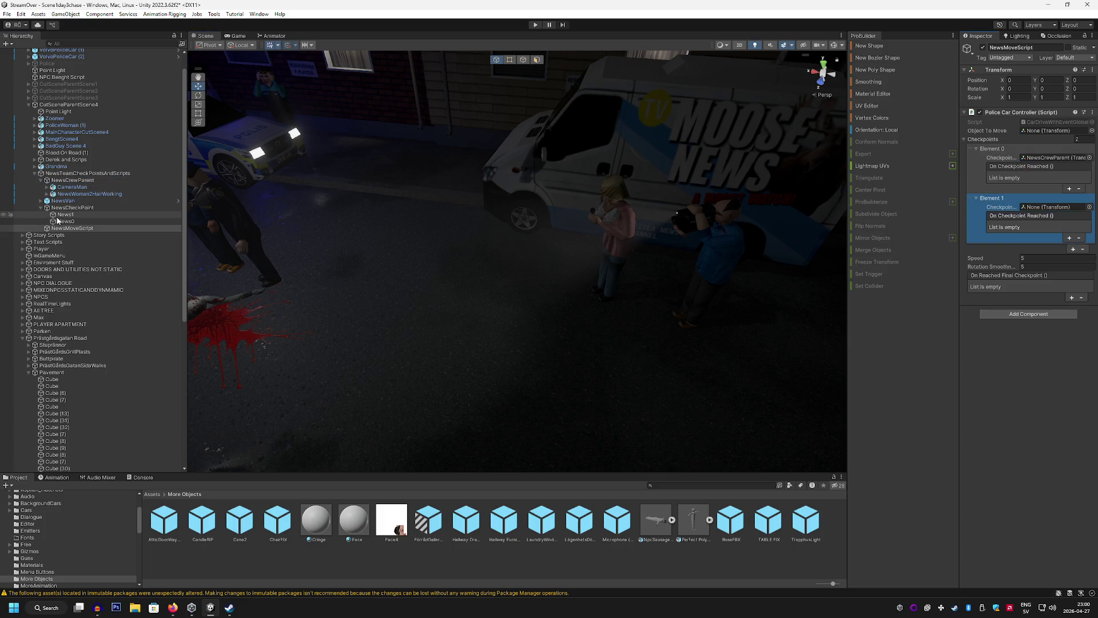
pyautogui.moveTo(64, 214); pyautogui.dragTo(1037, 219)
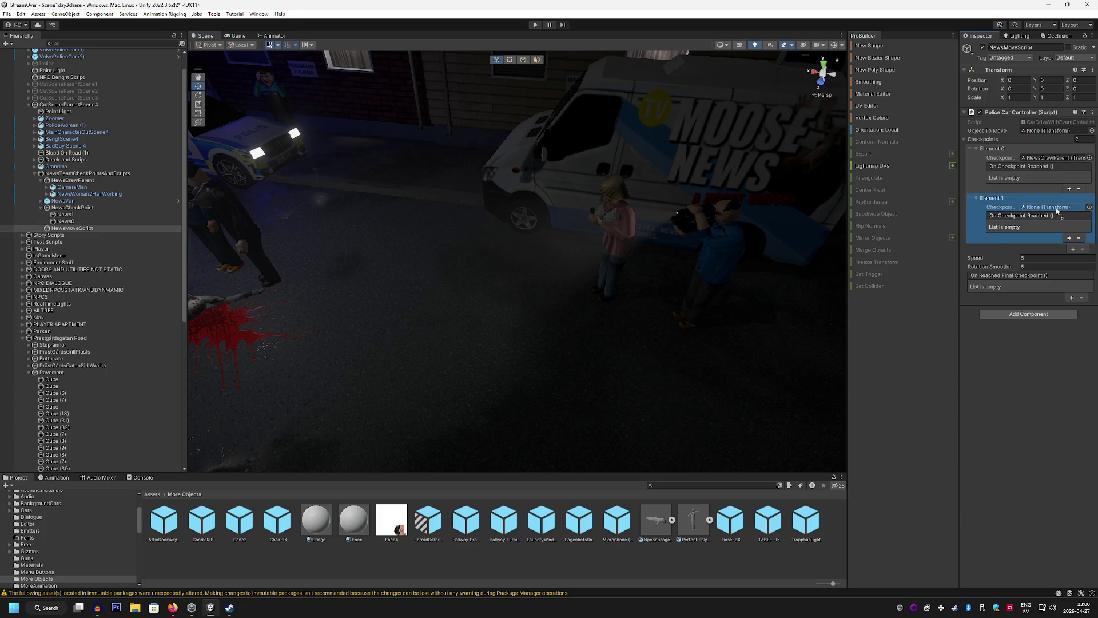
pyautogui.moveTo(66, 221); pyautogui.dragTo(1038, 158)
pyautogui.moveTo(627, 148)
pyautogui.mouseDown()
pyautogui.moveTo(550, 104)
pyautogui.moveTo(583, 120)
pyautogui.moveTo(591, 101)
pyautogui.moveTo(637, 111)
pyautogui.mouseUp()
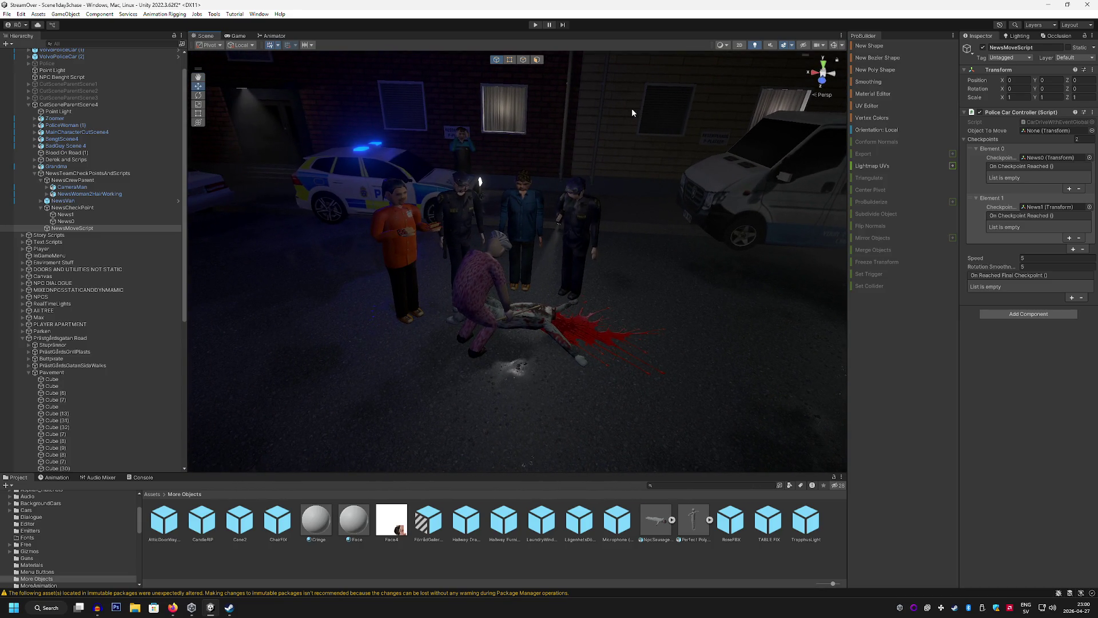
# Open youtube.com in a new browser tab
pyautogui.click(172, 610)
pyautogui.click(119, 9)
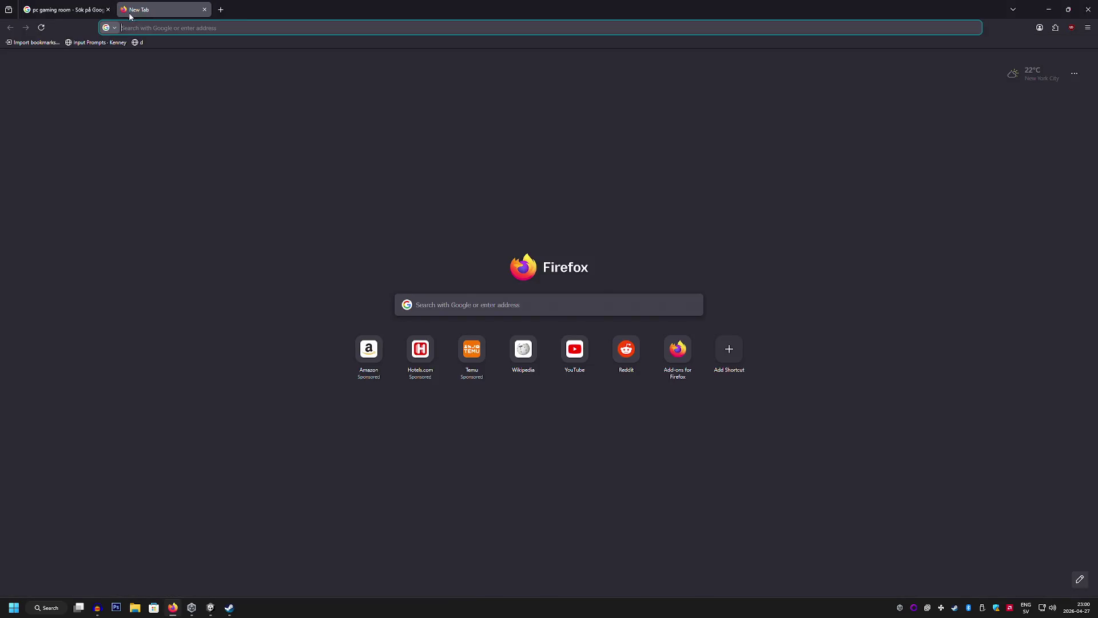
pyautogui.write('youtube.com')
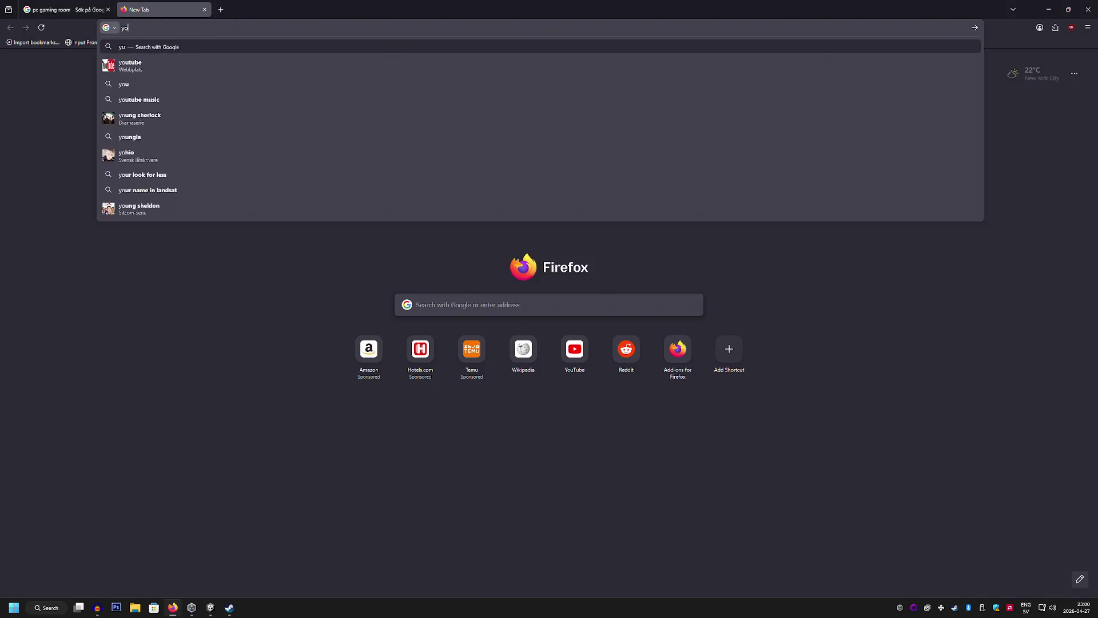
pyautogui.press('Return')
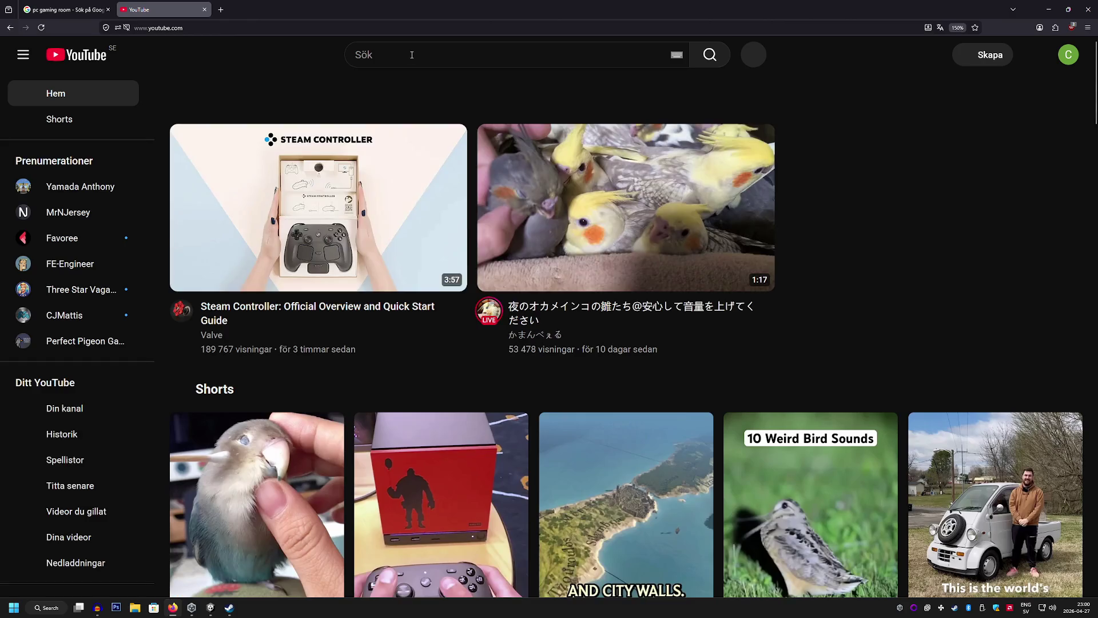
# Search YouTube for 'scandinavian nature vs american nature'
pyautogui.click(361, 54)
pyautogui.write('scandinavian detailin')
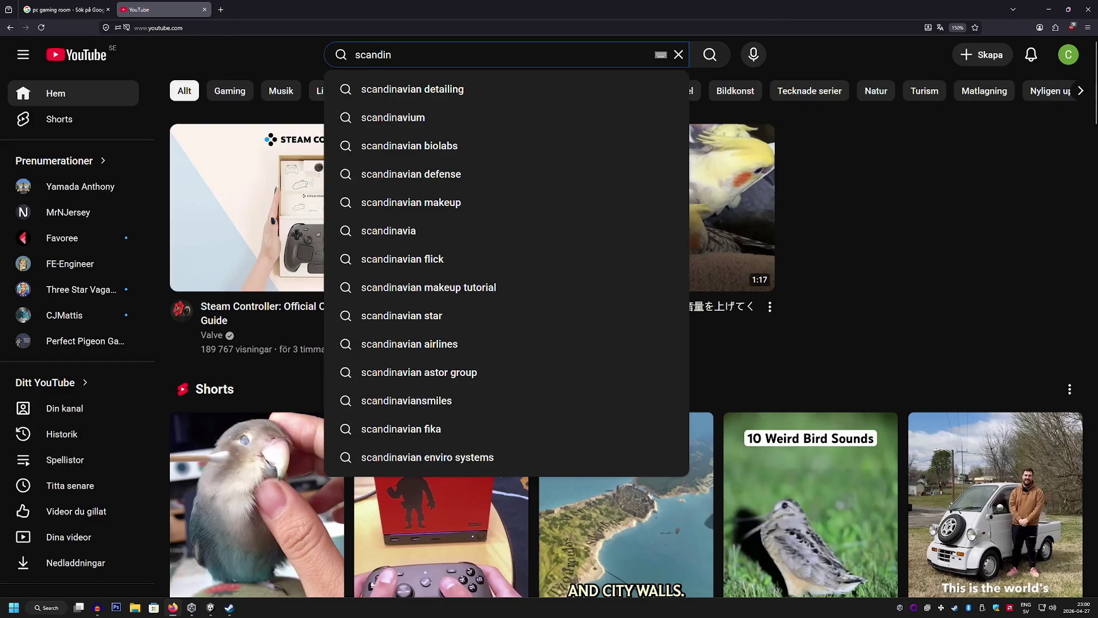
pyautogui.press('BackSpace')
pyautogui.press('BackSpace')
pyautogui.press('BackSpace')
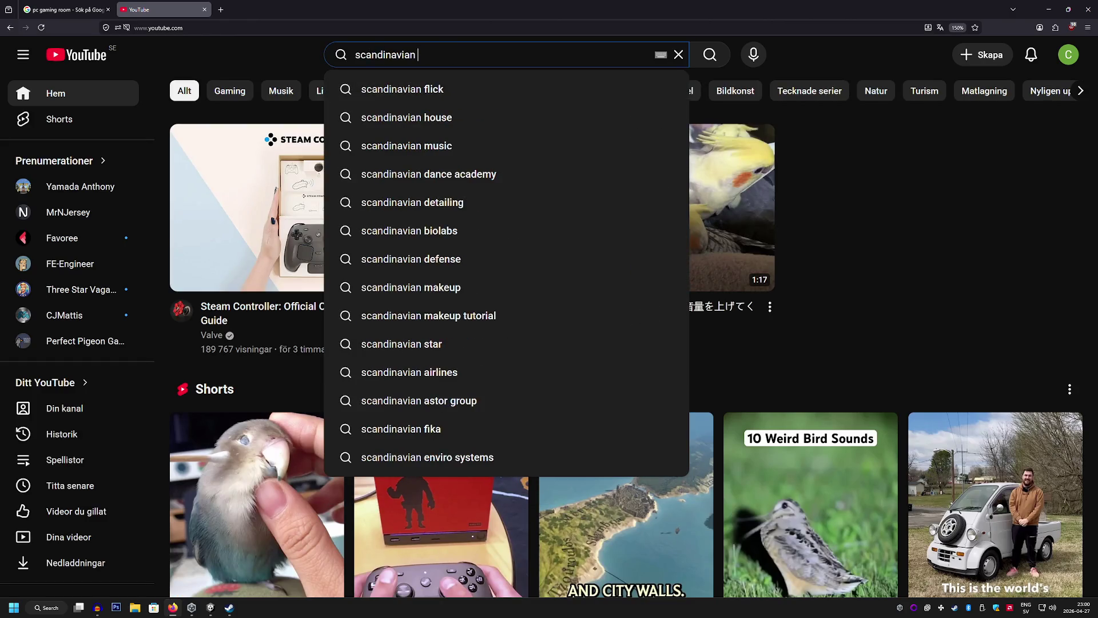
pyautogui.write('nature vs ')
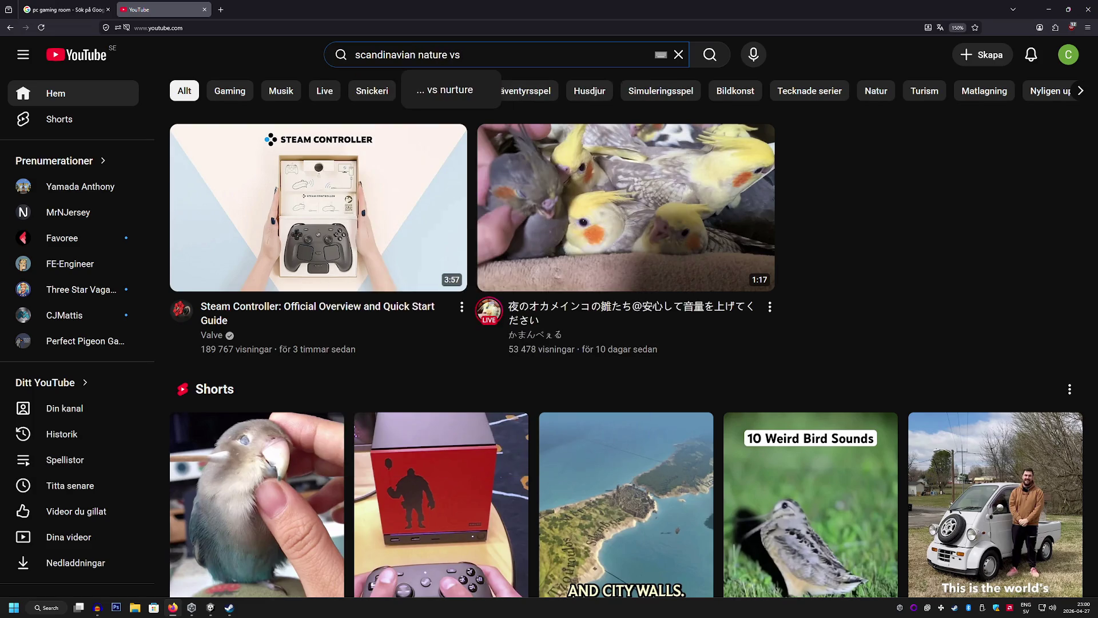
pyautogui.write('american natur')
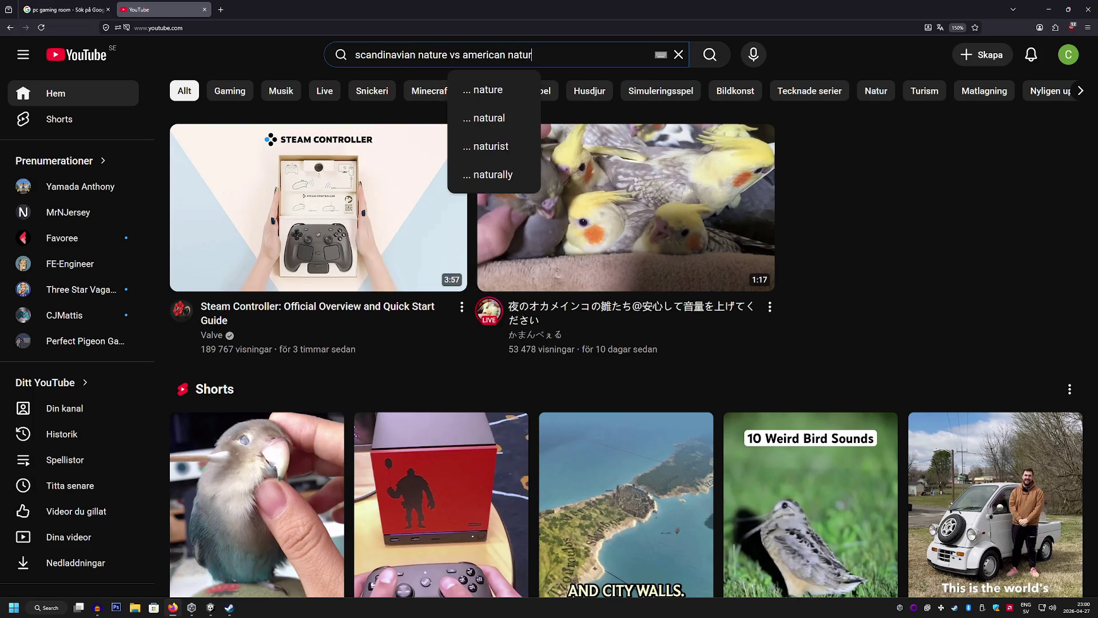
pyautogui.write('e')
pyautogui.press('Return')
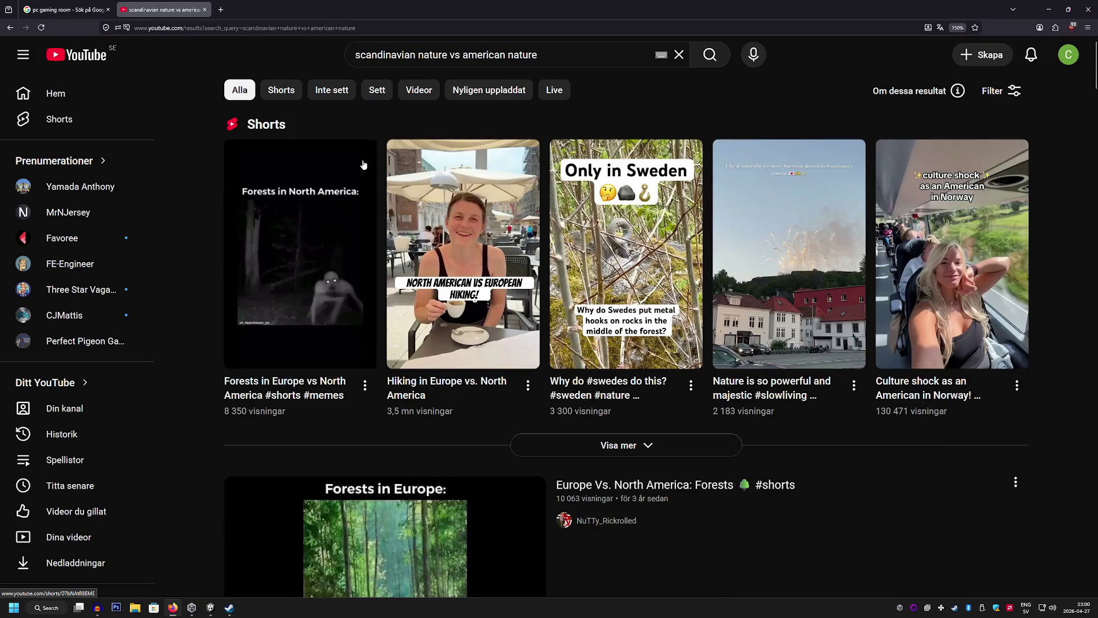
# Open the Forests in Europe vs North America short, pause it, and return to the results
pyautogui.scroll(-3, 343, 154)
pyautogui.scroll(2, 172, 117)
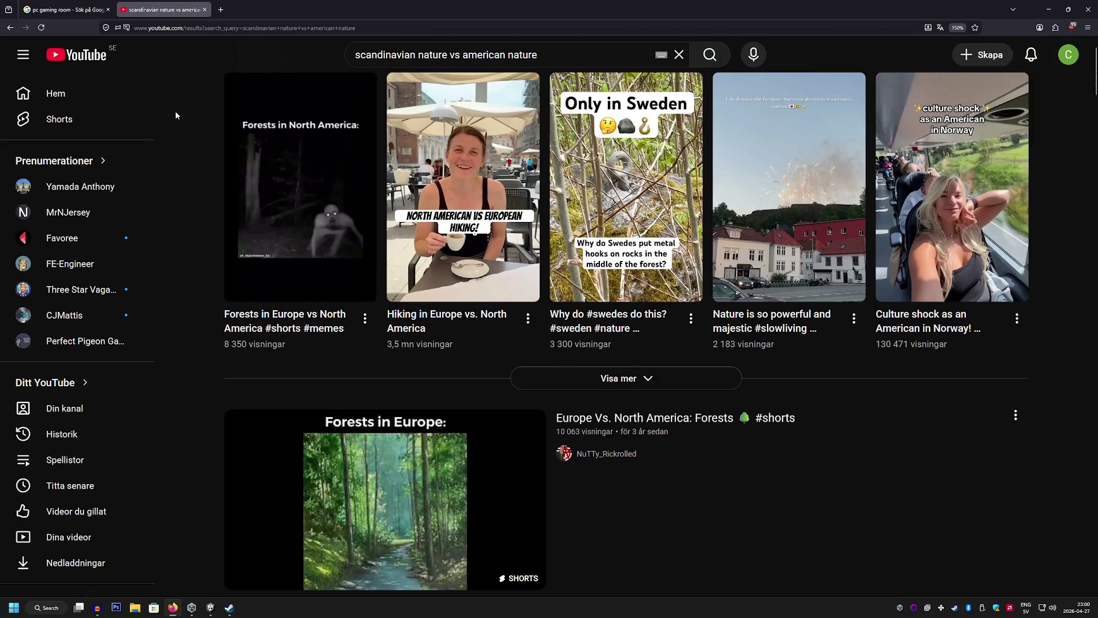
pyautogui.click(300, 156)
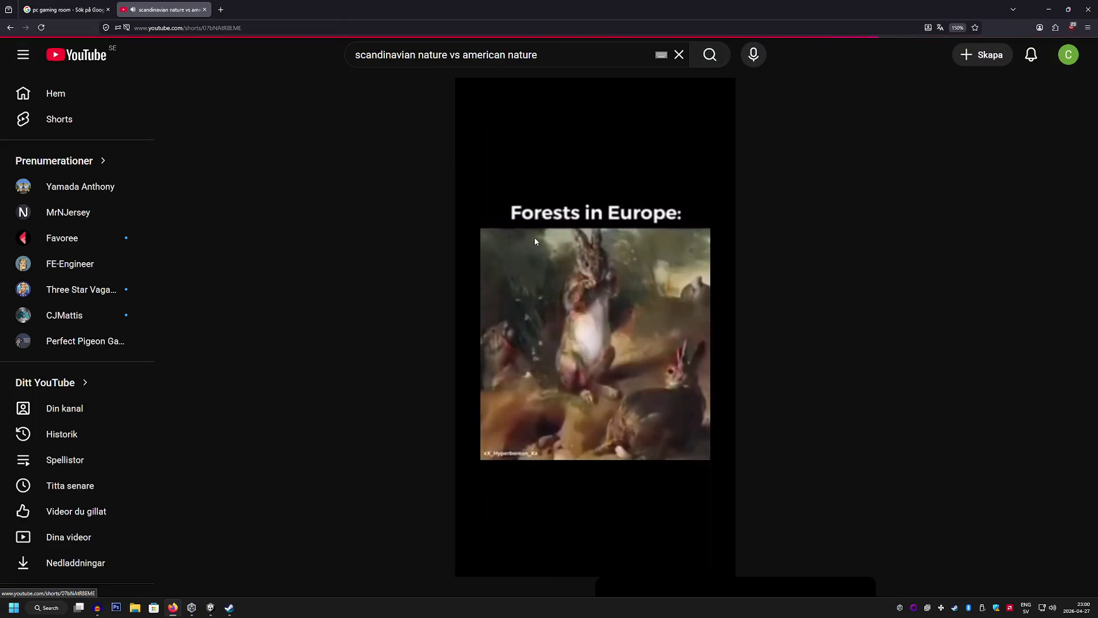
pyautogui.click(486, 127)
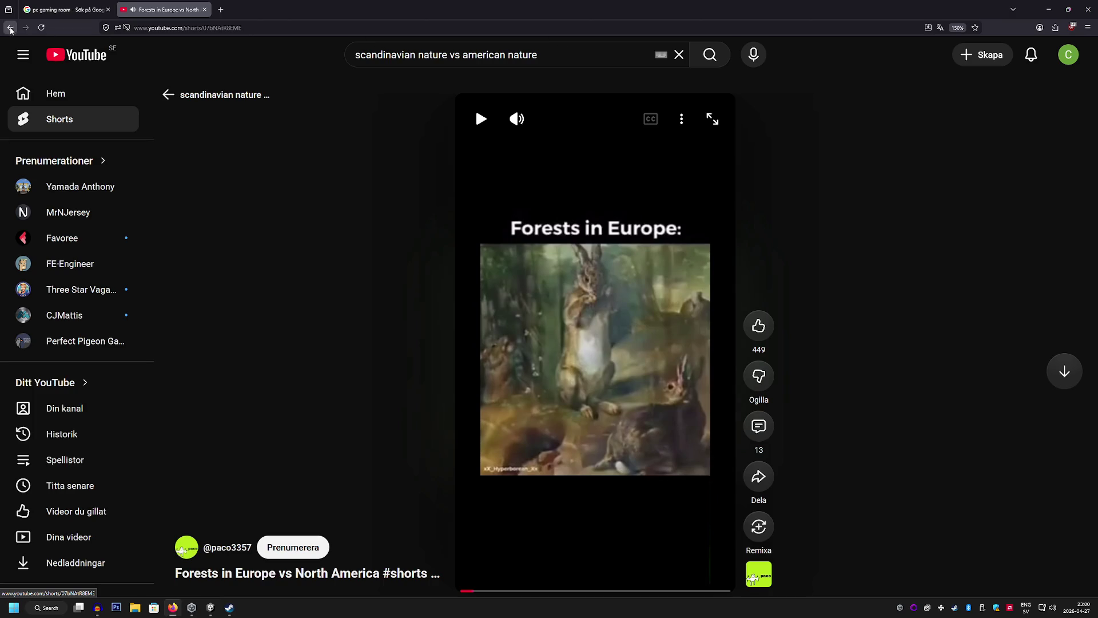
pyautogui.click(10, 27)
# Browse the results, then replace the query with a search for 'Scandinavian forest'
pyautogui.scroll(-10, 217, 186)
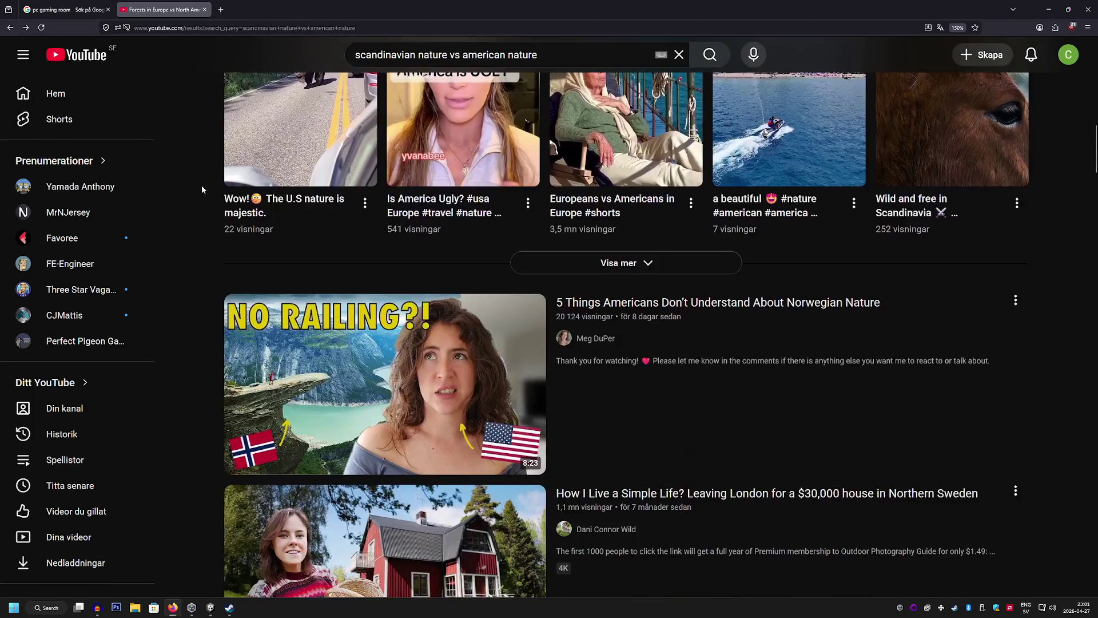
pyautogui.scroll(-20, 201, 184)
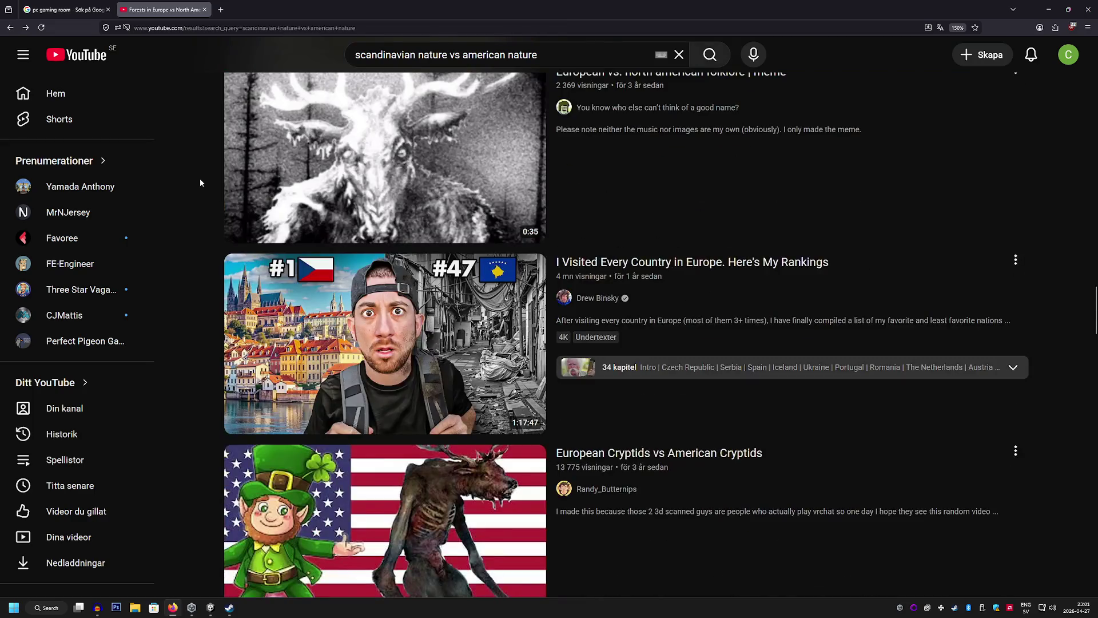
pyautogui.scroll(5, 200, 182)
pyautogui.scroll(-20, 200, 182)
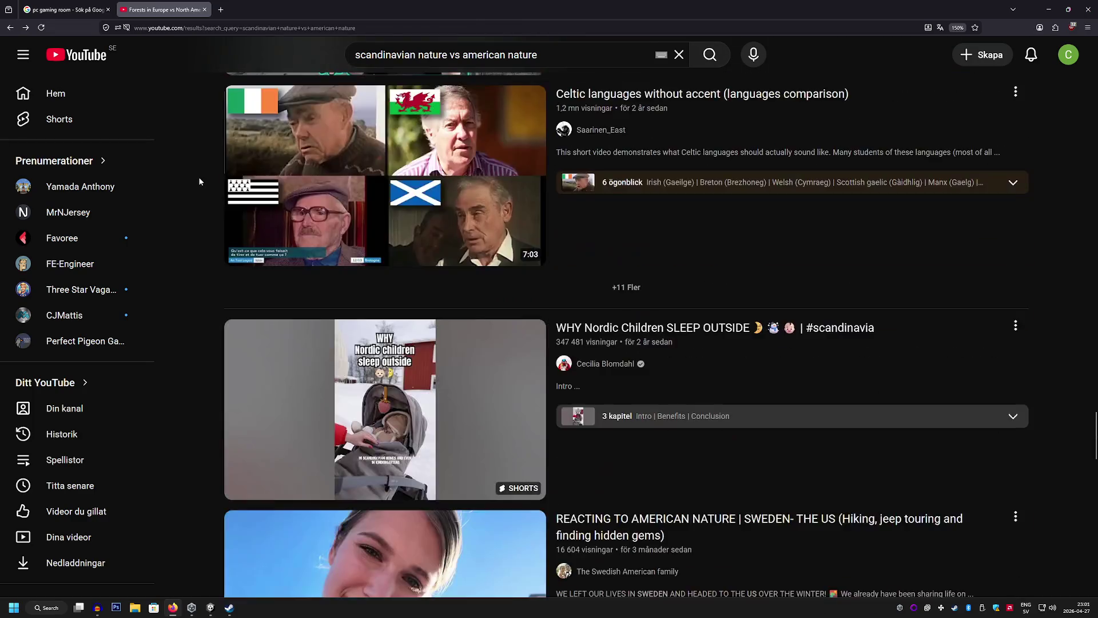
pyautogui.scroll(-20, 198, 181)
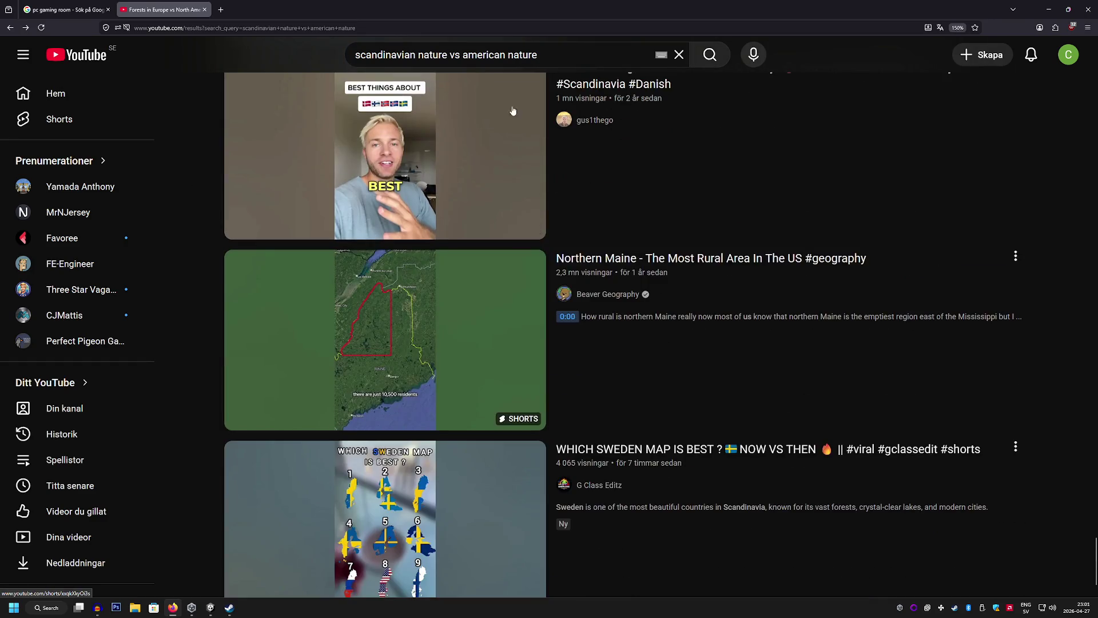
pyautogui.click(524, 55)
pyautogui.hotkey('ctrl', 'a')
pyautogui.press('BackSpace')
pyautogui.write('Sc')
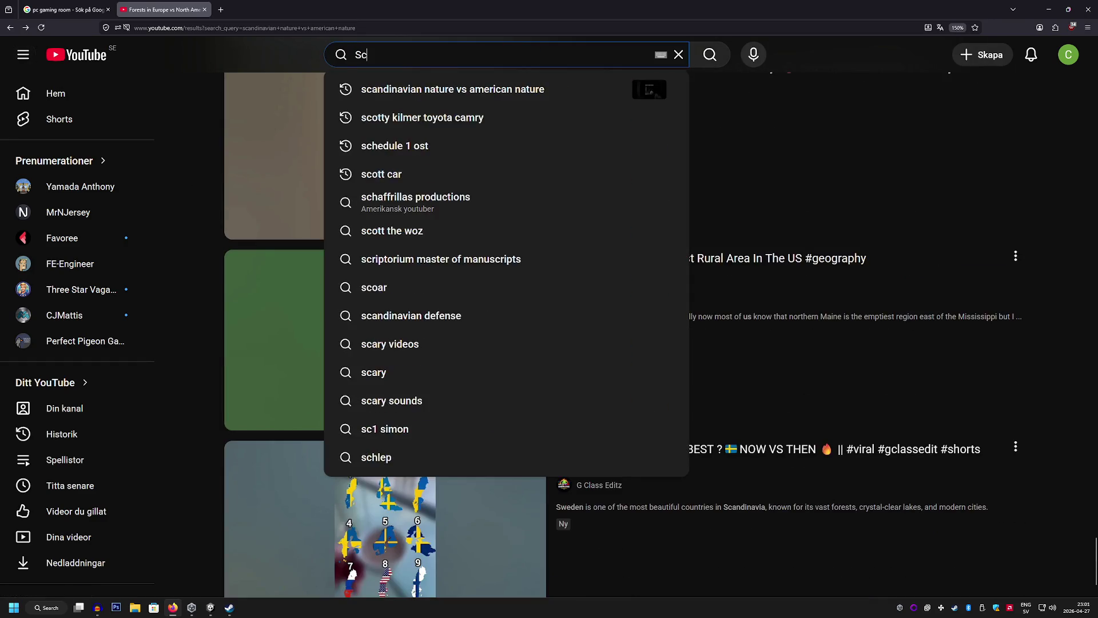
pyautogui.write('andinavia')
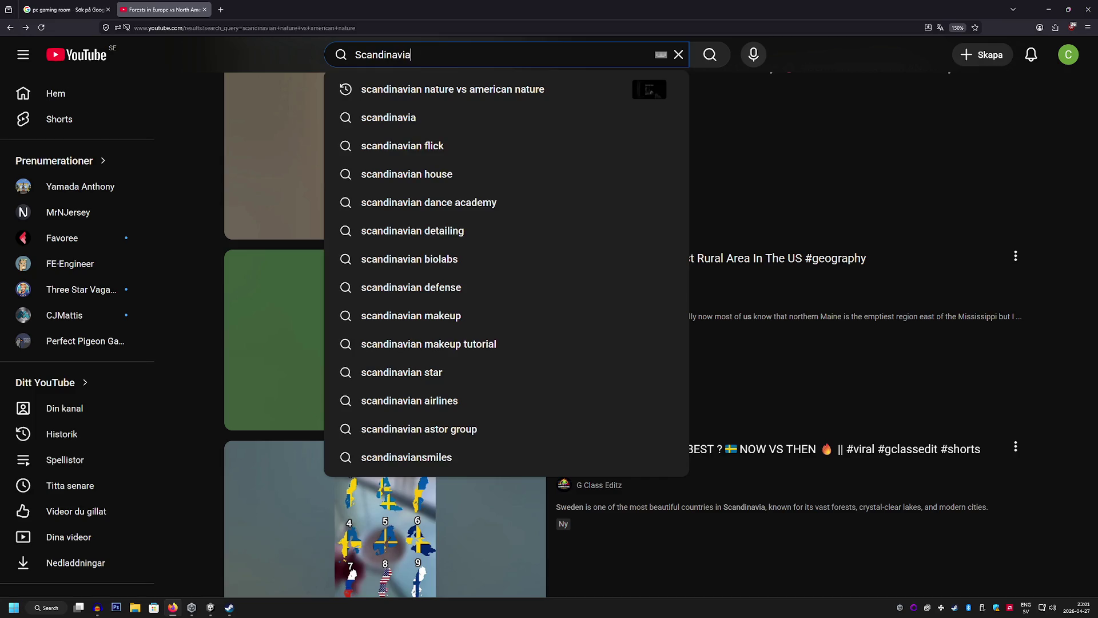
pyautogui.write('n forest')
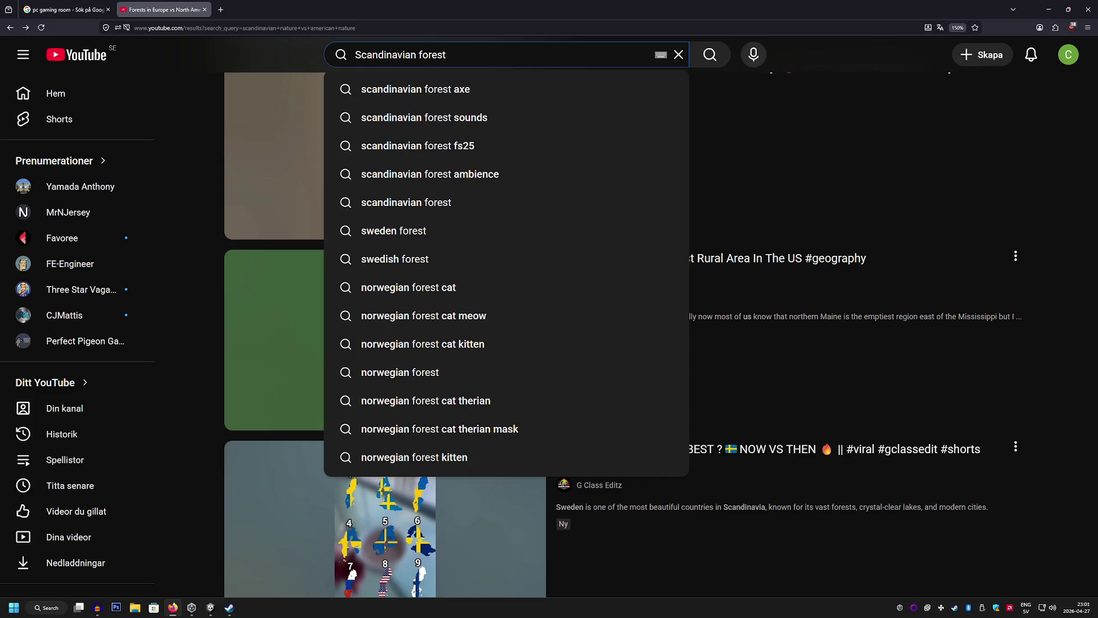
pyautogui.press('Return')
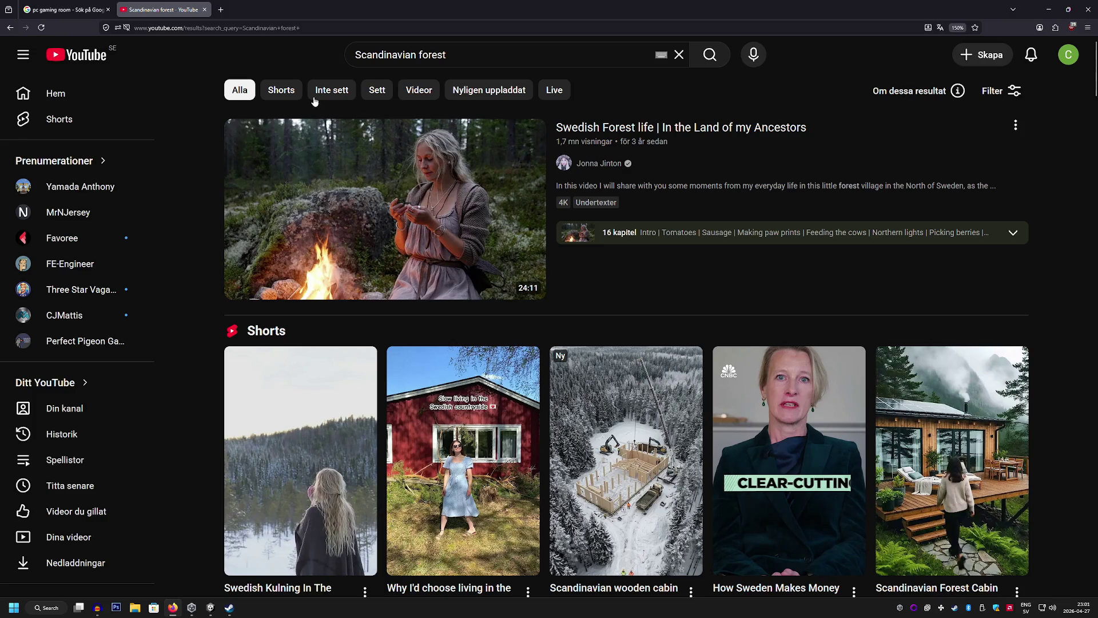
# Filter to Shorts, then refine the search to 'Scandinavian forest american'
pyautogui.click(290, 94)
pyautogui.scroll(-5, 374, 183)
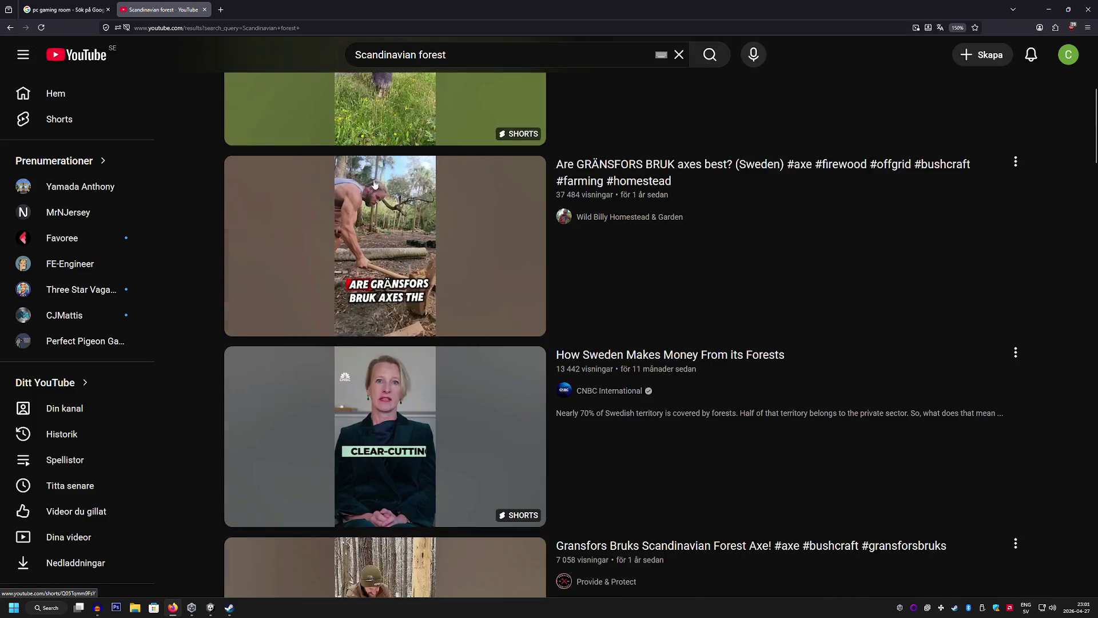
pyautogui.scroll(5, 375, 183)
pyautogui.click(486, 56)
pyautogui.write('americ')
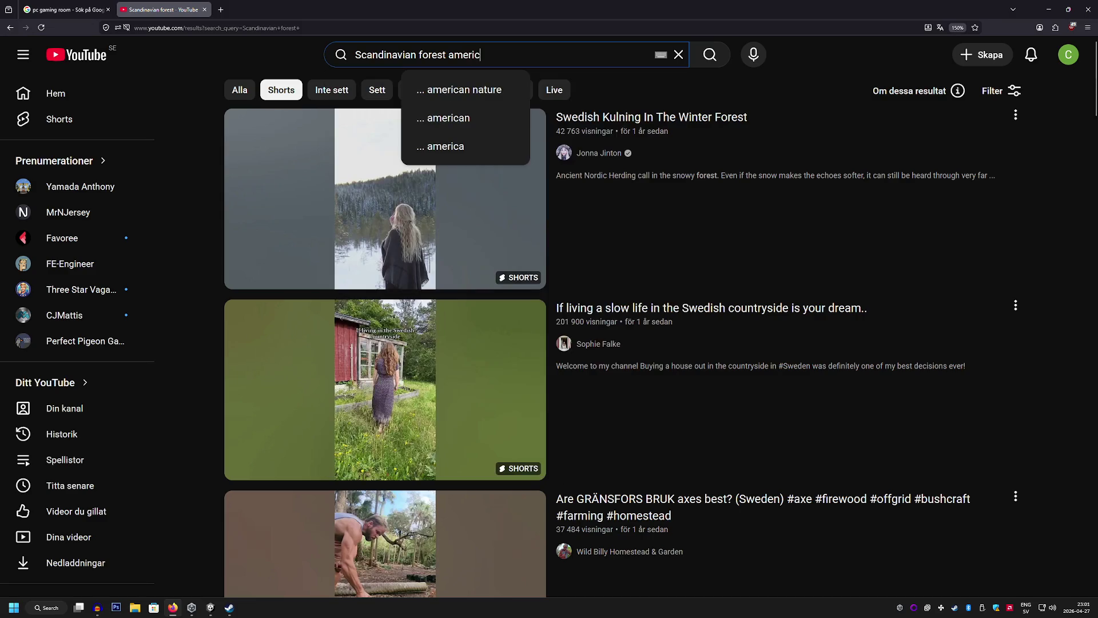
pyautogui.write('an dh')
pyautogui.press('BackSpace')
pyautogui.press('BackSpace')
pyautogui.press('BackSpace')
pyautogui.press('Return')
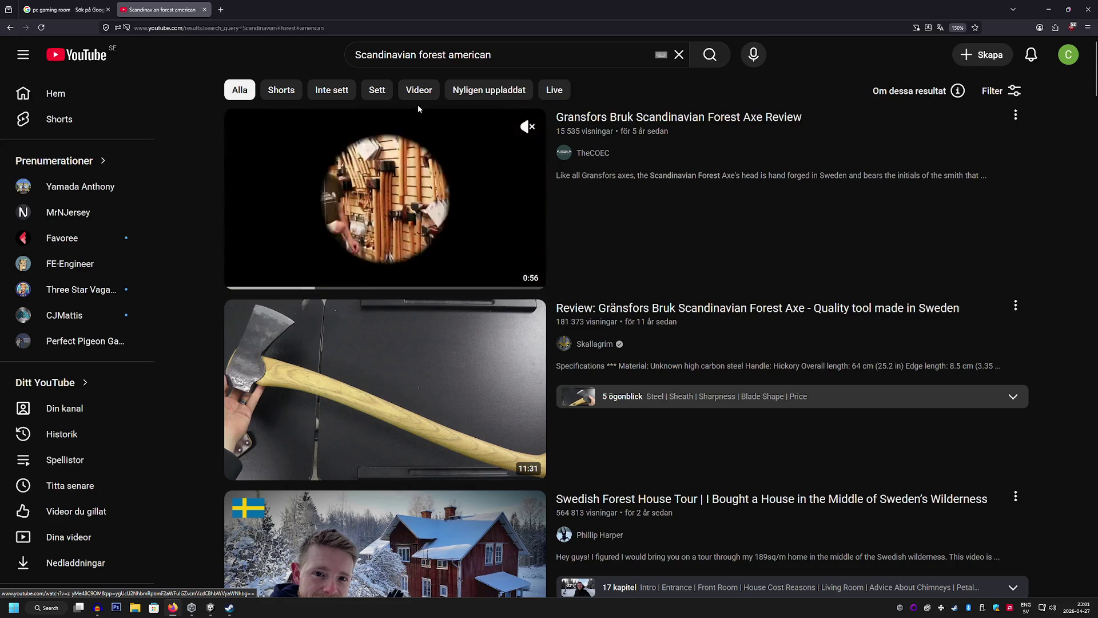
# Limit to Shorts, add 'animated' to the query, and open the FOREST IN EUROPE VS AMERICA short
pyautogui.click(279, 91)
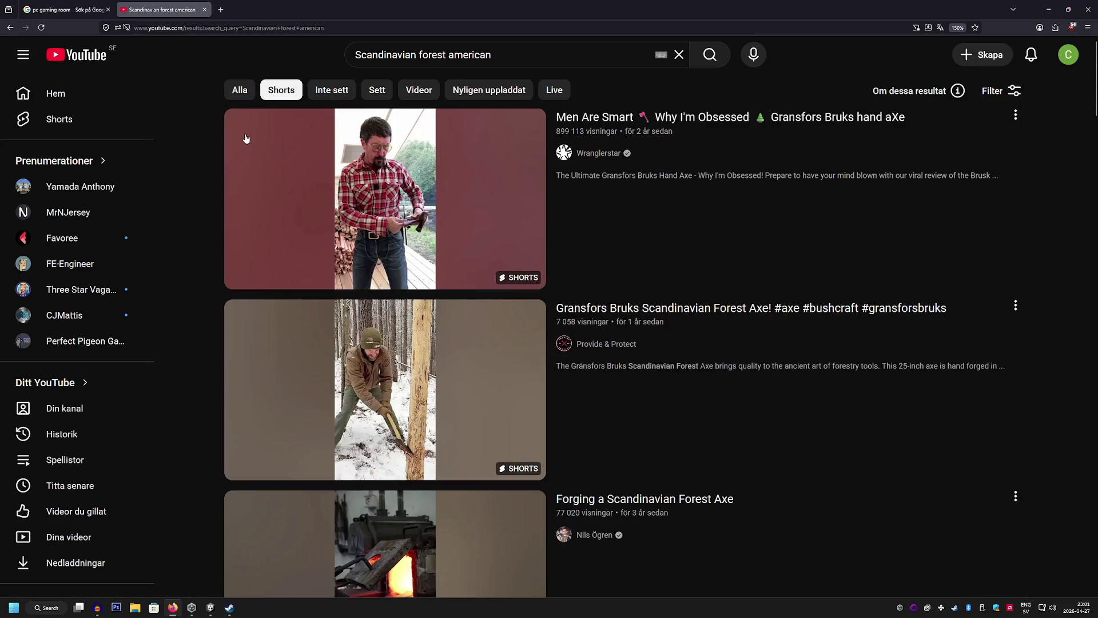
pyautogui.scroll(-10, 250, 152)
pyautogui.scroll(-15, 252, 156)
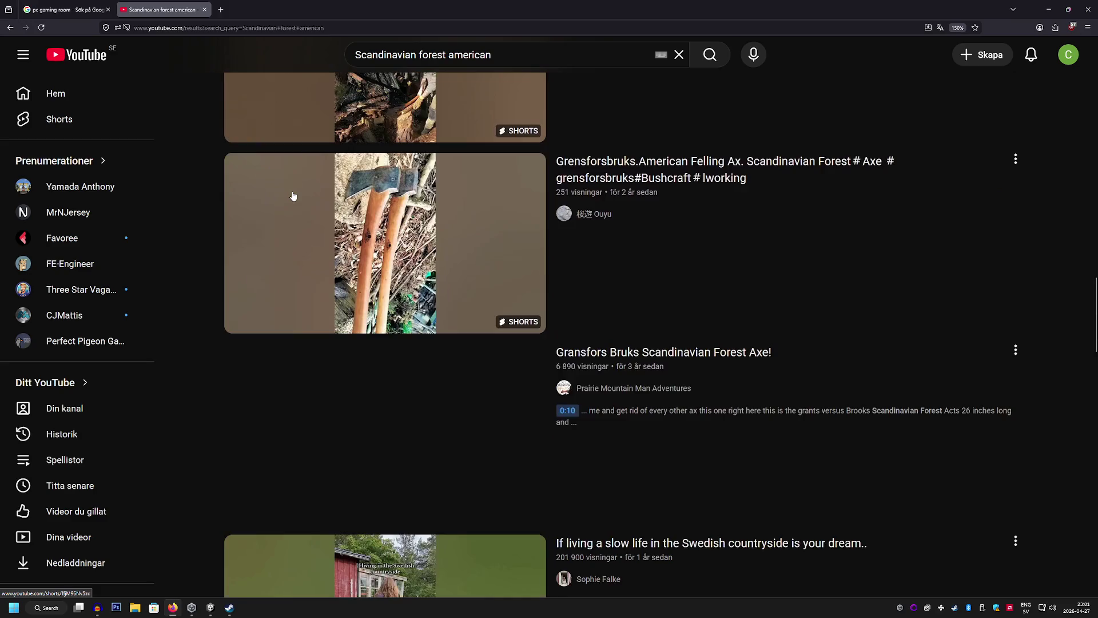
pyautogui.scroll(-10, 289, 195)
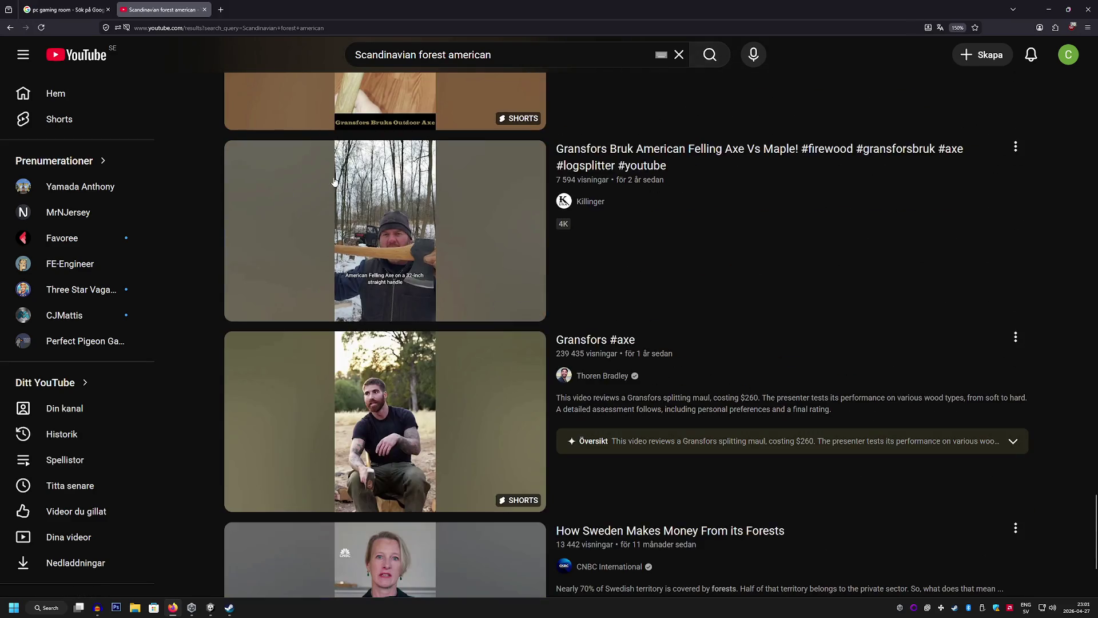
pyautogui.write('/ animated')
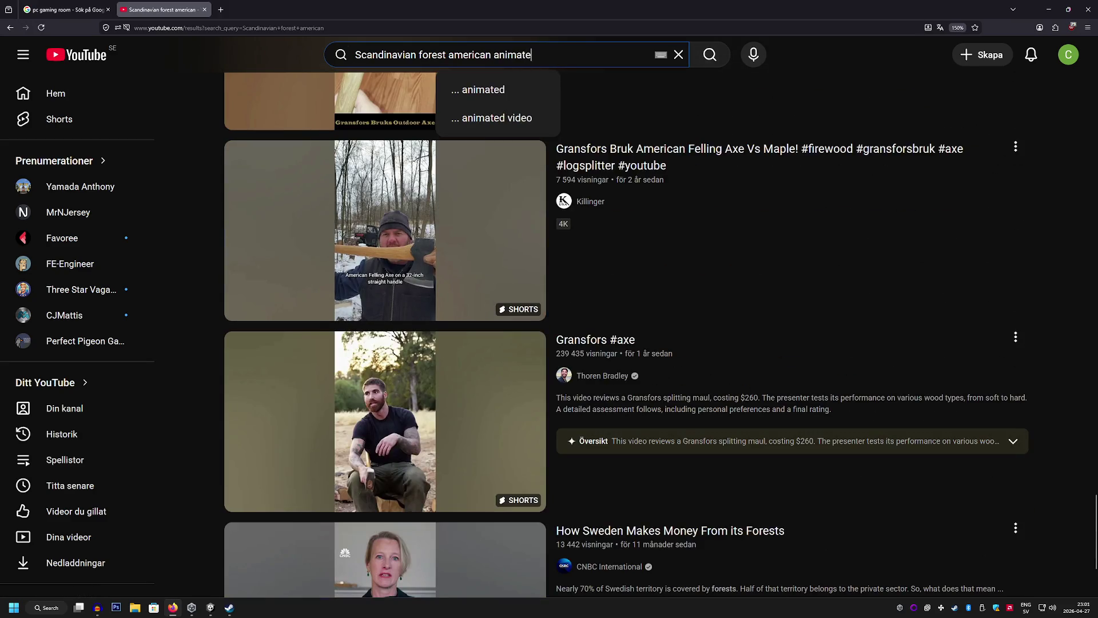
pyautogui.press('Return')
pyautogui.scroll(-6, 515, 245)
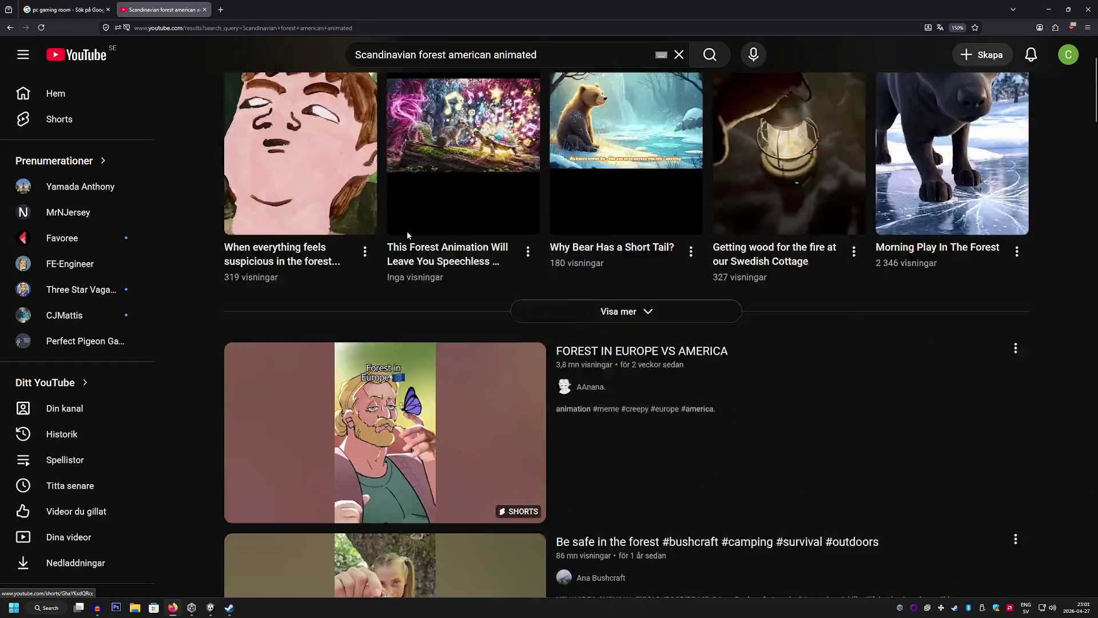
pyautogui.scroll(2, 526, 249)
pyautogui.click(507, 280)
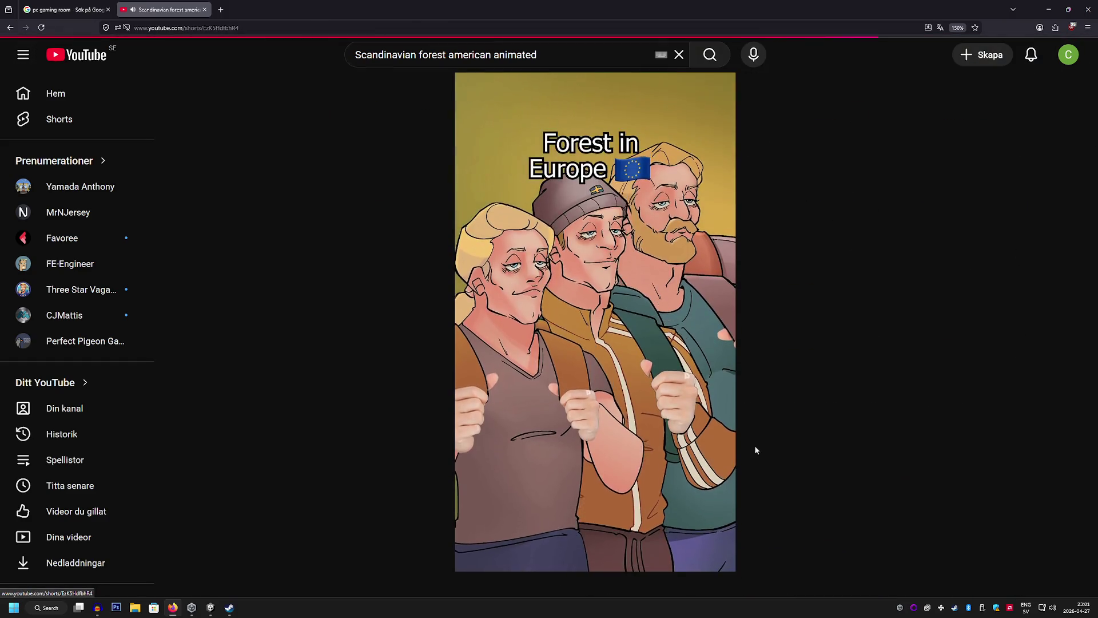
# Watch the FOREST IN EUROPE VS AMERICA short full screen, pause near the end, then return to Unity
pyautogui.click(712, 120)
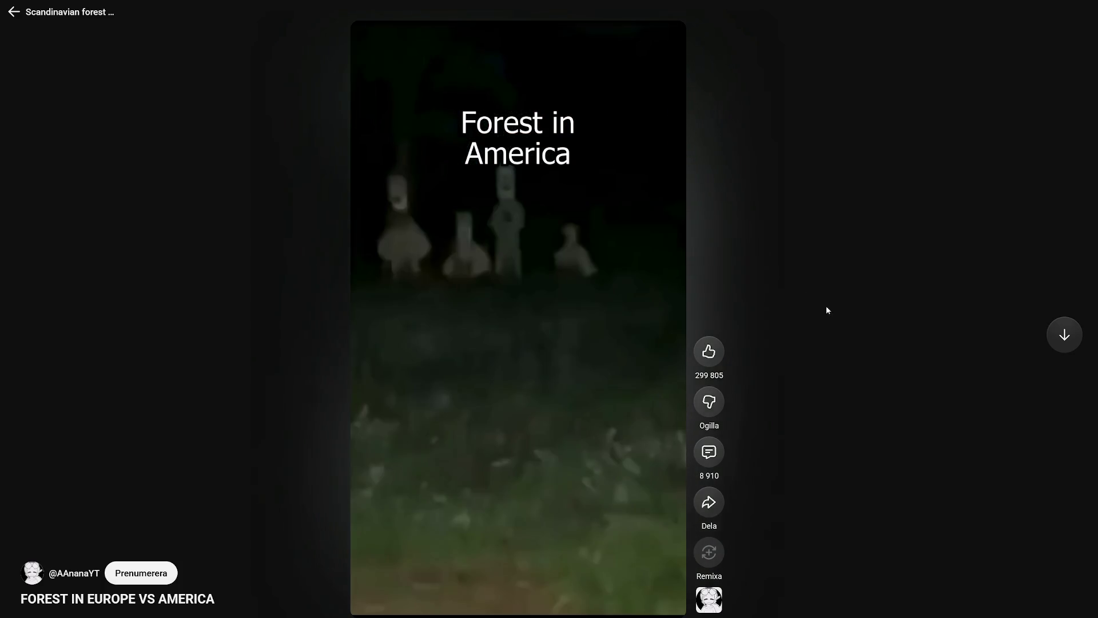
pyautogui.click(376, 46)
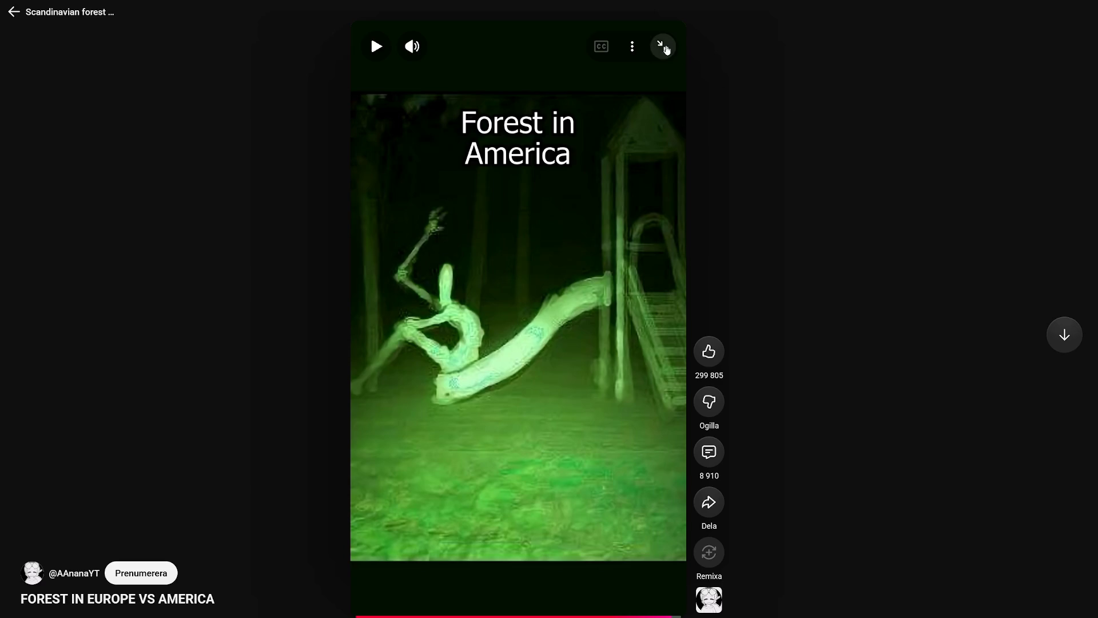
pyautogui.click(664, 47)
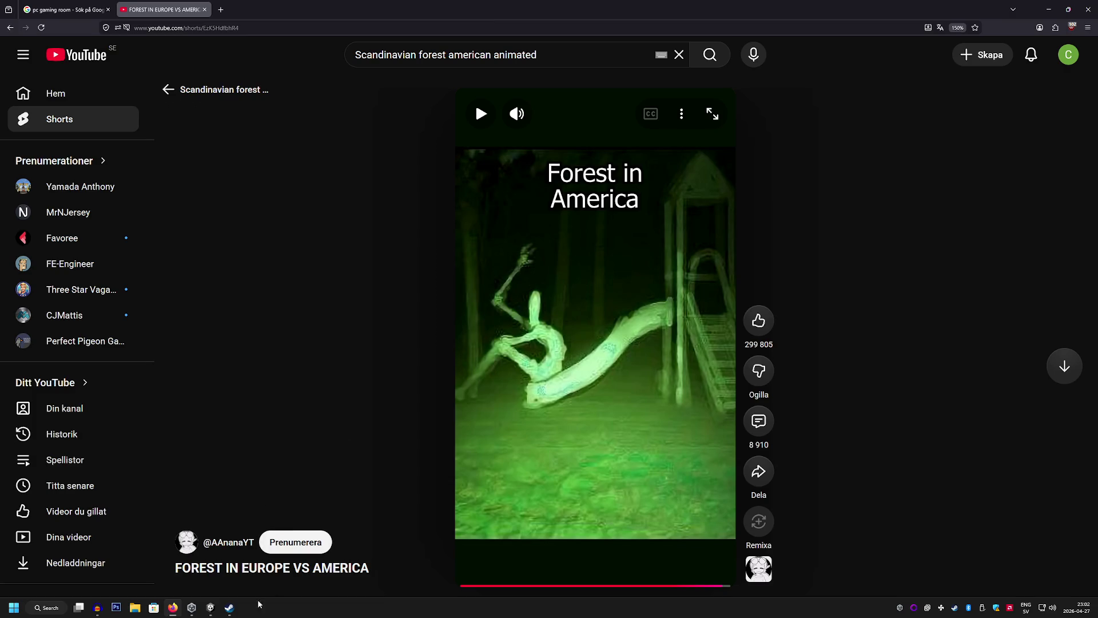
pyautogui.click(209, 608)
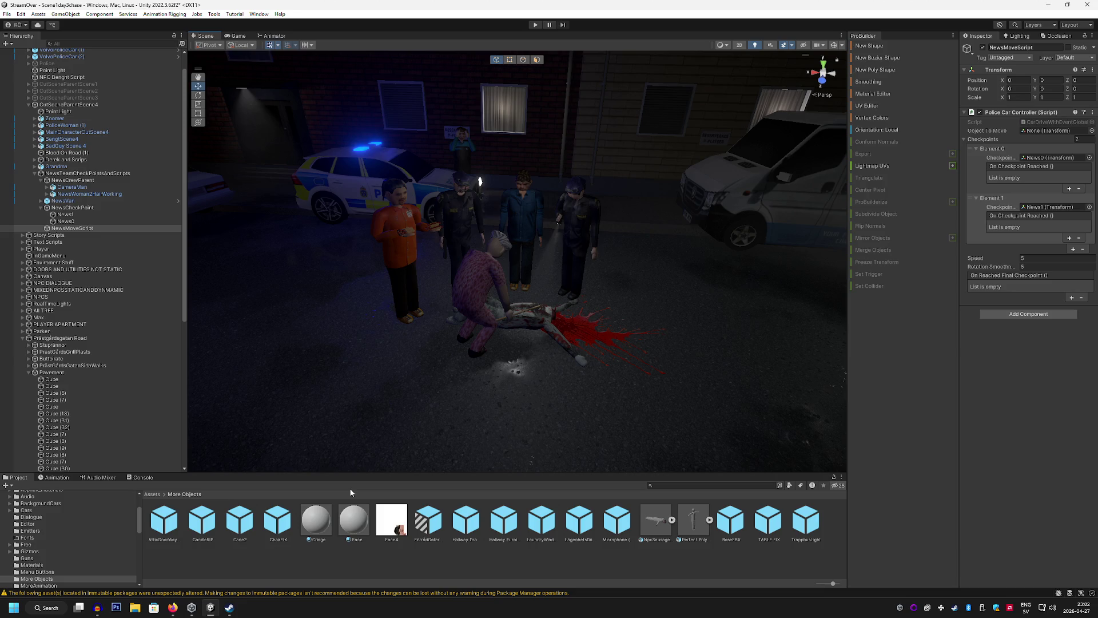
pyautogui.moveTo(442, 319)
pyautogui.mouseDown()
pyautogui.moveTo(287, 357)
pyautogui.moveTo(292, 313)
pyautogui.moveTo(458, 304)
pyautogui.mouseUp()
pyautogui.scroll(3, 458, 320)
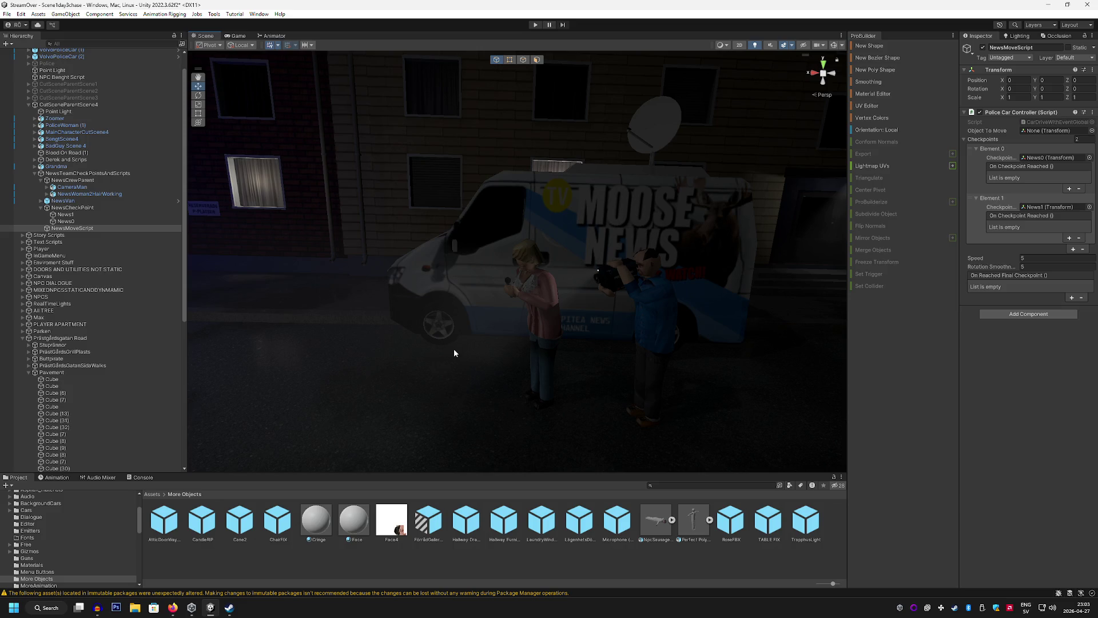
pyautogui.moveTo(425, 360)
pyautogui.mouseDown()
pyautogui.moveTo(318, 314)
pyautogui.moveTo(368, 315)
pyautogui.moveTo(291, 362)
pyautogui.moveTo(363, 314)
pyautogui.moveTo(331, 330)
pyautogui.moveTo(351, 333)
pyautogui.moveTo(337, 302)
pyautogui.moveTo(331, 385)
pyautogui.moveTo(287, 445)
pyautogui.moveTo(275, 337)
pyautogui.moveTo(229, 320)
pyautogui.mouseUp()
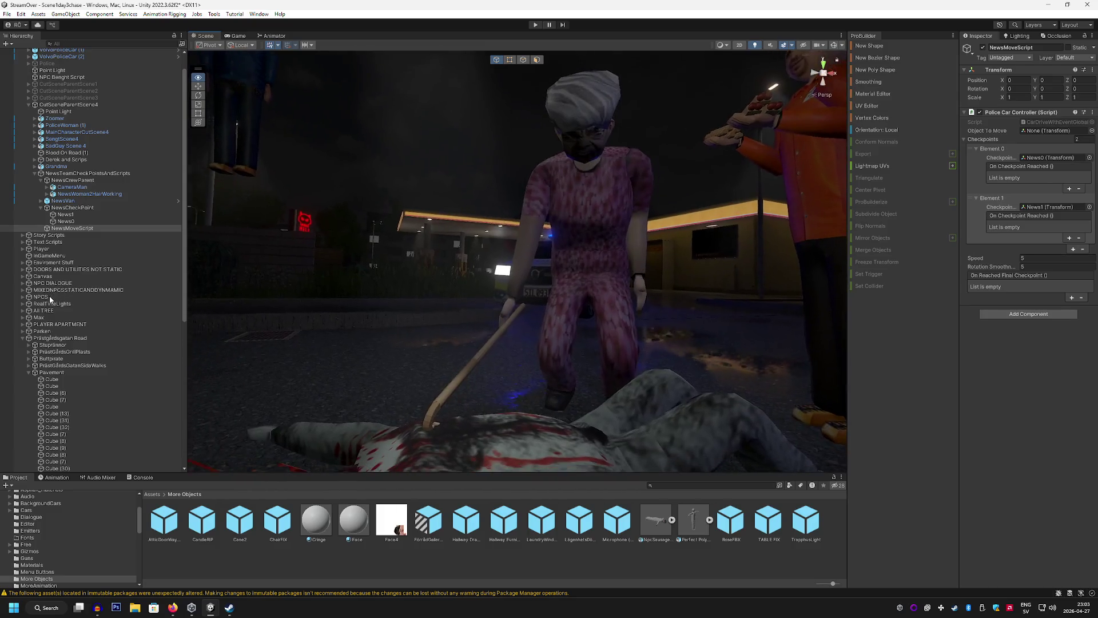
pyautogui.moveTo(50, 299); pyautogui.dragTo(40, 302)
pyautogui.moveTo(715, 292)
pyautogui.mouseDown()
pyautogui.moveTo(429, 262)
pyautogui.moveTo(625, 311)
pyautogui.moveTo(576, 316)
pyautogui.moveTo(534, 306)
pyautogui.moveTo(692, 292)
pyautogui.moveTo(637, 284)
pyautogui.moveTo(557, 311)
pyautogui.moveTo(490, 303)
pyautogui.mouseUp()
pyautogui.moveTo(520, 301)
pyautogui.mouseDown()
pyautogui.moveTo(699, 318)
pyautogui.moveTo(506, 323)
pyautogui.moveTo(584, 306)
pyautogui.moveTo(664, 318)
pyautogui.moveTo(417, 299)
pyautogui.moveTo(447, 275)
pyautogui.moveTo(792, 289)
pyautogui.moveTo(737, 295)
pyautogui.moveTo(764, 281)
pyautogui.moveTo(610, 303)
pyautogui.moveTo(382, 299)
pyautogui.moveTo(544, 314)
pyautogui.moveTo(343, 314)
pyautogui.moveTo(480, 325)
pyautogui.moveTo(456, 336)
pyautogui.moveTo(438, 334)
pyautogui.moveTo(601, 318)
pyautogui.moveTo(595, 363)
pyautogui.moveTo(788, 379)
pyautogui.mouseUp()
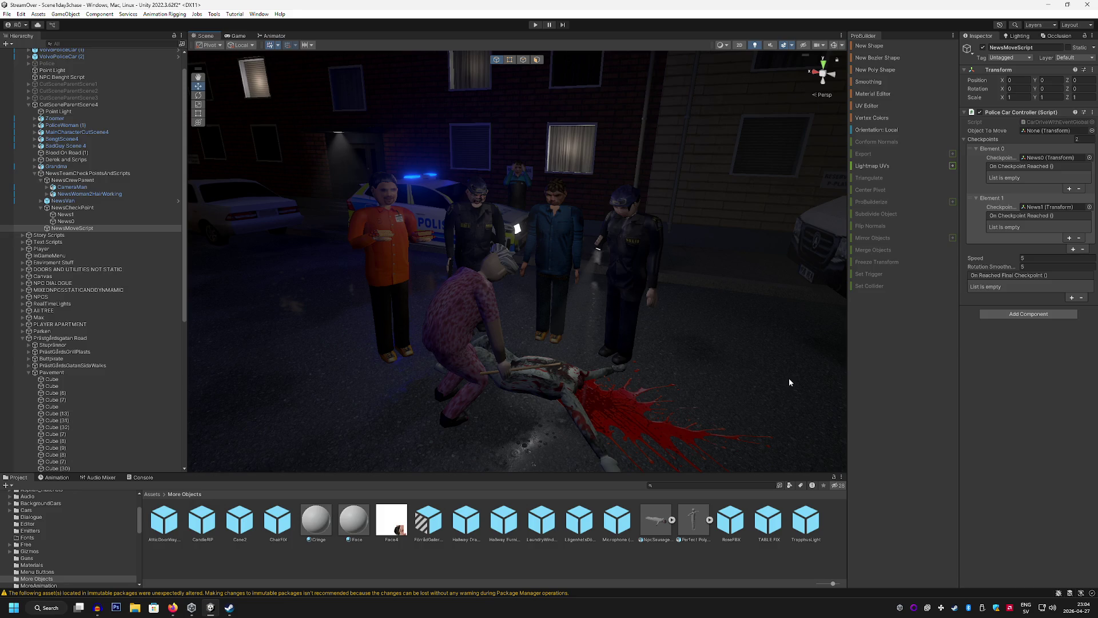
pyautogui.moveTo(788, 378)
pyautogui.mouseDown()
pyautogui.moveTo(747, 329)
pyautogui.moveTo(600, 346)
pyautogui.moveTo(630, 368)
pyautogui.moveTo(432, 372)
pyautogui.moveTo(623, 362)
pyautogui.moveTo(650, 372)
pyautogui.moveTo(559, 368)
pyautogui.moveTo(461, 383)
pyautogui.moveTo(461, 331)
pyautogui.moveTo(486, 345)
pyautogui.mouseUp()
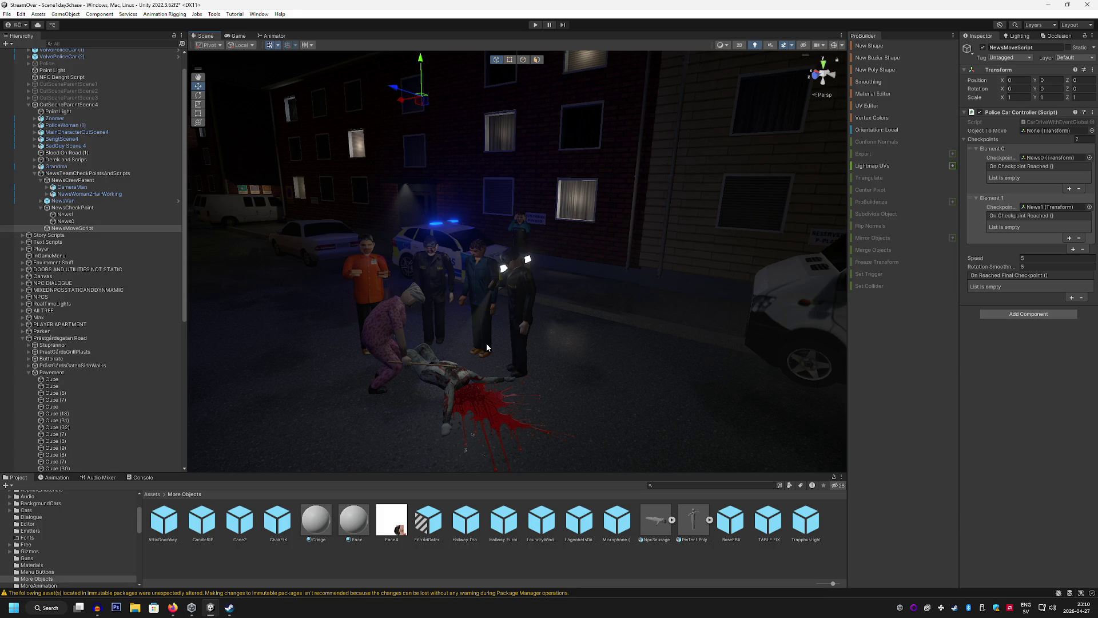
# Shift the CameraMan sideways along X beside the Moose News van
pyautogui.moveTo(609, 386)
pyautogui.mouseDown()
pyautogui.moveTo(694, 355)
pyautogui.moveTo(652, 347)
pyautogui.moveTo(644, 362)
pyautogui.mouseUp()
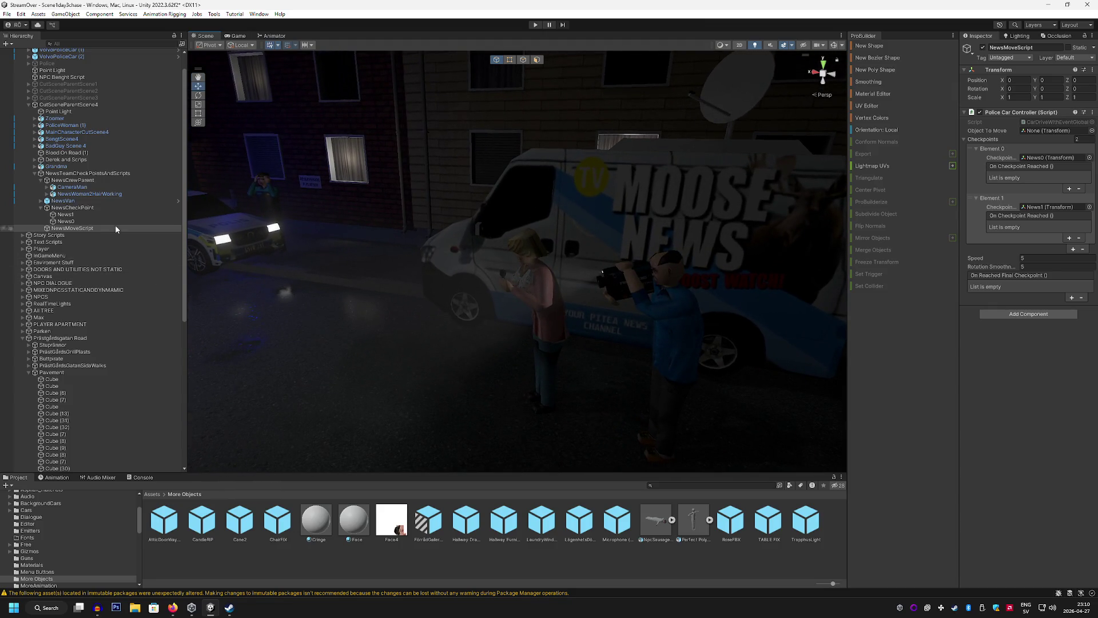
pyautogui.click(88, 194)
pyautogui.click(94, 182)
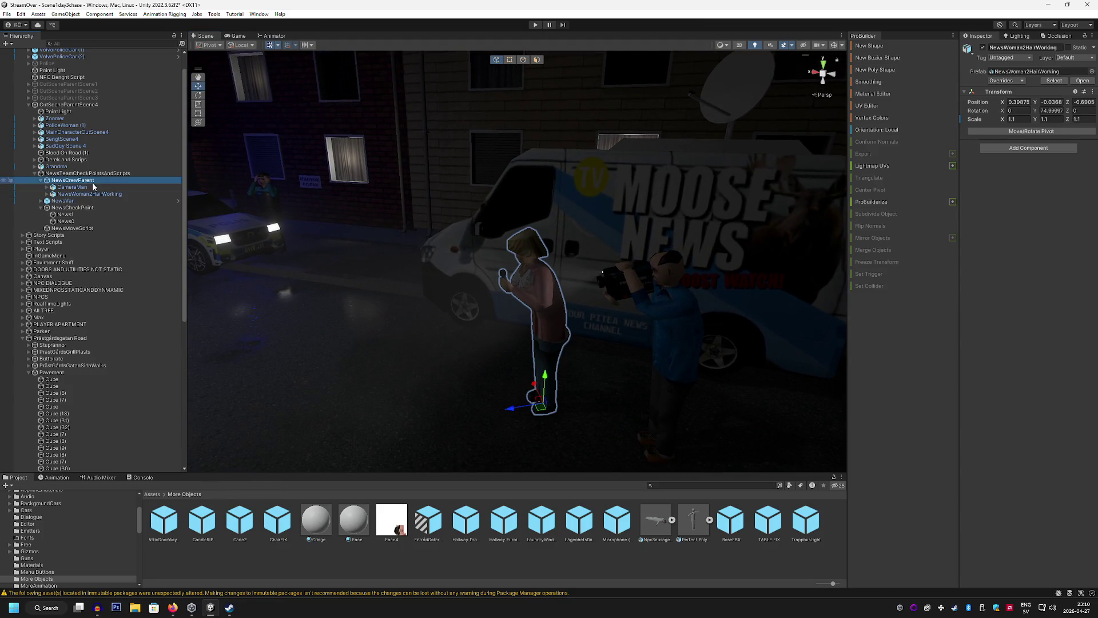
pyautogui.click(93, 187)
pyautogui.moveTo(629, 447)
pyautogui.mouseDown()
pyautogui.moveTo(603, 448)
pyautogui.moveTo(508, 355)
pyautogui.moveTo(594, 372)
pyautogui.moveTo(470, 374)
pyautogui.moveTo(482, 372)
pyautogui.mouseUp()
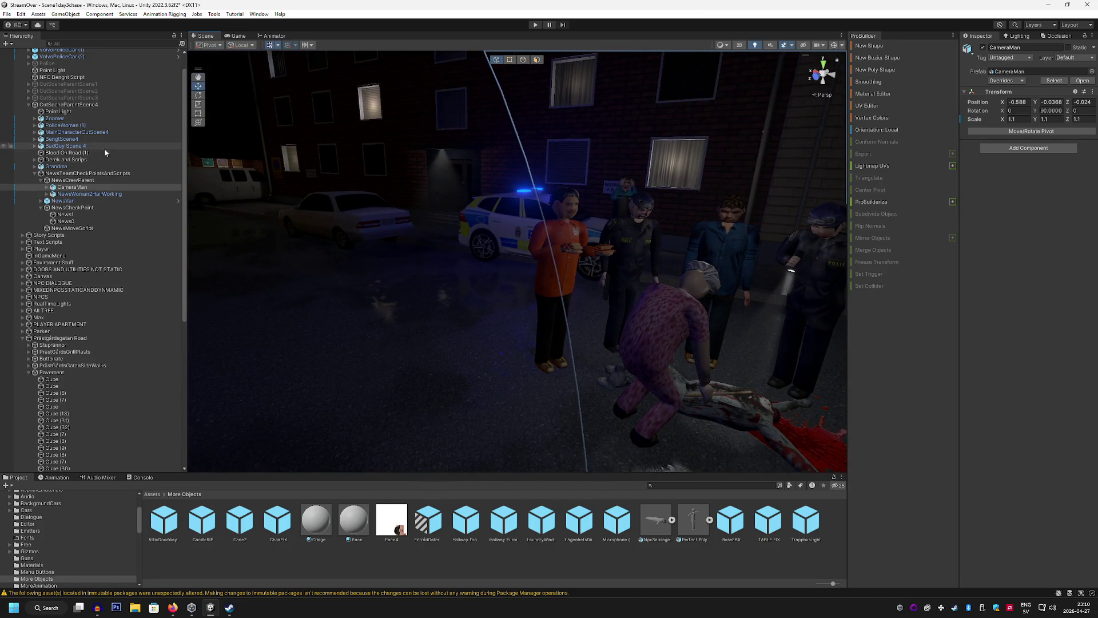
# Expand and select the Derek and Scrips group, then view Derek's area
pyautogui.scroll(-2, 75, 150)
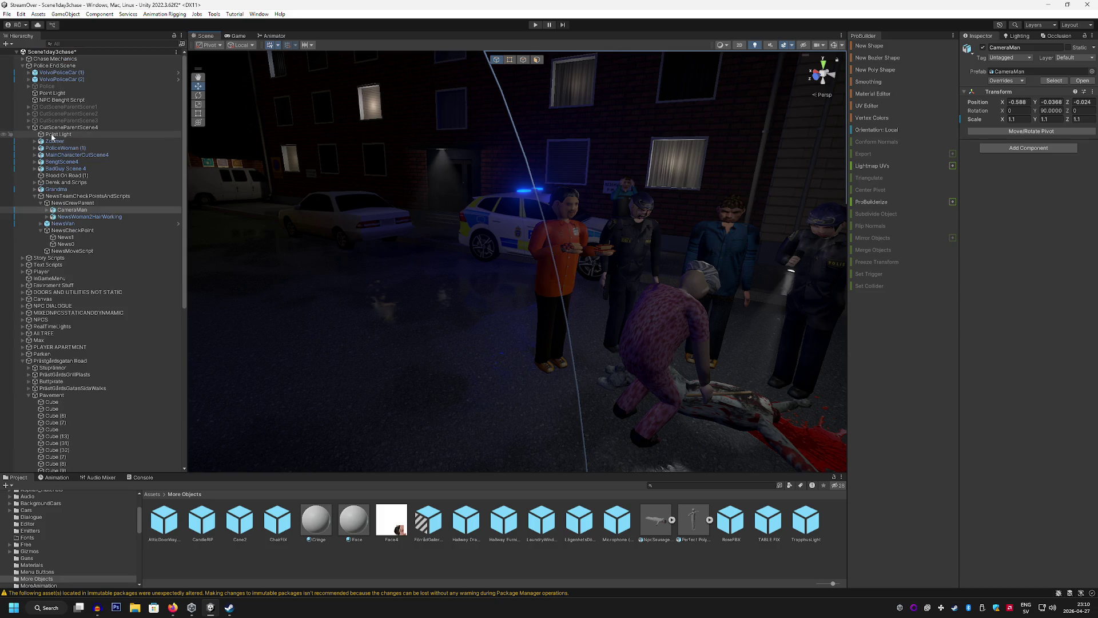
pyautogui.scroll(-5, 77, 150)
pyautogui.scroll(7, 76, 150)
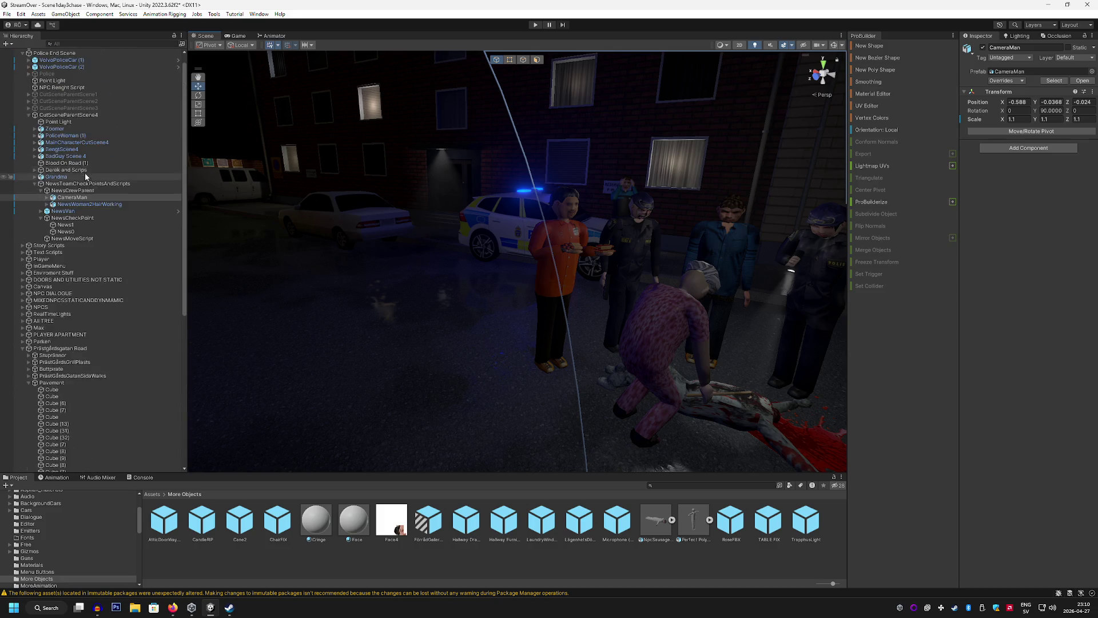
pyautogui.click(34, 182)
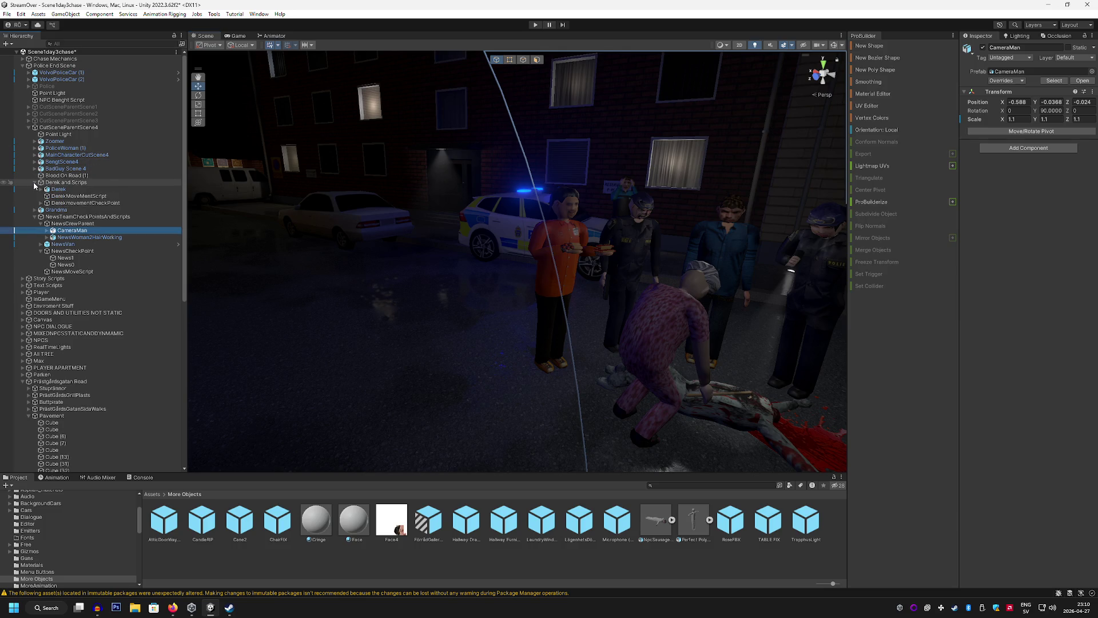
pyautogui.click(84, 183)
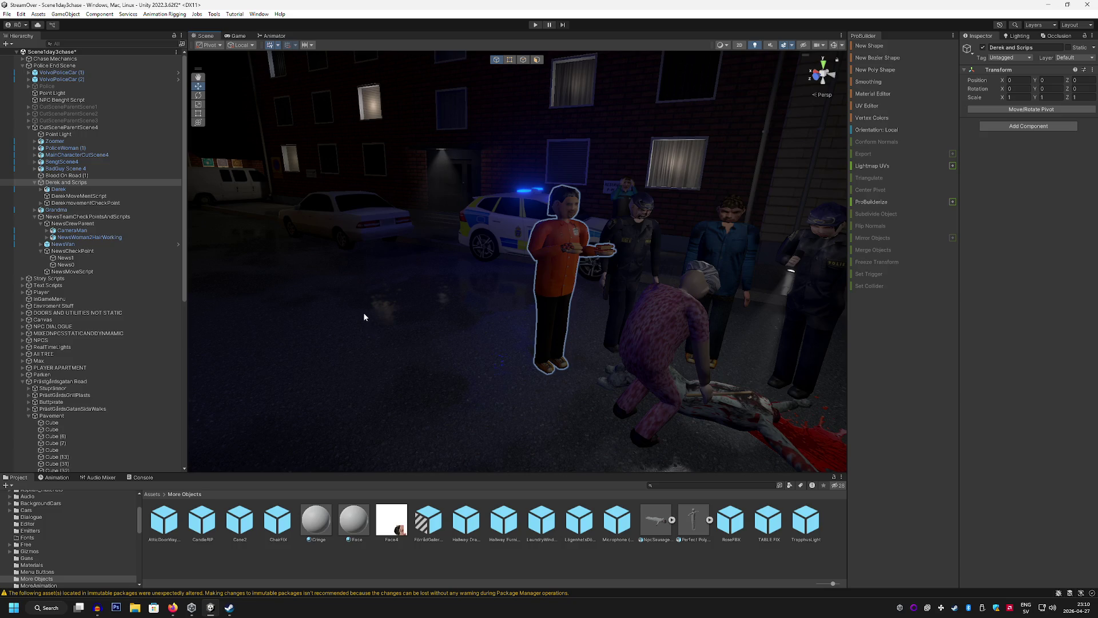
pyautogui.moveTo(238, 150)
pyautogui.mouseDown()
pyautogui.moveTo(663, 276)
pyautogui.moveTo(730, 262)
pyautogui.moveTo(725, 250)
pyautogui.moveTo(461, 241)
pyautogui.mouseUp()
# Frame Derek and drag him left, out of the crowd into the street
pyautogui.click(89, 189)
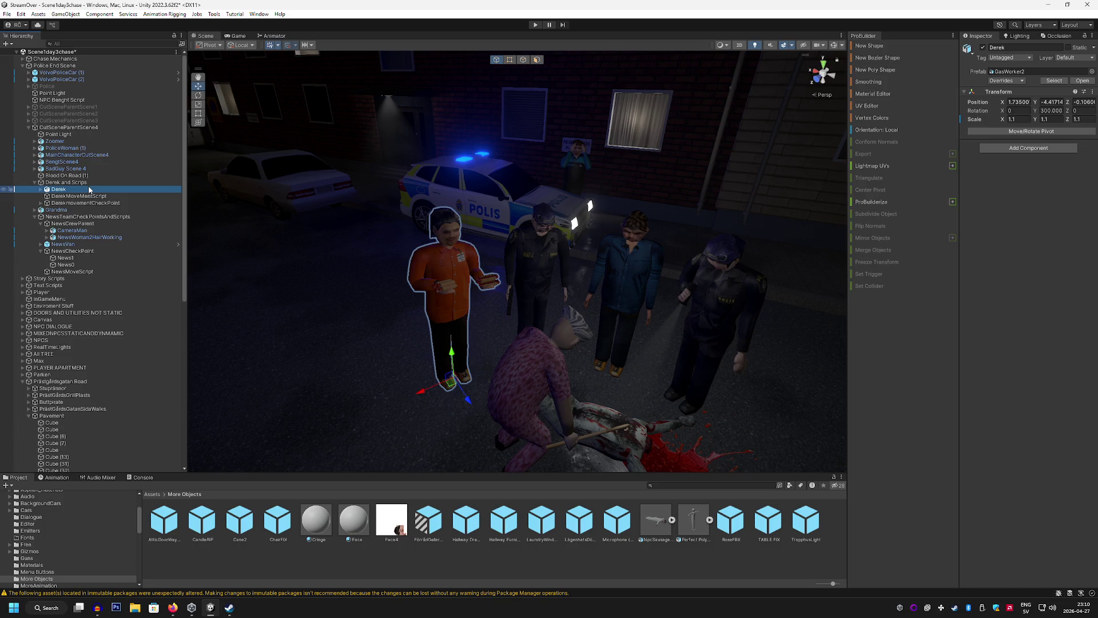
pyautogui.doubleClick(89, 189)
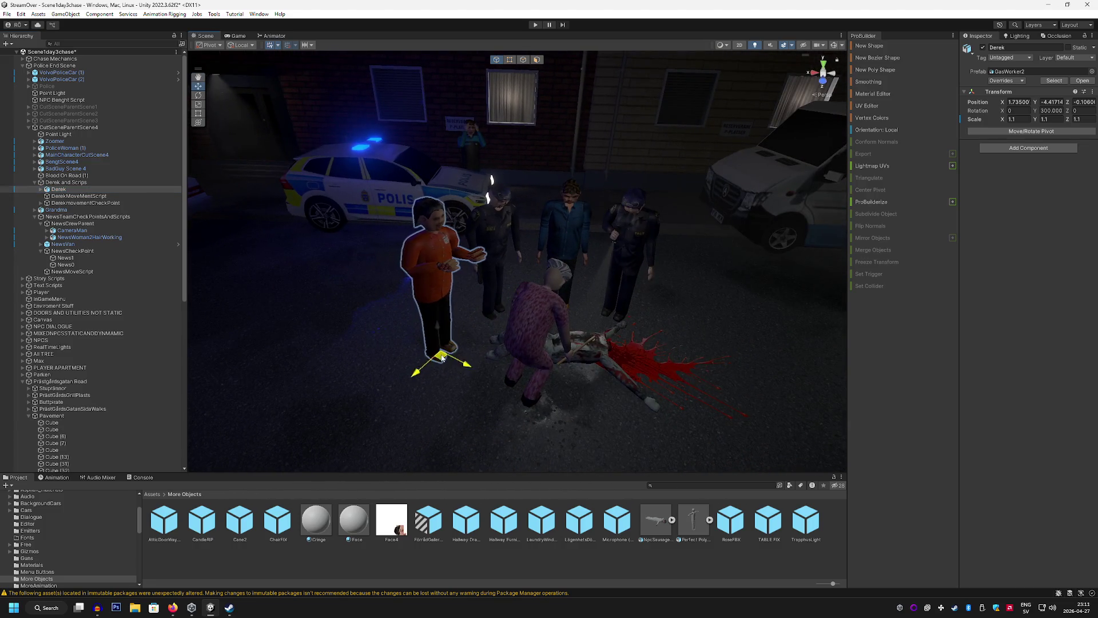
pyautogui.moveTo(442, 357); pyautogui.dragTo(281, 366)
pyautogui.press('f')
pyautogui.moveTo(448, 327); pyautogui.dragTo(300, 339)
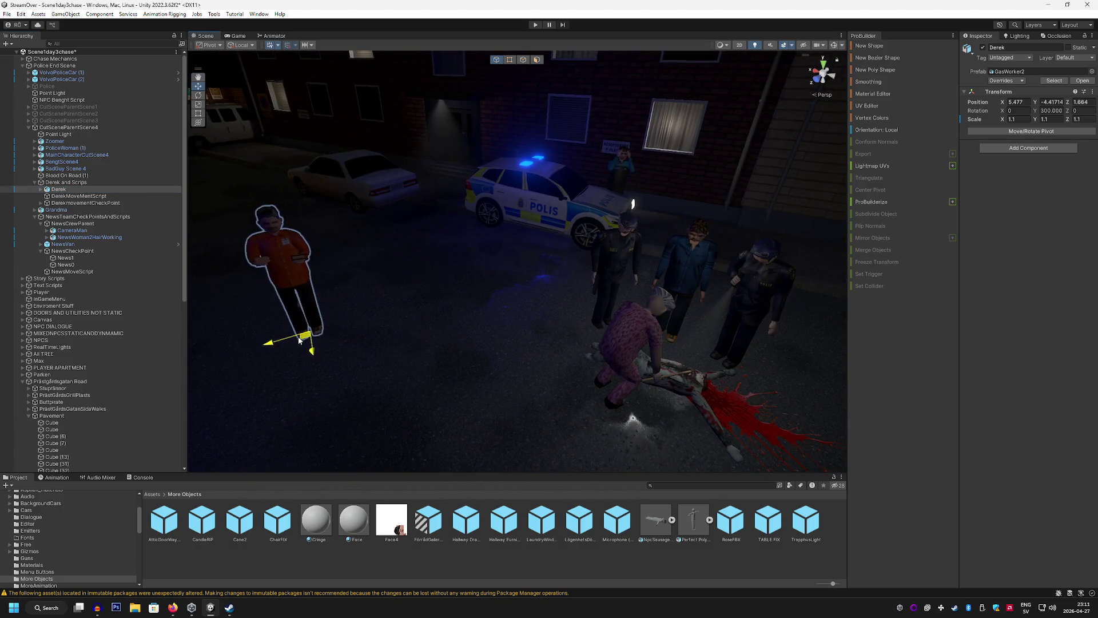
# Check Derek's Derek01 and Derek00 checkpoints, then move Derek further along the street
pyautogui.doubleClick(86, 203)
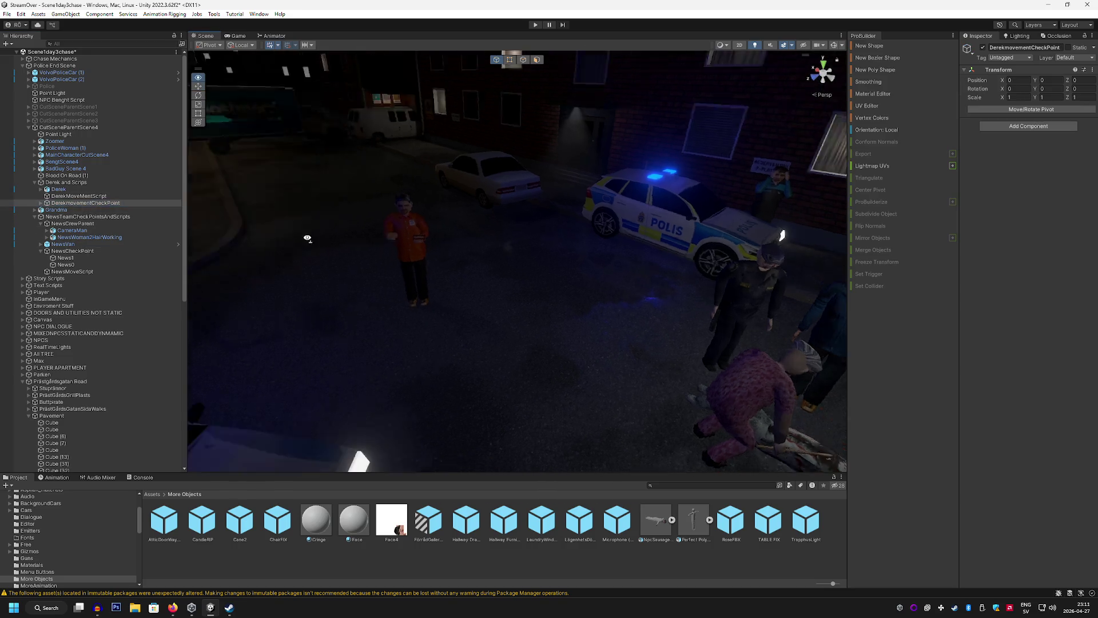
pyautogui.click(42, 203)
pyautogui.click(85, 210)
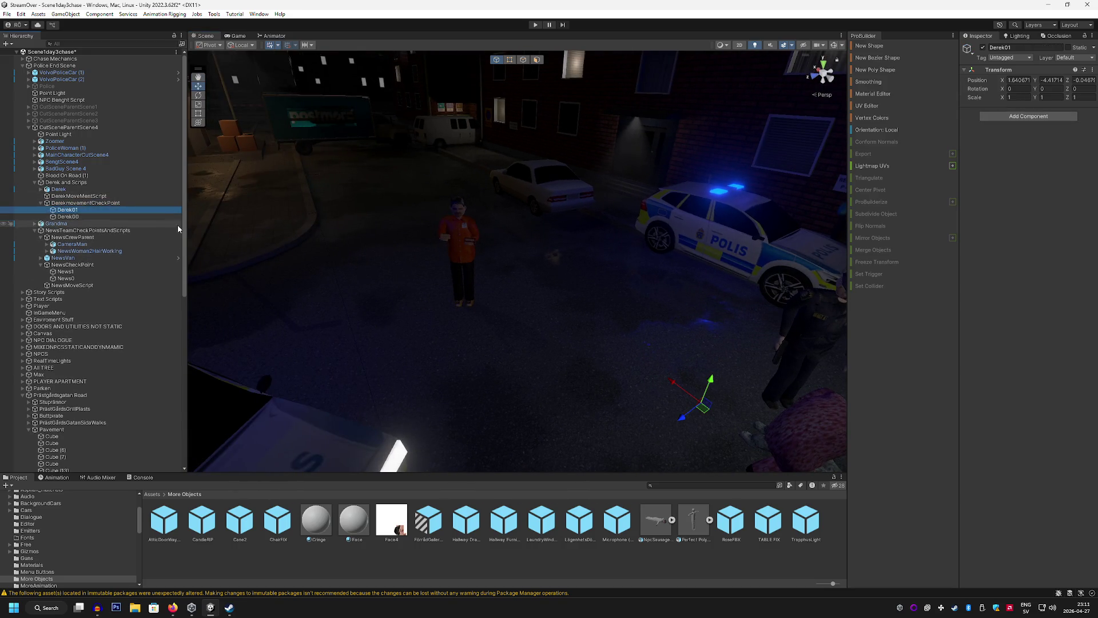
pyautogui.click(108, 216)
pyautogui.click(87, 191)
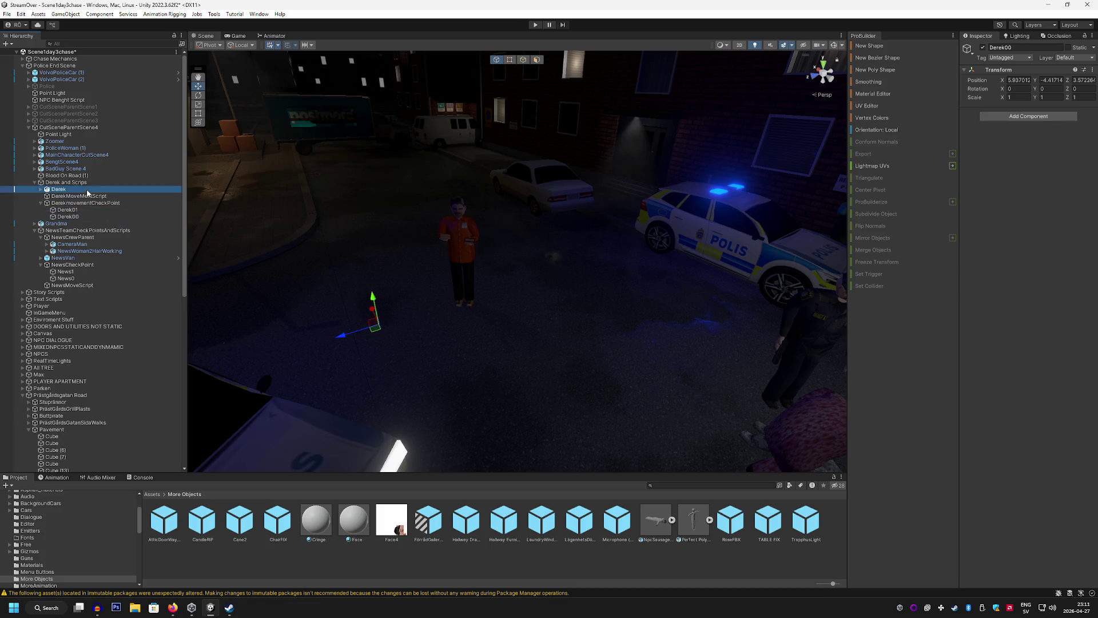
pyautogui.moveTo(468, 309)
pyautogui.mouseDown()
pyautogui.moveTo(378, 317)
pyautogui.moveTo(496, 321)
pyautogui.moveTo(276, 166)
pyautogui.mouseUp()
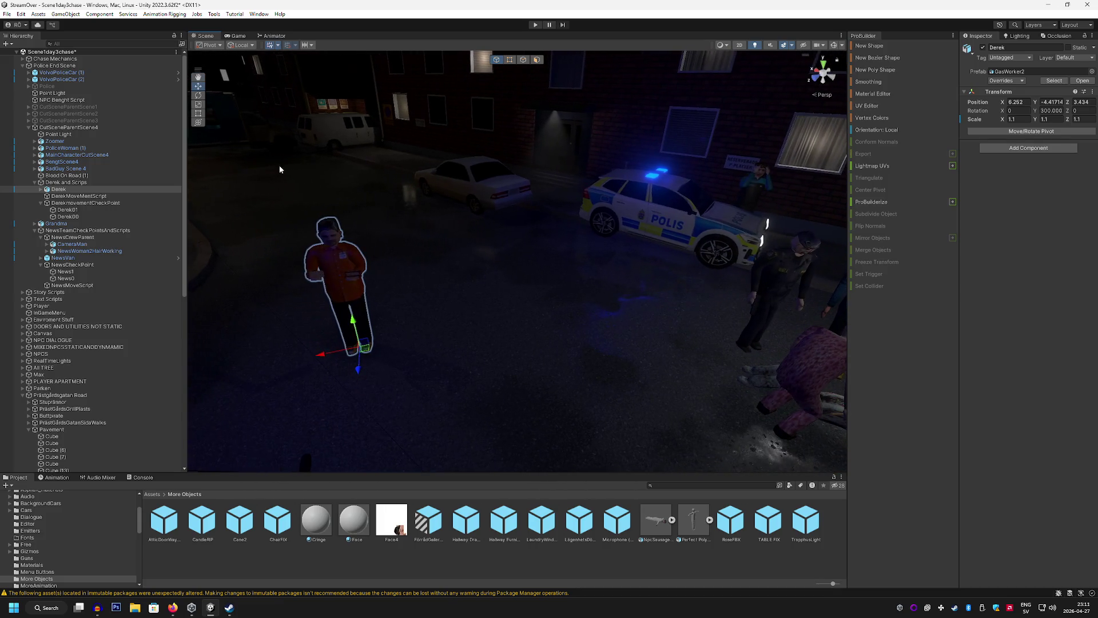
# Rotate Derek to face a slightly different direction
pyautogui.click(198, 95)
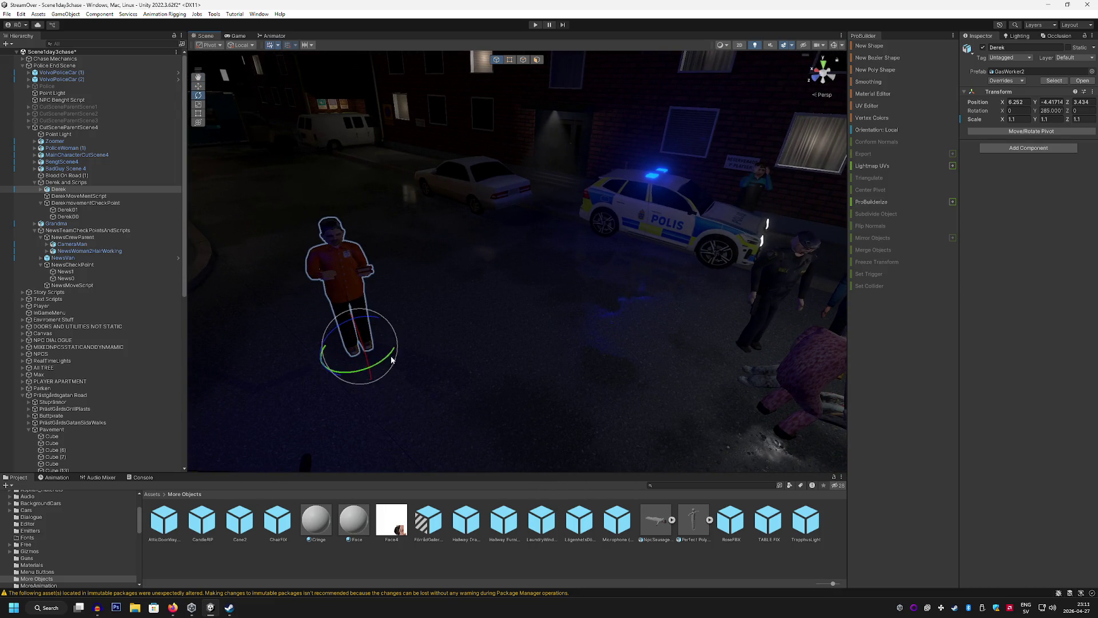
pyautogui.moveTo(374, 360)
pyautogui.mouseDown()
pyautogui.moveTo(449, 195)
pyautogui.moveTo(380, 249)
pyautogui.moveTo(622, 136)
pyautogui.mouseUp()
pyautogui.click(449, 195)
pyautogui.click(623, 138)
pyautogui.moveTo(554, 129)
pyautogui.mouseDown()
pyautogui.moveTo(299, 110)
pyautogui.moveTo(775, 166)
pyautogui.moveTo(736, 233)
pyautogui.moveTo(632, 248)
pyautogui.moveTo(607, 224)
pyautogui.moveTo(394, 309)
pyautogui.moveTo(407, 252)
pyautogui.moveTo(516, 262)
pyautogui.mouseUp()
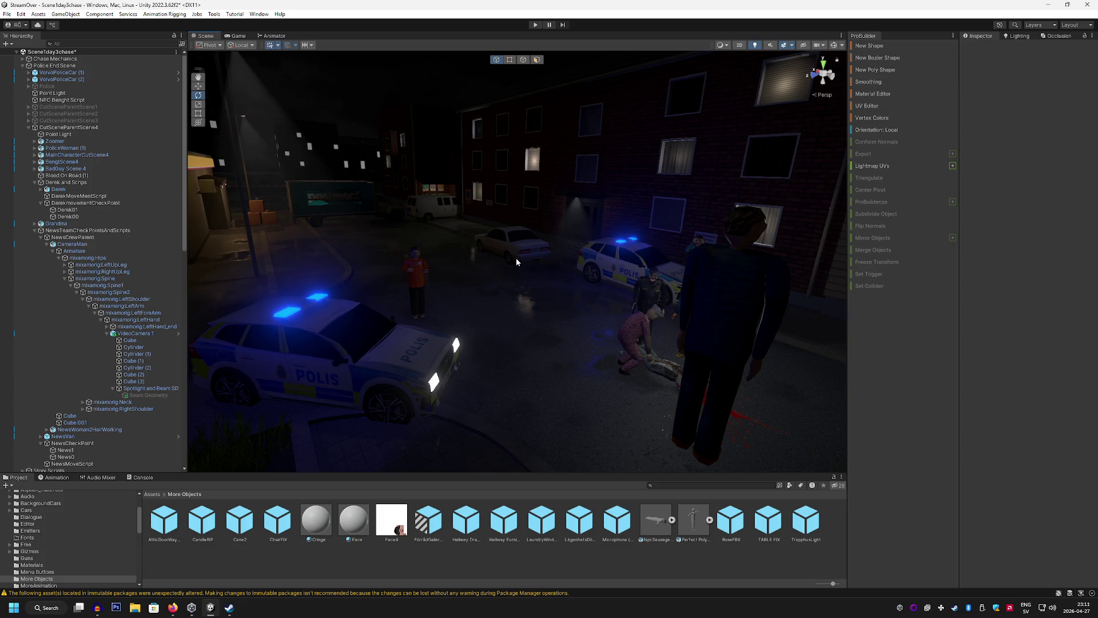
pyautogui.moveTo(521, 247)
pyautogui.mouseDown()
pyautogui.moveTo(559, 274)
pyautogui.moveTo(534, 304)
pyautogui.moveTo(490, 326)
pyautogui.moveTo(383, 343)
pyautogui.moveTo(478, 351)
pyautogui.moveTo(457, 364)
pyautogui.moveTo(392, 360)
pyautogui.moveTo(520, 308)
pyautogui.moveTo(616, 330)
pyautogui.moveTo(625, 389)
pyautogui.moveTo(323, 340)
pyautogui.moveTo(343, 319)
pyautogui.moveTo(531, 269)
pyautogui.moveTo(643, 255)
pyautogui.moveTo(668, 272)
pyautogui.moveTo(784, 269)
pyautogui.moveTo(453, 276)
pyautogui.moveTo(619, 284)
pyautogui.moveTo(628, 327)
pyautogui.moveTo(898, 289)
pyautogui.moveTo(904, 218)
pyautogui.moveTo(954, 342)
pyautogui.moveTo(1048, 362)
pyautogui.moveTo(8, 345)
pyautogui.moveTo(74, 297)
pyautogui.moveTo(415, 344)
pyautogui.moveTo(406, 350)
pyautogui.moveTo(587, 331)
pyautogui.moveTo(476, 343)
pyautogui.moveTo(363, 384)
pyautogui.moveTo(400, 345)
pyautogui.moveTo(433, 341)
pyautogui.mouseUp()
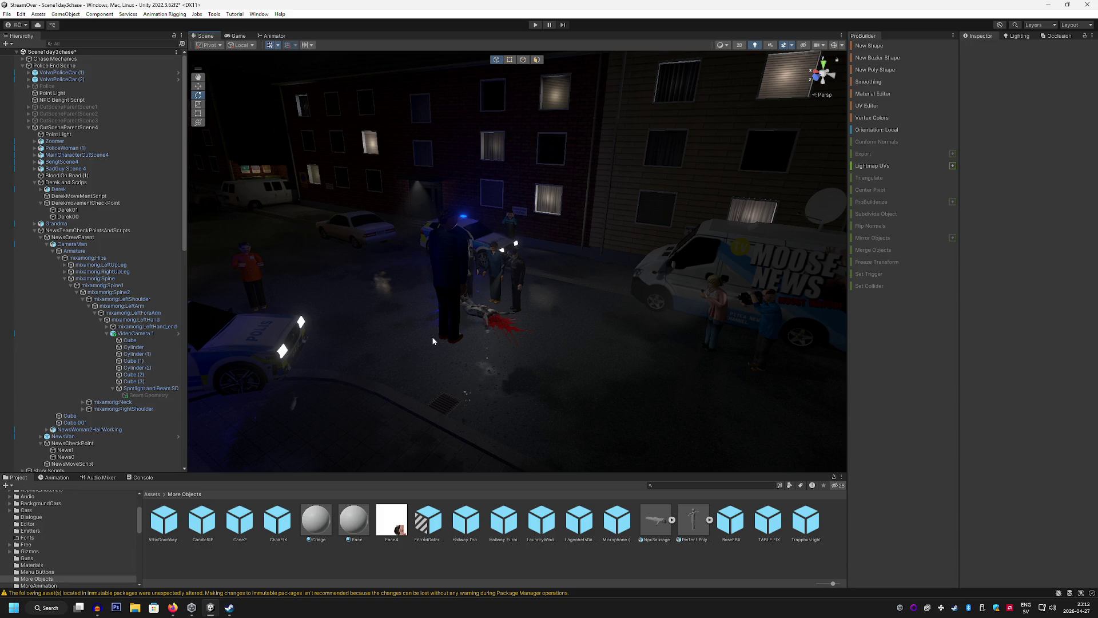
pyautogui.moveTo(427, 337)
pyautogui.mouseDown()
pyautogui.moveTo(321, 345)
pyautogui.moveTo(384, 337)
pyautogui.mouseUp()
# Raise VolvoPoliceCar (1) slightly along Y above the road
pyautogui.click(500, 284)
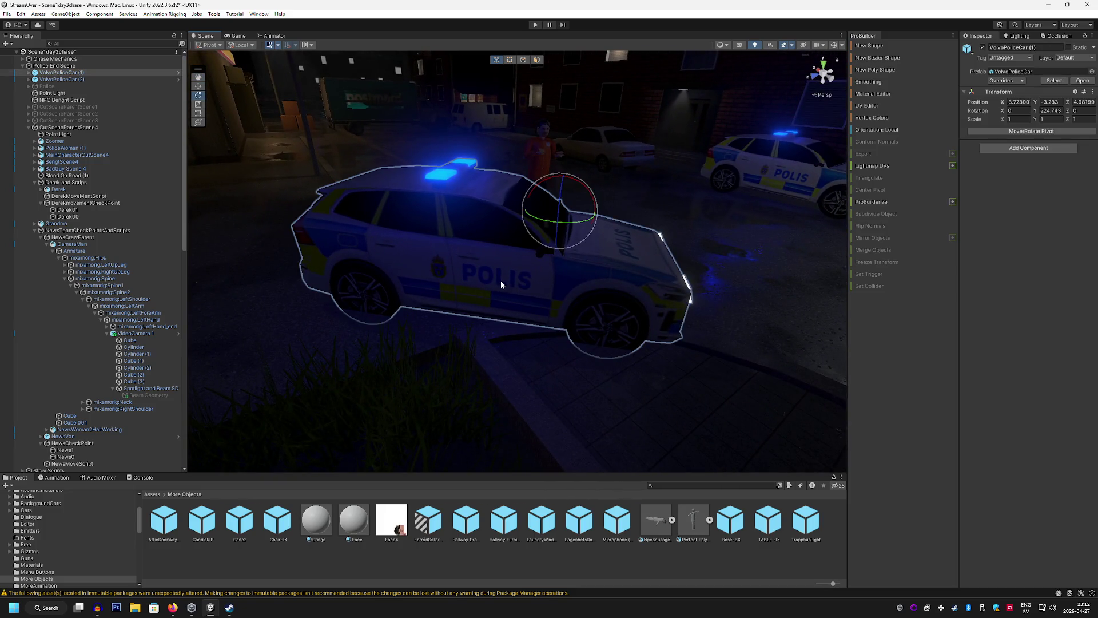
pyautogui.click(199, 87)
pyautogui.moveTo(561, 178)
pyautogui.mouseDown()
pyautogui.moveTo(429, 167)
pyautogui.moveTo(595, 176)
pyautogui.moveTo(476, 205)
pyautogui.moveTo(556, 202)
pyautogui.moveTo(491, 120)
pyautogui.moveTo(552, 223)
pyautogui.moveTo(170, 243)
pyautogui.moveTo(334, 294)
pyautogui.moveTo(505, 306)
pyautogui.mouseUp()
# Select the second police car and look around the crowd and news crew
pyautogui.click(557, 202)
pyautogui.scroll(3, 422, 299)
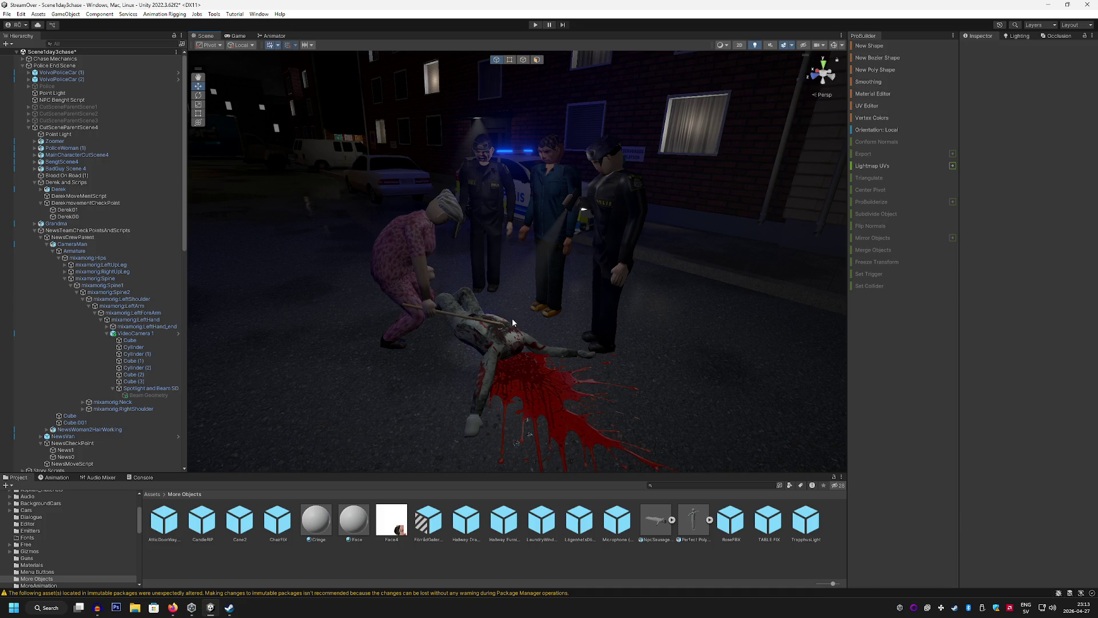
pyautogui.keyDown('alt'); pyautogui.moveTo(513, 318); pyautogui.dragTo(611, 309); pyautogui.keyUp('alt')
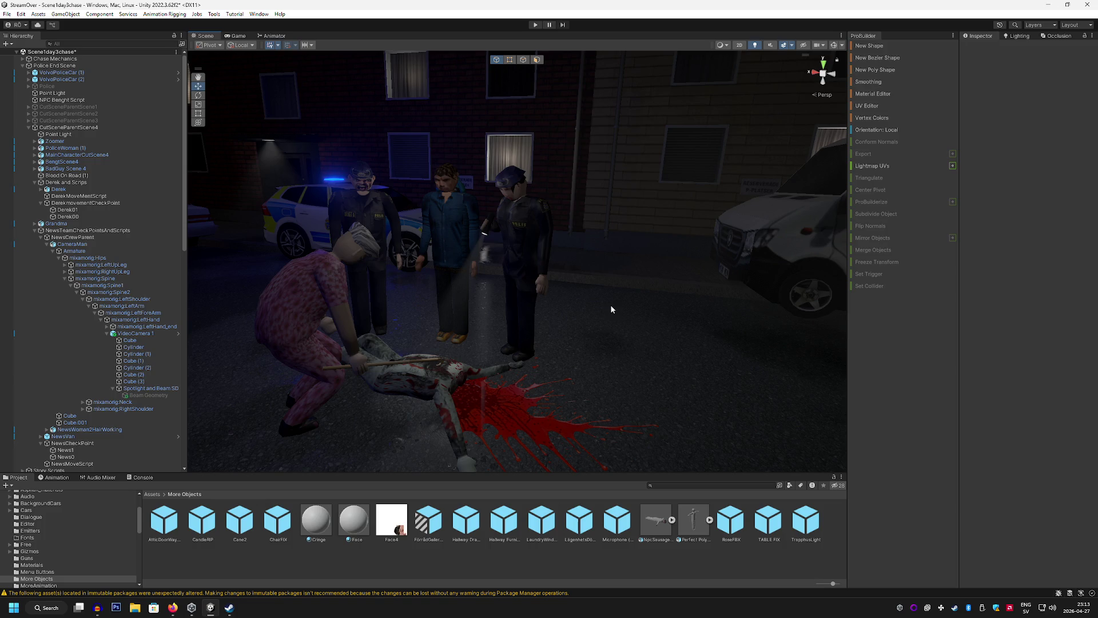
pyautogui.moveTo(514, 298)
pyautogui.keyDown('alt'); pyautogui.mouseDown()
pyautogui.moveTo(675, 290)
pyautogui.moveTo(718, 276)
pyautogui.moveTo(652, 314)
pyautogui.moveTo(583, 249)
pyautogui.moveTo(446, 255)
pyautogui.moveTo(422, 263)
pyautogui.moveTo(427, 342)
pyautogui.mouseUp(); pyautogui.keyUp('alt')
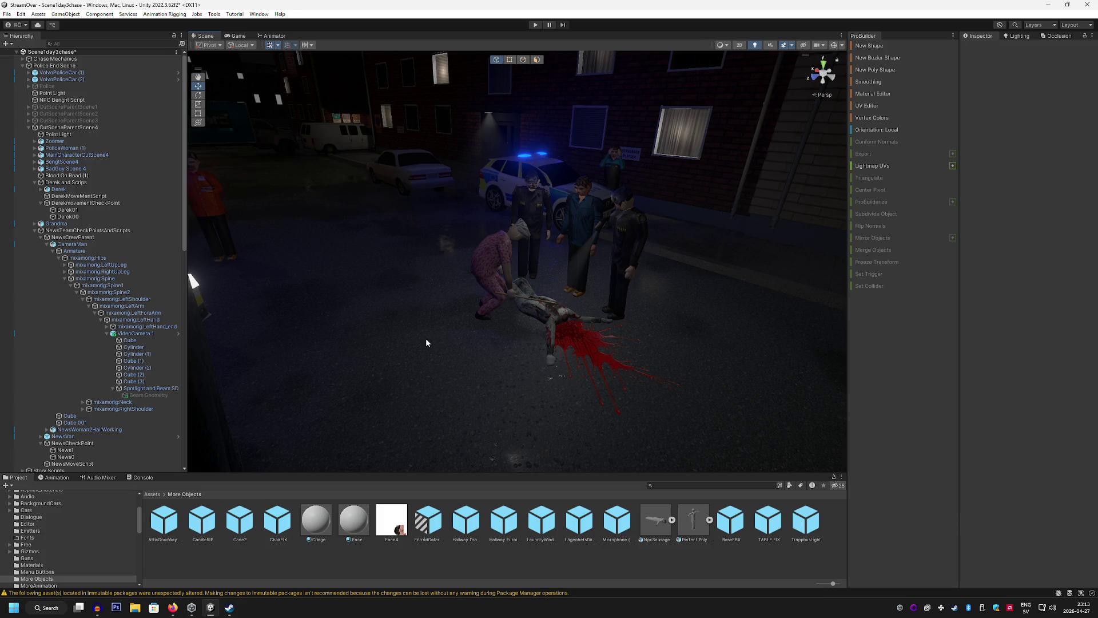
pyautogui.moveTo(427, 342)
pyautogui.keyDown('alt'); pyautogui.mouseDown()
pyautogui.moveTo(465, 296)
pyautogui.moveTo(426, 290)
pyautogui.moveTo(444, 297)
pyautogui.mouseUp(); pyautogui.keyUp('alt')
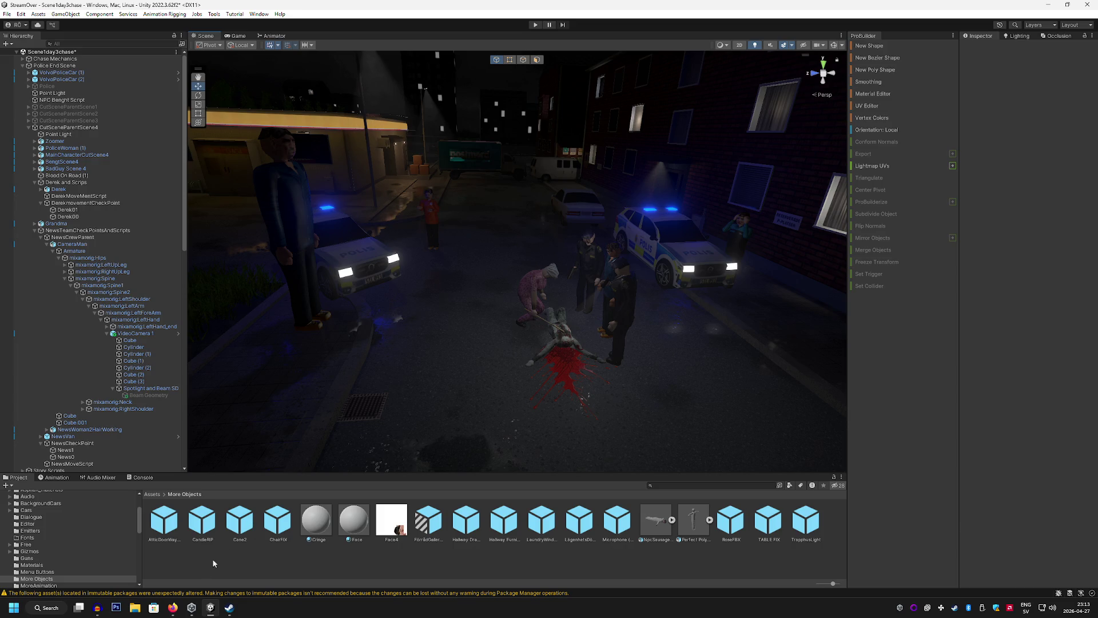
pyautogui.click(136, 607)
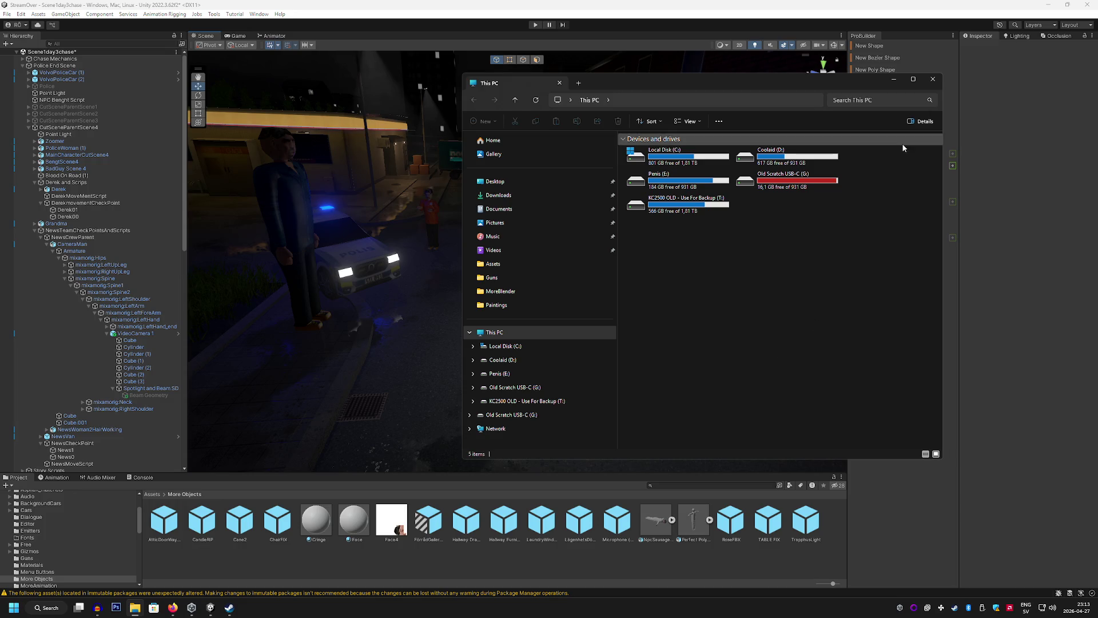
pyautogui.click(889, 81)
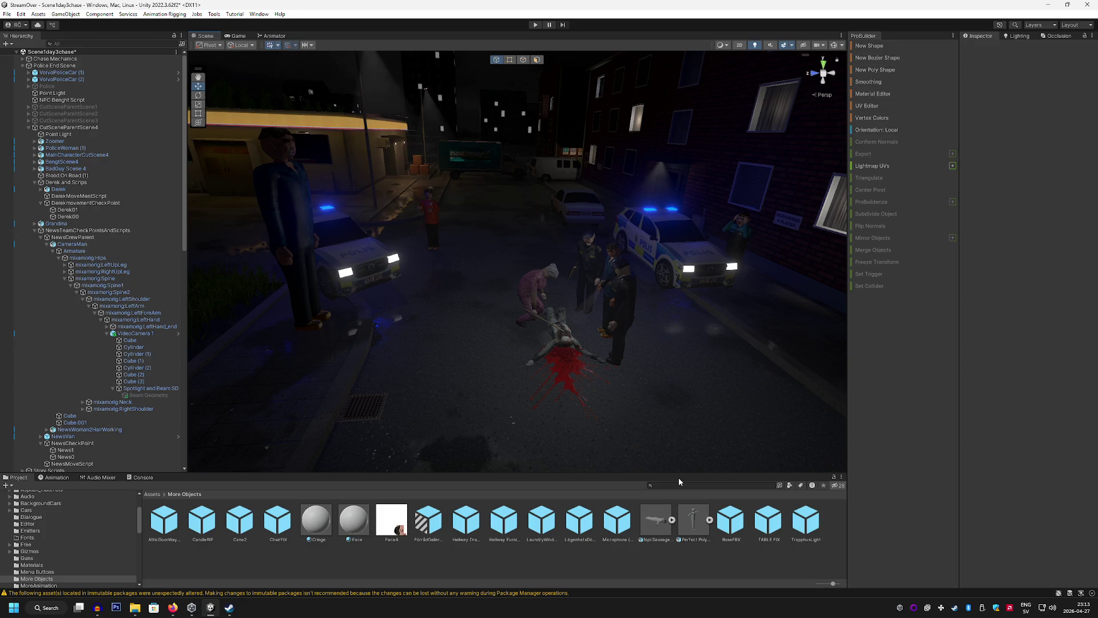
pyautogui.moveTo(607, 378)
pyautogui.mouseDown()
pyautogui.moveTo(582, 364)
pyautogui.moveTo(670, 363)
pyautogui.moveTo(737, 343)
pyautogui.moveTo(661, 330)
pyautogui.moveTo(566, 237)
pyautogui.moveTo(494, 251)
pyautogui.moveTo(577, 254)
pyautogui.mouseUp()
# Draw a thin ProBuilder cube on the van's front and drag an edge to reshape it
pyautogui.click(592, 270)
pyautogui.click(566, 242)
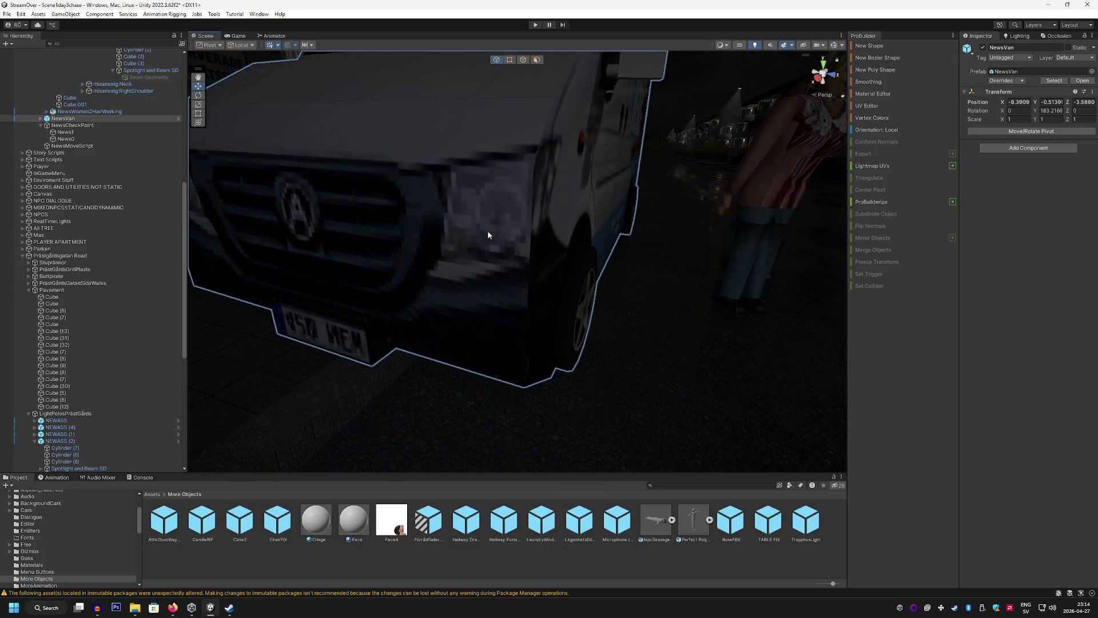
pyautogui.moveTo(488, 234); pyautogui.dragTo(341, 227)
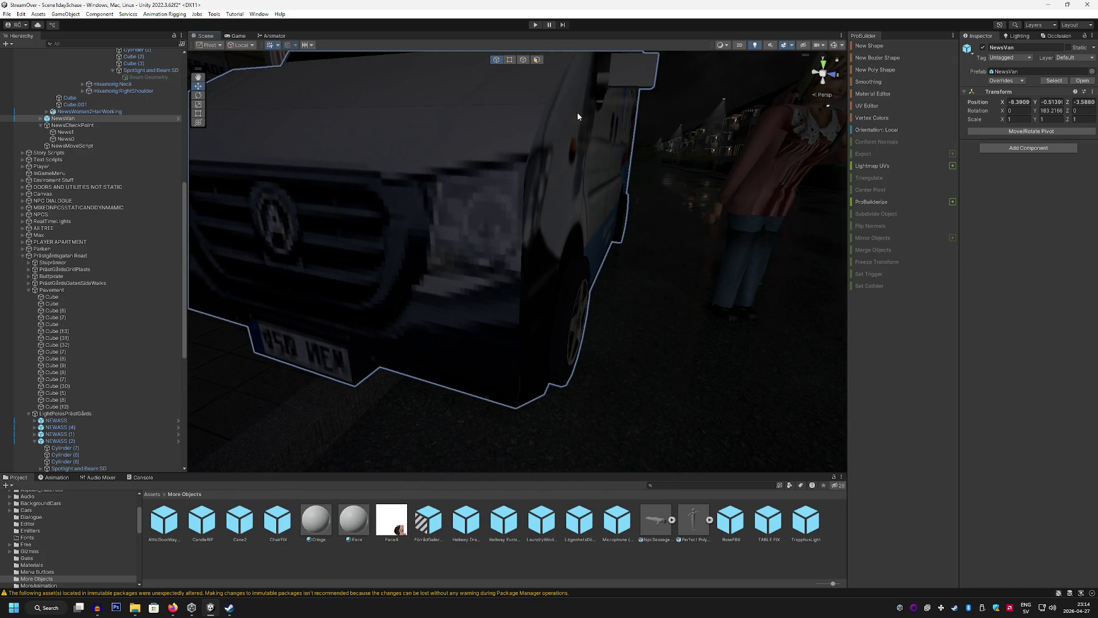
pyautogui.click(881, 47)
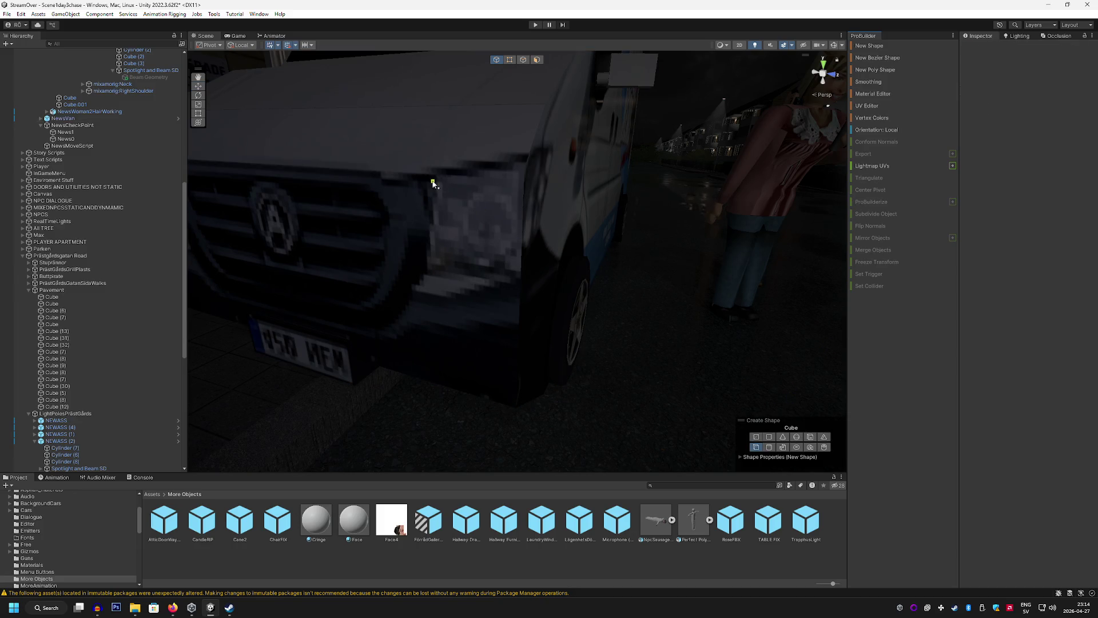
pyautogui.moveTo(465, 204); pyautogui.dragTo(519, 275)
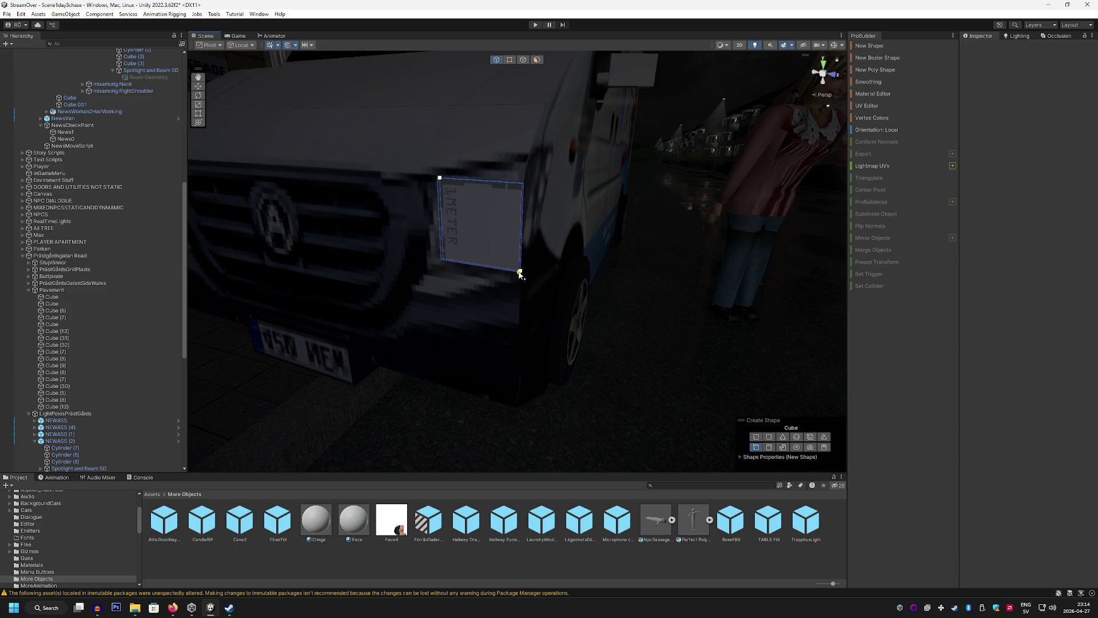
pyautogui.click(519, 273)
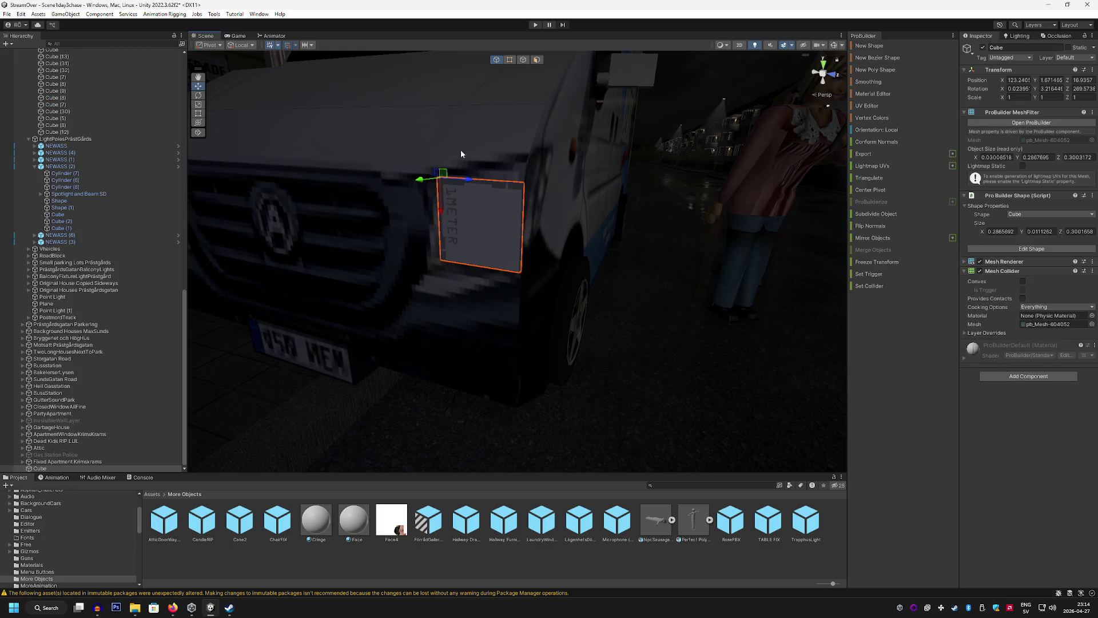
pyautogui.click(513, 58)
pyautogui.scroll(5, 587, 188)
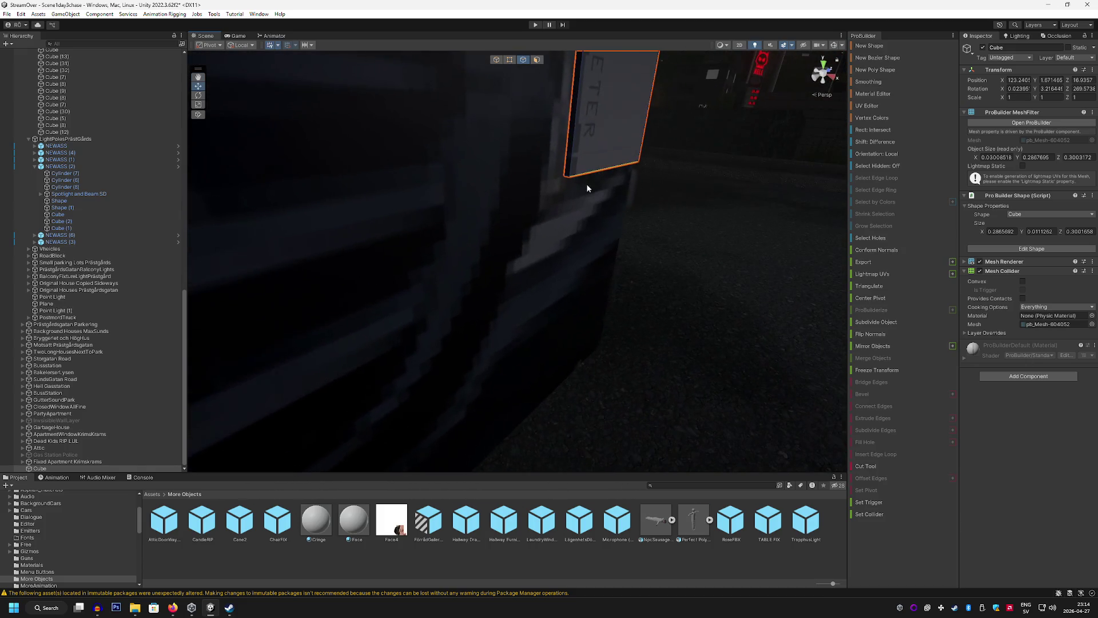
pyautogui.click(568, 177)
pyautogui.moveTo(568, 177)
pyautogui.mouseDown()
pyautogui.moveTo(484, 187)
pyautogui.moveTo(485, 207)
pyautogui.moveTo(422, 201)
pyautogui.moveTo(343, 172)
pyautogui.moveTo(393, 311)
pyautogui.moveTo(484, 375)
pyautogui.moveTo(527, 307)
pyautogui.moveTo(526, 257)
pyautogui.moveTo(544, 252)
pyautogui.moveTo(471, 212)
pyautogui.moveTo(624, 218)
pyautogui.moveTo(694, 173)
pyautogui.mouseUp()
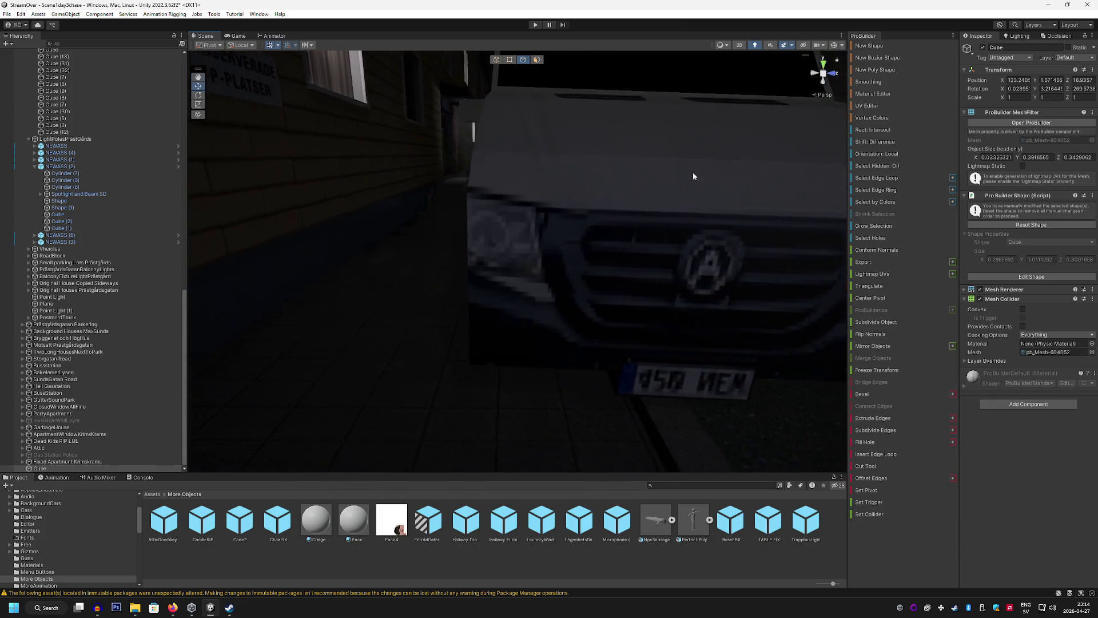
pyautogui.press('Escape')
# Draw another thin cube over the headlight and pull its top edge to cover the lamp
pyautogui.scroll(3, 513, 240)
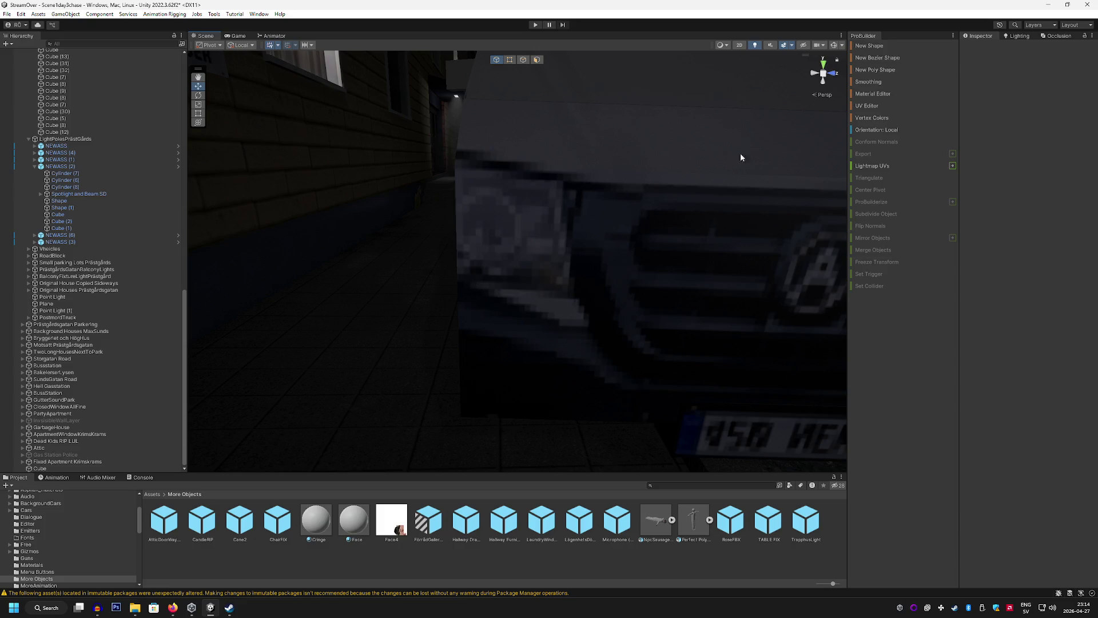
pyautogui.click(871, 47)
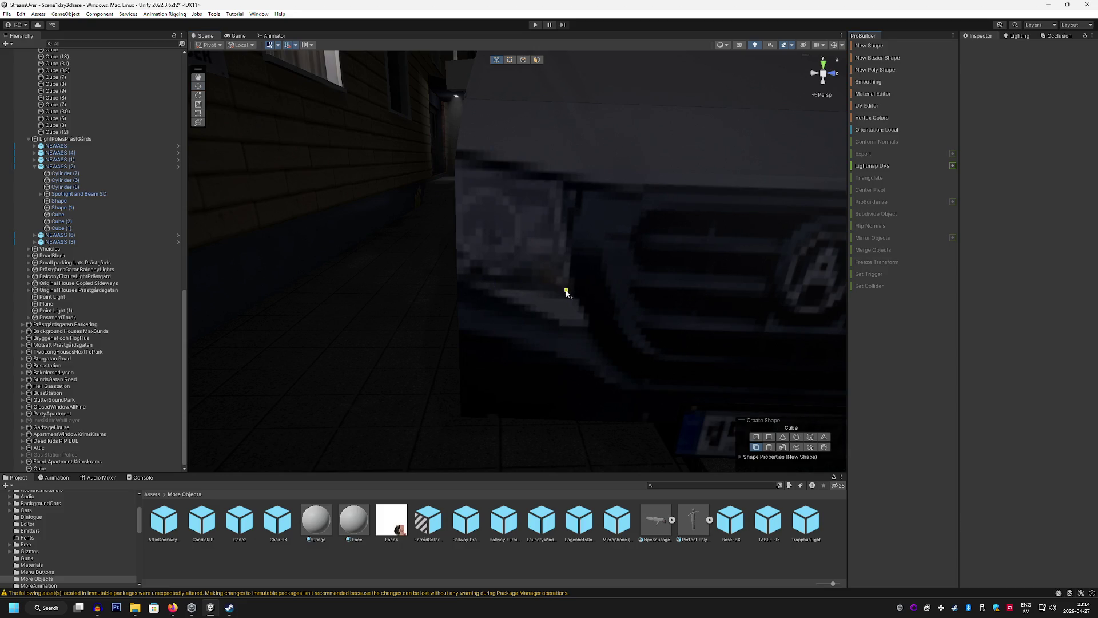
pyautogui.moveTo(566, 289)
pyautogui.mouseDown()
pyautogui.moveTo(458, 169)
pyautogui.moveTo(541, 160)
pyautogui.moveTo(657, 188)
pyautogui.moveTo(547, 209)
pyautogui.mouseUp()
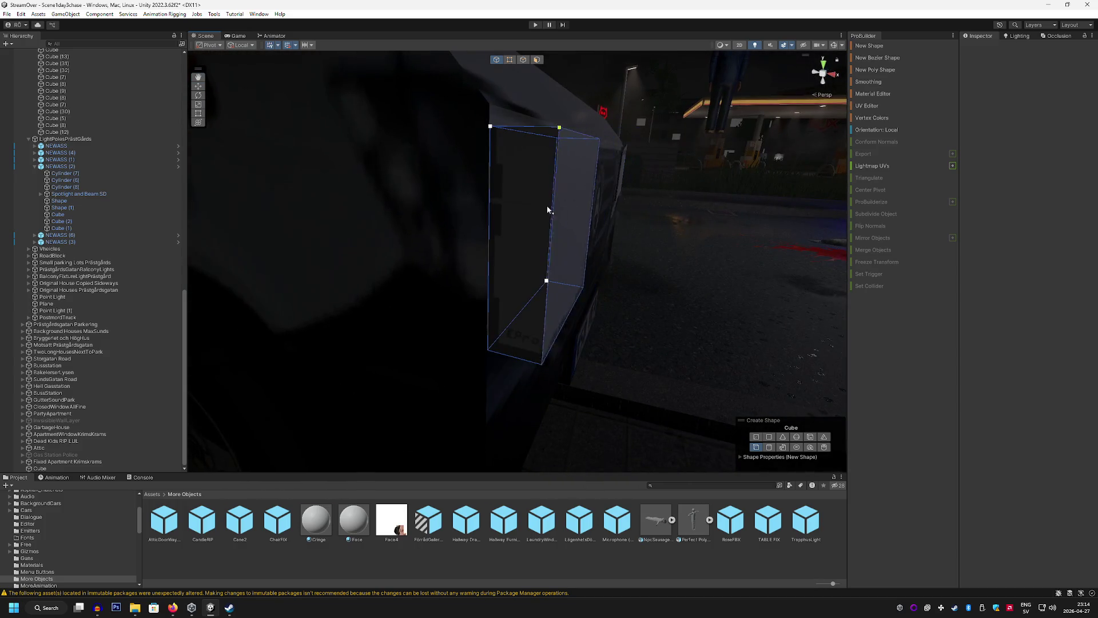
pyautogui.click(494, 193)
pyautogui.press('f')
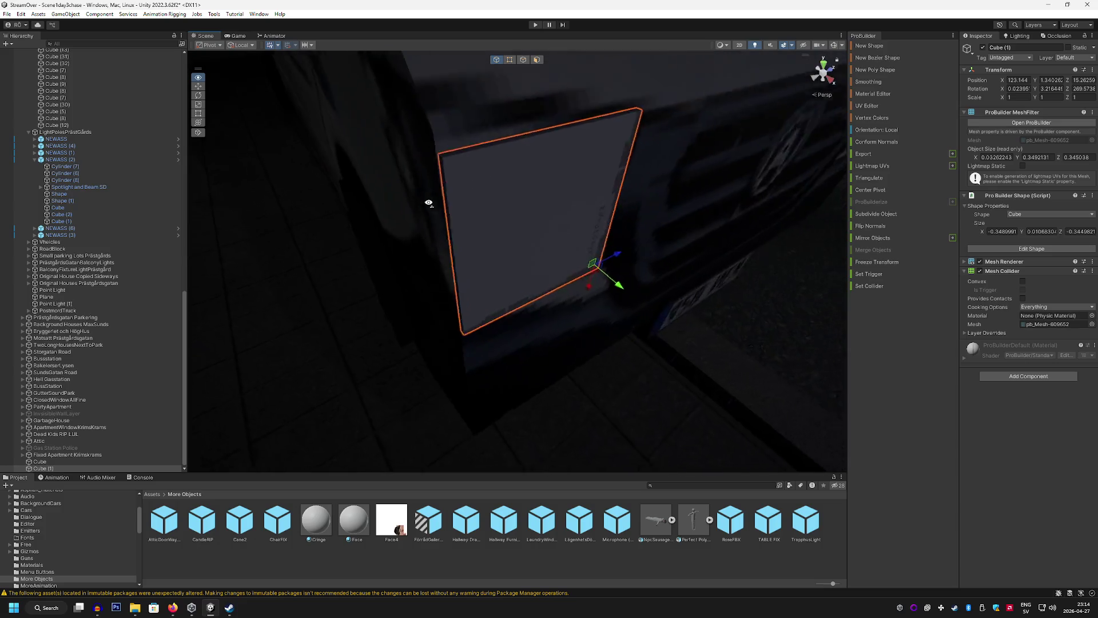
pyautogui.click(522, 59)
pyautogui.moveTo(426, 172)
pyautogui.mouseDown()
pyautogui.moveTo(563, 188)
pyautogui.moveTo(613, 179)
pyautogui.moveTo(616, 150)
pyautogui.moveTo(508, 189)
pyautogui.moveTo(409, 154)
pyautogui.moveTo(412, 93)
pyautogui.moveTo(507, 98)
pyautogui.moveTo(436, 103)
pyautogui.mouseUp()
pyautogui.click(612, 184)
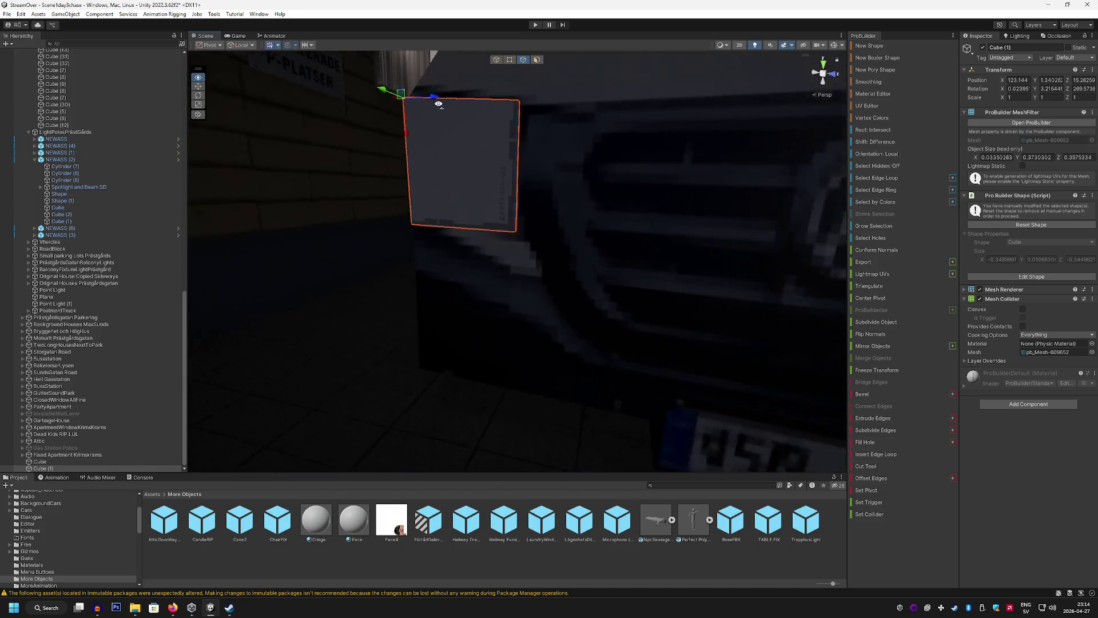
pyautogui.scroll(5, 435, 102)
pyautogui.moveTo(584, 138)
pyautogui.mouseDown()
pyautogui.moveTo(613, 208)
pyautogui.moveTo(663, 216)
pyautogui.moveTo(579, 184)
pyautogui.moveTo(623, 122)
pyautogui.moveTo(596, 187)
pyautogui.moveTo(736, 417)
pyautogui.mouseUp()
pyautogui.write('emitter')
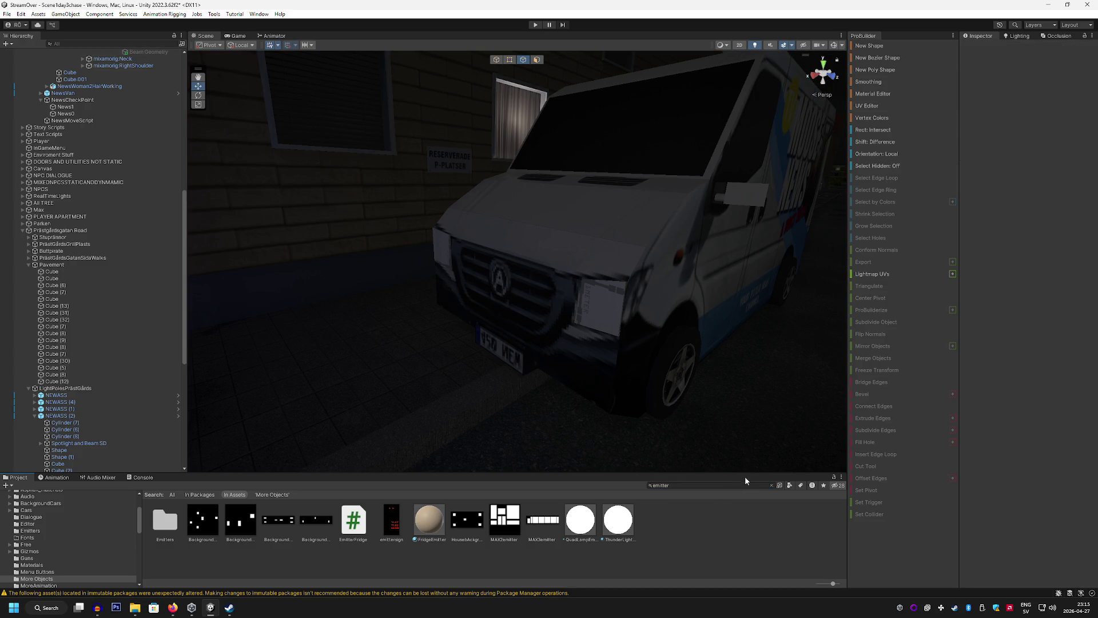
# Apply the QuadLampEmitter material to the headlight box Cube (1)
pyautogui.click(715, 485)
pyautogui.write('head')
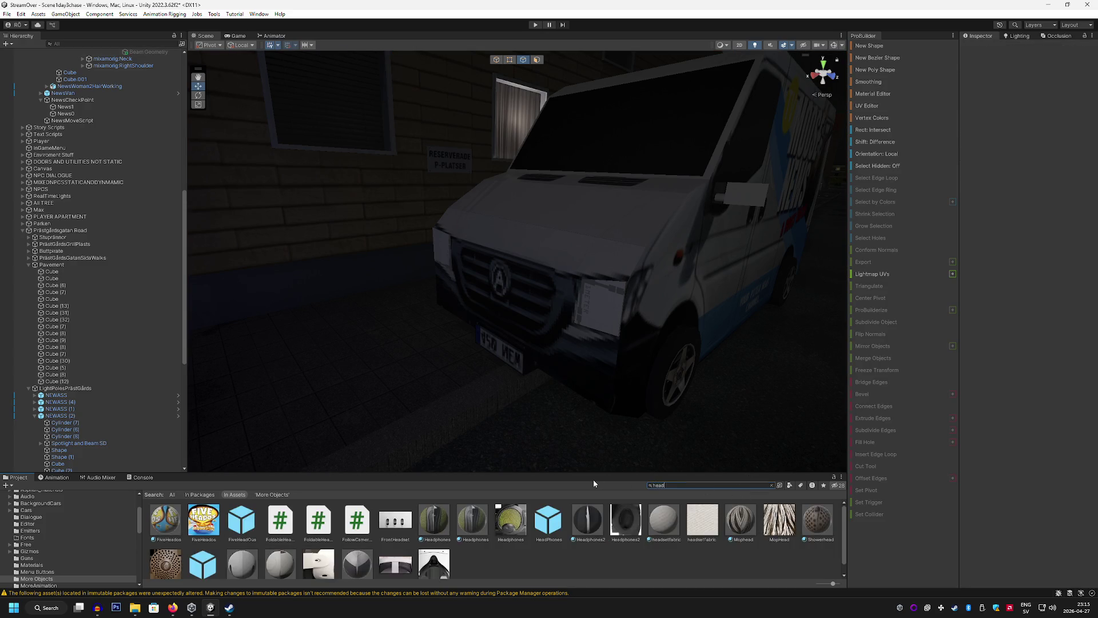
pyautogui.write('light')
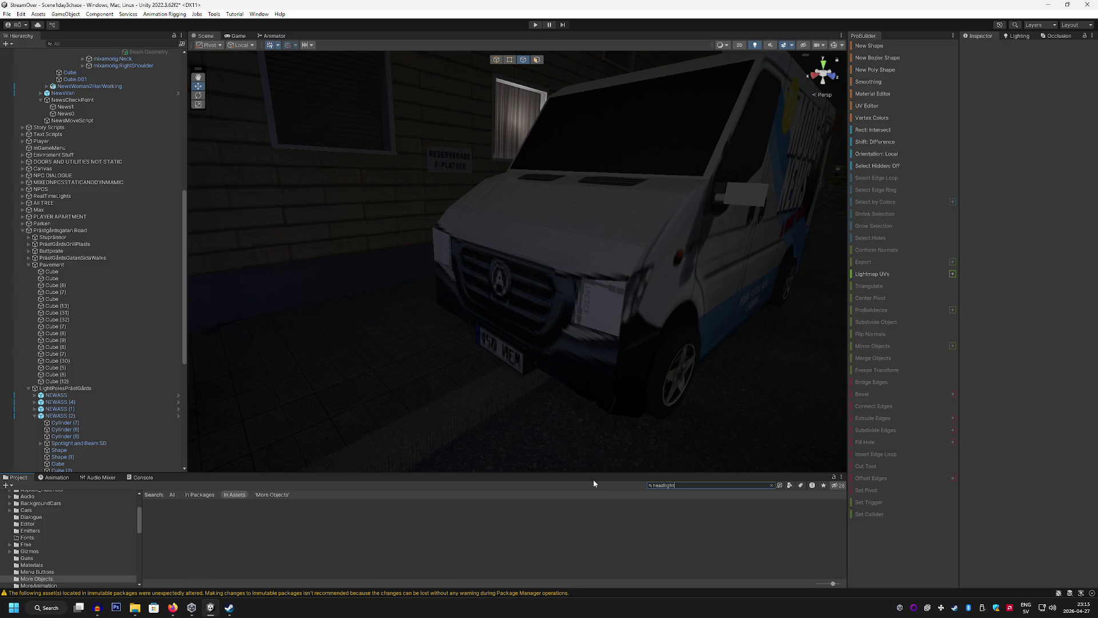
pyautogui.press('BackSpace')
pyautogui.press('BackSpace')
pyautogui.press('BackSpace')
pyautogui.write('light')
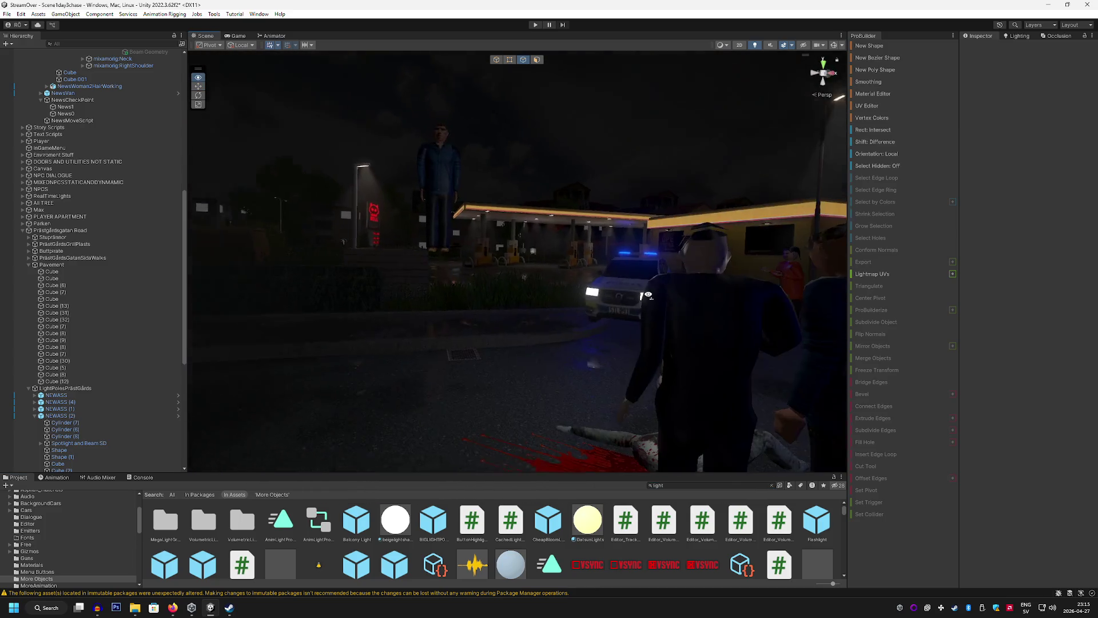
pyautogui.click(554, 297)
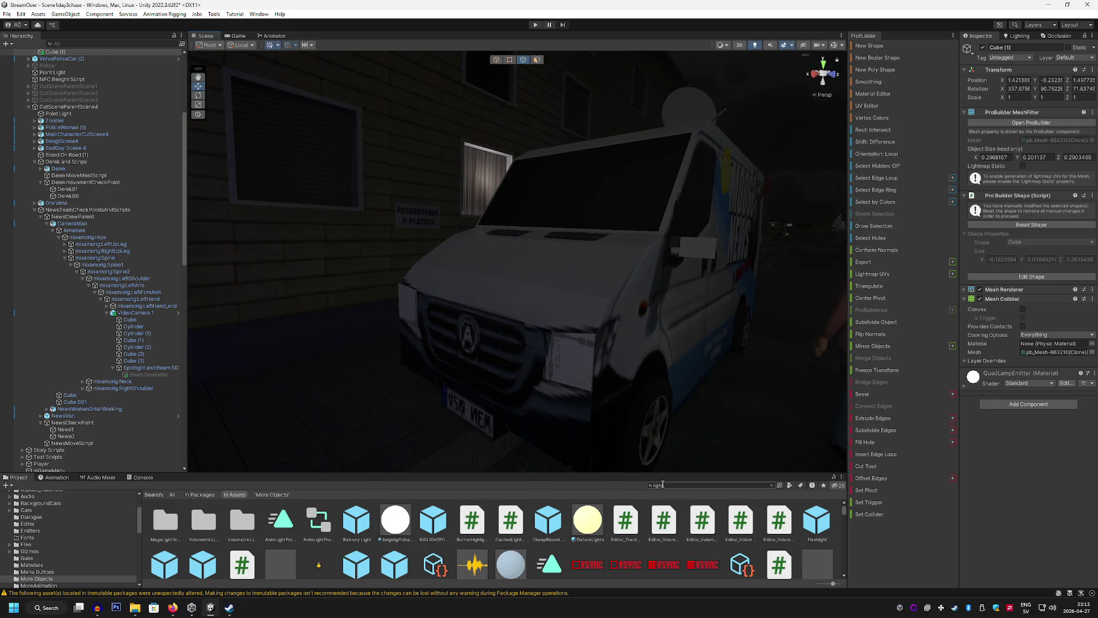
pyautogui.write('quad')
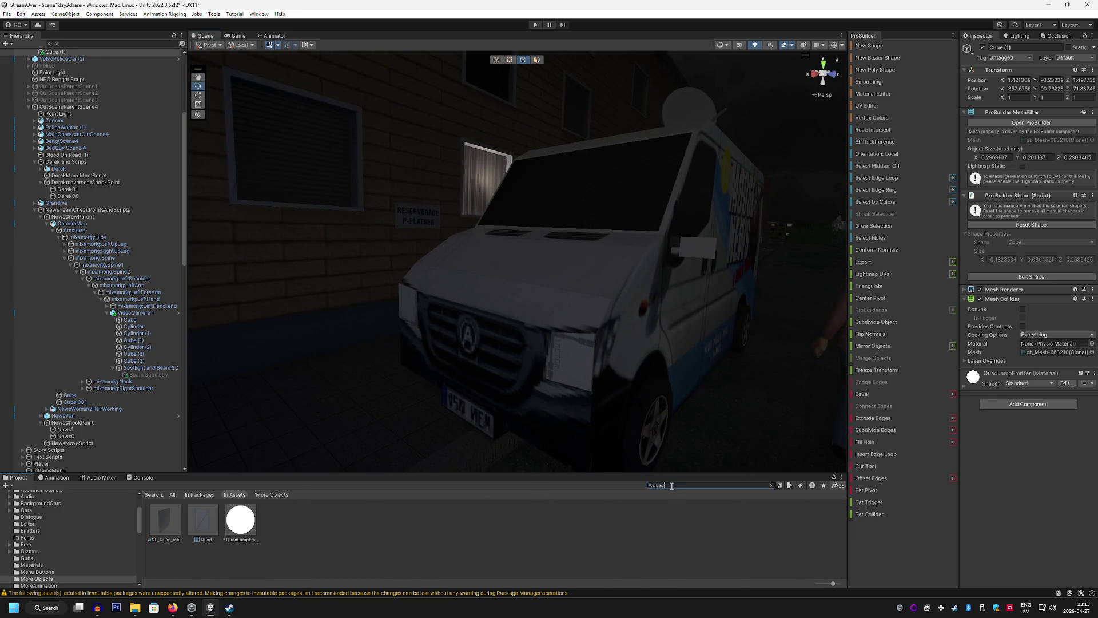
pyautogui.moveTo(203, 519)
pyautogui.mouseDown()
pyautogui.moveTo(362, 537)
pyautogui.moveTo(383, 376)
pyautogui.moveTo(408, 304)
pyautogui.mouseUp()
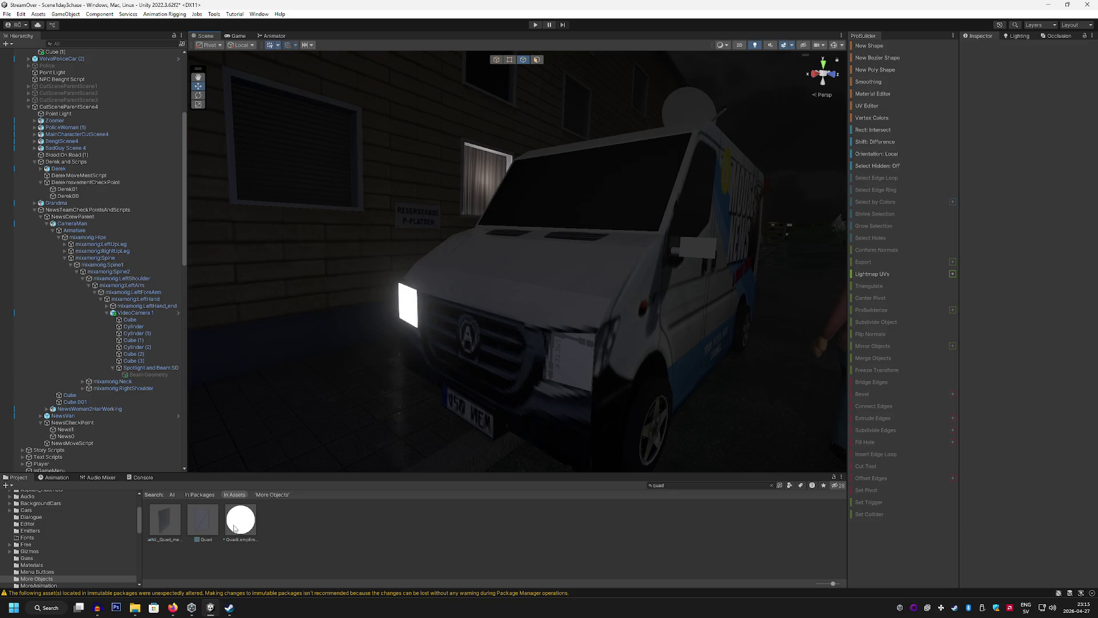
# Add a Point Light and move it onto the street in front of the van
pyautogui.moveTo(458, 401)
pyautogui.mouseDown()
pyautogui.moveTo(486, 408)
pyautogui.moveTo(535, 269)
pyautogui.mouseUp()
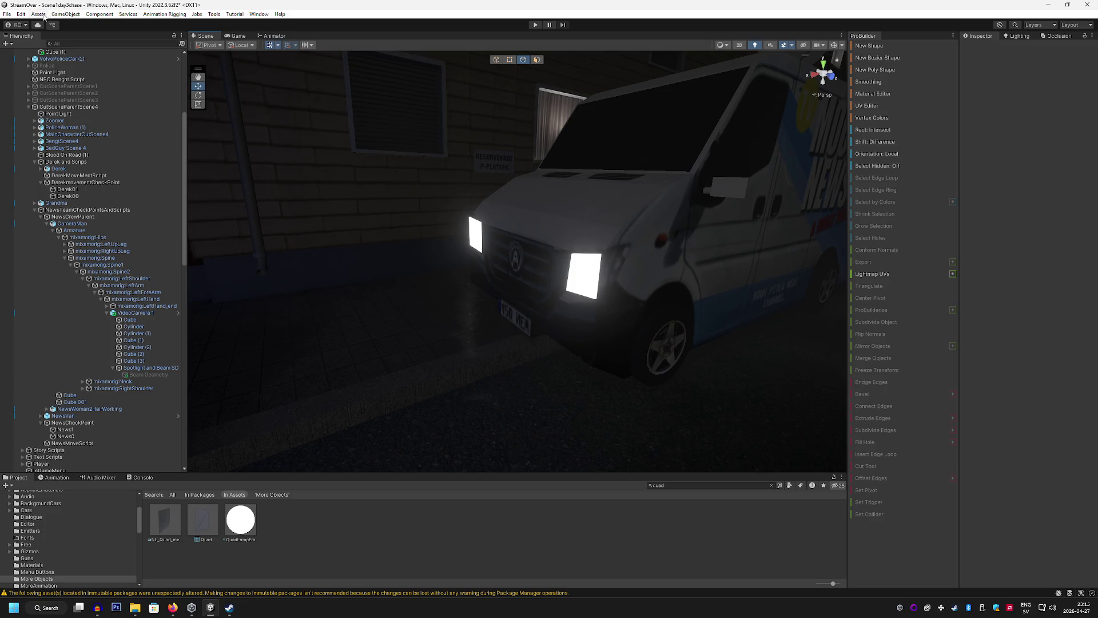
pyautogui.click(67, 14)
pyautogui.moveTo(114, 81)
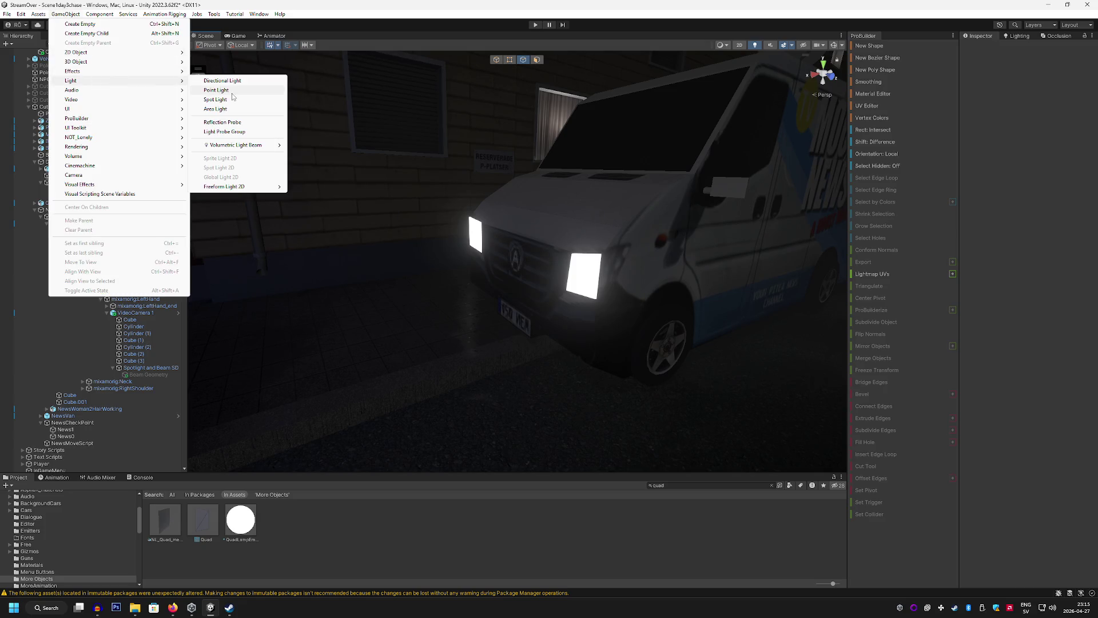
pyautogui.click(218, 90)
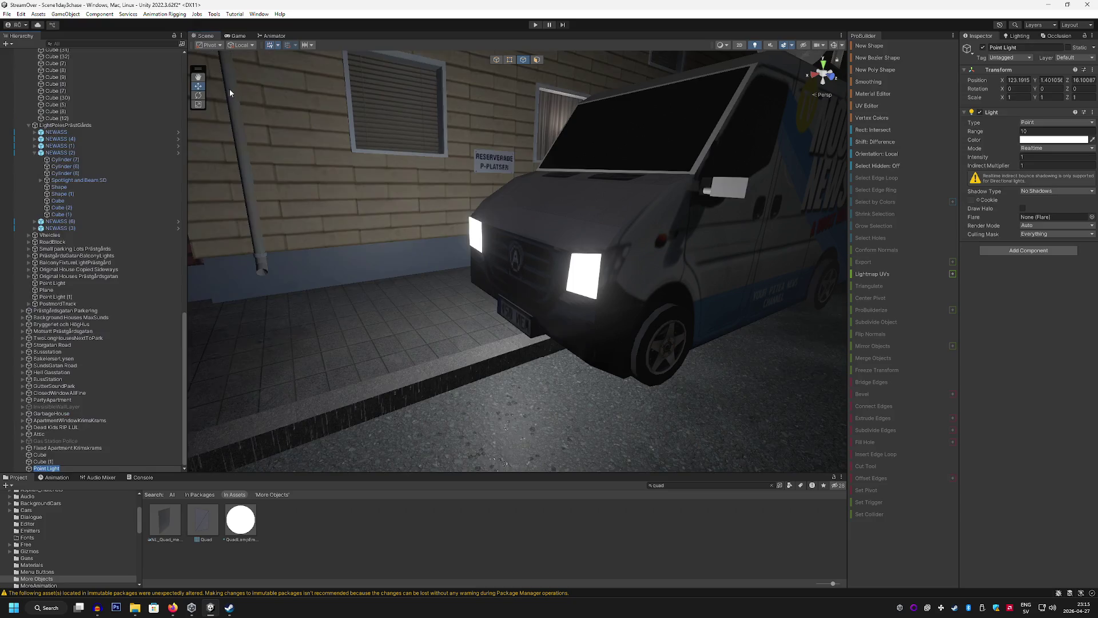
pyautogui.moveTo(487, 198); pyautogui.dragTo(462, 173)
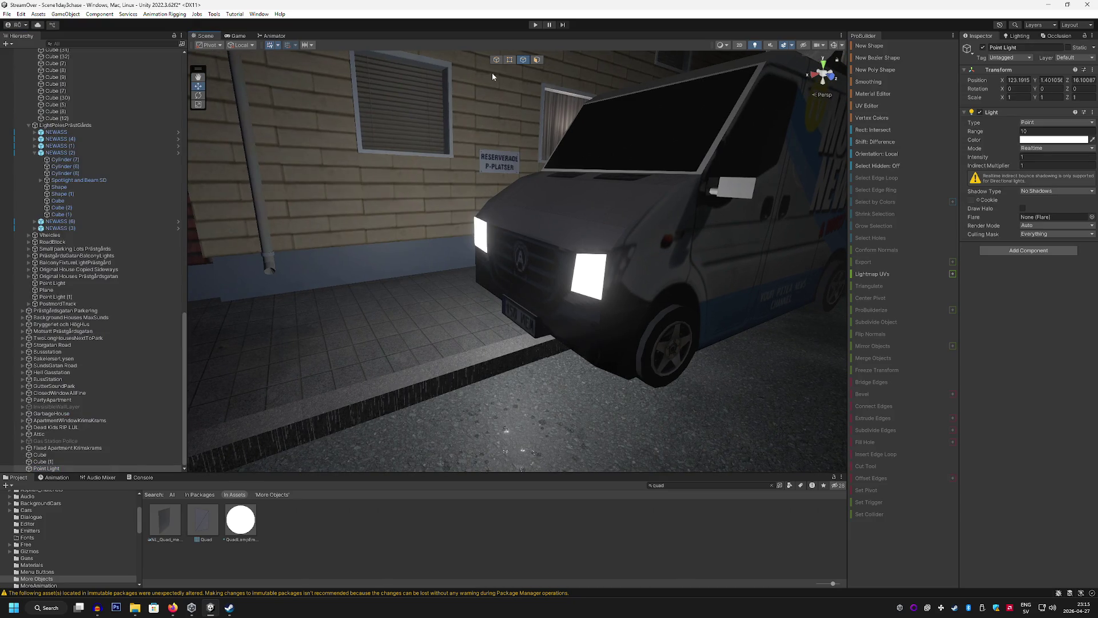
pyautogui.press('f')
pyautogui.moveTo(534, 242)
pyautogui.mouseDown()
pyautogui.moveTo(494, 252)
pyautogui.moveTo(337, 236)
pyautogui.moveTo(479, 243)
pyautogui.moveTo(606, 299)
pyautogui.moveTo(595, 296)
pyautogui.moveTo(790, 221)
pyautogui.mouseUp()
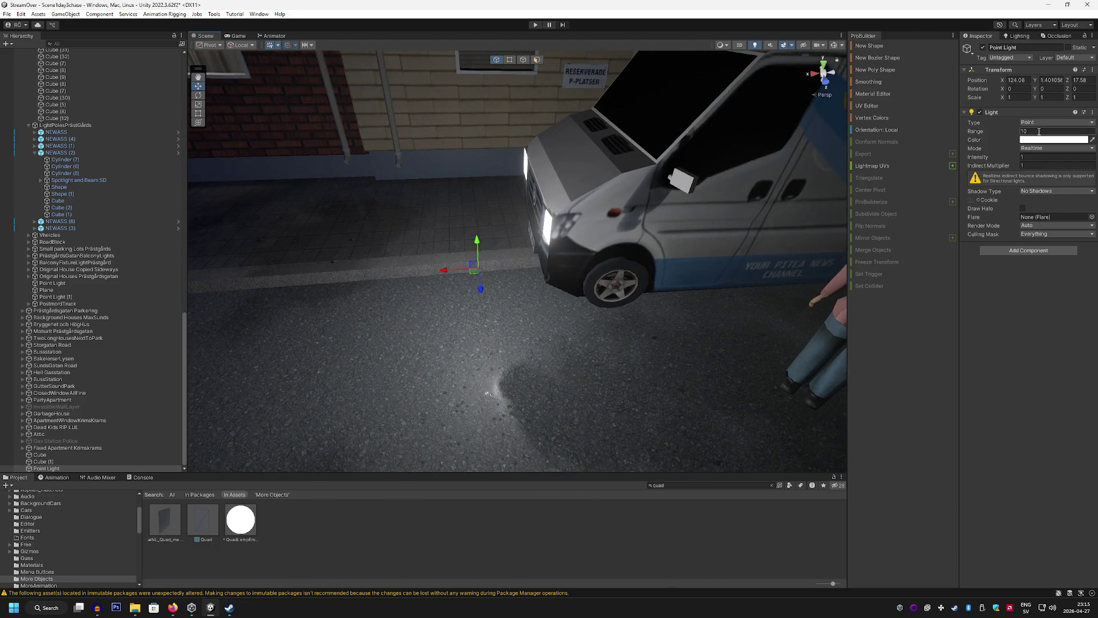
# In the Inspector, set the Point Light's Range to 3 and Intensity to 0.4
pyautogui.write('3')
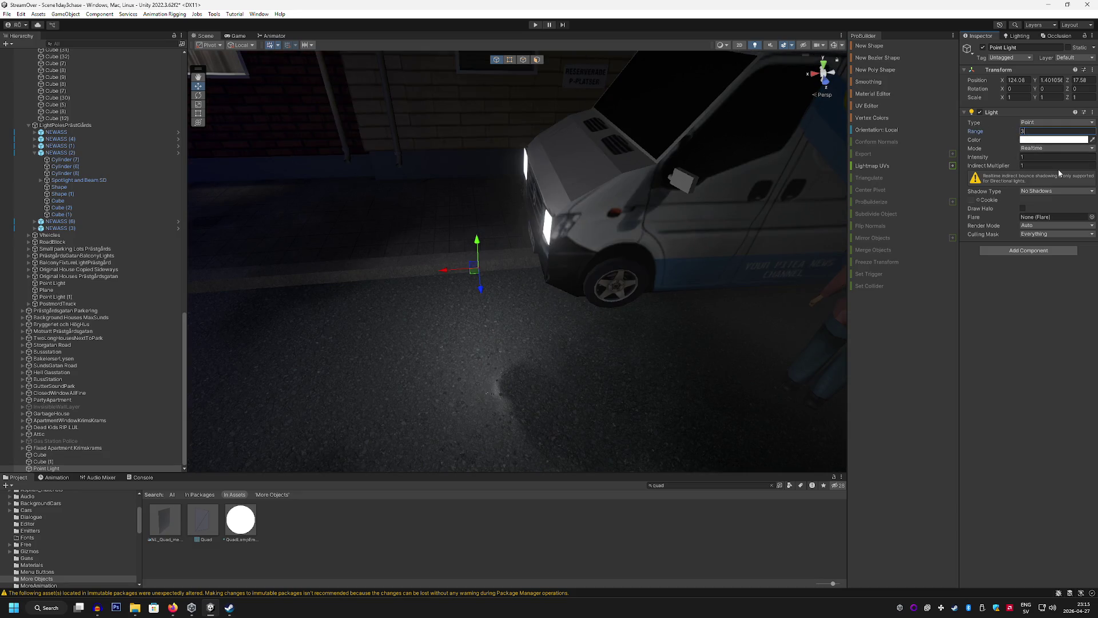
pyautogui.click(1037, 156)
pyautogui.write('0')
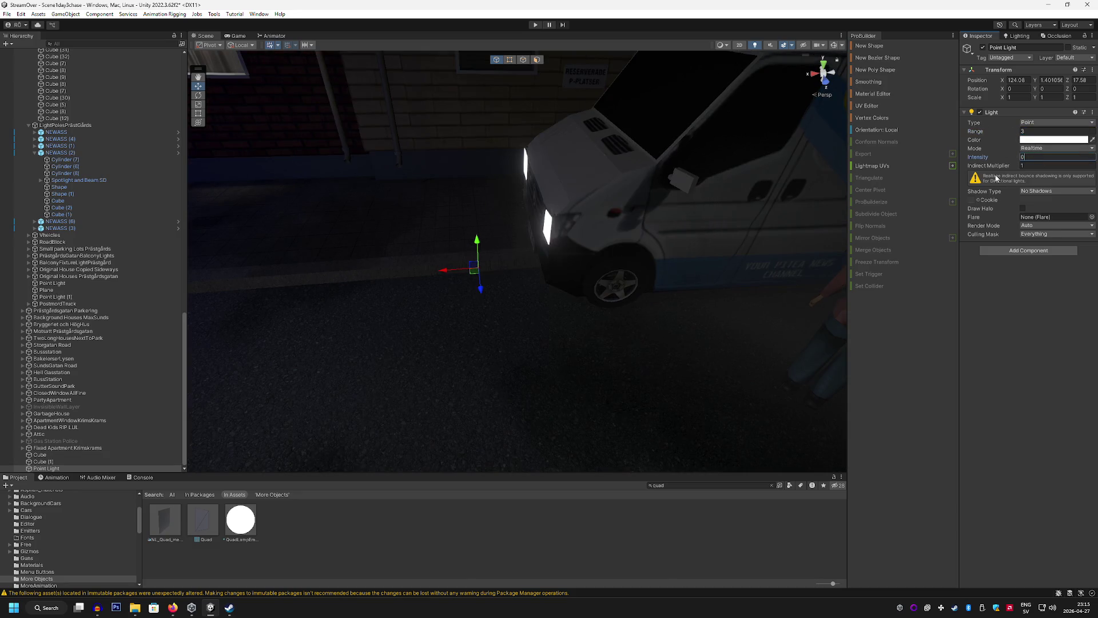
pyautogui.write('.4')
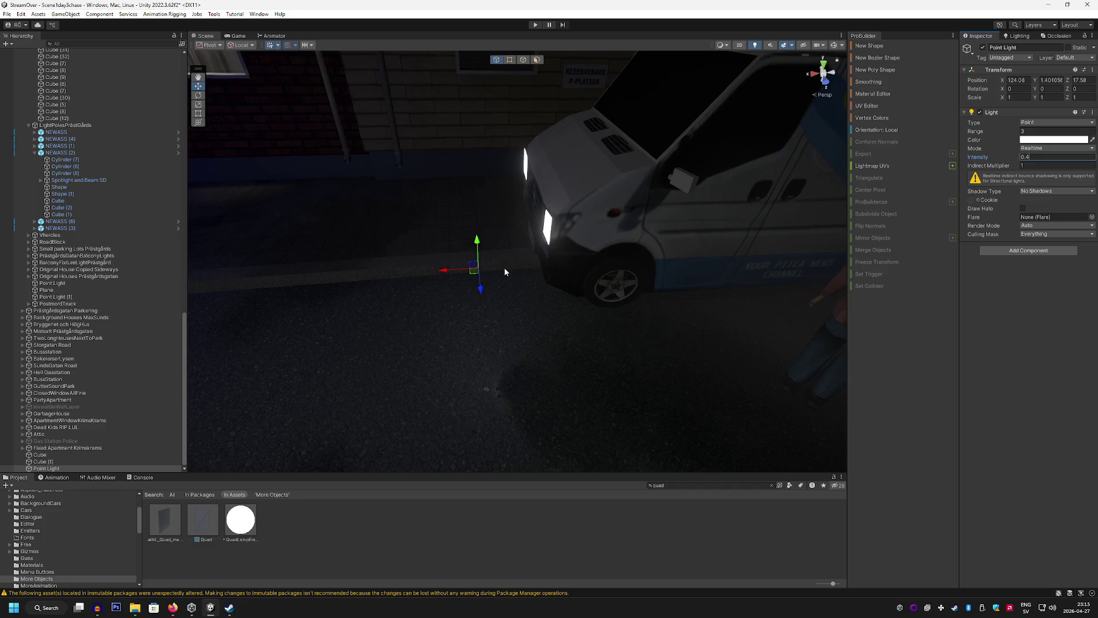
pyautogui.moveTo(470, 221)
pyautogui.mouseDown()
pyautogui.moveTo(506, 217)
pyautogui.moveTo(515, 149)
pyautogui.mouseUp()
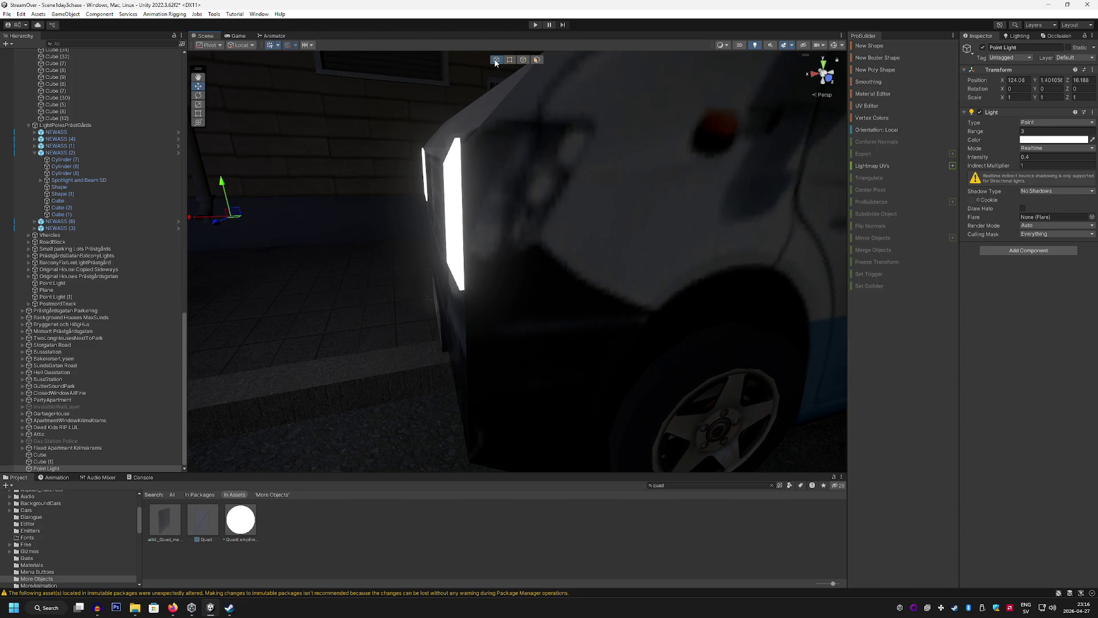
pyautogui.click(909, 47)
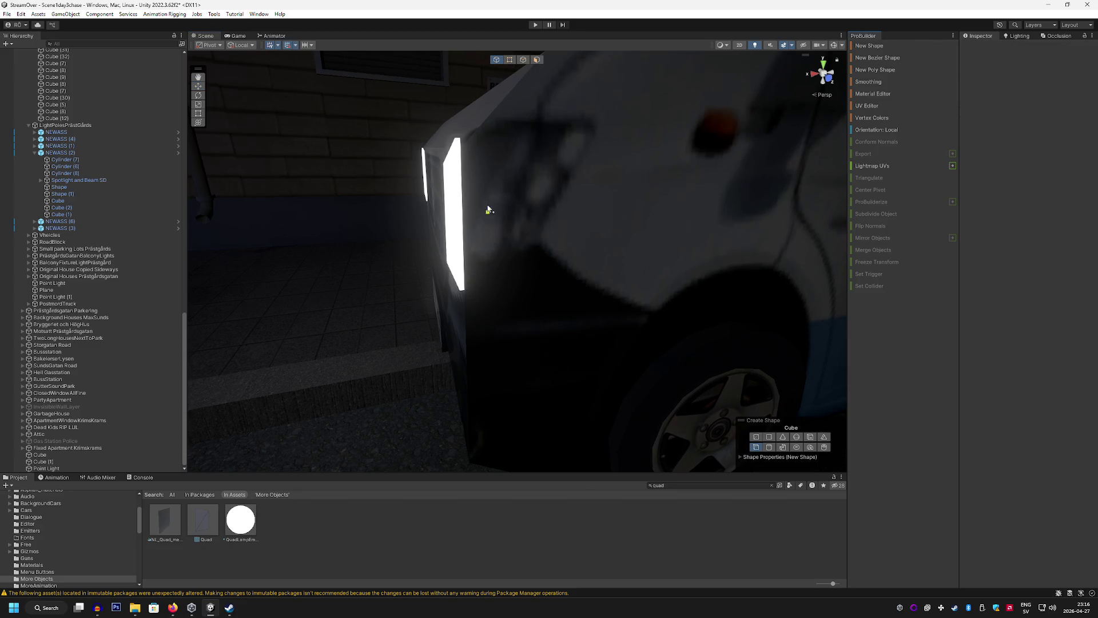
# Draw the thin Cube (2) by the headlight and drag its edge to stretch it
pyautogui.moveTo(466, 150)
pyautogui.mouseDown()
pyautogui.moveTo(543, 252)
pyautogui.moveTo(498, 105)
pyautogui.moveTo(526, 102)
pyautogui.mouseUp()
pyautogui.click(543, 252)
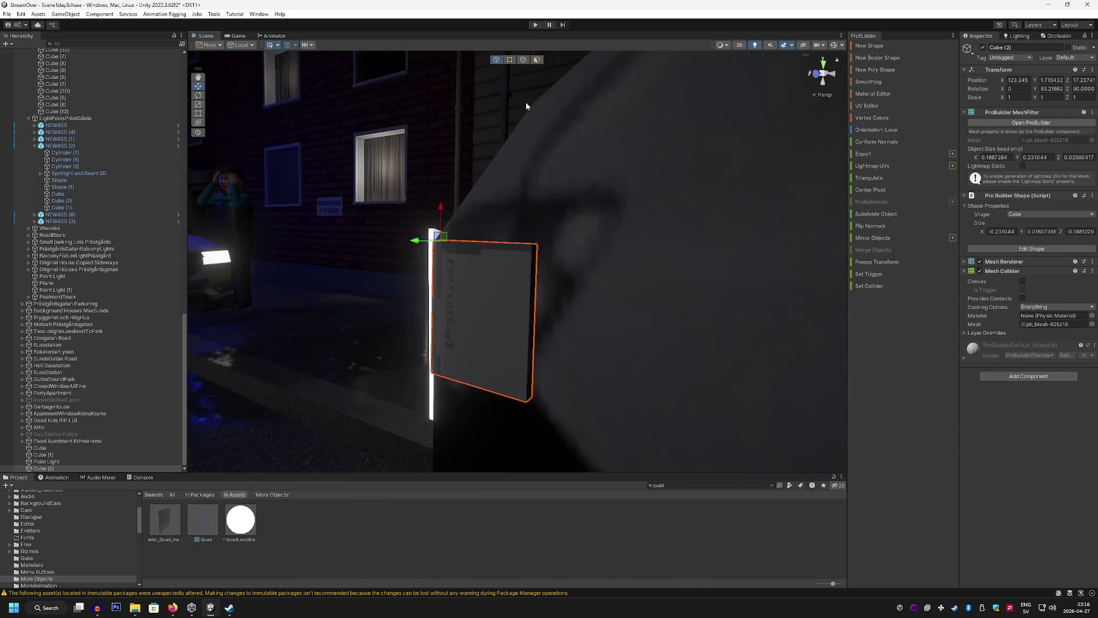
pyautogui.click(523, 60)
pyautogui.click(536, 247)
pyautogui.moveTo(535, 247)
pyautogui.mouseDown()
pyautogui.moveTo(564, 211)
pyautogui.moveTo(513, 298)
pyautogui.moveTo(549, 242)
pyautogui.mouseUp()
pyautogui.moveTo(549, 242)
pyautogui.mouseDown()
pyautogui.moveTo(507, 244)
pyautogui.moveTo(568, 263)
pyautogui.moveTo(574, 290)
pyautogui.moveTo(598, 311)
pyautogui.moveTo(572, 269)
pyautogui.moveTo(482, 417)
pyautogui.moveTo(510, 421)
pyautogui.moveTo(499, 454)
pyautogui.moveTo(564, 441)
pyautogui.mouseUp()
pyautogui.click(578, 504)
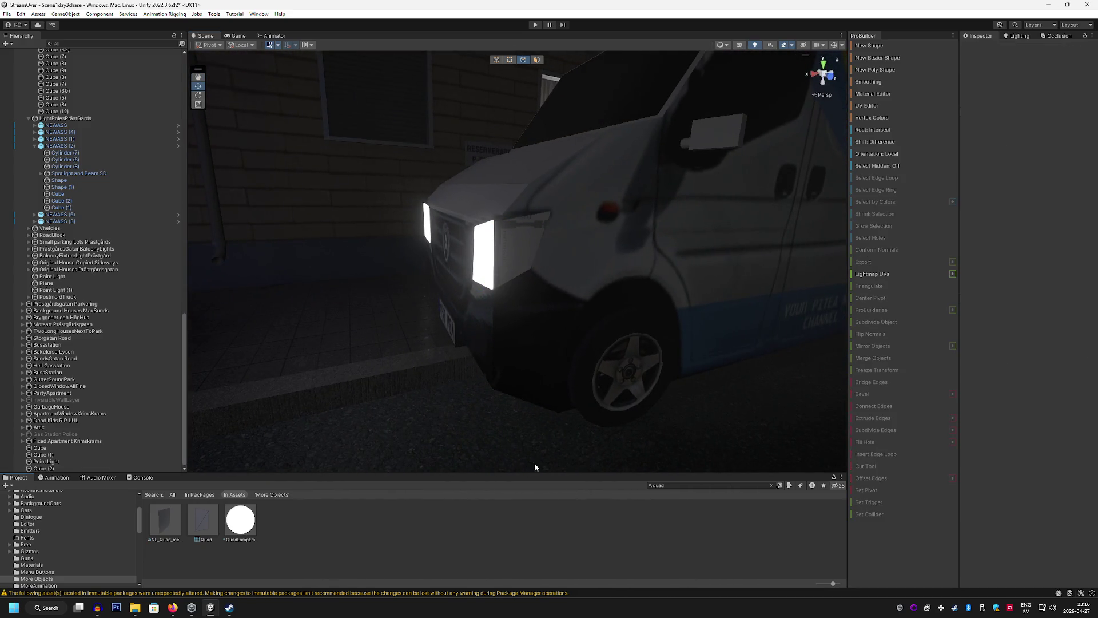
# Resize the panels' faces and edges so the two headlight panels meet at the corner
pyautogui.moveTo(572, 297)
pyautogui.mouseDown()
pyautogui.moveTo(583, 289)
pyautogui.moveTo(599, 303)
pyautogui.moveTo(524, 307)
pyautogui.moveTo(534, 307)
pyautogui.moveTo(568, 105)
pyautogui.mouseUp()
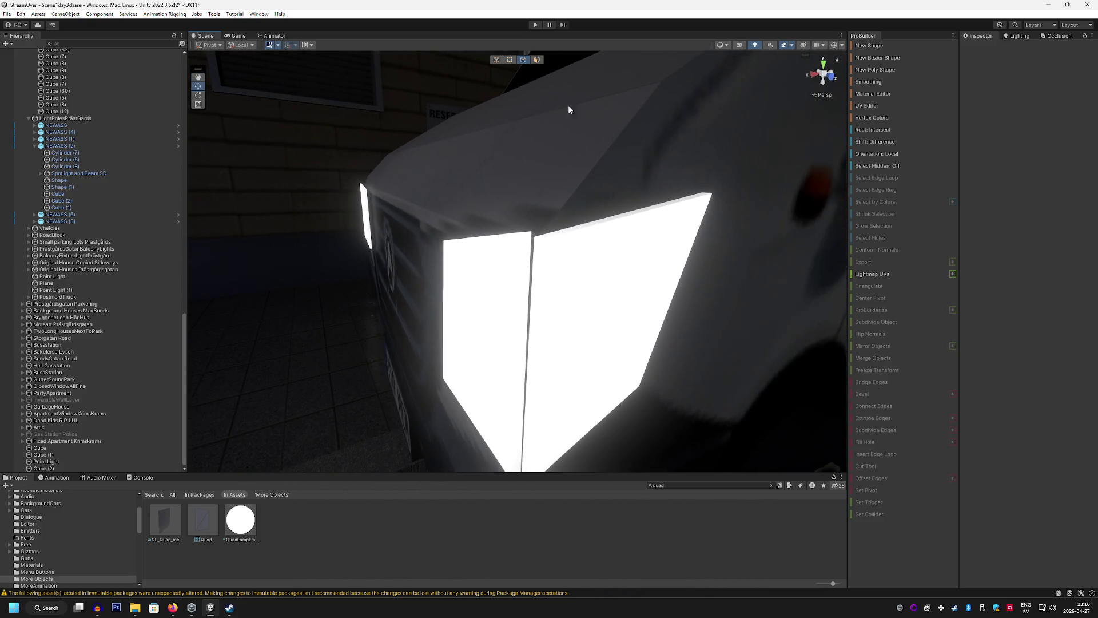
pyautogui.click(537, 59)
pyautogui.click(525, 269)
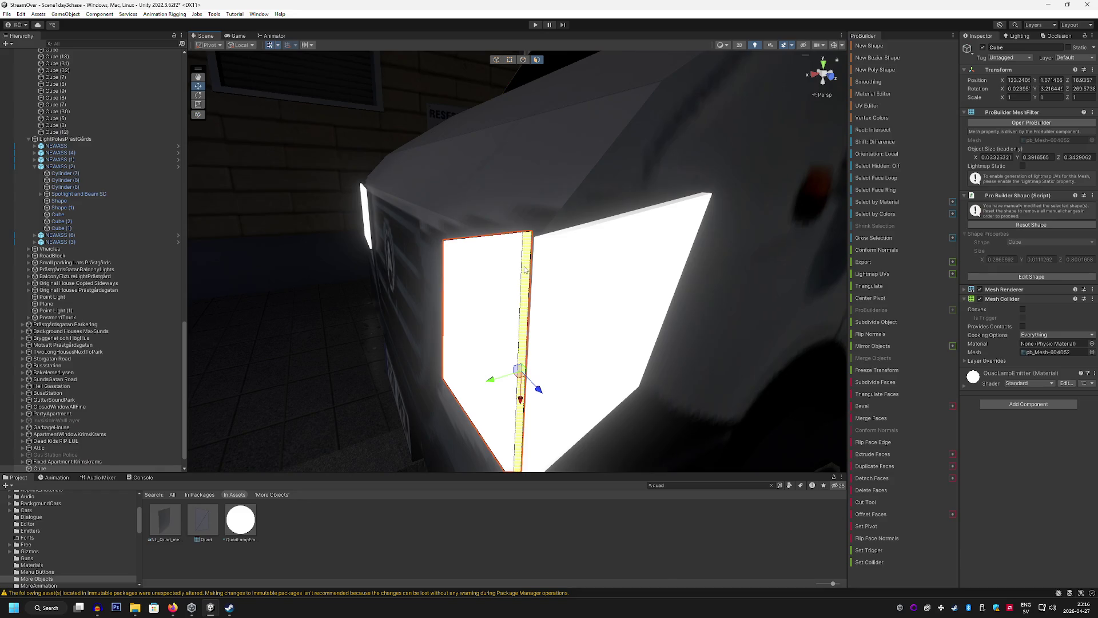
pyautogui.moveTo(538, 389)
pyautogui.mouseDown()
pyautogui.moveTo(549, 379)
pyautogui.moveTo(445, 235)
pyautogui.moveTo(451, 348)
pyautogui.moveTo(520, 385)
pyautogui.moveTo(658, 390)
pyautogui.moveTo(702, 369)
pyautogui.moveTo(589, 312)
pyautogui.moveTo(568, 343)
pyautogui.moveTo(603, 342)
pyautogui.moveTo(522, 309)
pyautogui.moveTo(502, 351)
pyautogui.moveTo(487, 278)
pyautogui.mouseUp()
pyautogui.click(657, 389)
pyautogui.click(487, 279)
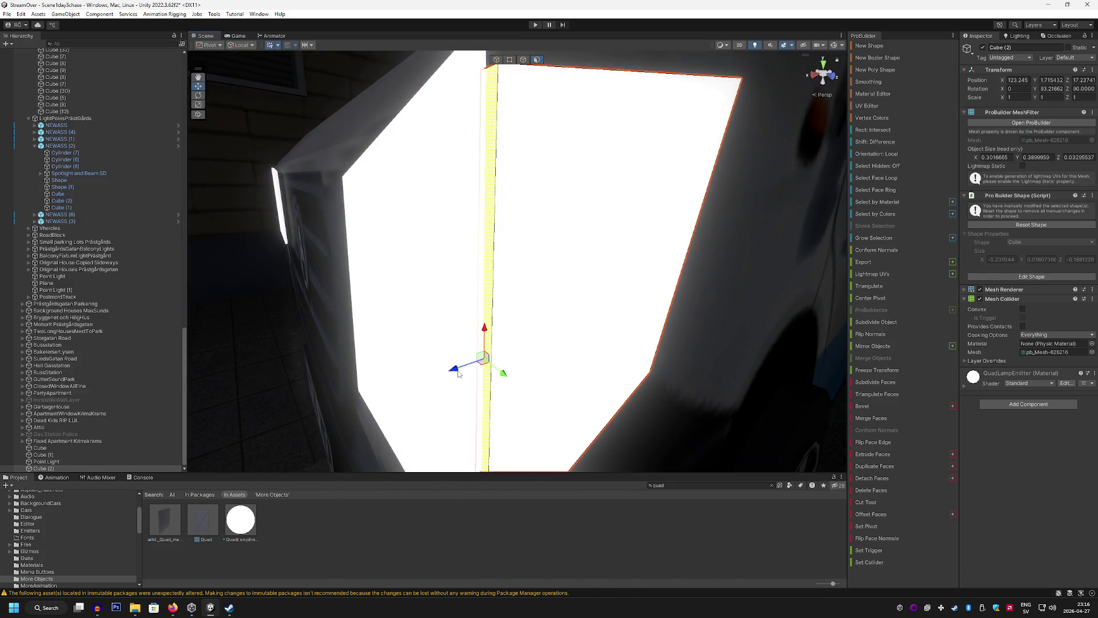
pyautogui.moveTo(441, 377)
pyautogui.mouseDown()
pyautogui.moveTo(500, 152)
pyautogui.moveTo(507, 260)
pyautogui.mouseUp()
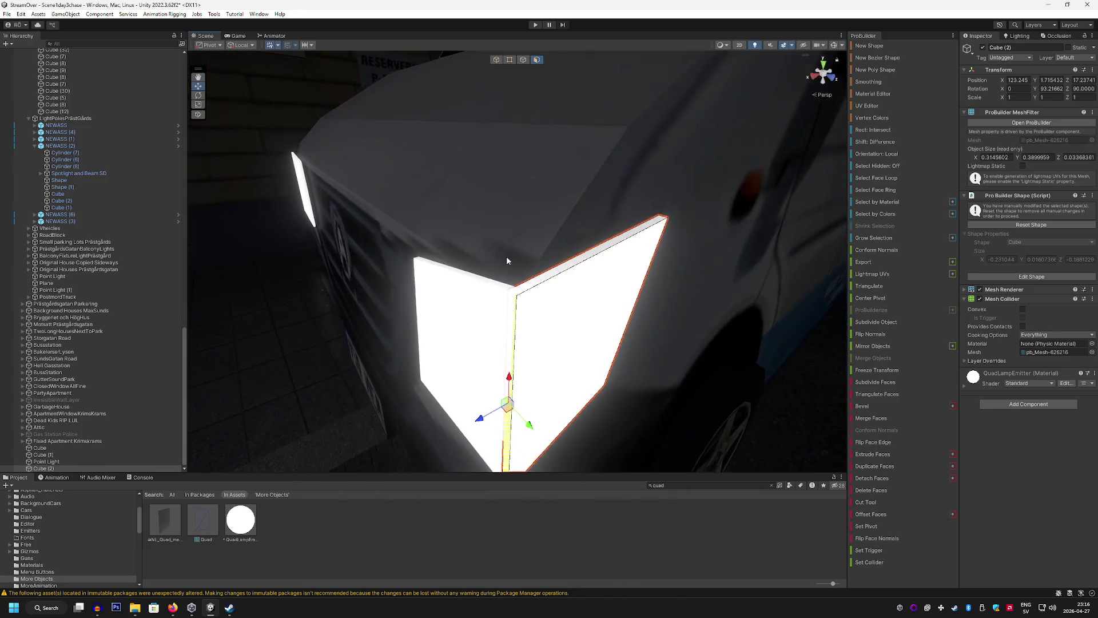
pyautogui.click(522, 60)
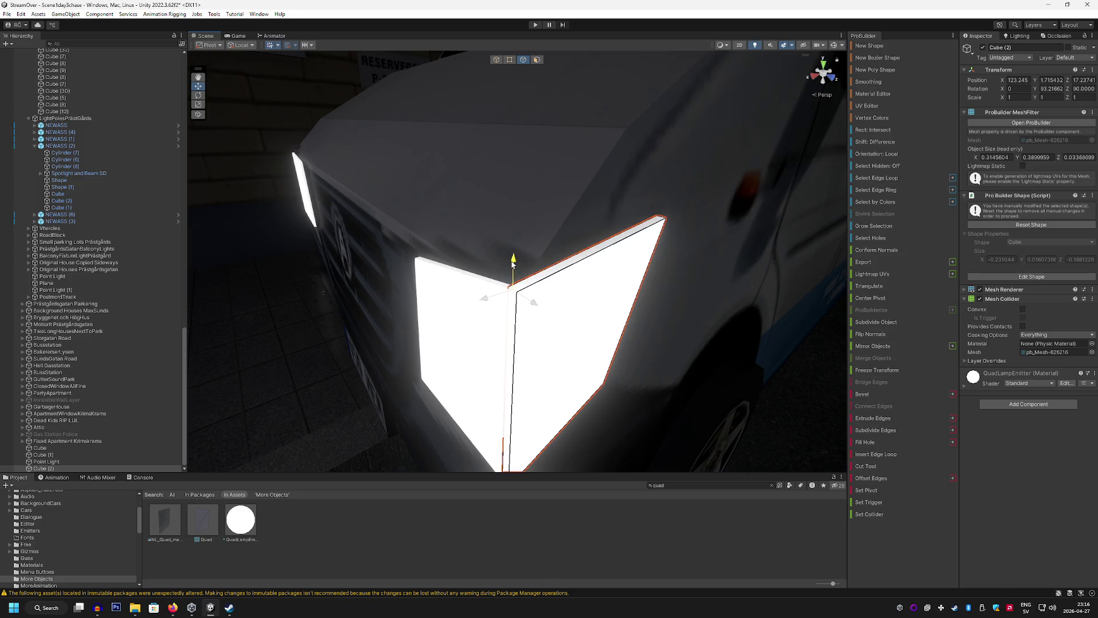
pyautogui.moveTo(513, 263)
pyautogui.mouseDown()
pyautogui.moveTo(507, 122)
pyautogui.moveTo(431, 303)
pyautogui.moveTo(491, 300)
pyautogui.moveTo(347, 306)
pyautogui.moveTo(324, 274)
pyautogui.moveTo(578, 287)
pyautogui.mouseUp()
pyautogui.moveTo(552, 288); pyautogui.dragTo(514, 291)
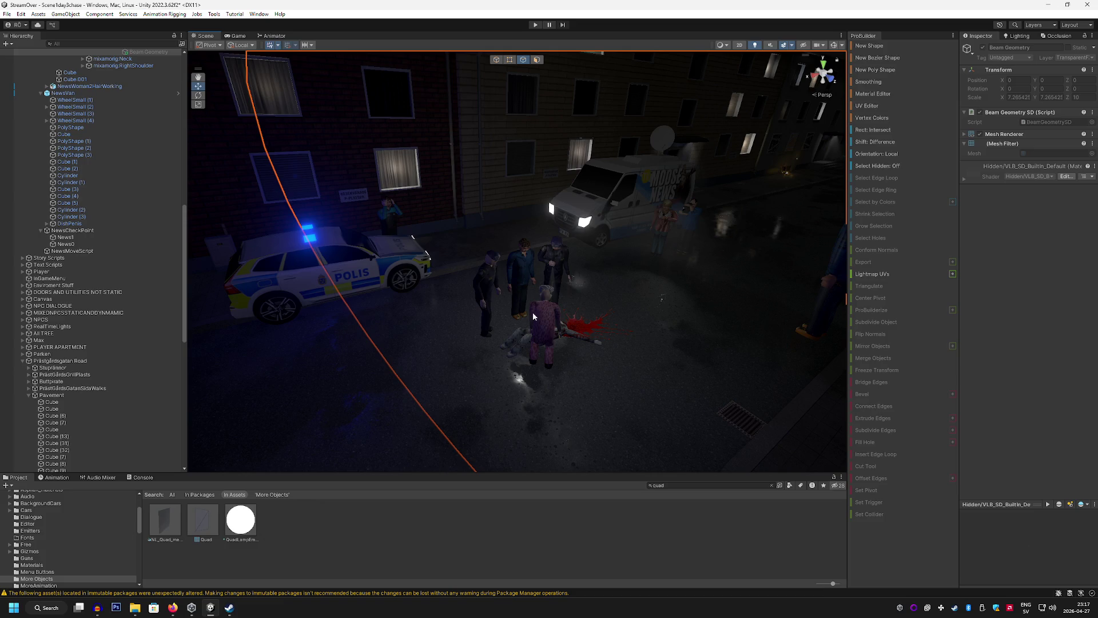
pyautogui.moveTo(533, 312)
pyautogui.mouseDown()
pyautogui.moveTo(620, 216)
pyautogui.moveTo(629, 245)
pyautogui.moveTo(604, 318)
pyautogui.moveTo(520, 302)
pyautogui.mouseUp()
# Parent the headlight cubes and point light under the NewsVan object
pyautogui.scroll(-15, 107, 392)
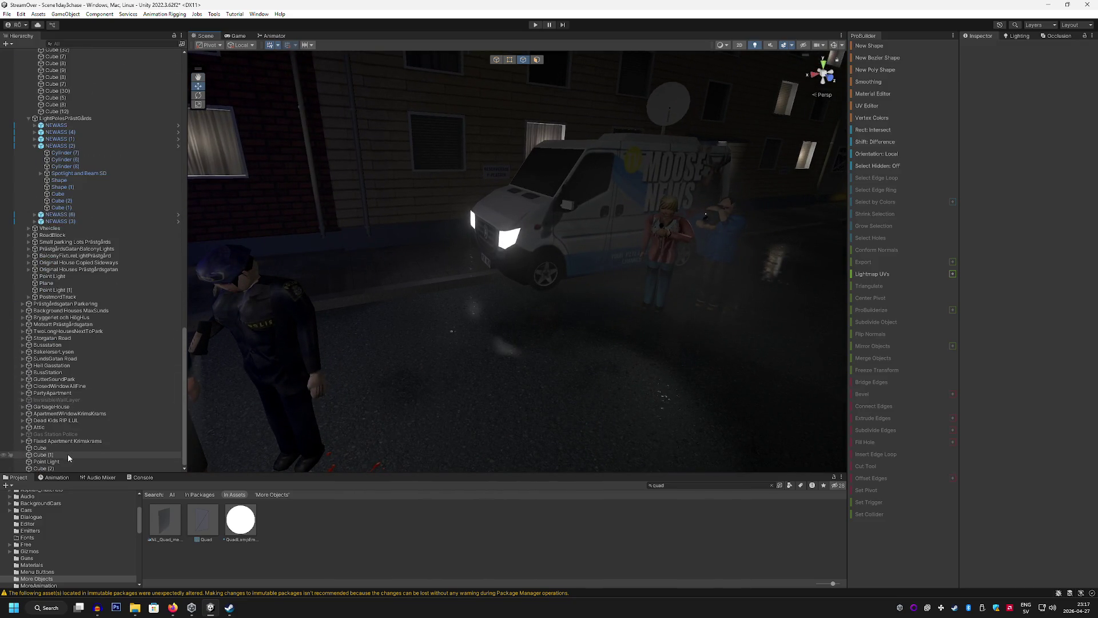
pyautogui.click(66, 448)
pyautogui.keyDown('shift'); pyautogui.click(63, 461); pyautogui.keyUp('shift')
pyautogui.keyDown('shift'); pyautogui.click(52, 468); pyautogui.keyUp('shift')
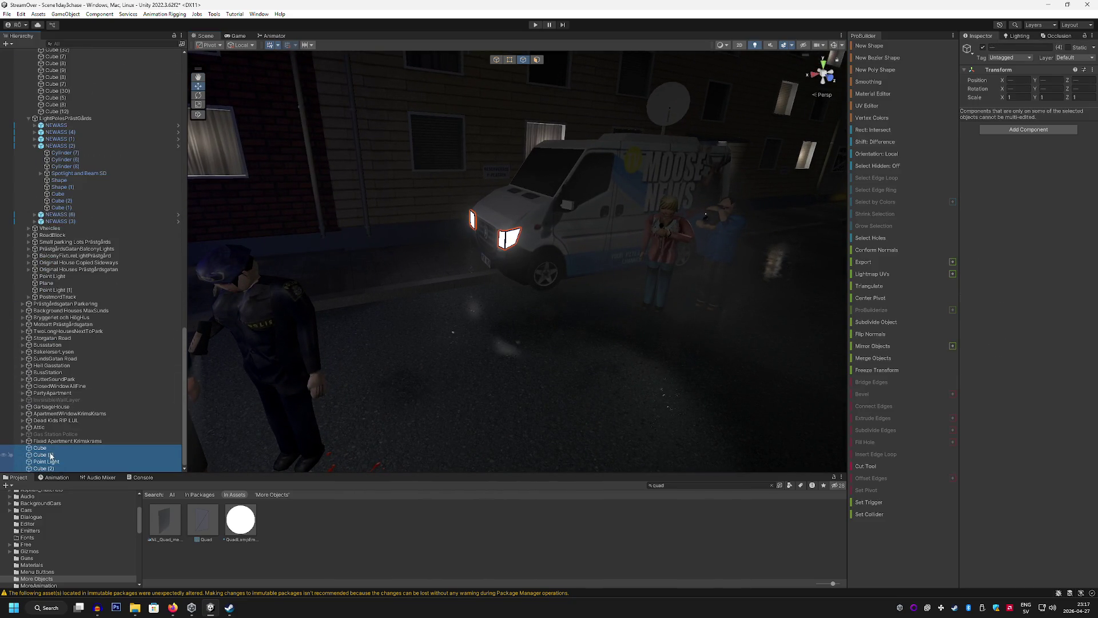
pyautogui.scroll(10, 125, 58)
pyautogui.moveTo(124, 57)
pyautogui.mouseDown()
pyautogui.moveTo(114, 41)
pyautogui.moveTo(129, 51)
pyautogui.moveTo(138, 383)
pyautogui.moveTo(126, 466)
pyautogui.moveTo(92, 372)
pyautogui.mouseUp()
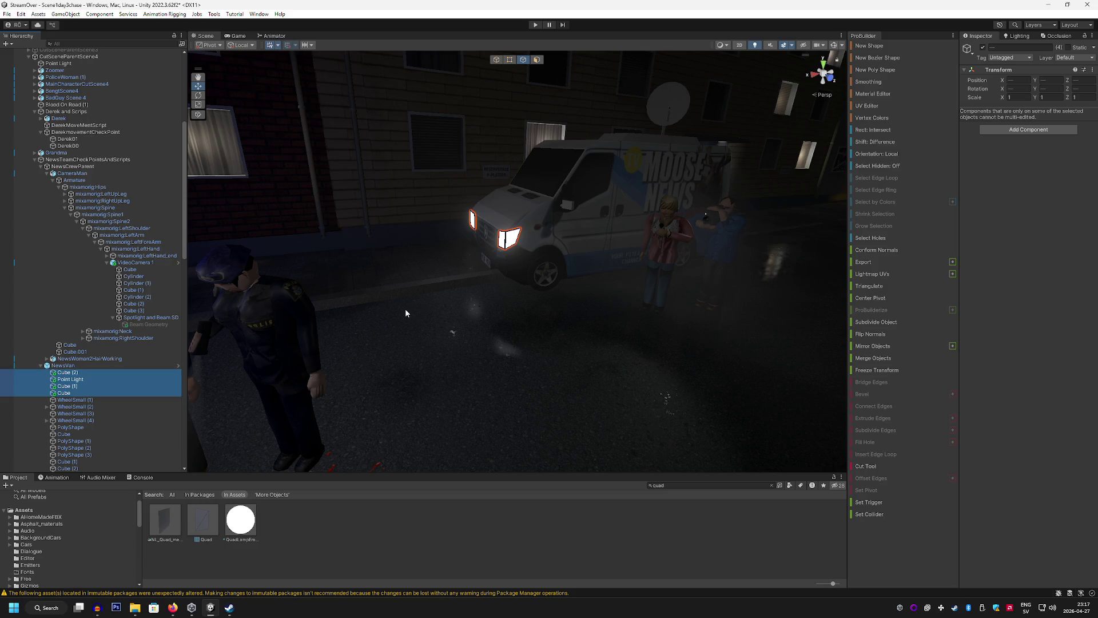
# Collapse NewsVan, select Beam Geometry, and frame the van with its reporter and cameraman
pyautogui.moveTo(404, 313); pyautogui.dragTo(462, 125)
pyautogui.click(462, 125)
pyautogui.click(41, 365)
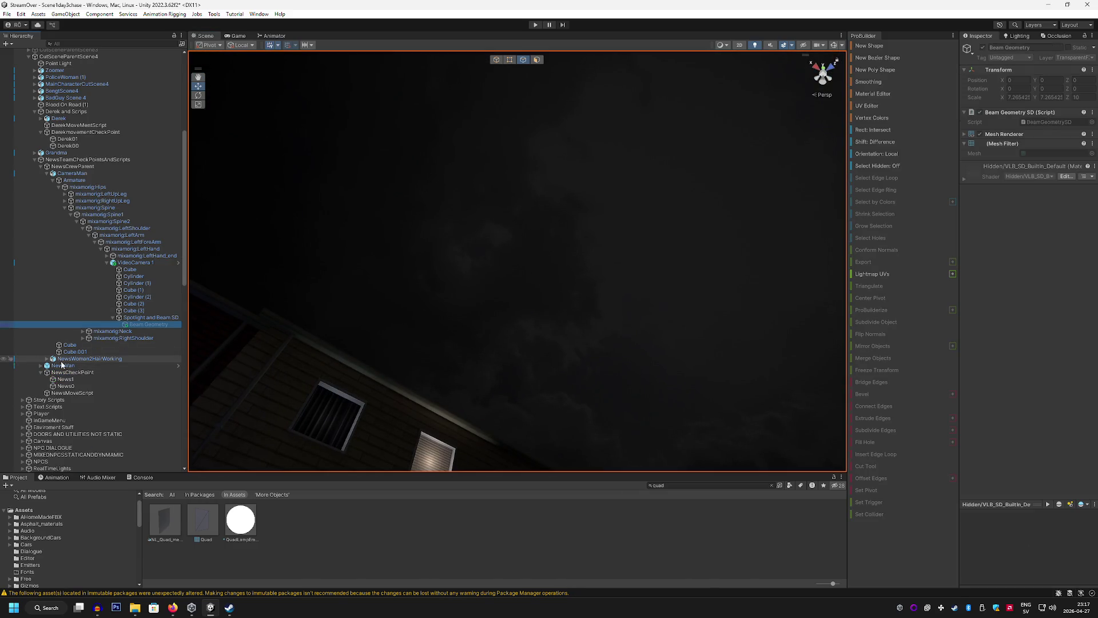
pyautogui.moveTo(366, 343); pyautogui.dragTo(387, 400)
pyautogui.scroll(2, 107, 257)
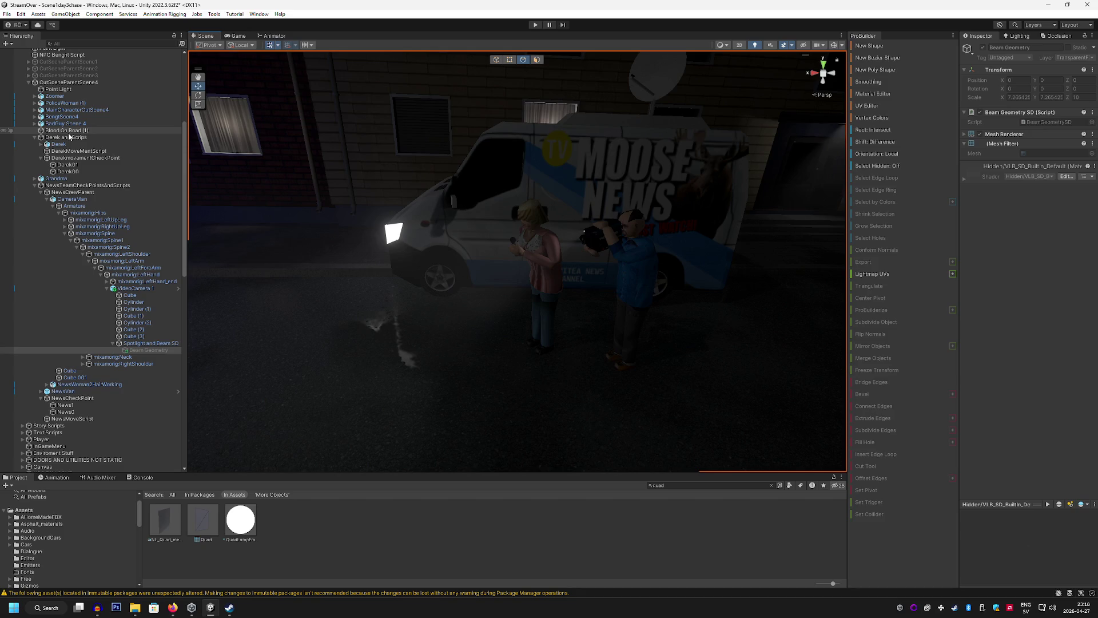
pyautogui.scroll(-5, 240, 169)
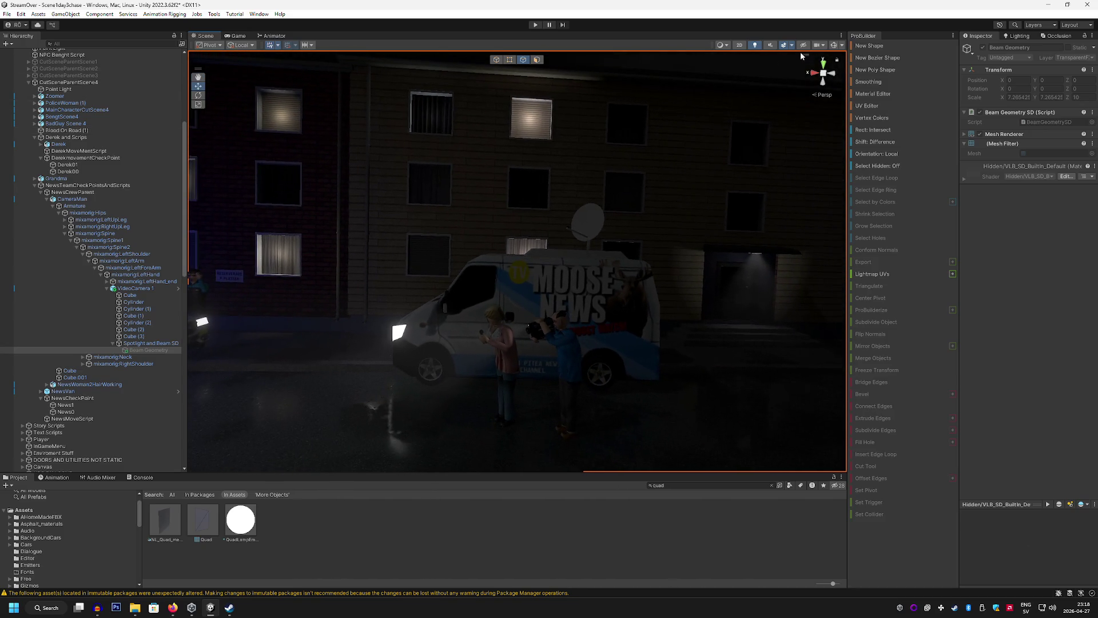
pyautogui.click(814, 73)
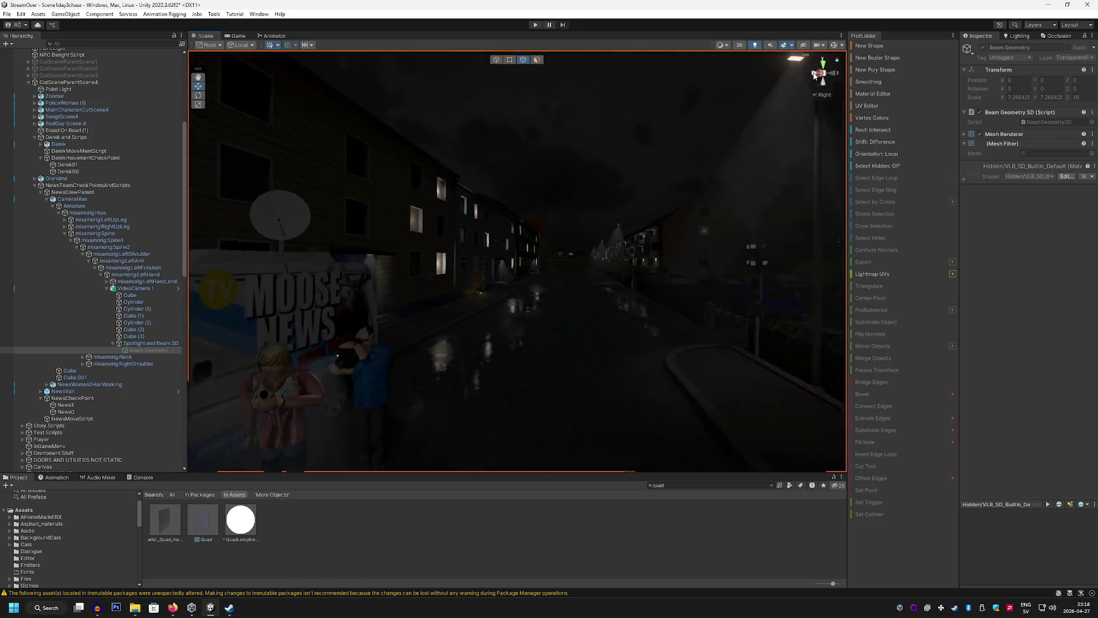
pyautogui.click(814, 73)
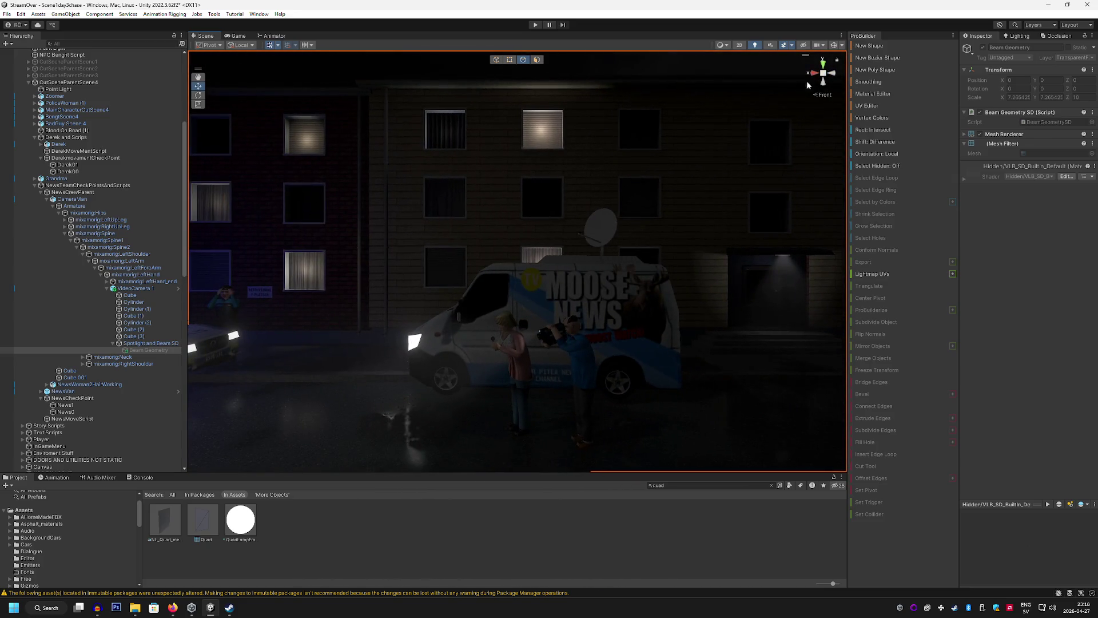
pyautogui.moveTo(808, 84)
pyautogui.mouseDown()
pyautogui.moveTo(589, 160)
pyautogui.moveTo(588, 106)
pyautogui.moveTo(588, 135)
pyautogui.moveTo(642, 170)
pyautogui.mouseUp()
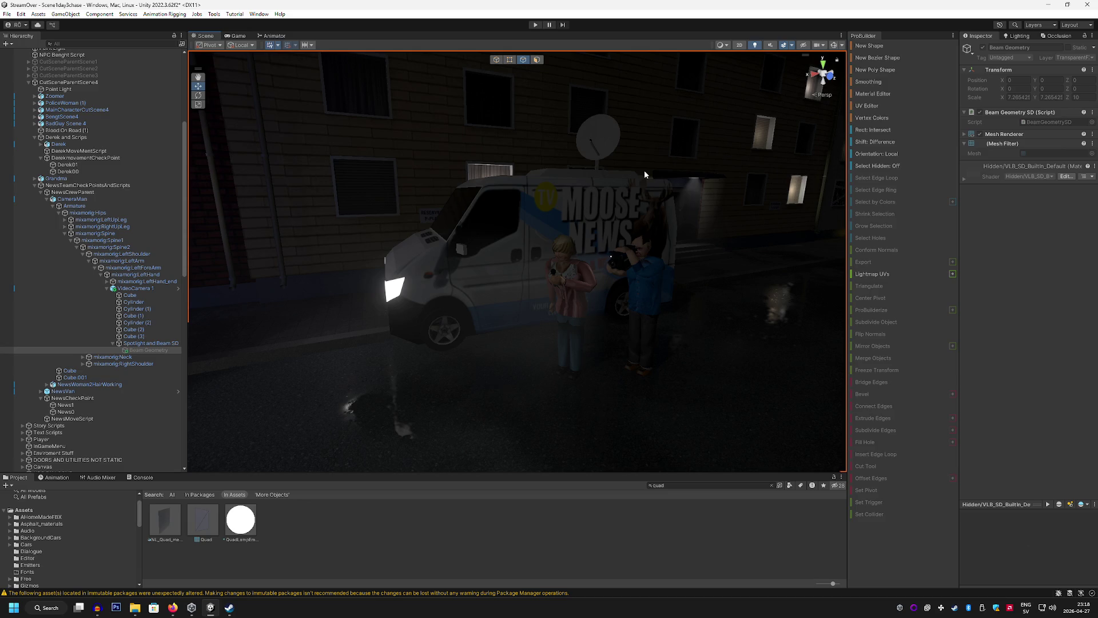
pyautogui.moveTo(644, 169)
pyautogui.mouseDown()
pyautogui.moveTo(530, 154)
pyautogui.moveTo(575, 100)
pyautogui.moveTo(508, 145)
pyautogui.moveTo(540, 117)
pyautogui.moveTo(602, 125)
pyautogui.moveTo(615, 78)
pyautogui.moveTo(635, 74)
pyautogui.mouseUp()
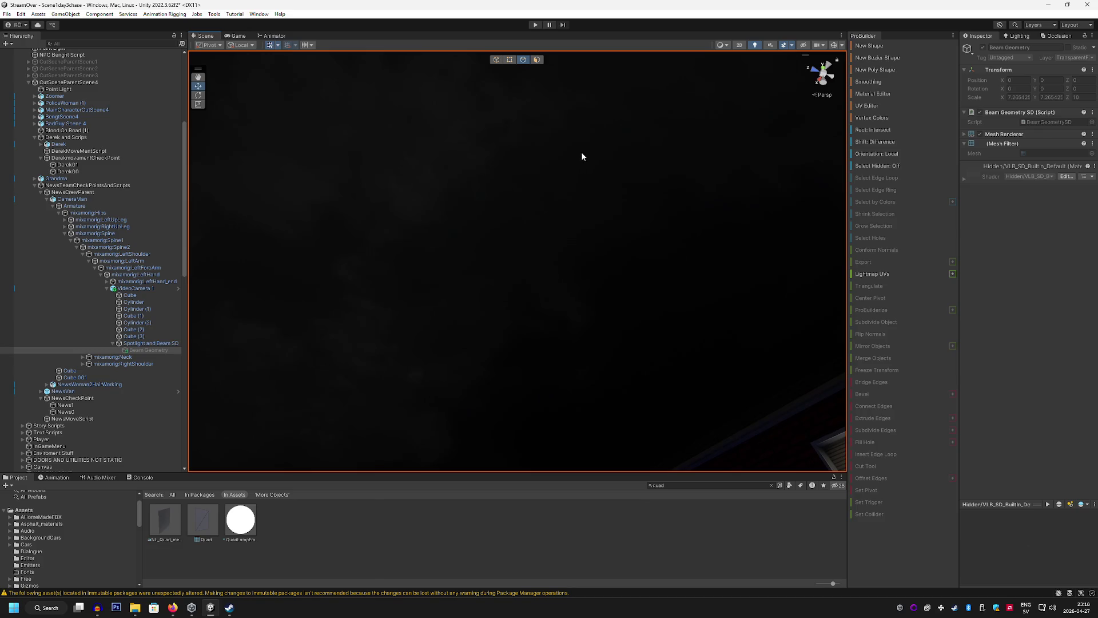
pyautogui.moveTo(582, 156)
pyautogui.mouseDown()
pyautogui.moveTo(537, 368)
pyautogui.moveTo(641, 173)
pyautogui.moveTo(671, 186)
pyautogui.moveTo(667, 199)
pyautogui.moveTo(518, 212)
pyautogui.moveTo(650, 234)
pyautogui.mouseUp()
pyautogui.click(624, 166)
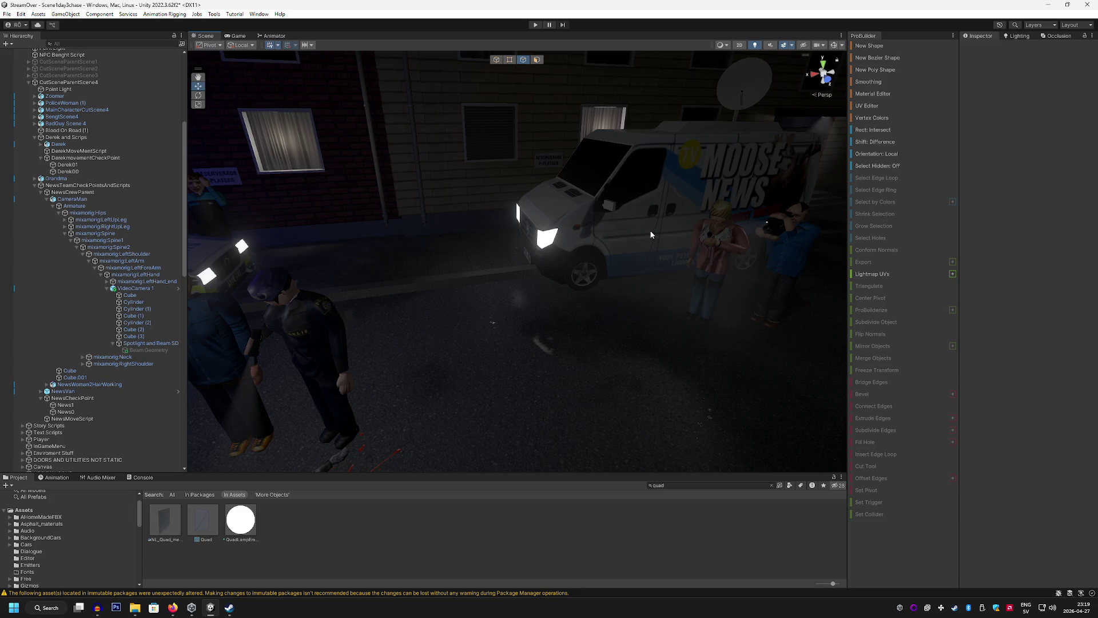
pyautogui.moveTo(601, 247)
pyautogui.mouseDown()
pyautogui.moveTo(448, 253)
pyautogui.moveTo(457, 256)
pyautogui.mouseUp()
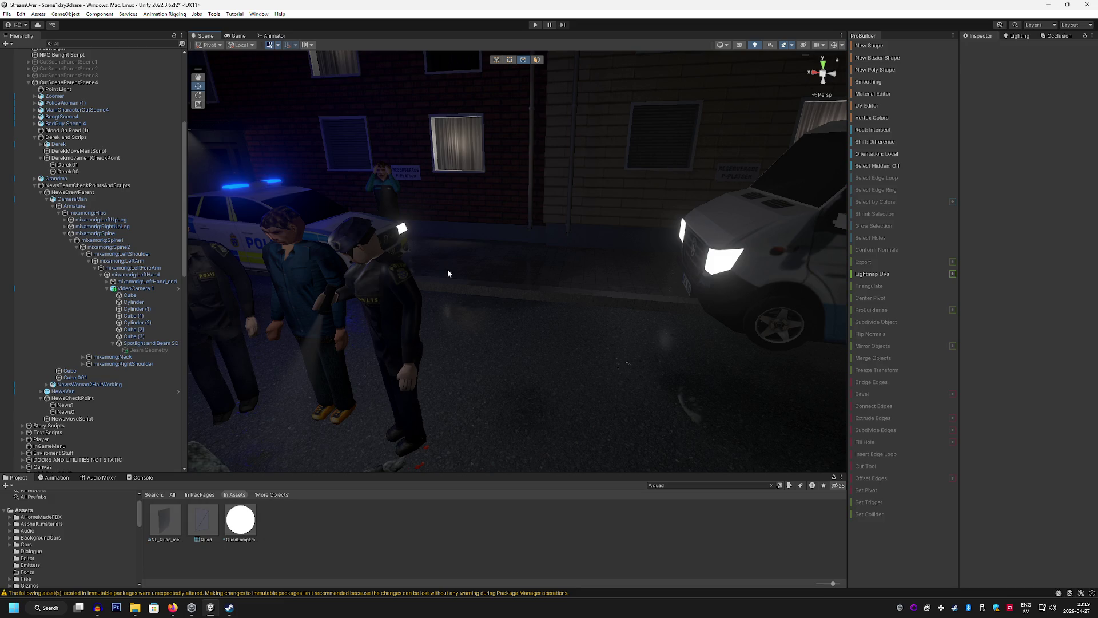
pyautogui.moveTo(496, 323)
pyautogui.mouseDown()
pyautogui.moveTo(424, 326)
pyautogui.moveTo(498, 315)
pyautogui.moveTo(490, 348)
pyautogui.moveTo(503, 338)
pyautogui.mouseUp()
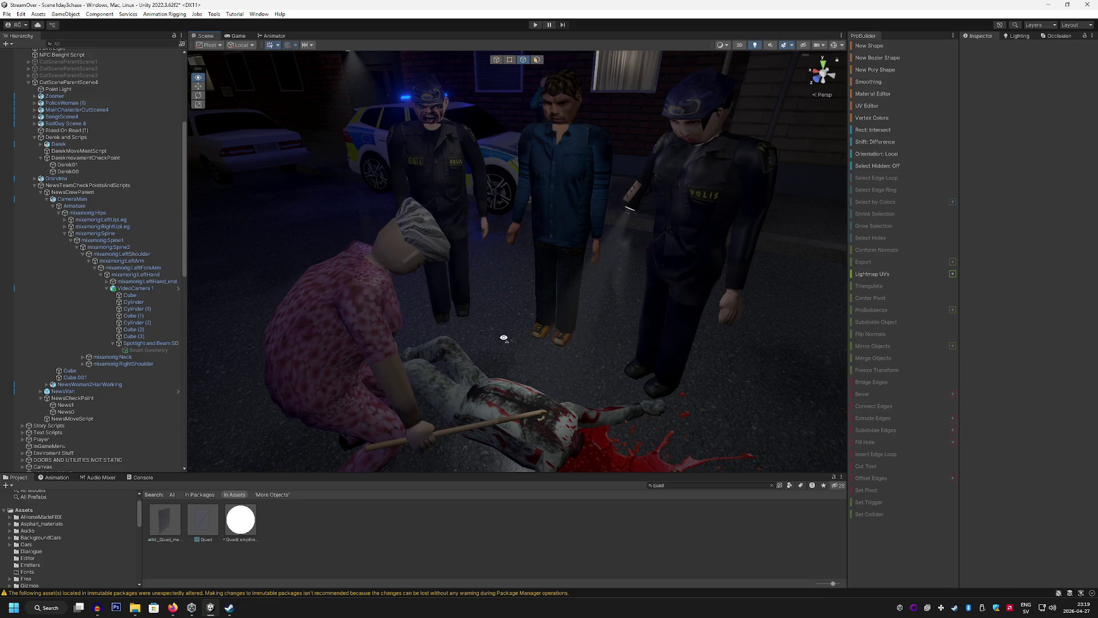
pyautogui.moveTo(503, 338)
pyautogui.mouseDown()
pyautogui.moveTo(557, 314)
pyautogui.moveTo(698, 320)
pyautogui.moveTo(701, 303)
pyautogui.moveTo(555, 309)
pyautogui.moveTo(502, 351)
pyautogui.moveTo(270, 325)
pyautogui.mouseUp()
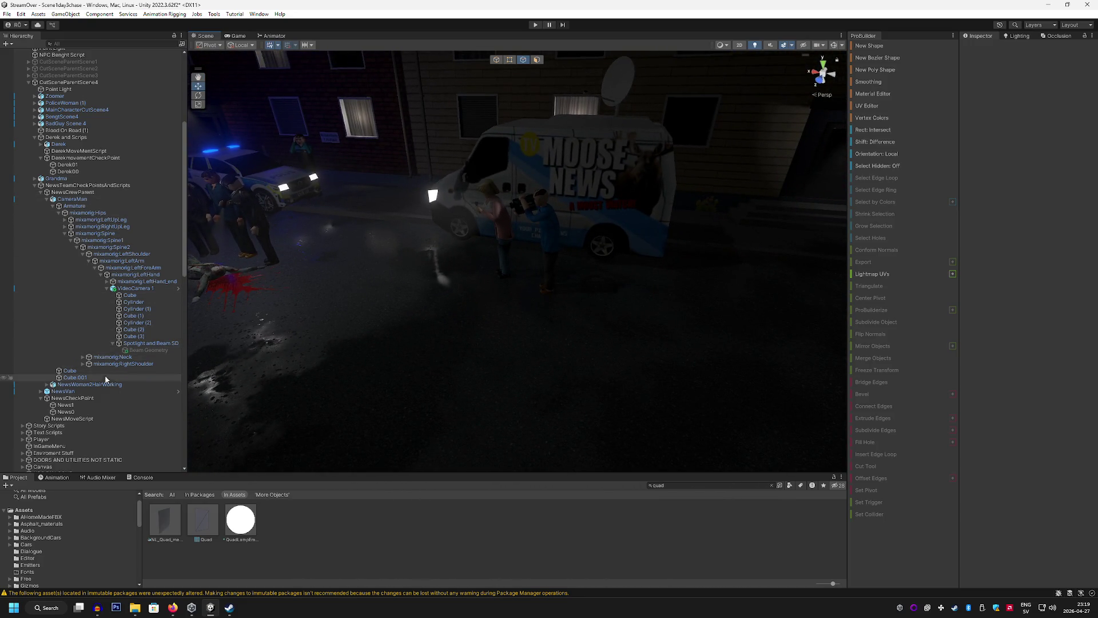
# Slide the news van along the street to X -11.43
pyautogui.click(96, 390)
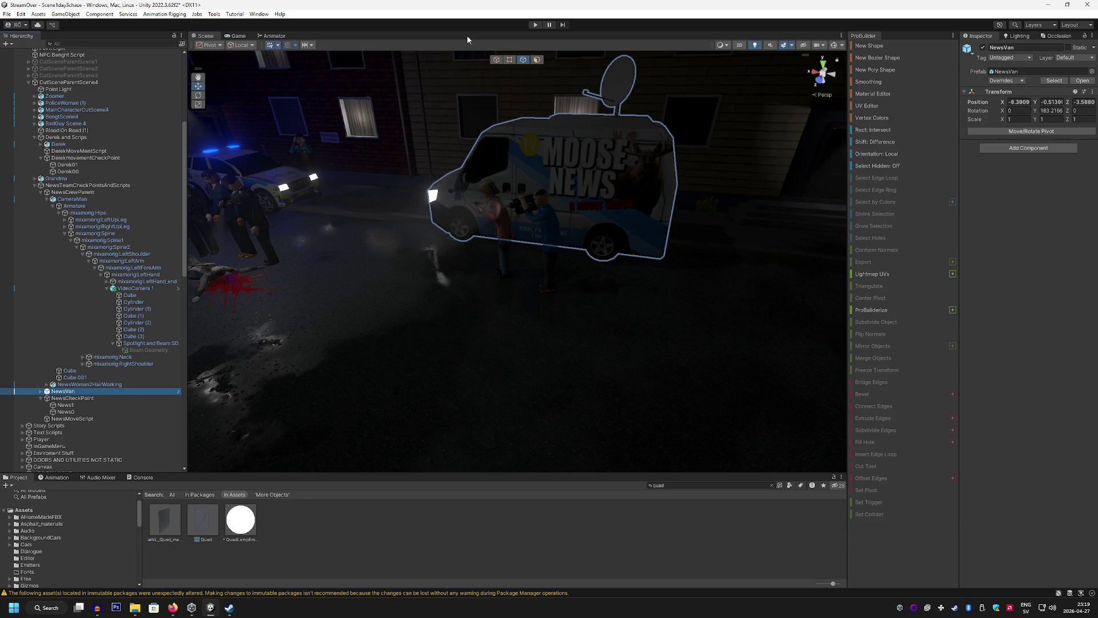
pyautogui.click(496, 59)
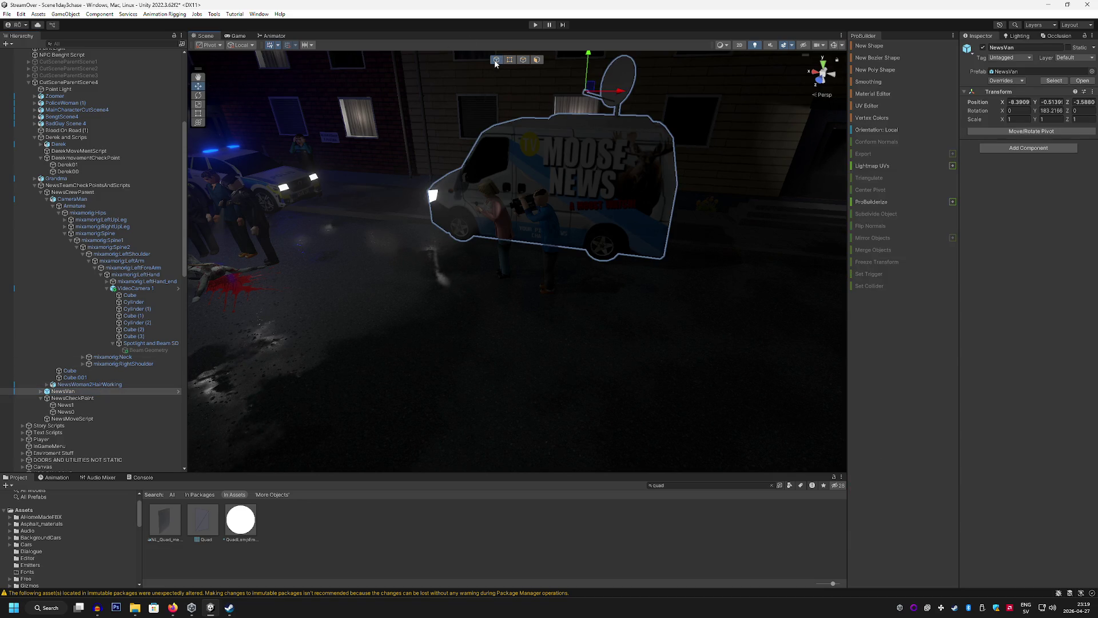
pyautogui.moveTo(620, 95); pyautogui.dragTo(738, 96)
pyautogui.press('f')
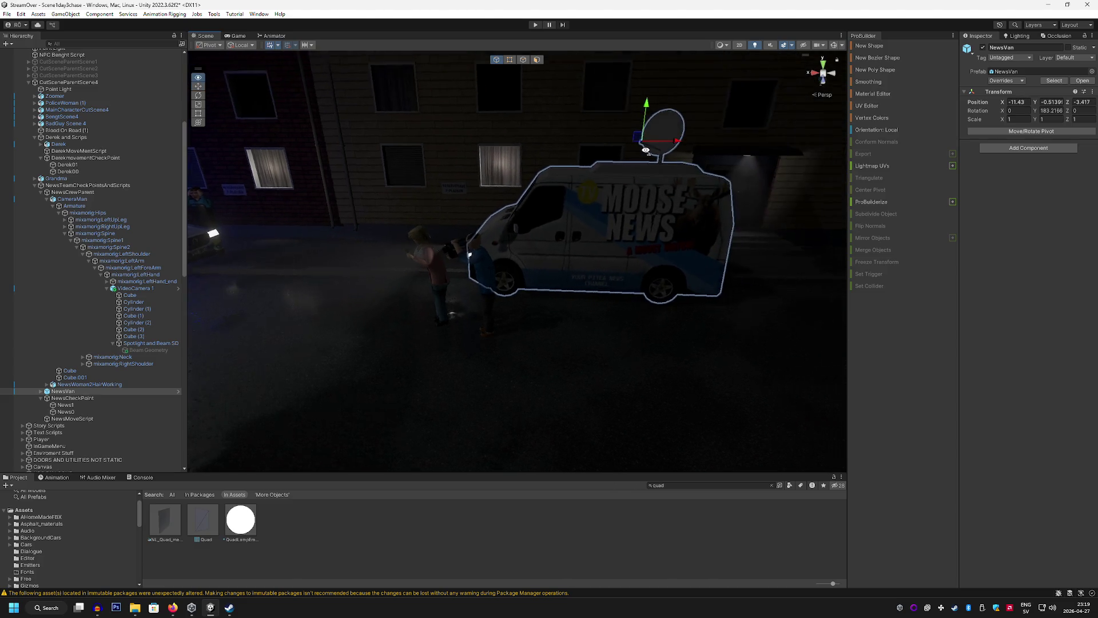
pyautogui.click(1011, 131)
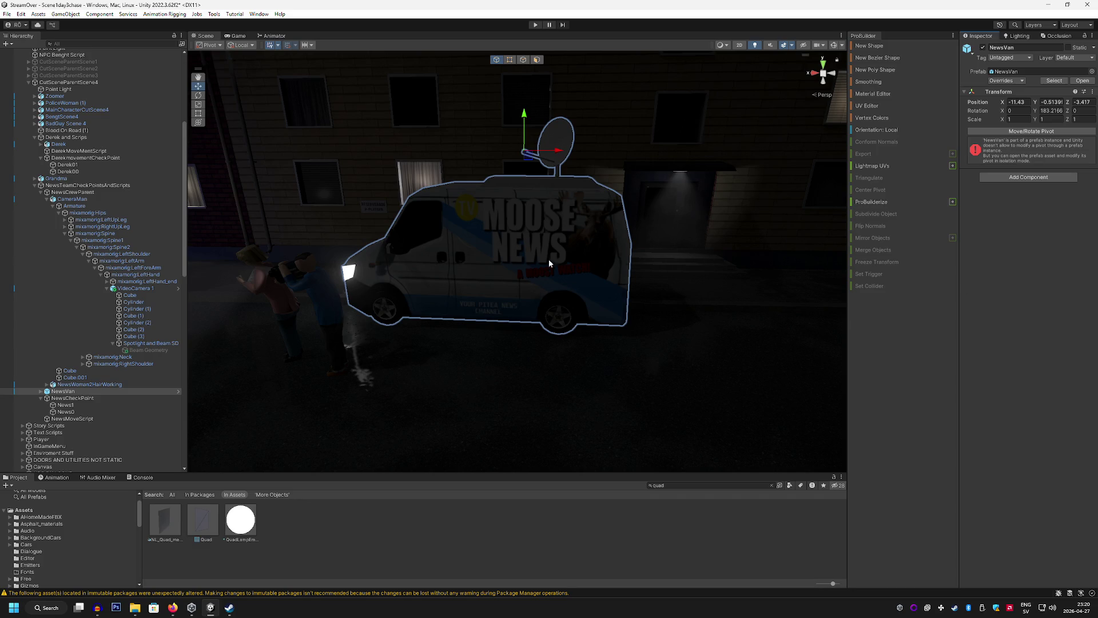
pyautogui.click(90, 393)
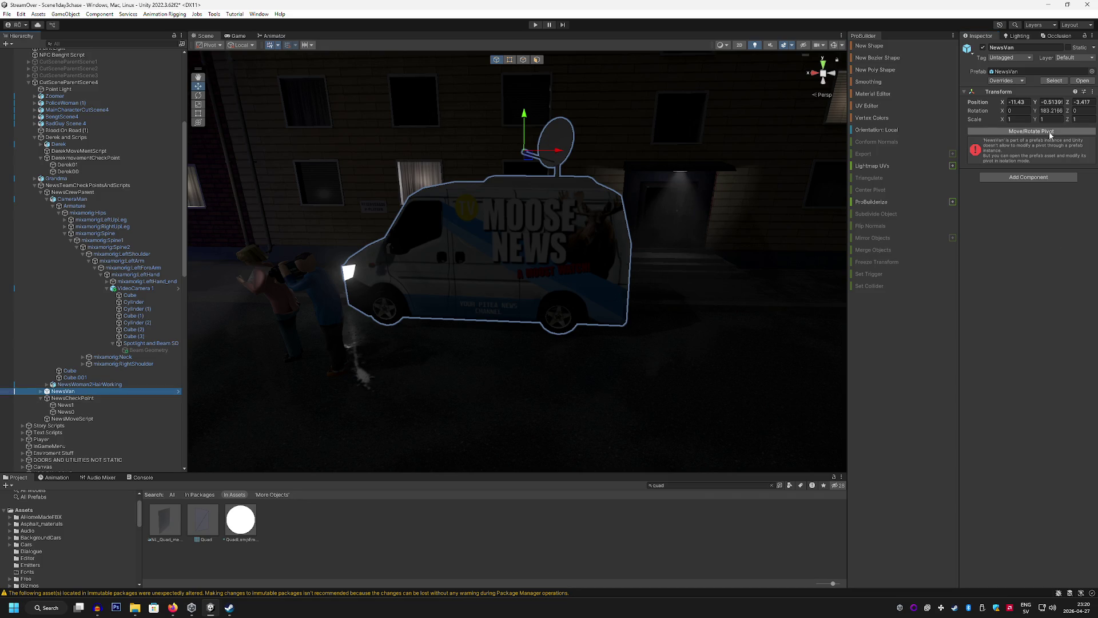
# Wrap the van in a new empty parent named NewsVan
pyautogui.rightClick(64, 391)
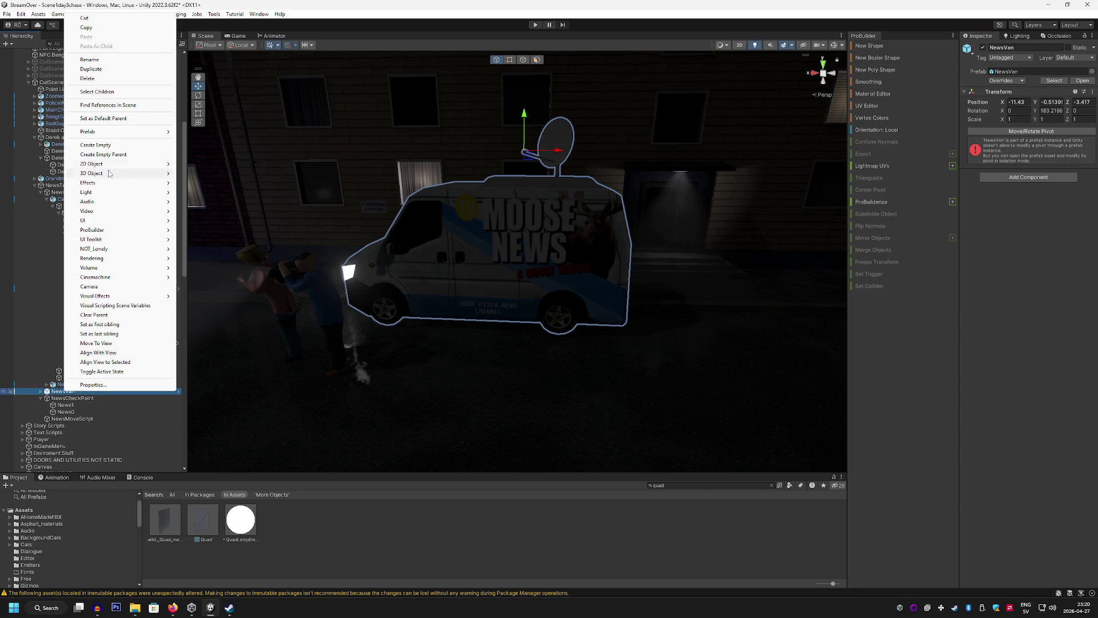
pyautogui.click(95, 145)
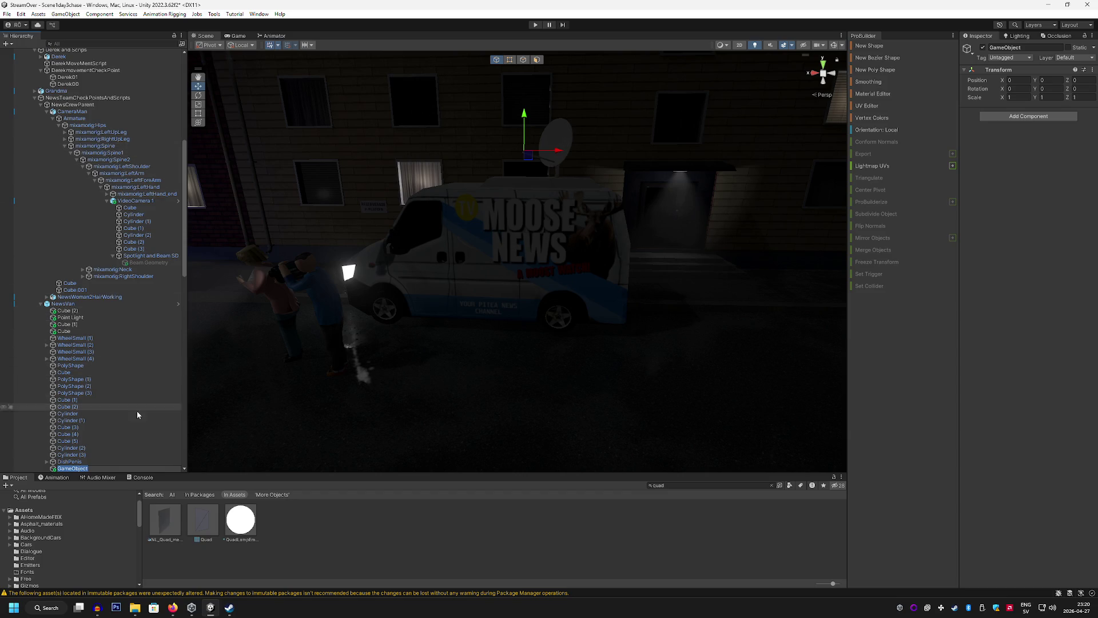
pyautogui.press('Delete')
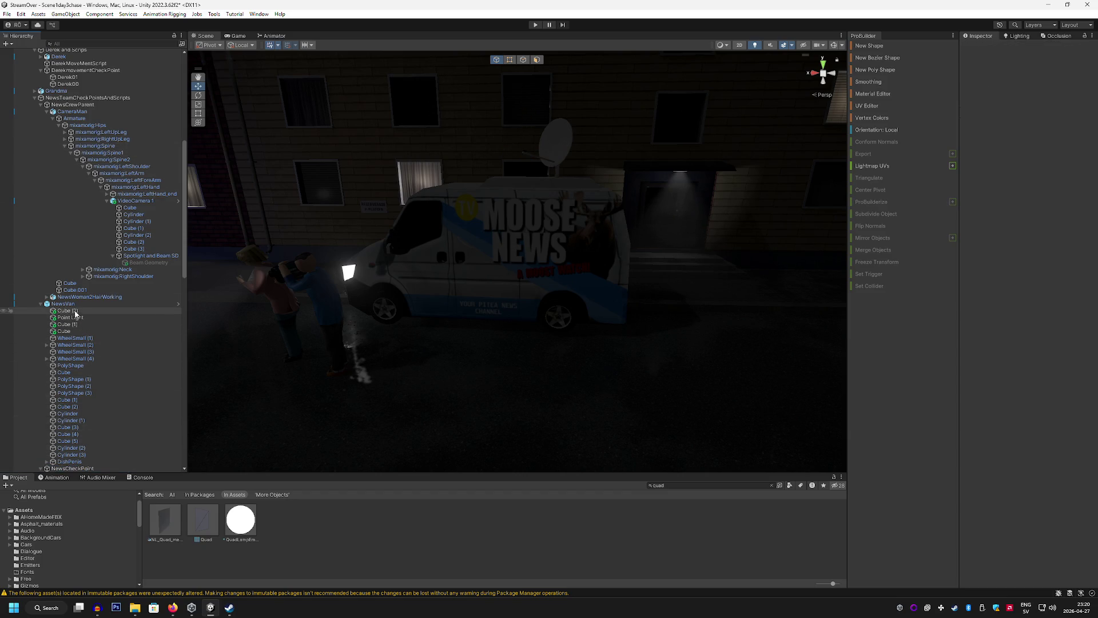
pyautogui.rightClick(67, 307)
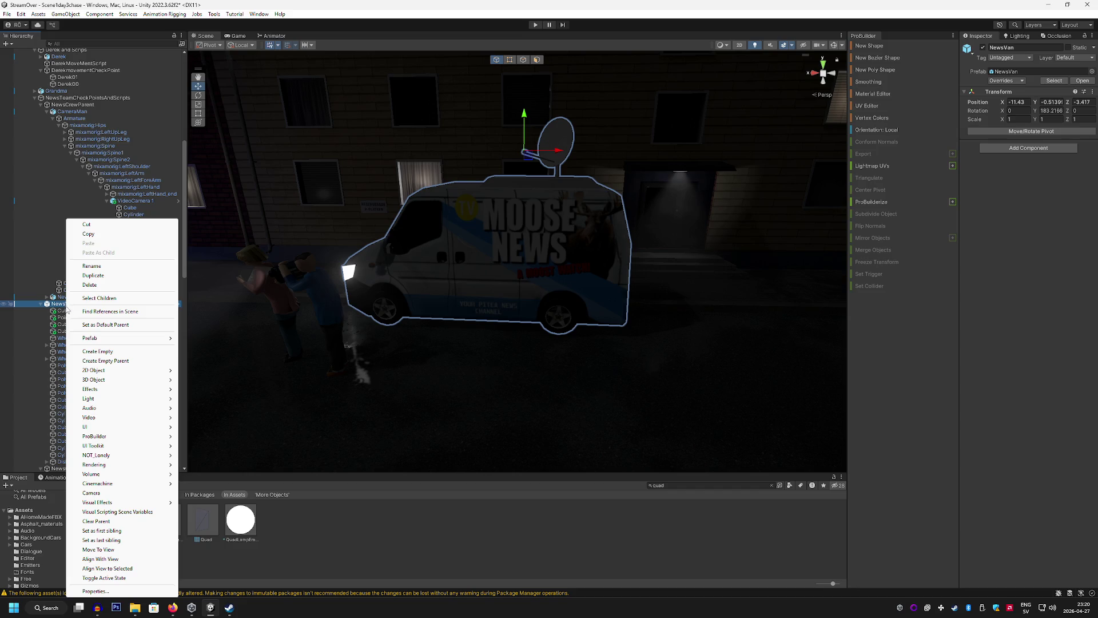
pyautogui.click(119, 360)
pyautogui.write('NewsVan')
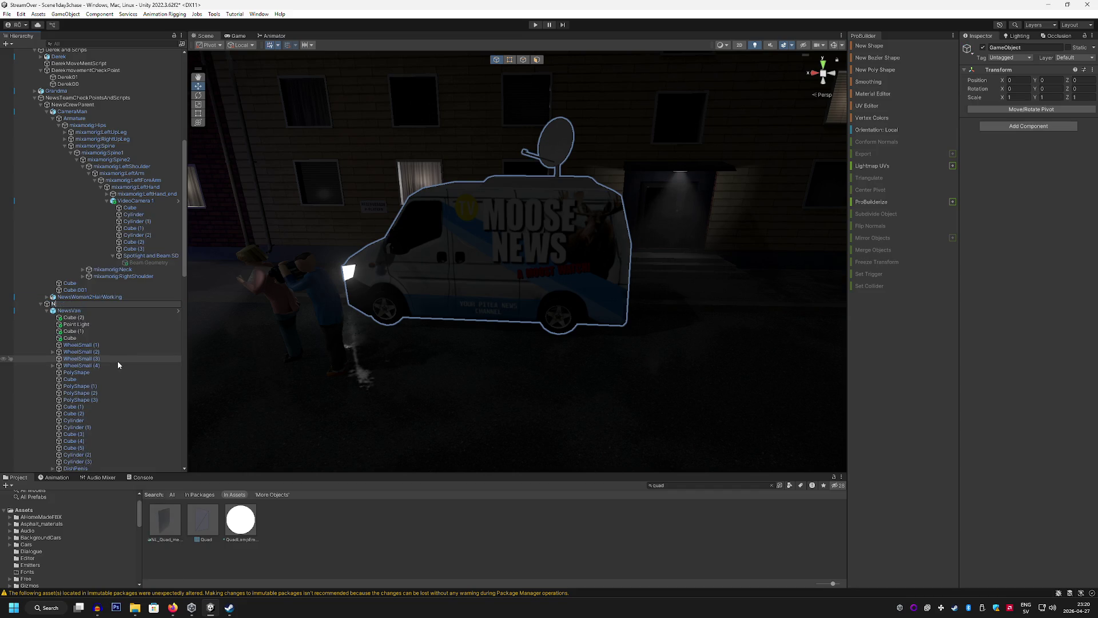
pyautogui.press('Return')
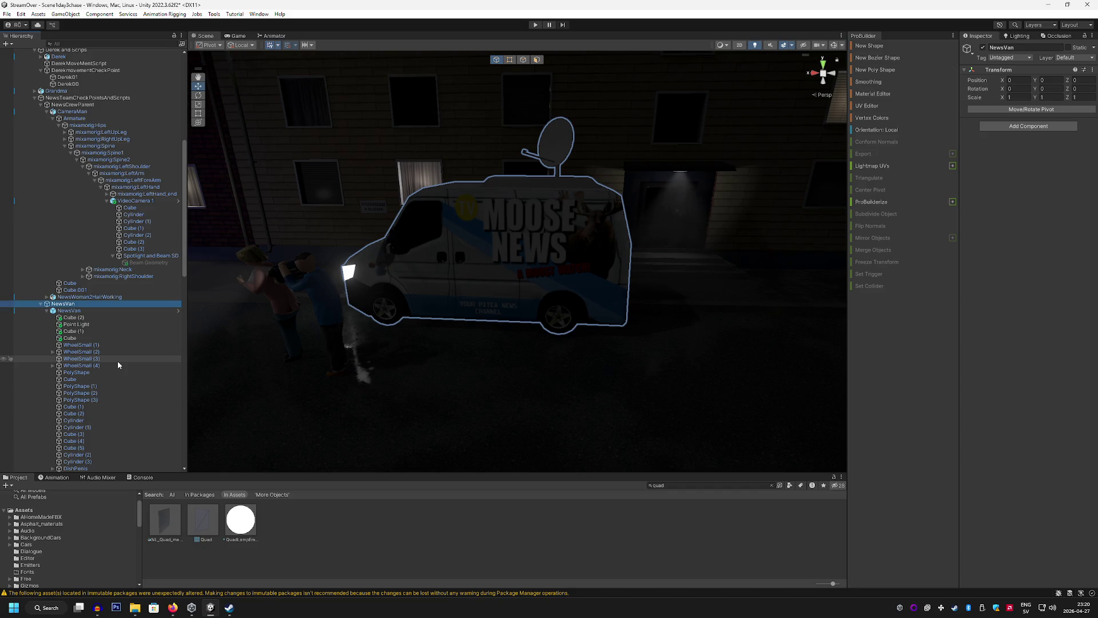
pyautogui.moveTo(739, 181)
pyautogui.mouseDown()
pyautogui.moveTo(466, 184)
pyautogui.moveTo(263, 210)
pyautogui.moveTo(354, 195)
pyautogui.moveTo(330, 217)
pyautogui.moveTo(547, 225)
pyautogui.moveTo(628, 199)
pyautogui.moveTo(633, 311)
pyautogui.moveTo(662, 345)
pyautogui.moveTo(578, 174)
pyautogui.moveTo(579, 110)
pyautogui.moveTo(565, 260)
pyautogui.moveTo(538, 340)
pyautogui.moveTo(589, 248)
pyautogui.moveTo(698, 203)
pyautogui.moveTo(577, 197)
pyautogui.mouseUp()
# Place the NewsVan pivot at ground level by the van's front bumper
pyautogui.moveTo(534, 151); pyautogui.dragTo(534, 303)
pyautogui.moveTo(534, 303)
pyautogui.mouseDown()
pyautogui.moveTo(518, 379)
pyautogui.moveTo(558, 294)
pyautogui.mouseUp()
pyautogui.moveTo(570, 195)
pyautogui.mouseDown()
pyautogui.moveTo(505, 311)
pyautogui.moveTo(306, 299)
pyautogui.mouseUp()
pyautogui.hotkey('ctrl', 'z')
pyautogui.moveTo(567, 215); pyautogui.dragTo(569, 237)
pyautogui.moveTo(569, 238)
pyautogui.mouseDown()
pyautogui.moveTo(508, 299)
pyautogui.moveTo(521, 259)
pyautogui.moveTo(532, 275)
pyautogui.moveTo(498, 311)
pyautogui.moveTo(371, 306)
pyautogui.mouseUp()
pyautogui.moveTo(371, 306)
pyautogui.mouseDown()
pyautogui.moveTo(370, 289)
pyautogui.moveTo(566, 344)
pyautogui.moveTo(538, 349)
pyautogui.moveTo(497, 318)
pyautogui.moveTo(434, 298)
pyautogui.mouseUp()
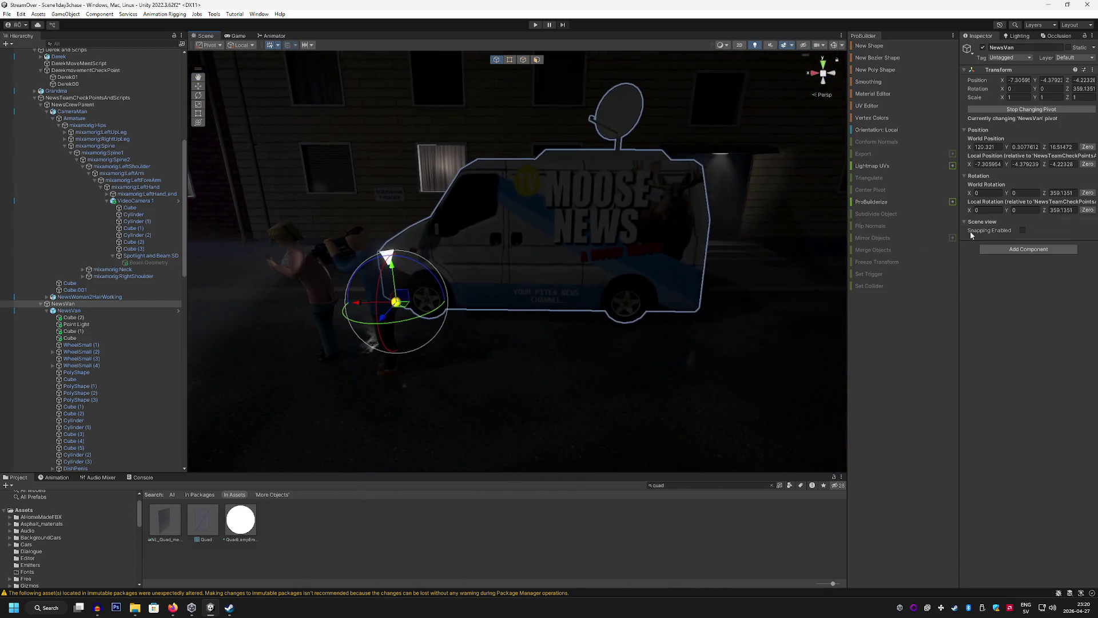
pyautogui.click(1017, 111)
# Slide the van further along the street to X -18.711
pyautogui.moveTo(560, 286)
pyautogui.mouseDown()
pyautogui.moveTo(493, 272)
pyautogui.moveTo(426, 239)
pyautogui.moveTo(767, 245)
pyautogui.moveTo(409, 239)
pyautogui.moveTo(689, 240)
pyautogui.moveTo(381, 221)
pyautogui.moveTo(817, 209)
pyautogui.mouseUp()
pyautogui.press('f')
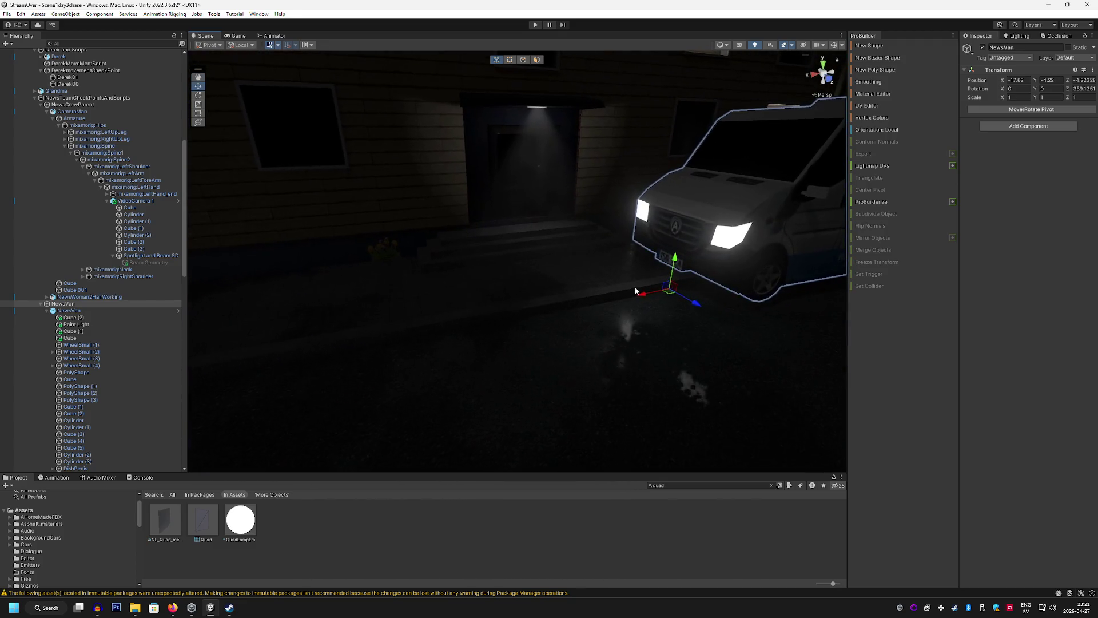
pyautogui.moveTo(635, 291)
pyautogui.mouseDown()
pyautogui.moveTo(663, 288)
pyautogui.moveTo(589, 320)
pyautogui.moveTo(584, 339)
pyautogui.moveTo(704, 283)
pyautogui.moveTo(481, 231)
pyautogui.mouseUp()
pyautogui.scroll(-5, 663, 288)
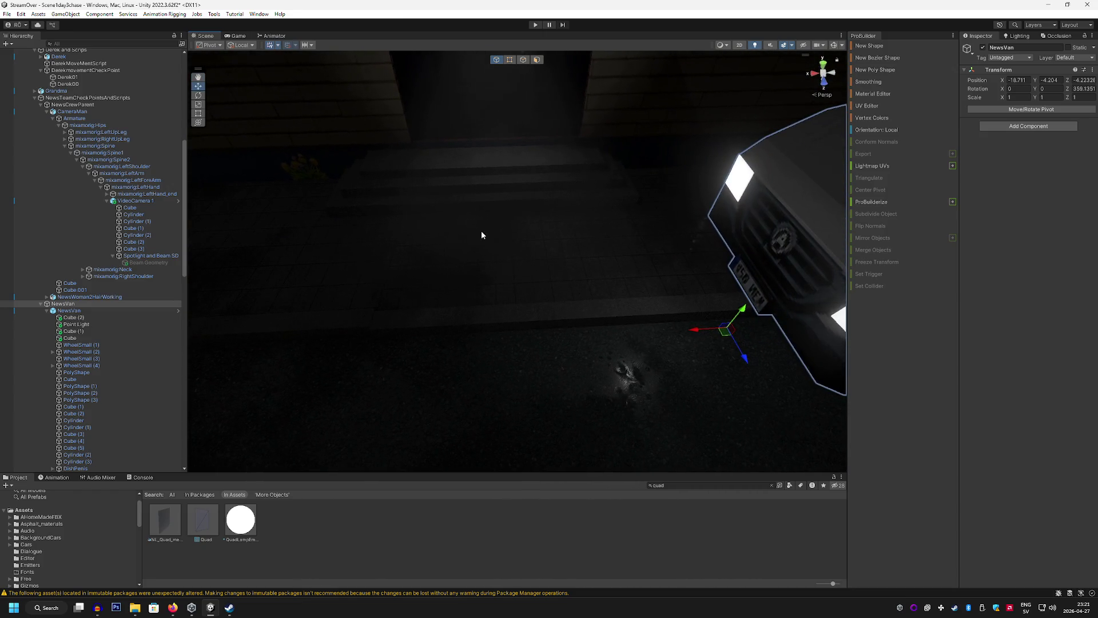
pyautogui.moveTo(626, 341)
pyautogui.mouseDown()
pyautogui.moveTo(620, 326)
pyautogui.moveTo(504, 263)
pyautogui.mouseUp()
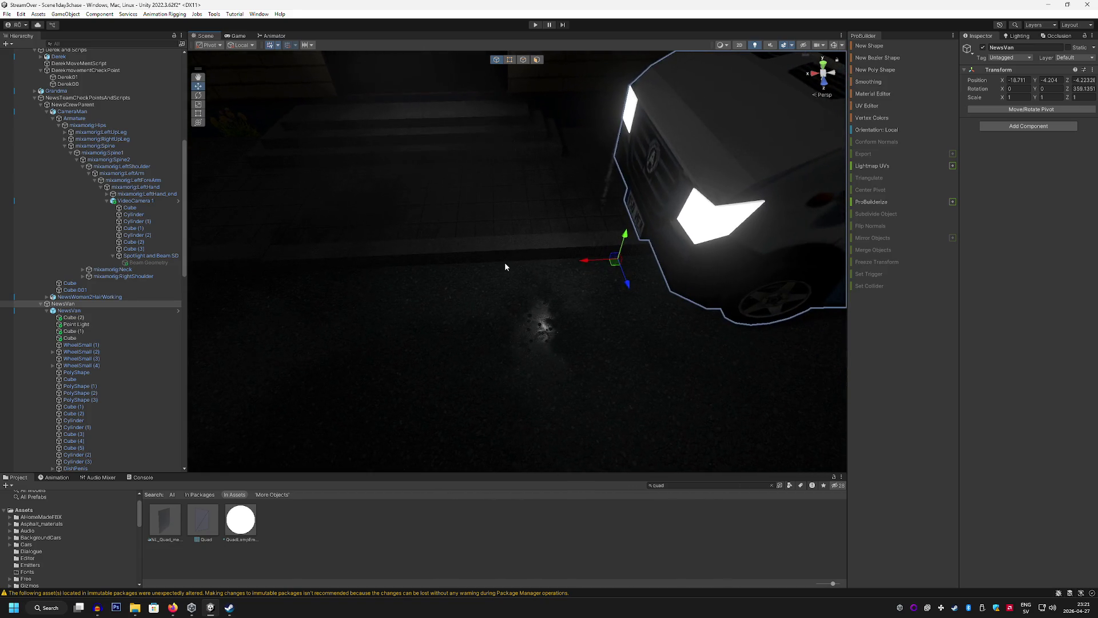
pyautogui.scroll(1, 504, 262)
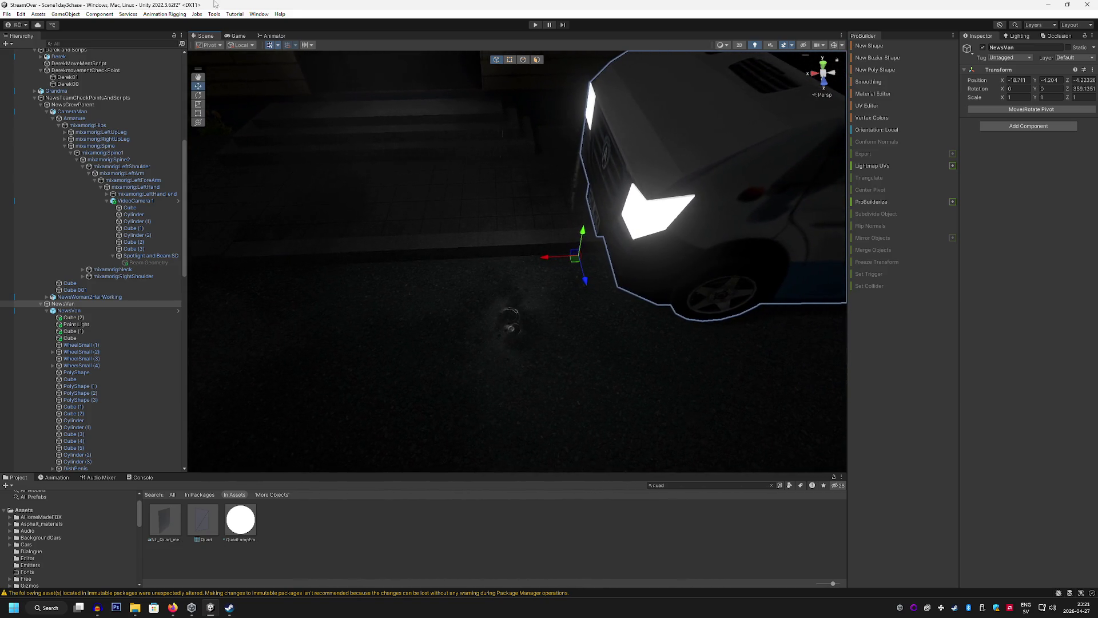
pyautogui.click(104, 15)
# Create empty checkpoint objects named NewsVanCheck00 and NewsVanCheck01
pyautogui.moveTo(65, 14)
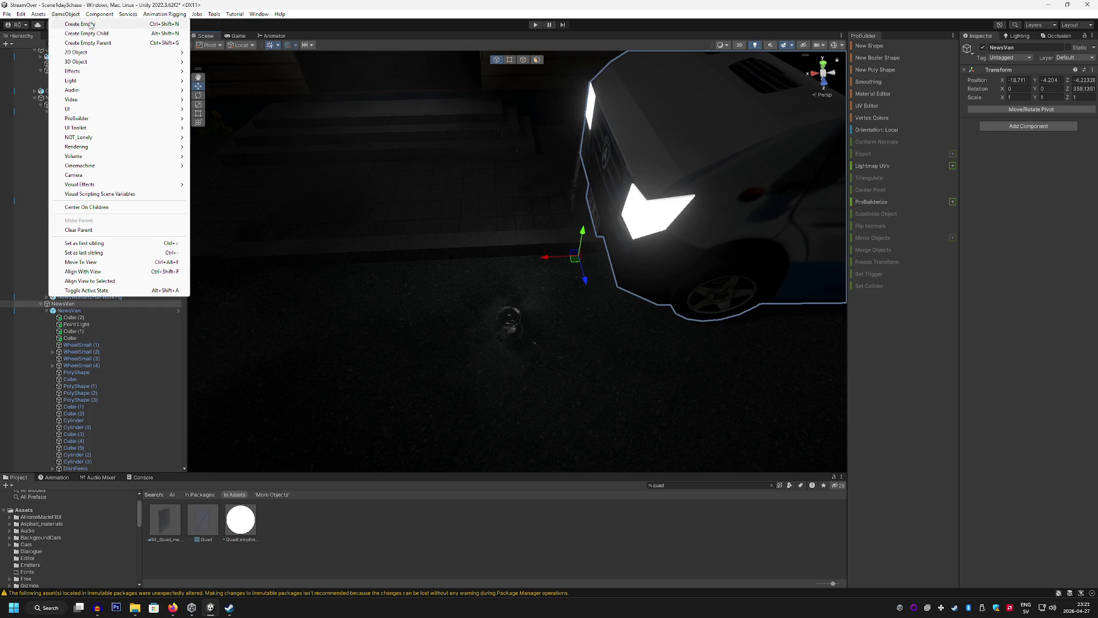
pyautogui.click(93, 24)
pyautogui.write('NewsVanCheck00')
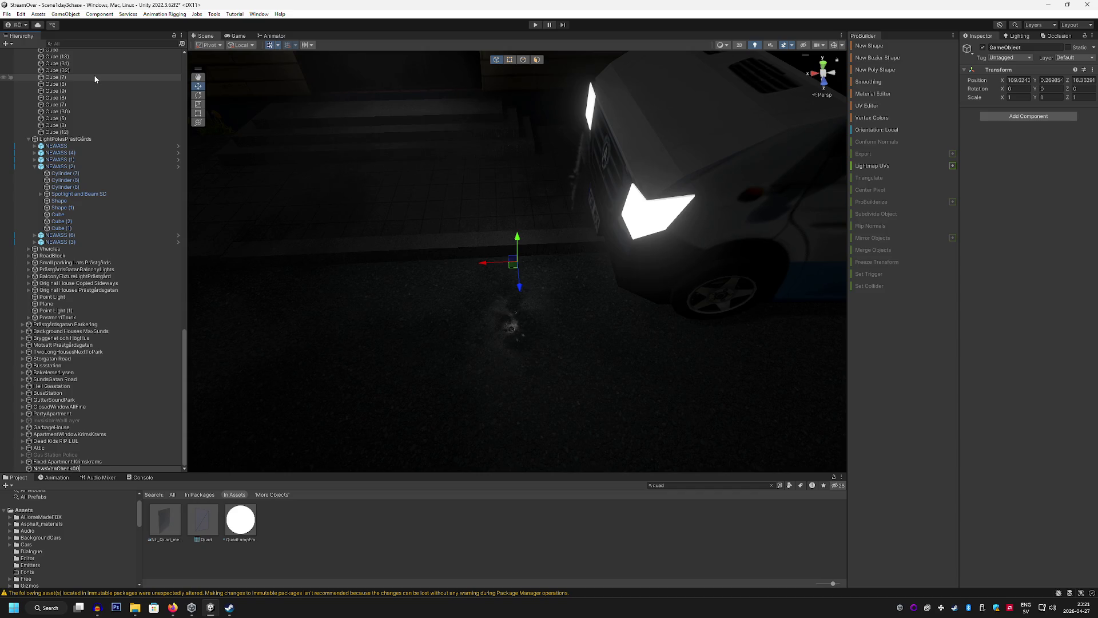
pyautogui.press('Return')
pyautogui.moveTo(400, 197)
pyautogui.mouseDown()
pyautogui.moveTo(375, 215)
pyautogui.moveTo(390, 233)
pyautogui.mouseUp()
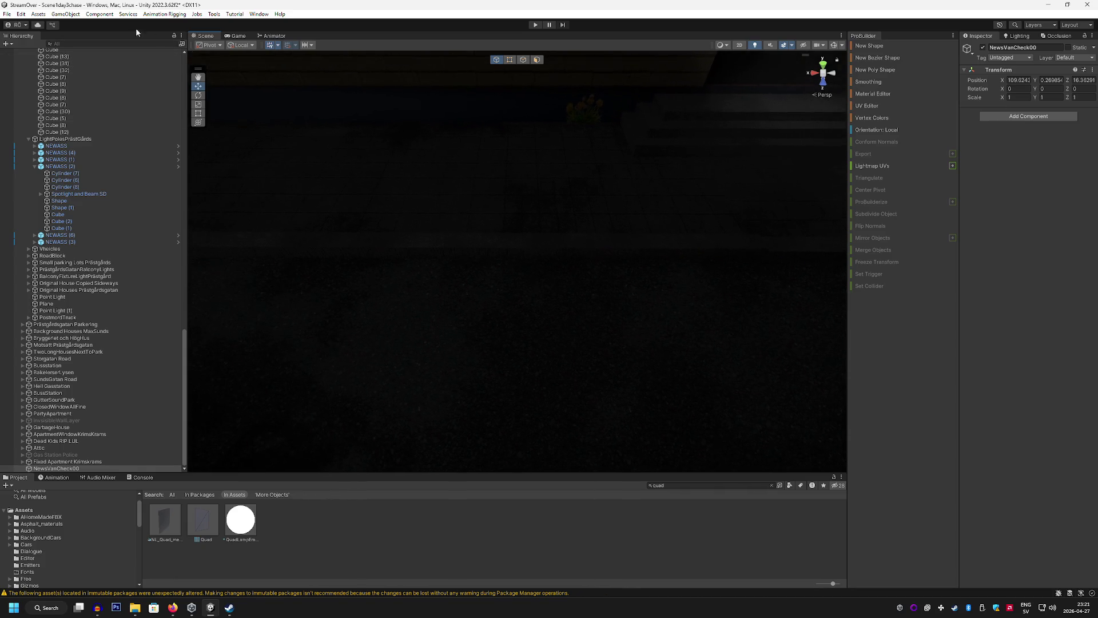
pyautogui.click(65, 13)
pyautogui.click(80, 23)
pyautogui.write('News')
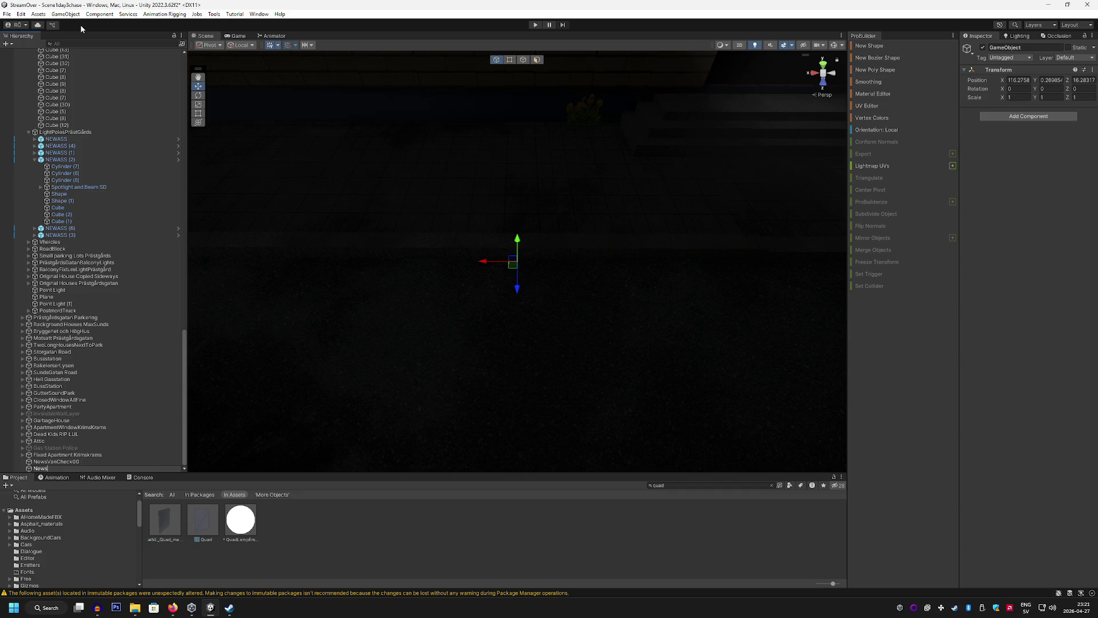
pyautogui.write('CV')
pyautogui.press('Return')
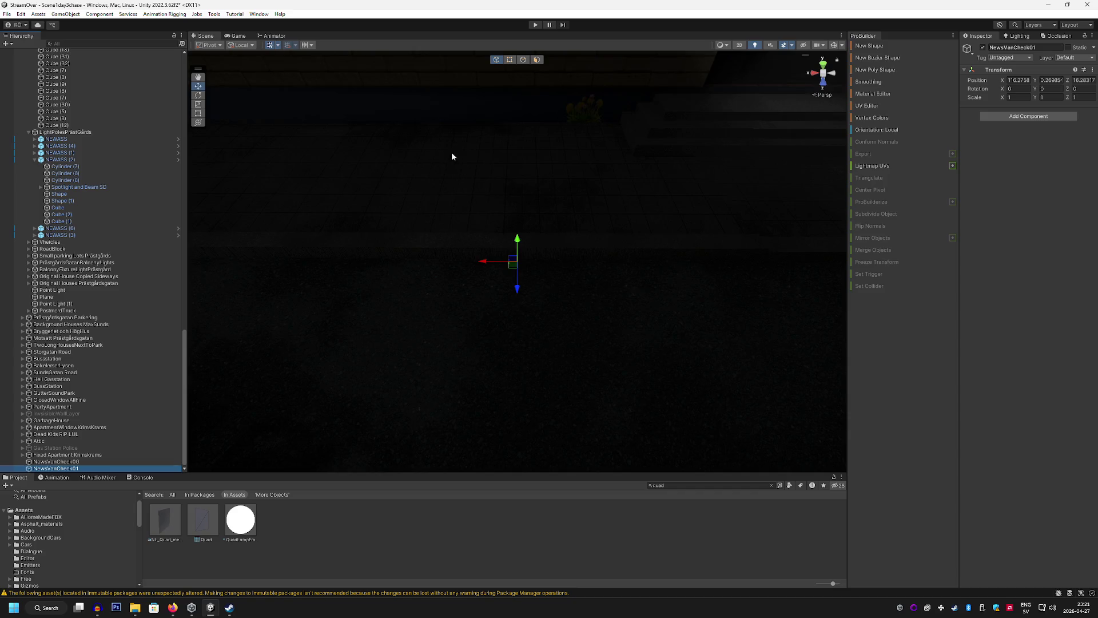
# Duplicate NewsVanCheck01, move the copy further along the street, and delete the extra copy
pyautogui.moveTo(451, 152); pyautogui.dragTo(499, 214)
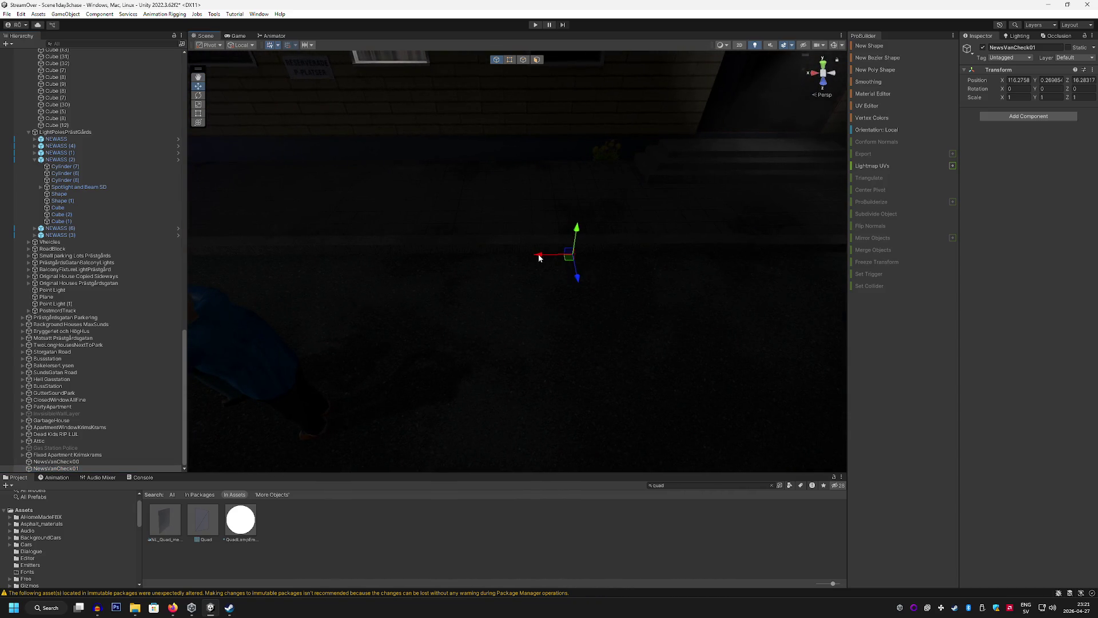
pyautogui.hotkey('ctrl', 'd')
pyautogui.moveTo(538, 258); pyautogui.dragTo(306, 250)
pyautogui.hotkey('ctrl', 'z')
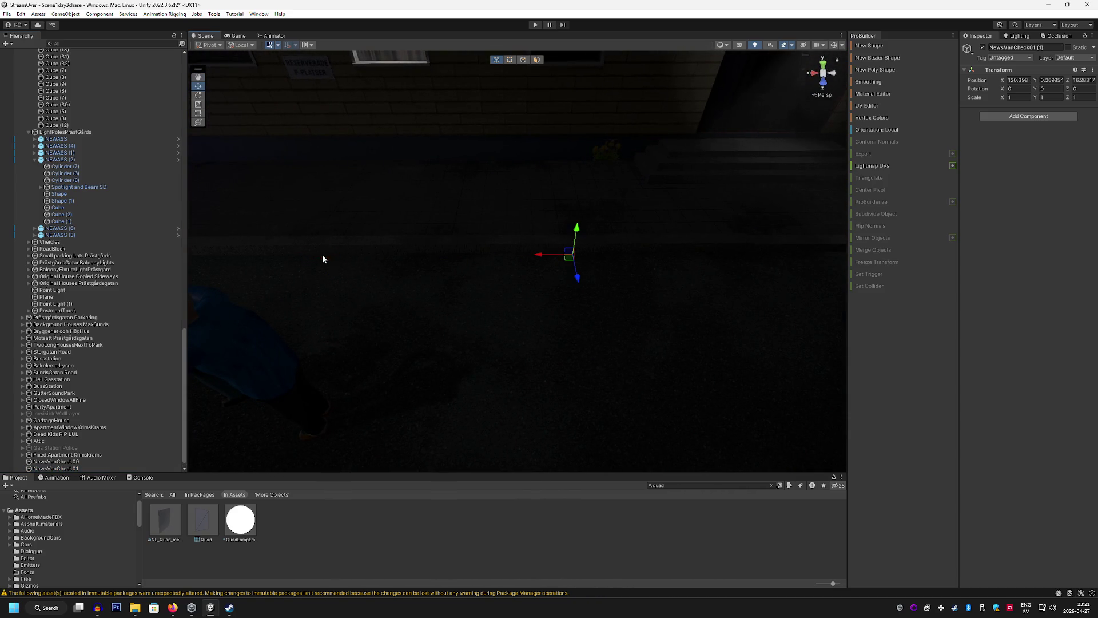
pyautogui.hotkey('ctrl', 'd')
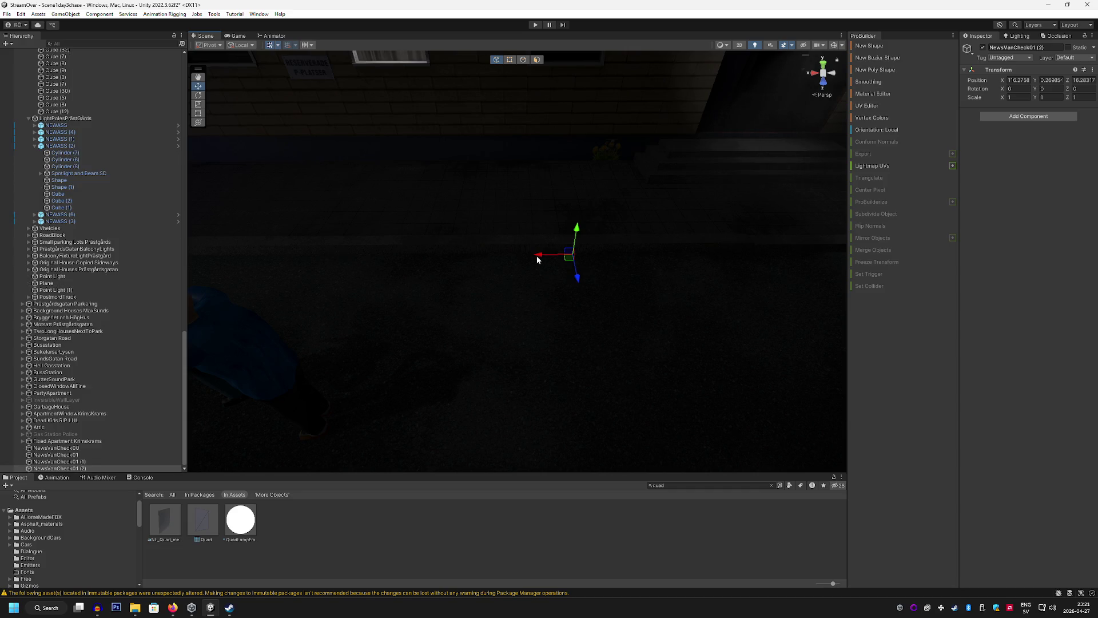
pyautogui.moveTo(537, 260); pyautogui.dragTo(398, 256)
pyautogui.click(107, 460)
pyautogui.press('Delete')
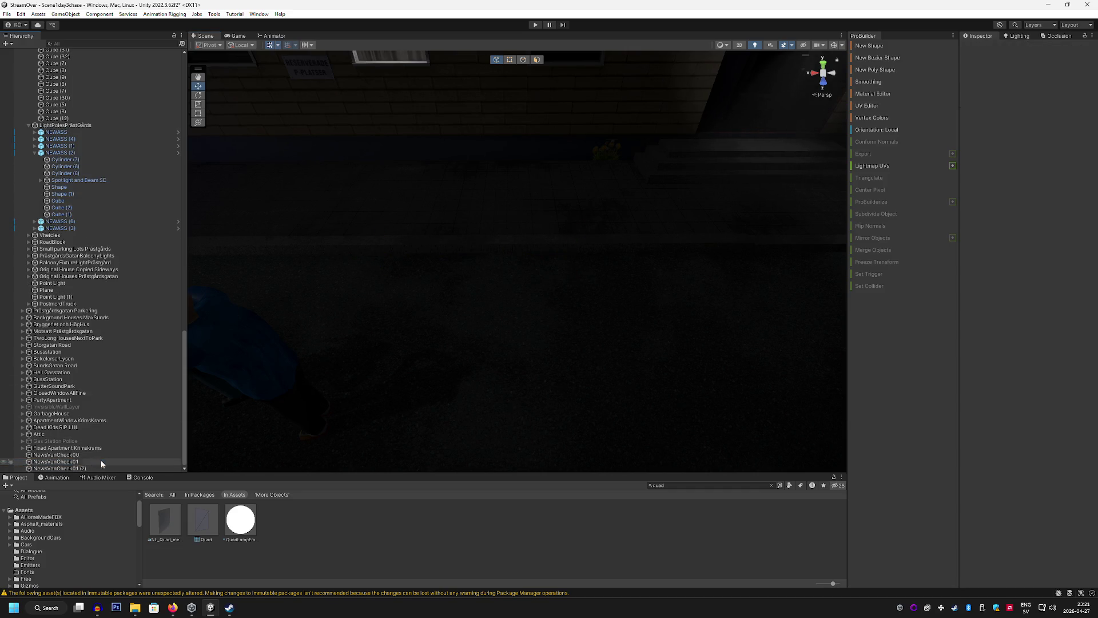
# Rename NewsVanCheck01 (2) to NewsVanCheck02
pyautogui.click(102, 468)
pyautogui.rightClick(84, 468)
pyautogui.click(115, 169)
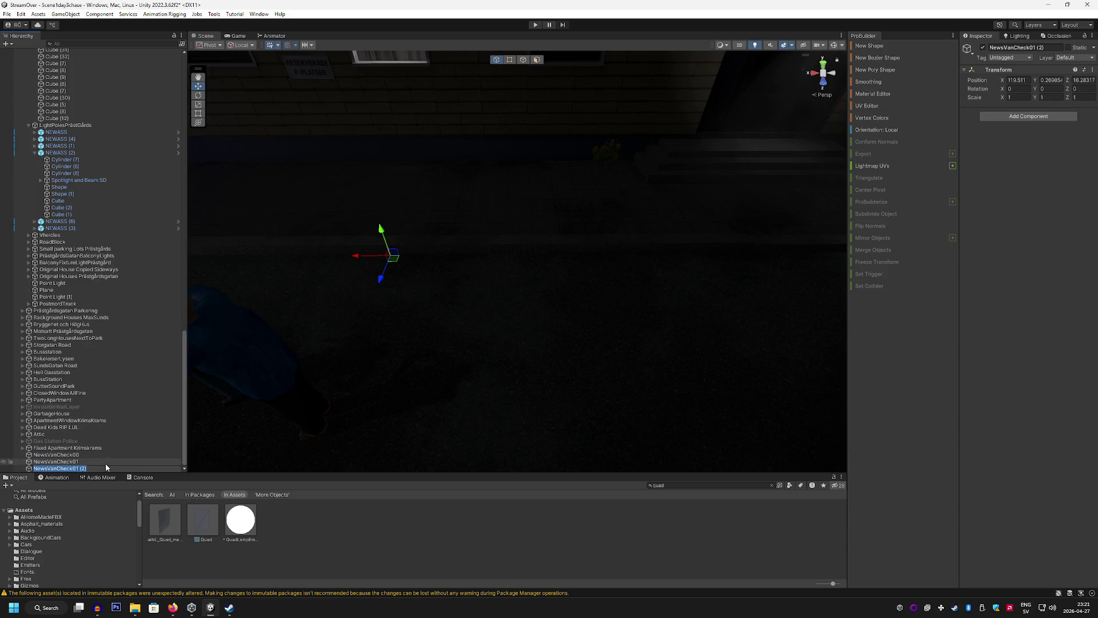
pyautogui.moveTo(87, 468); pyautogui.dragTo(77, 469)
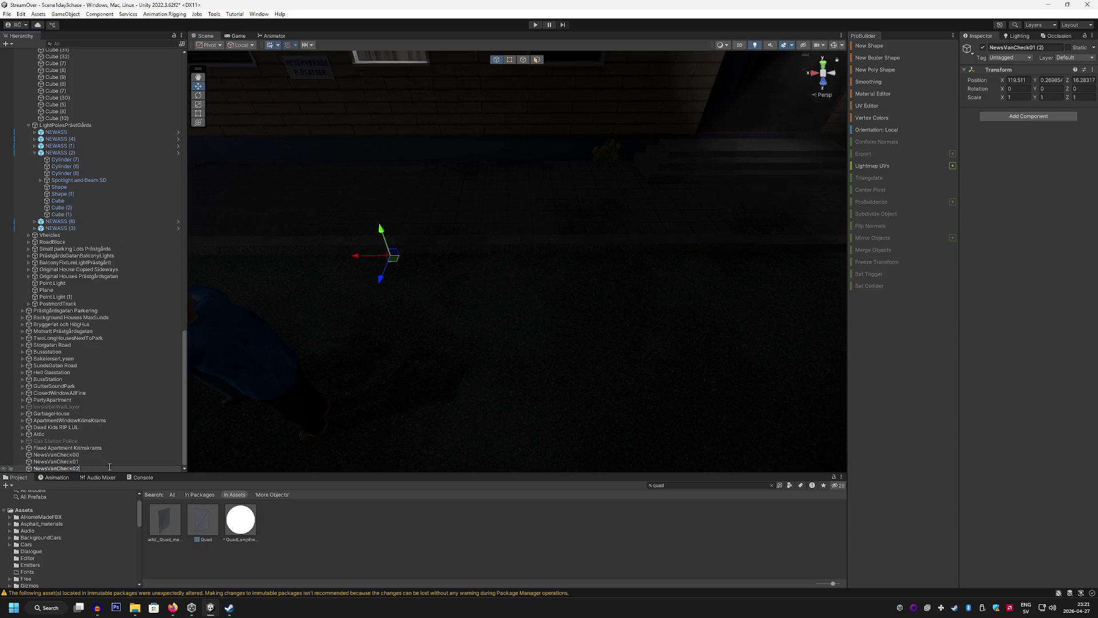
pyautogui.press('Return')
# Check the placement of NewsVanCheck01 and NewsVanCheck00 along the street
pyautogui.moveTo(366, 255)
pyautogui.mouseDown()
pyautogui.moveTo(209, 232)
pyautogui.moveTo(304, 223)
pyautogui.moveTo(637, 277)
pyautogui.moveTo(582, 262)
pyautogui.moveTo(632, 228)
pyautogui.mouseUp()
pyautogui.click(48, 461)
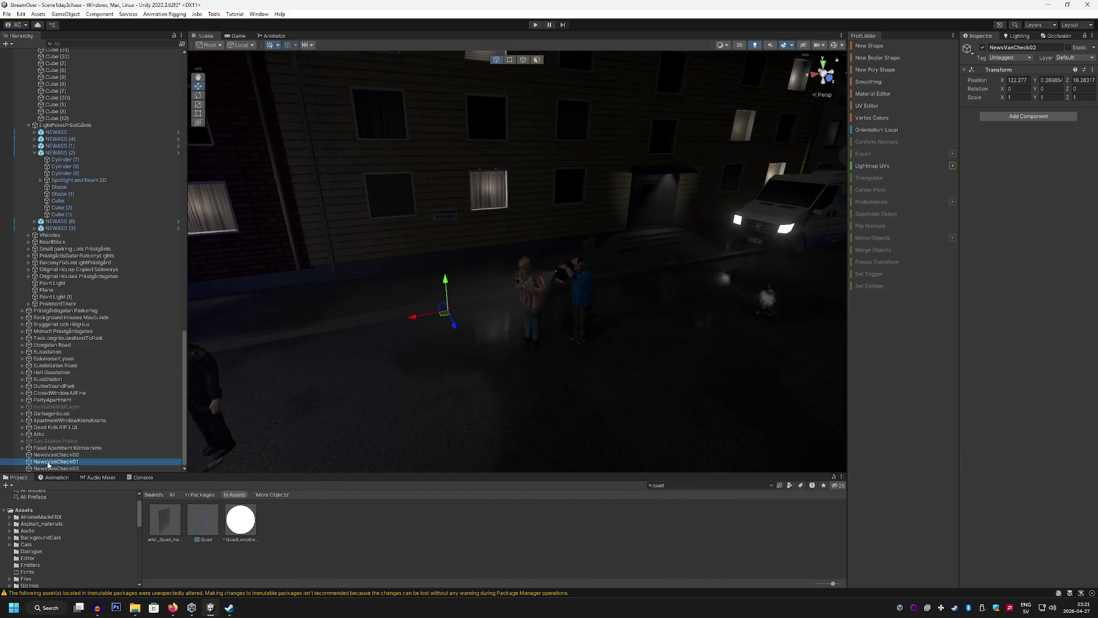
pyautogui.moveTo(580, 289); pyautogui.dragTo(589, 285)
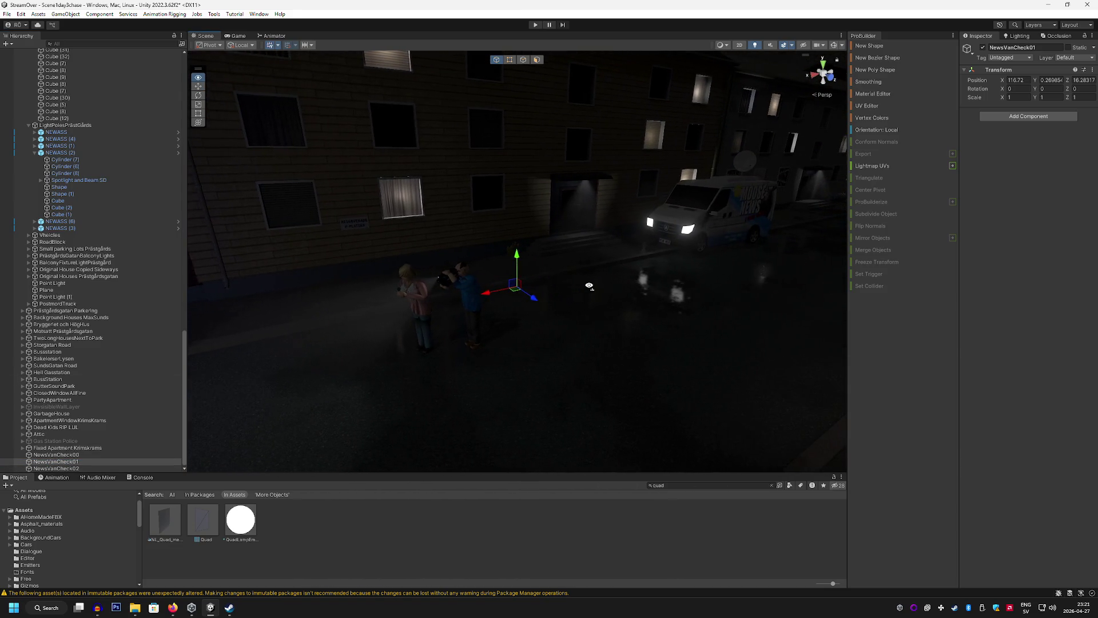
pyautogui.click(86, 454)
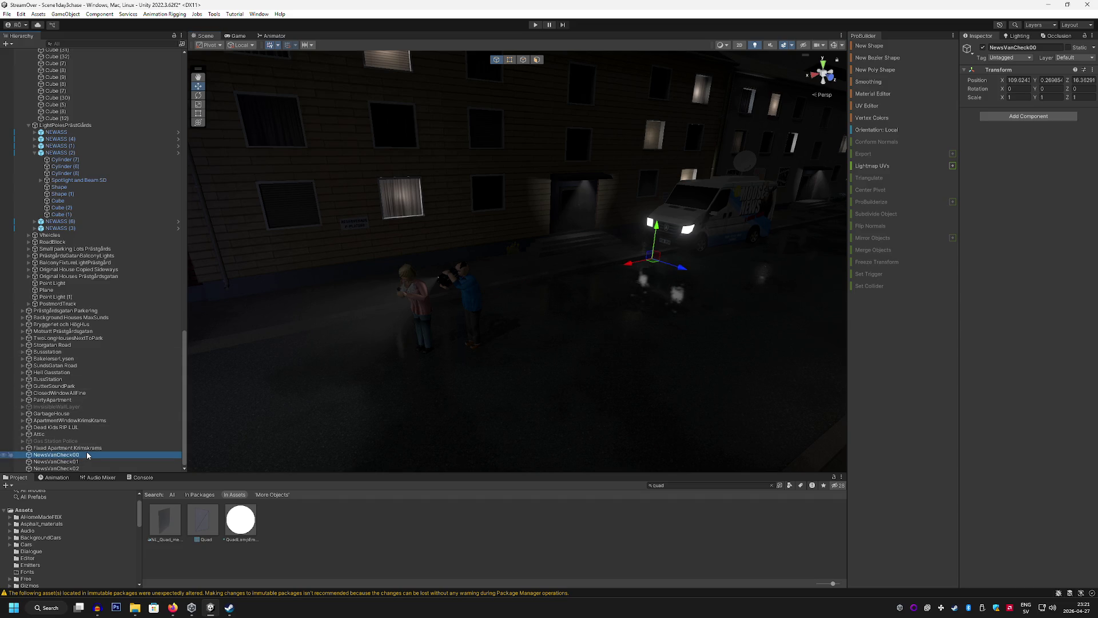
pyautogui.moveTo(532, 351)
pyautogui.mouseDown()
pyautogui.moveTo(552, 346)
pyautogui.moveTo(391, 334)
pyautogui.mouseUp()
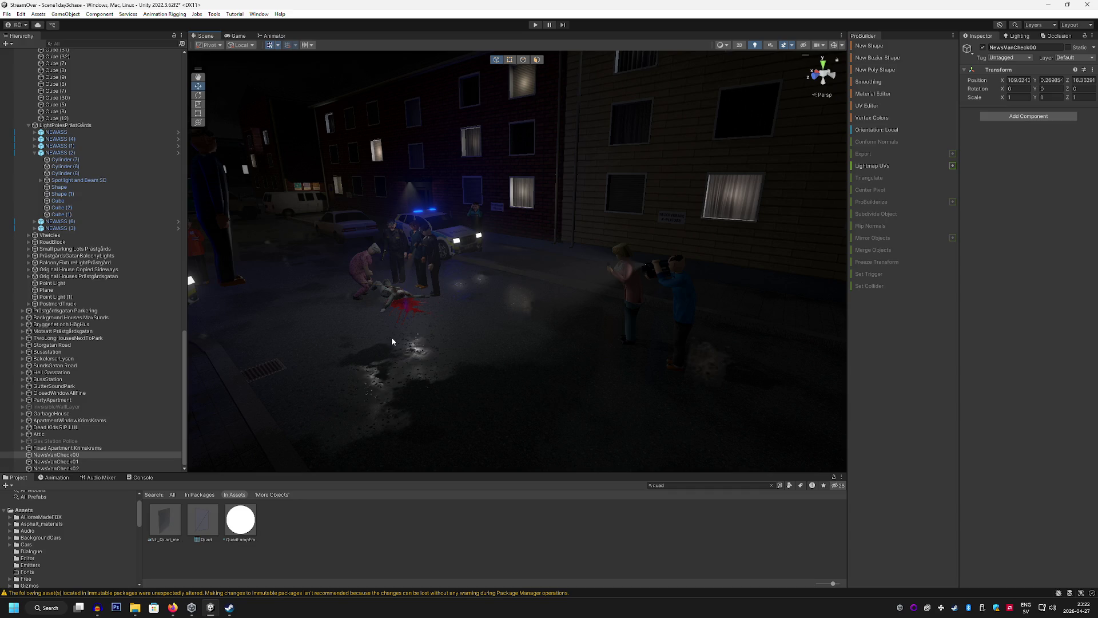
# Fly the Scene view toward the crime scene, then switch to the Firefox browser
pyautogui.moveTo(392, 341)
pyautogui.mouseDown()
pyautogui.moveTo(493, 293)
pyautogui.moveTo(558, 310)
pyautogui.mouseUp()
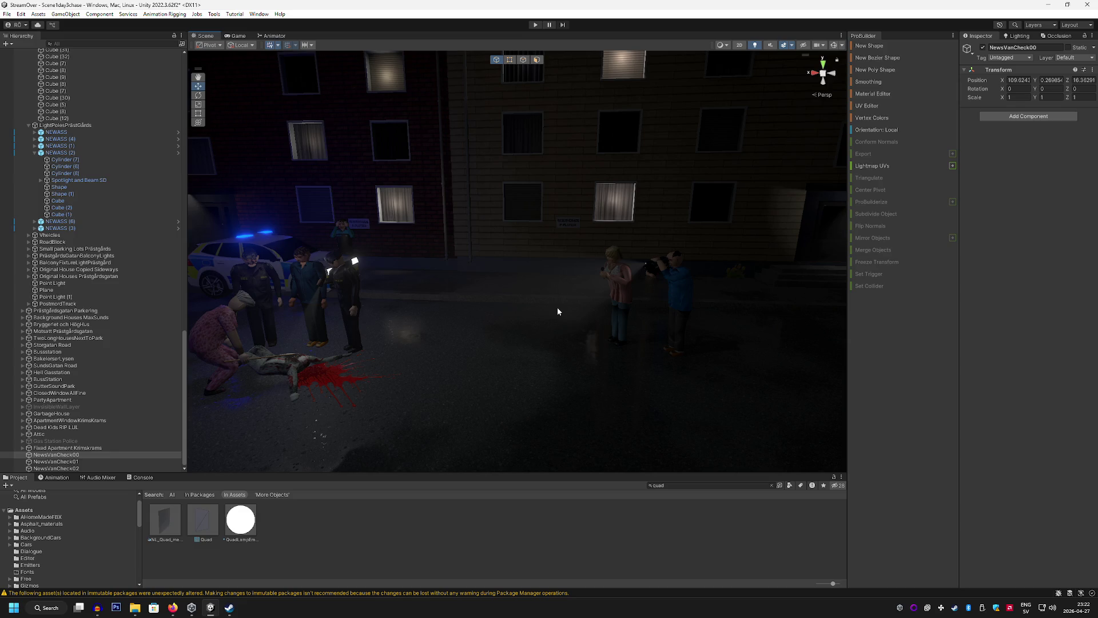
pyautogui.click(173, 607)
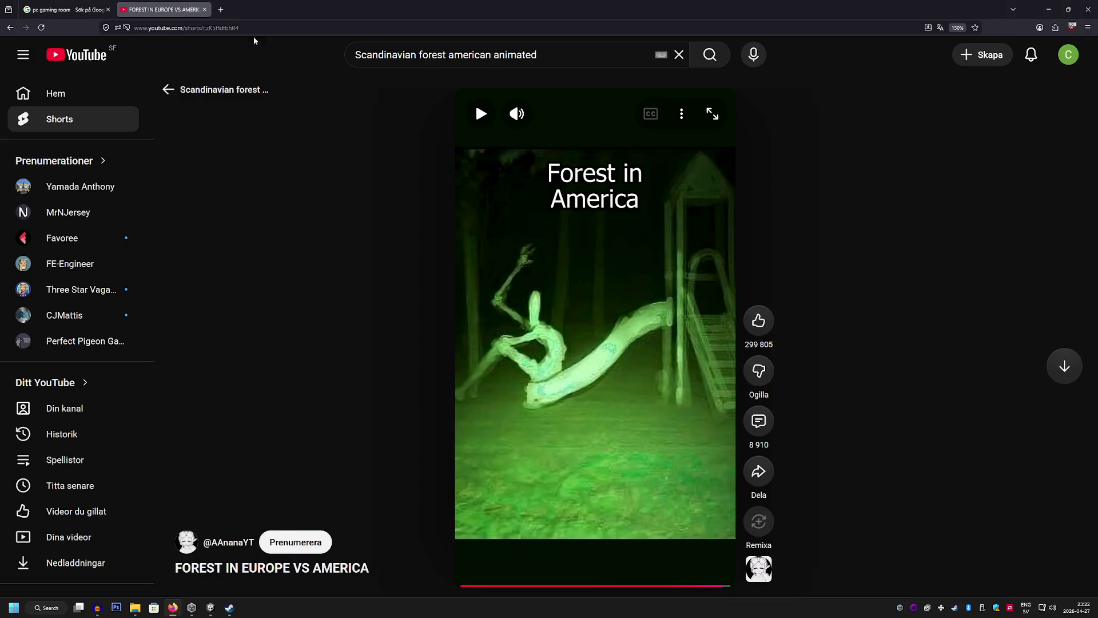
# In a new tab, search 'prototype ag42' and browse the image results
pyautogui.click(228, 12)
pyautogui.write('prot')
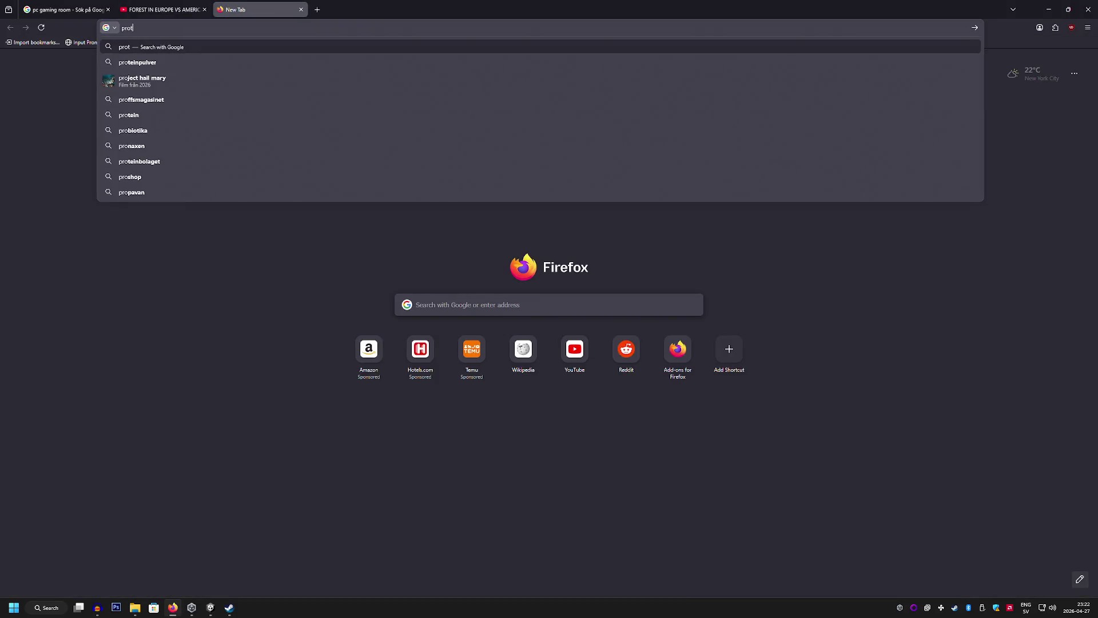
pyautogui.write('otype ')
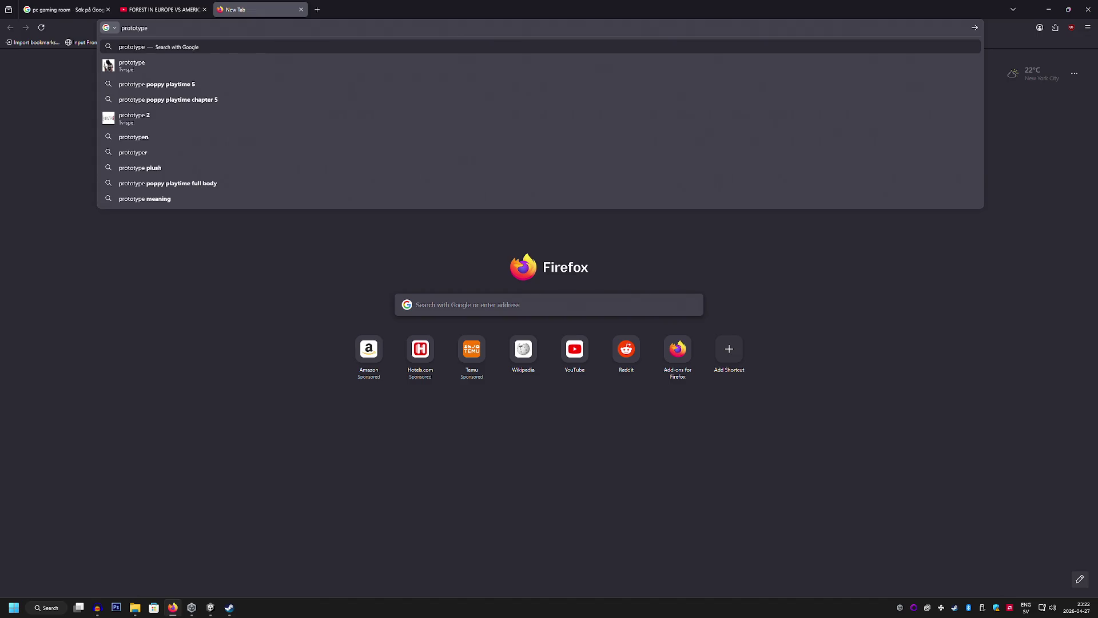
pyautogui.write('ag4')
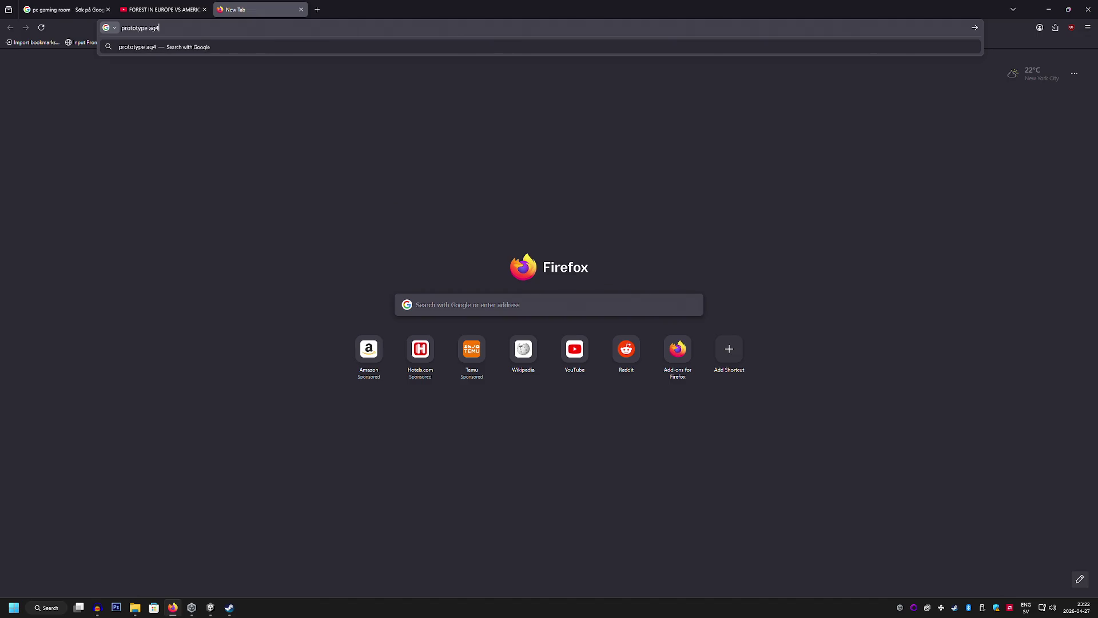
pyautogui.write('2')
pyautogui.press('Return')
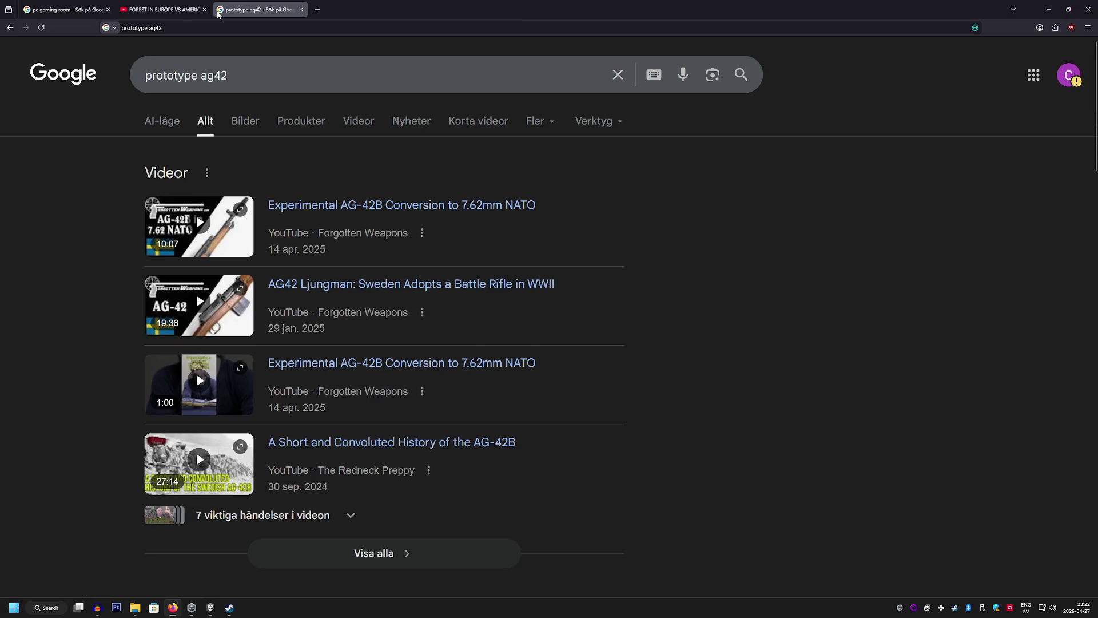
pyautogui.click(244, 120)
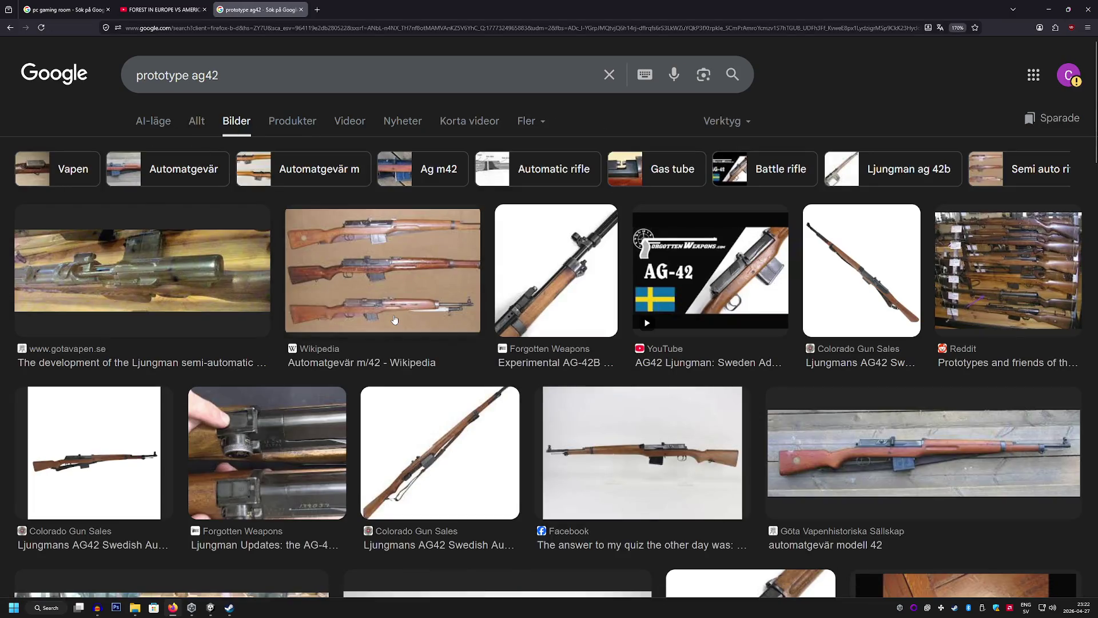
pyautogui.scroll(-3, 403, 316)
pyautogui.scroll(-5, 403, 316)
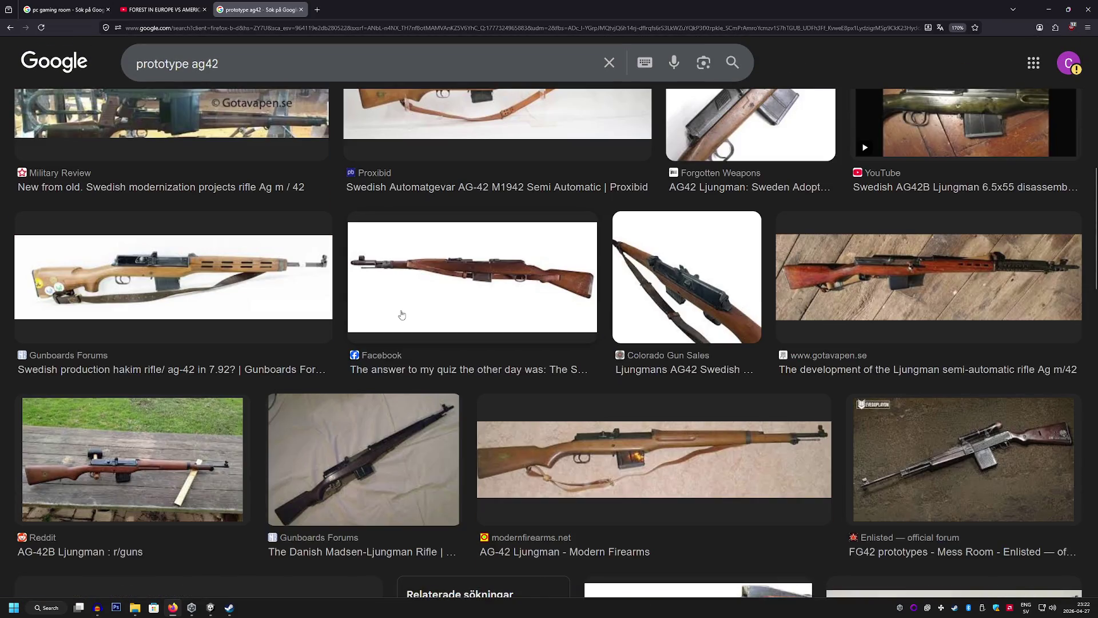
pyautogui.scroll(10, 360, 229)
pyautogui.write('fold')
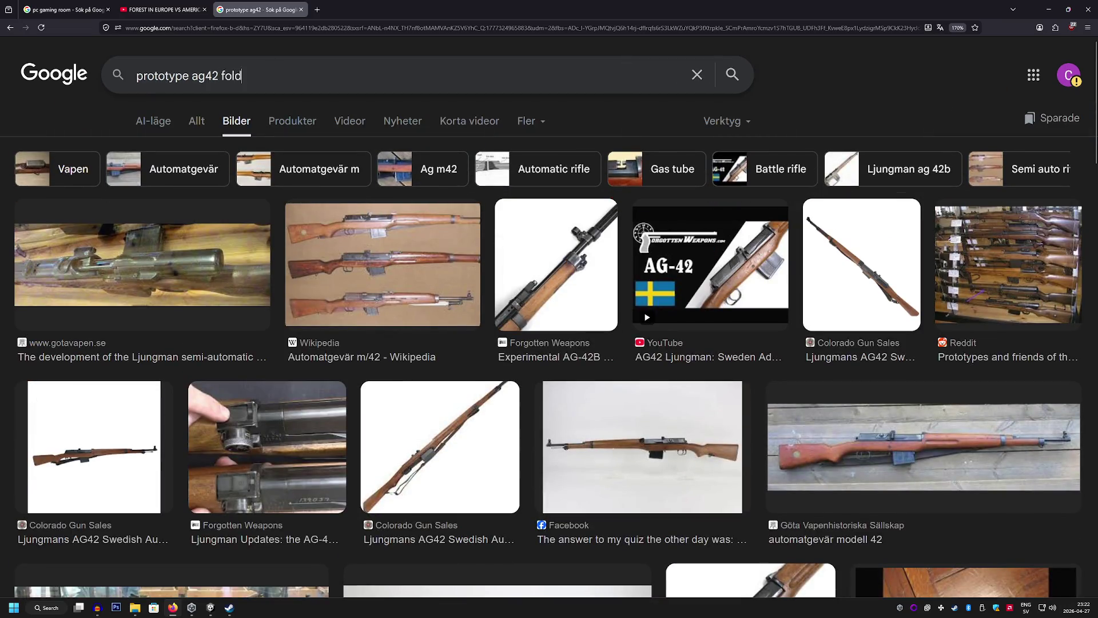
# Refine the search to 'prototype ag42 folding' and preview the CARL GUSTAF AG42B folding-stock image
pyautogui.write('ing')
pyautogui.press('Return')
pyautogui.click(265, 285)
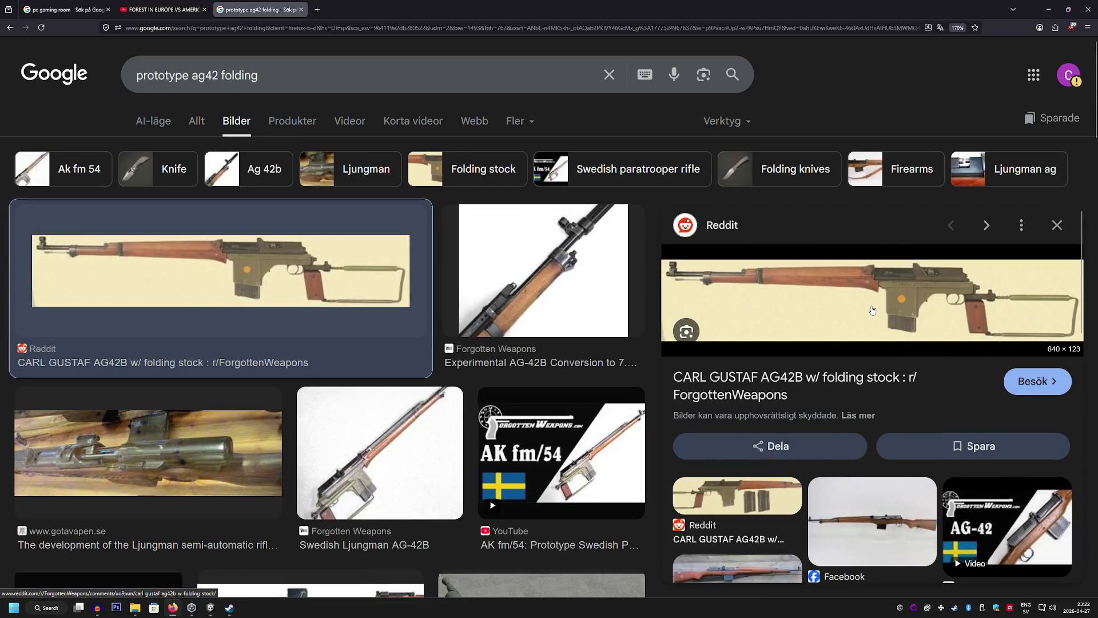
pyautogui.scroll(-1, 871, 310)
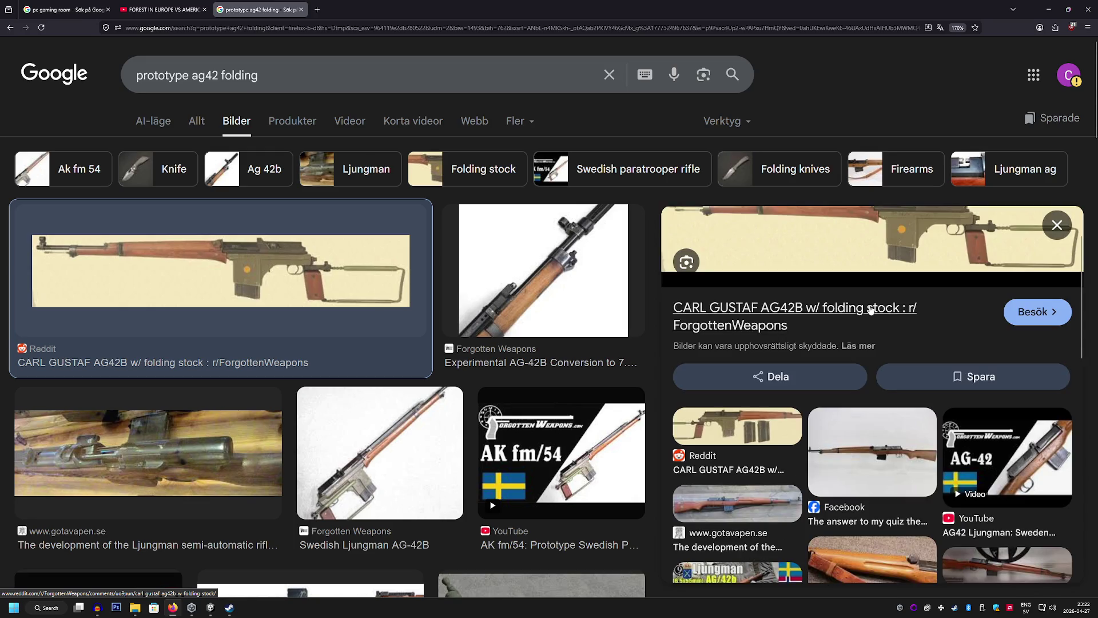
pyautogui.scroll(1, 870, 310)
pyautogui.scroll(-3, 870, 311)
pyautogui.scroll(1, 870, 311)
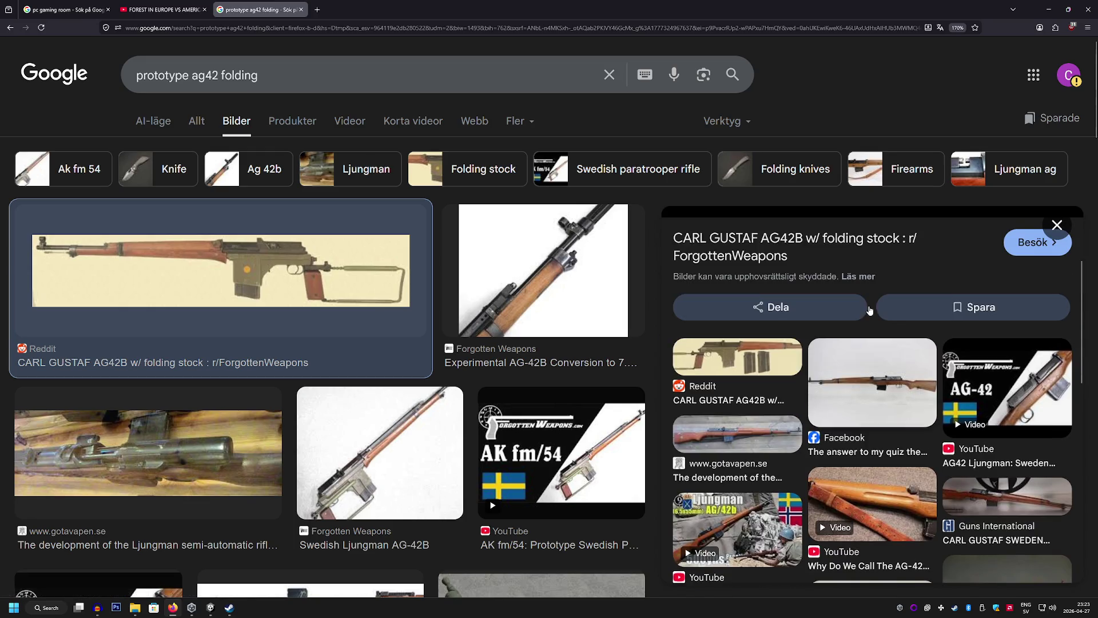
pyautogui.scroll(-2, 576, 349)
pyautogui.scroll(2, 379, 318)
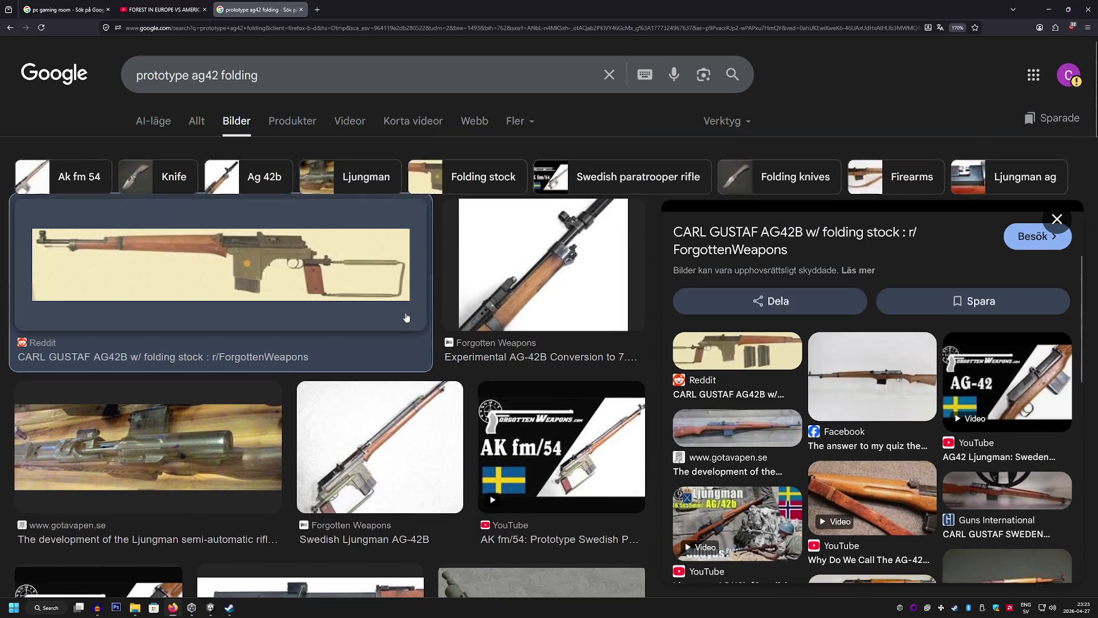
pyautogui.scroll(3, 906, 350)
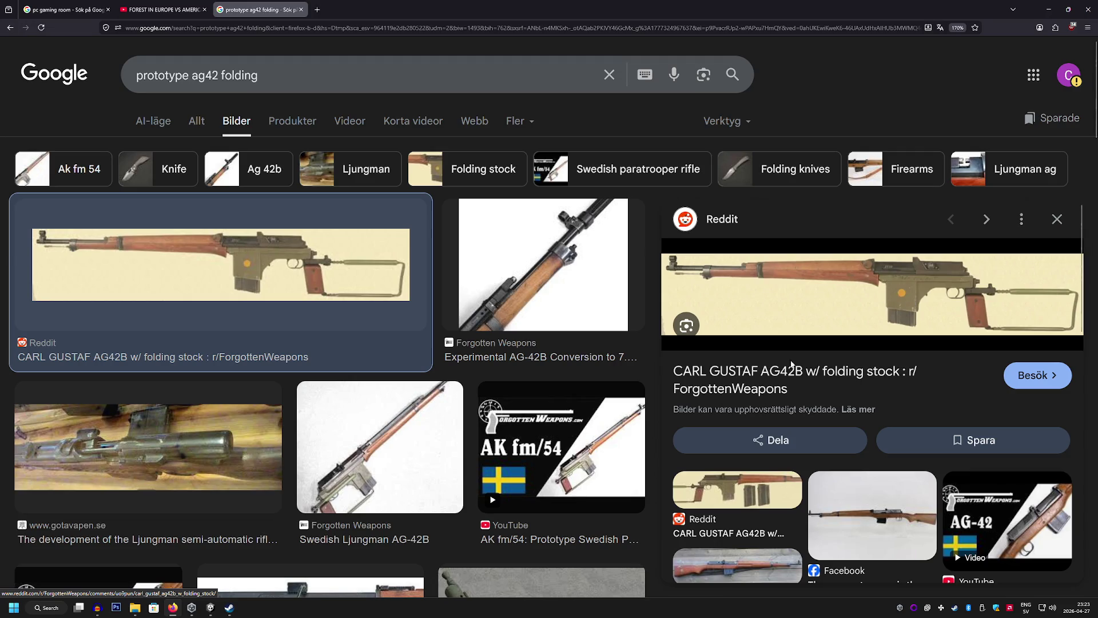
pyautogui.scroll(-2, 655, 307)
pyautogui.scroll(-4, 655, 305)
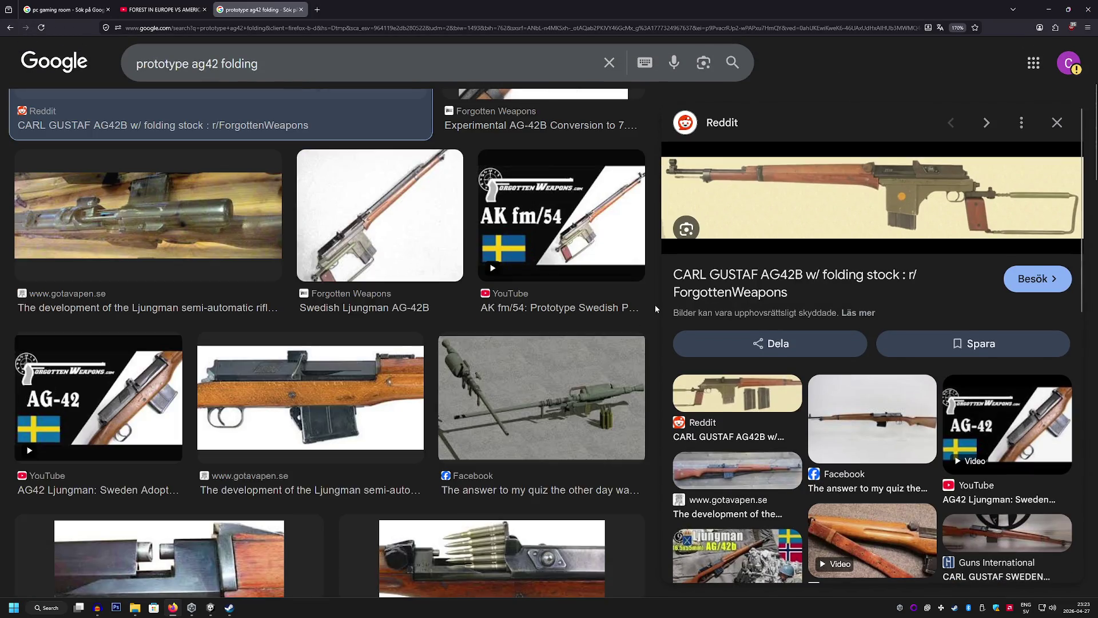
pyautogui.scroll(-2, 655, 304)
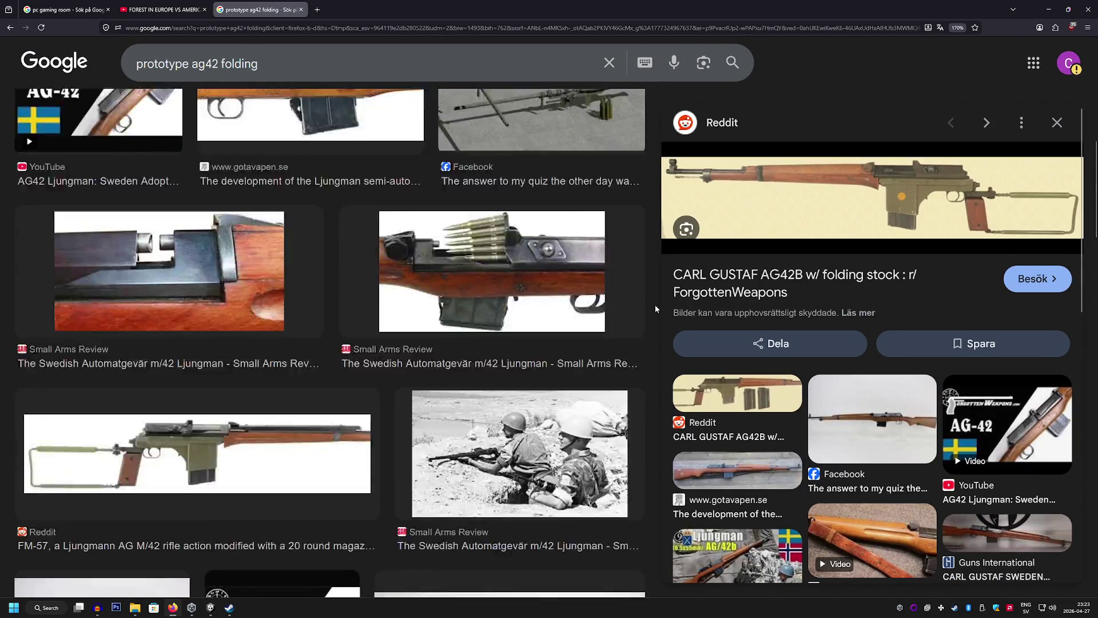
# Preview the FM-57 folding-stock rifle and the AK fm/54 prototype rifle images
pyautogui.click(322, 395)
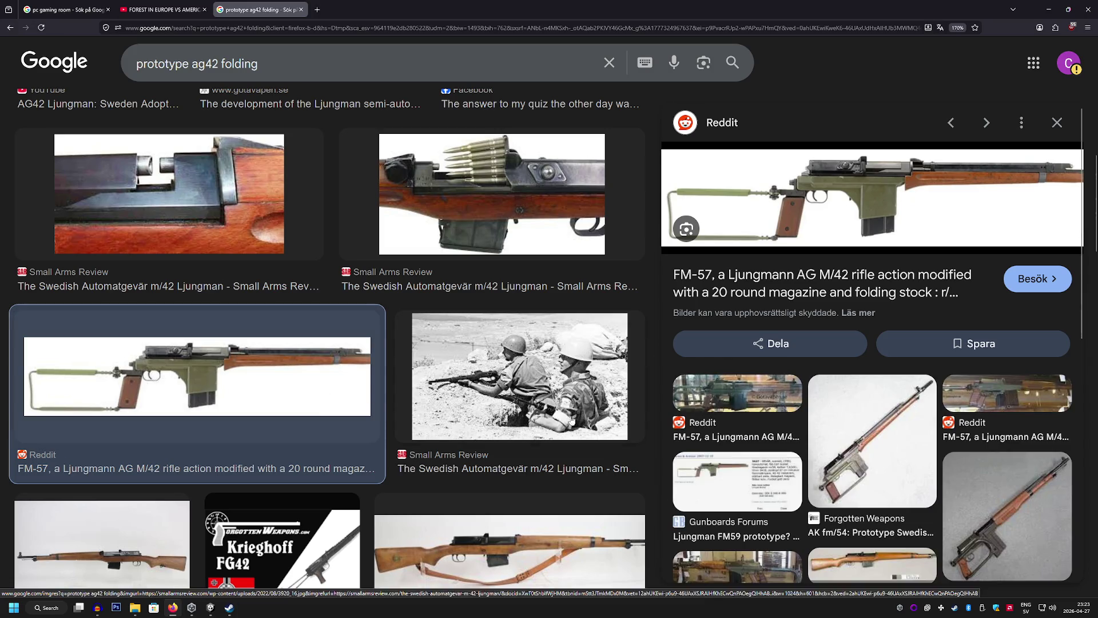
pyautogui.click(906, 448)
pyautogui.scroll(-7, 498, 377)
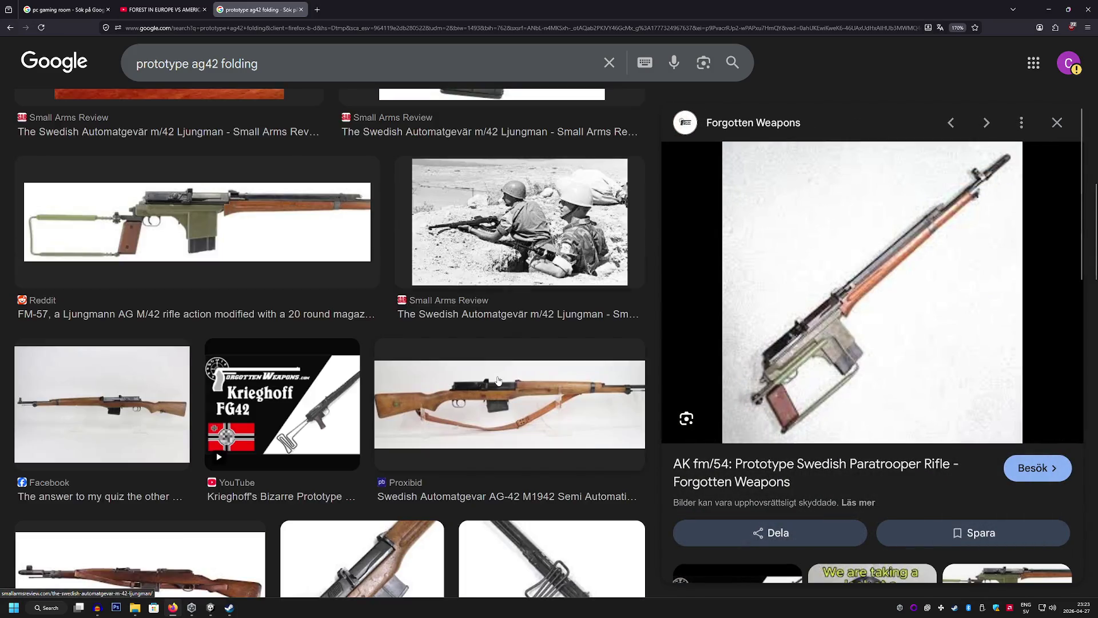
pyautogui.scroll(-4, 497, 379)
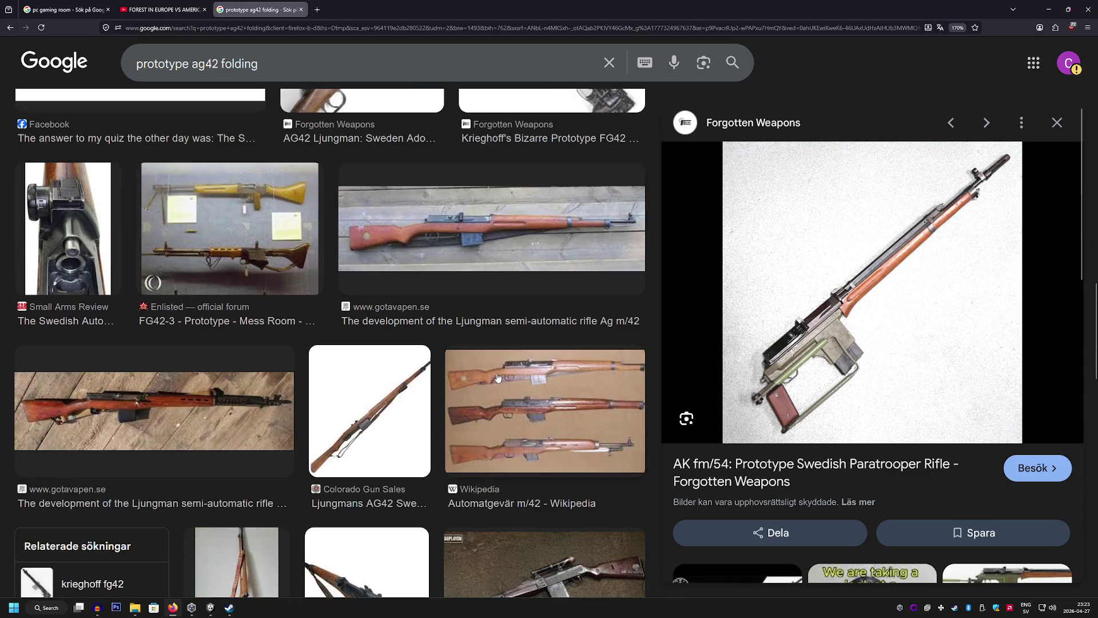
# Replace the search query with 'kpist'
pyautogui.click(343, 64)
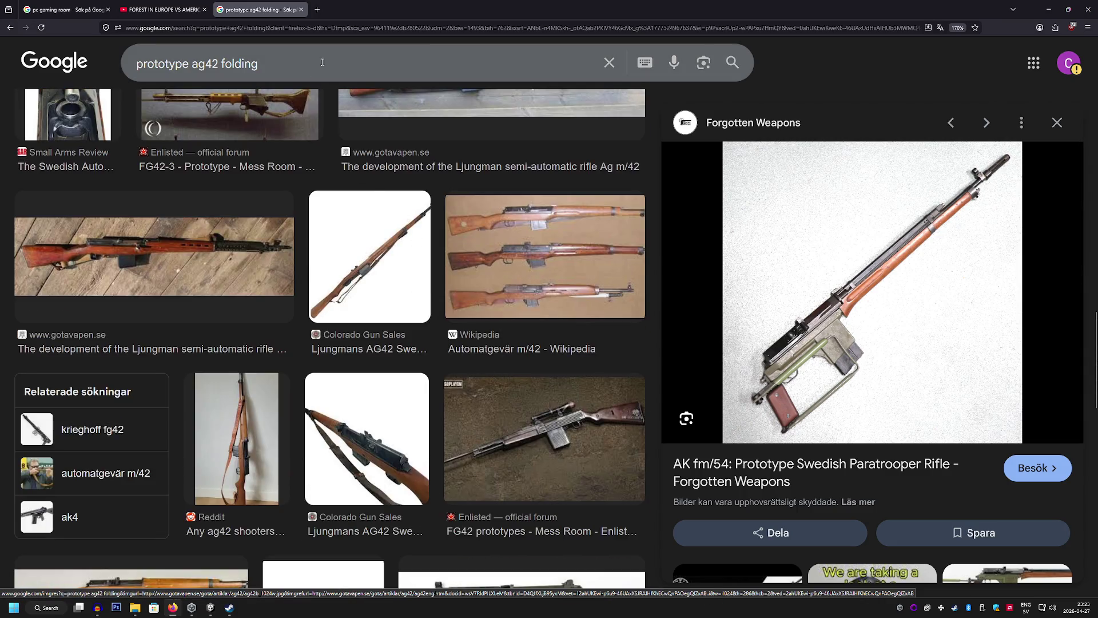
pyautogui.hotkey('ctrl', 'a')
pyautogui.write('kpist')
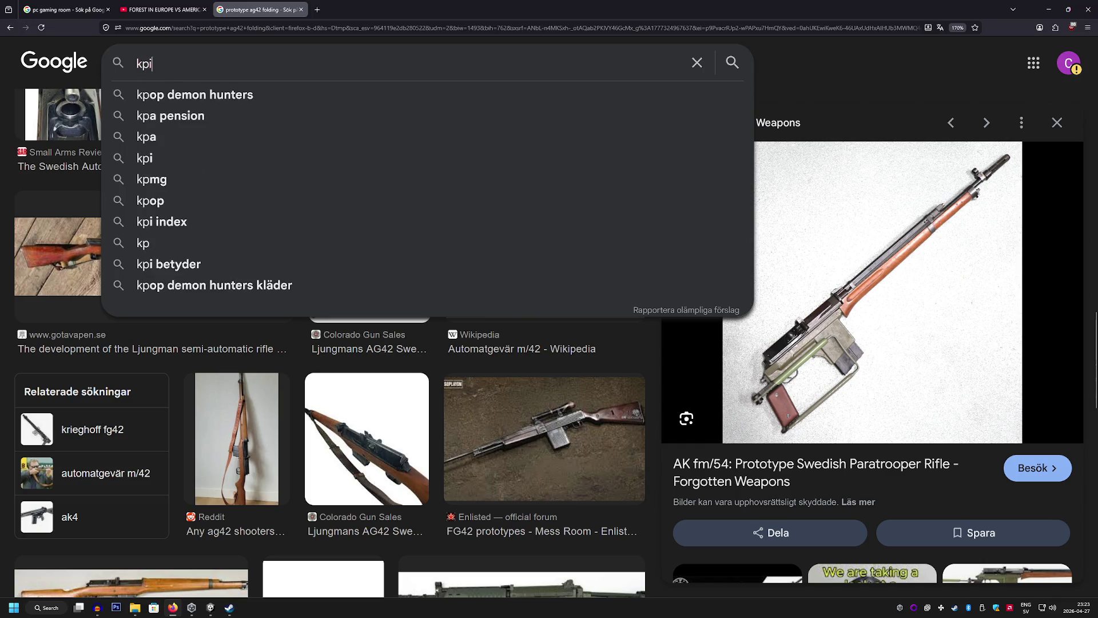
pyautogui.press('Return')
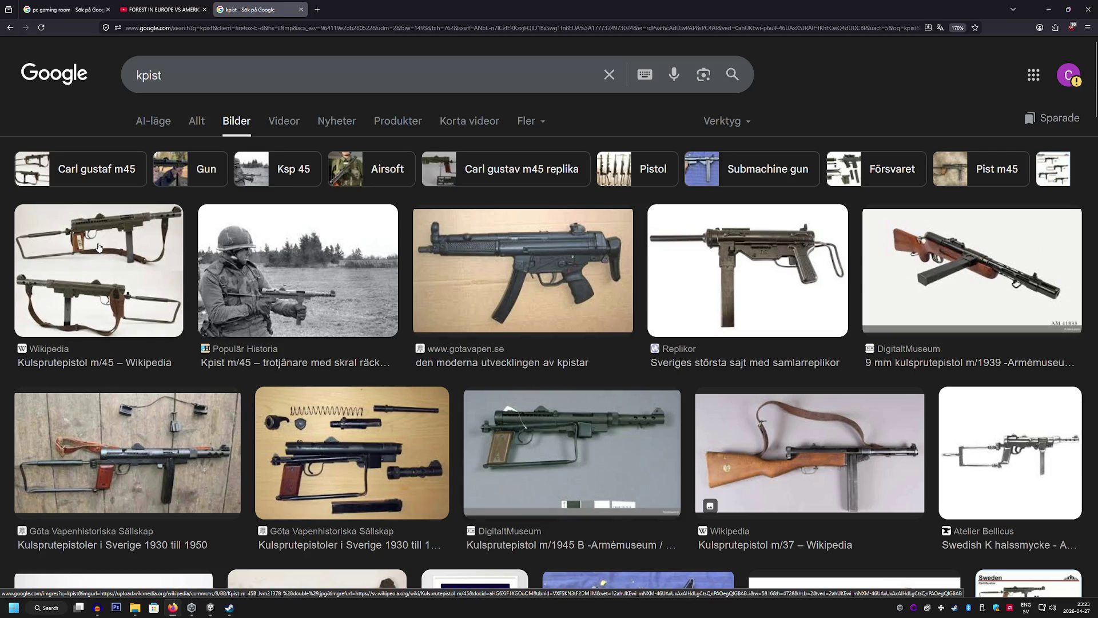
pyautogui.click(99, 269)
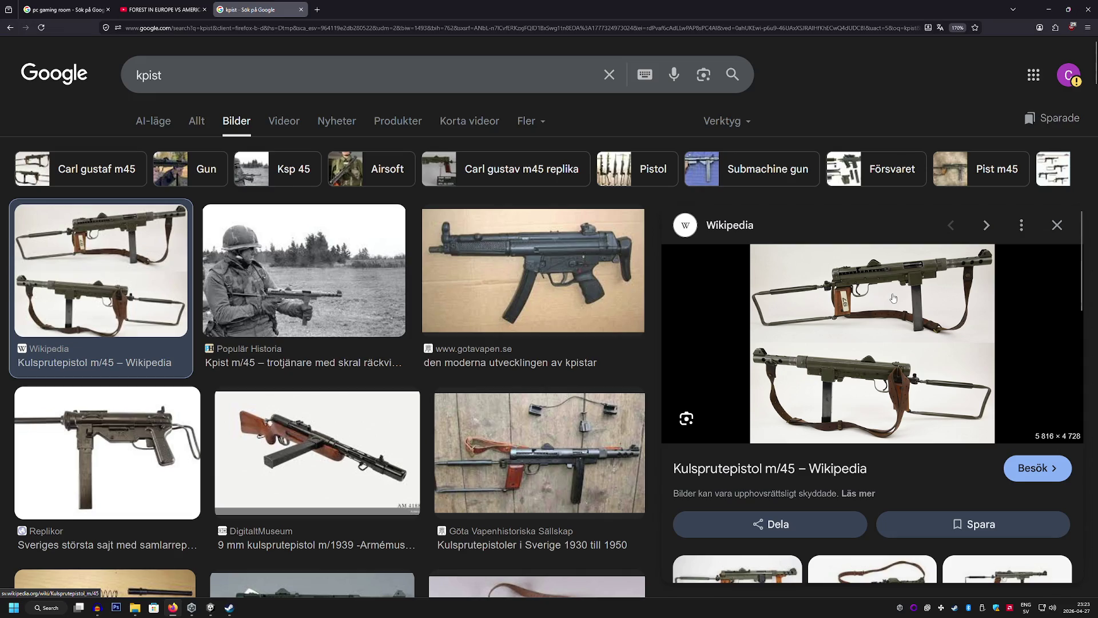
pyautogui.scroll(-5, 487, 291)
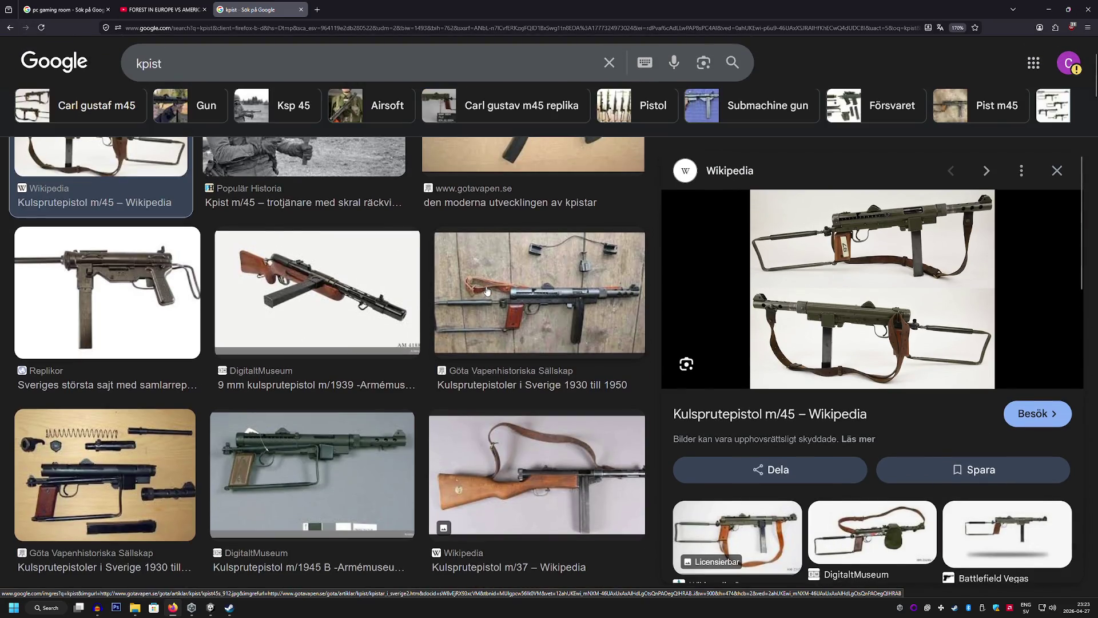
pyautogui.scroll(-3, 487, 291)
pyautogui.scroll(-3, 487, 291)
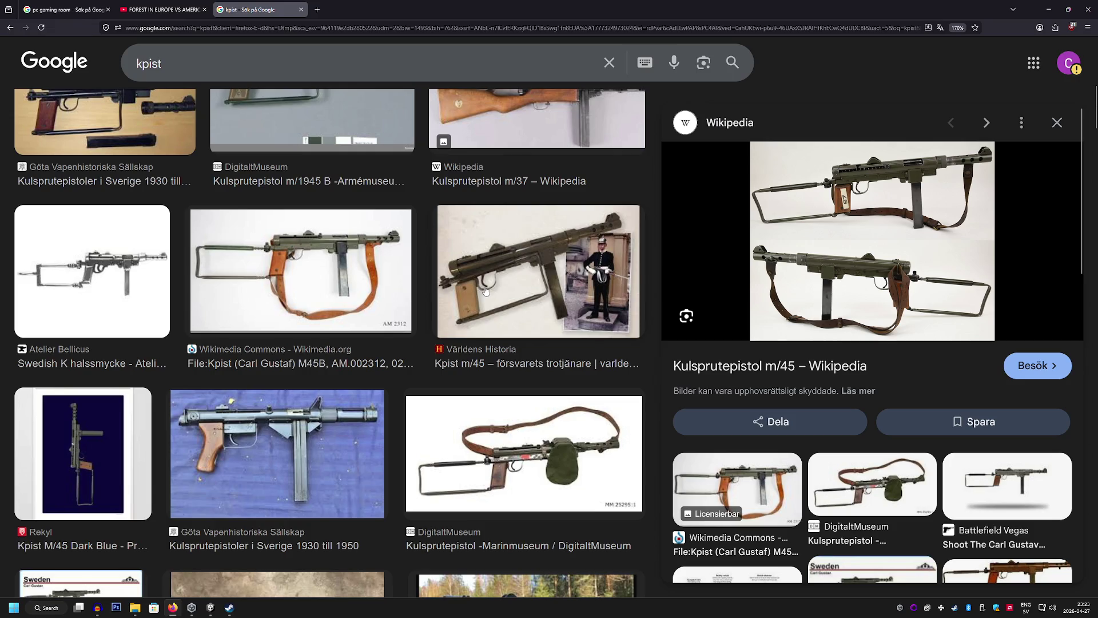
pyautogui.scroll(-5, 486, 290)
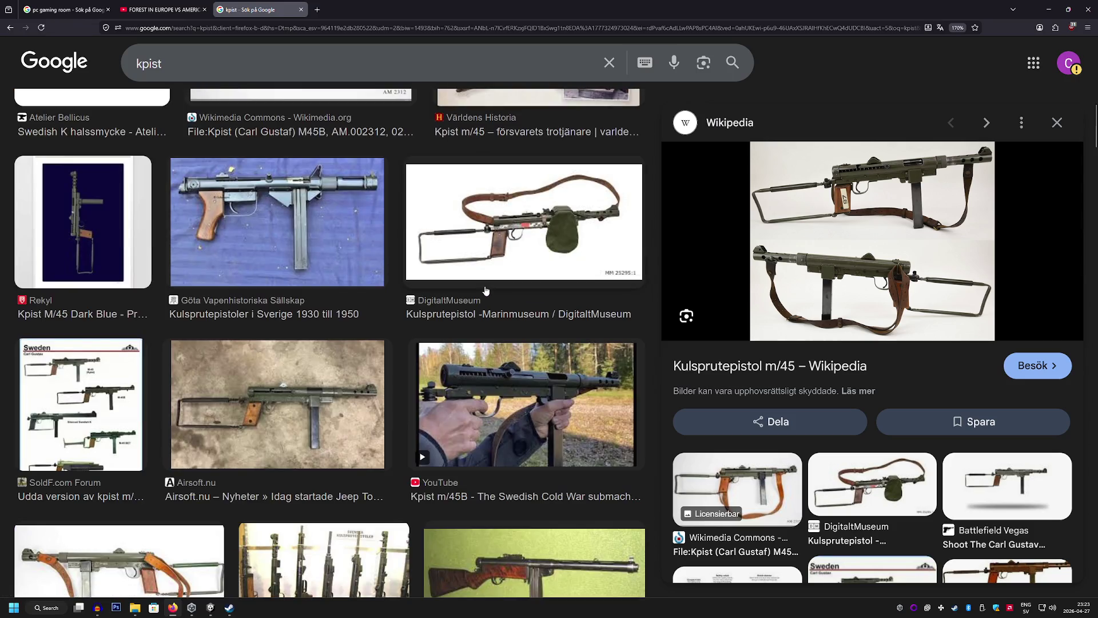
pyautogui.scroll(-3, 485, 291)
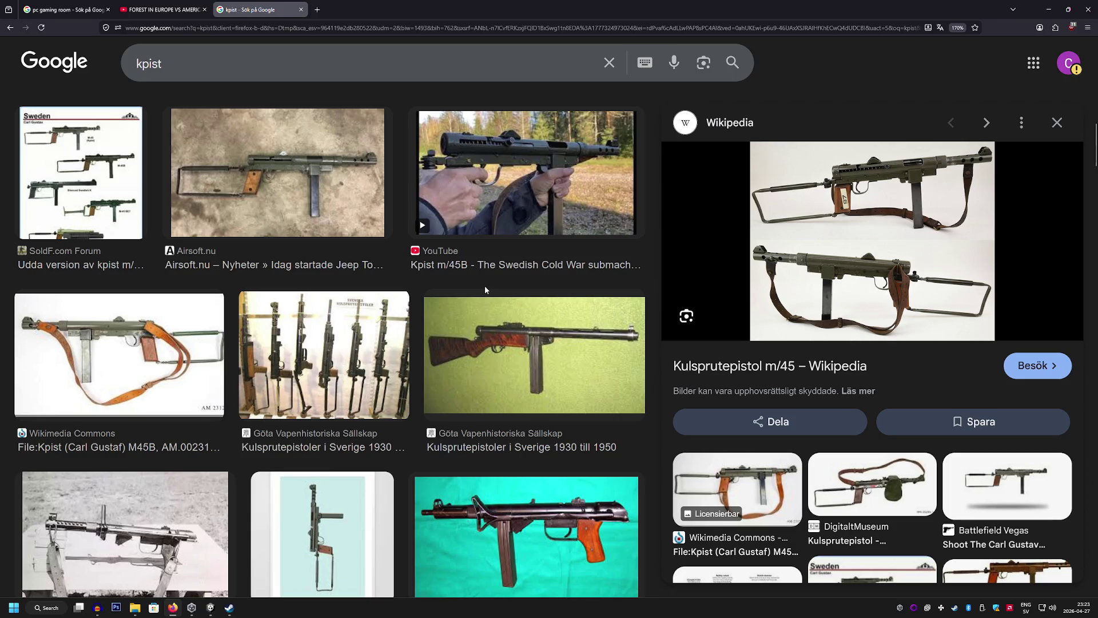
pyautogui.scroll(-1, 485, 289)
pyautogui.scroll(-6, 485, 290)
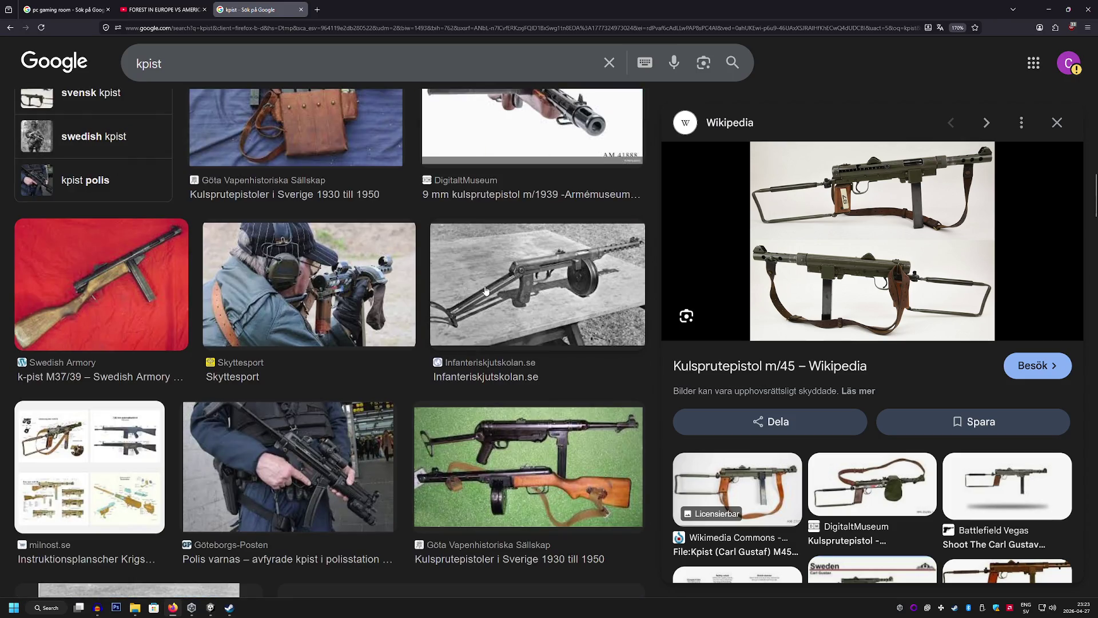
pyautogui.scroll(-2, 485, 290)
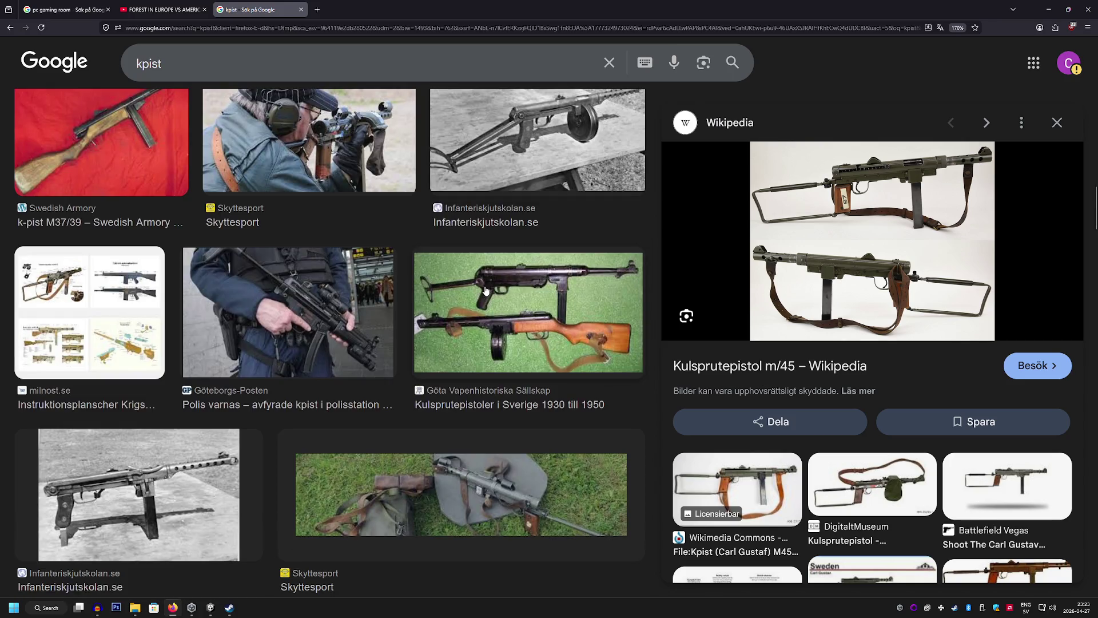
pyautogui.scroll(10, 485, 290)
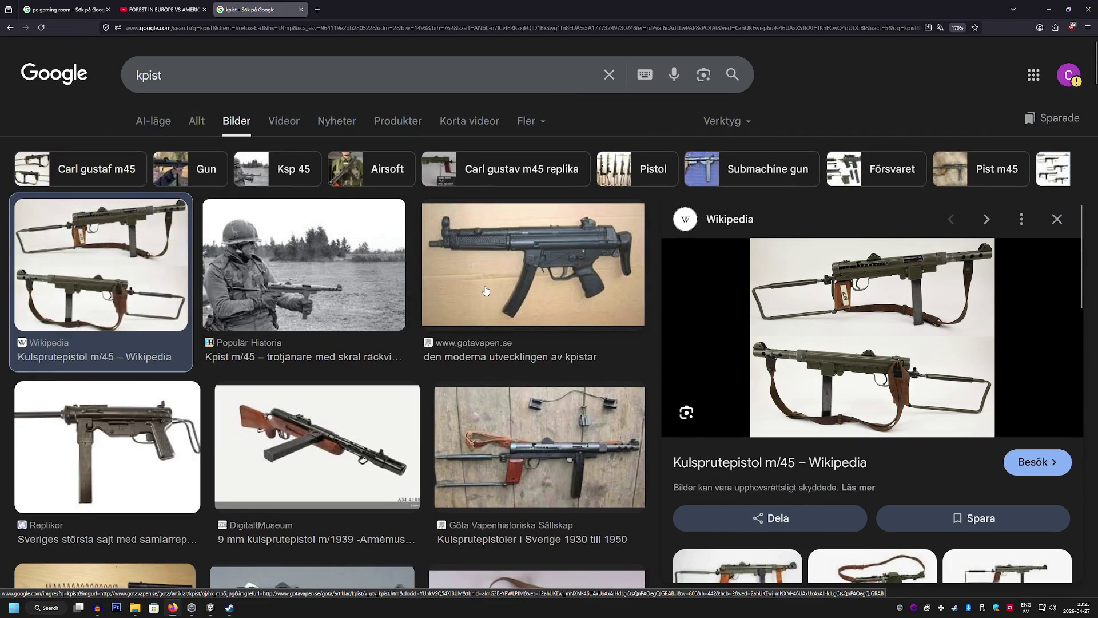
pyautogui.click(1055, 220)
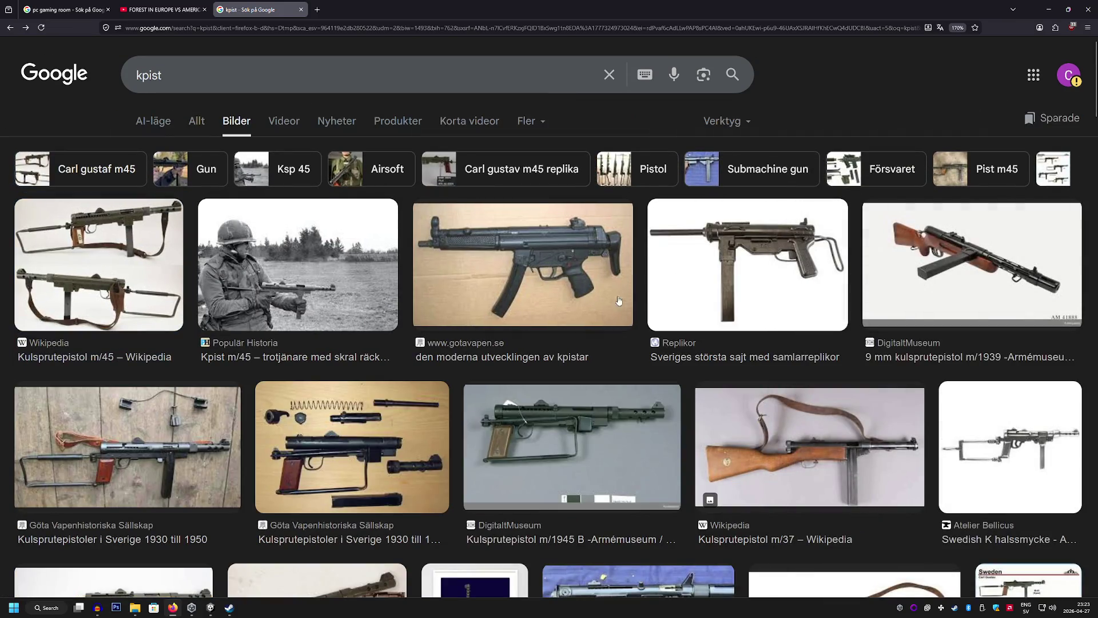
pyautogui.click(210, 607)
pyautogui.moveTo(327, 388)
pyautogui.mouseDown()
pyautogui.moveTo(299, 392)
pyautogui.moveTo(358, 377)
pyautogui.moveTo(343, 385)
pyautogui.mouseUp()
# Nest NewsVanCheck00–02 under NewsCheckPoint and rename that group NewsCheckPointAndVan
pyautogui.keyDown('shift'); pyautogui.click(82, 468); pyautogui.keyUp('shift')
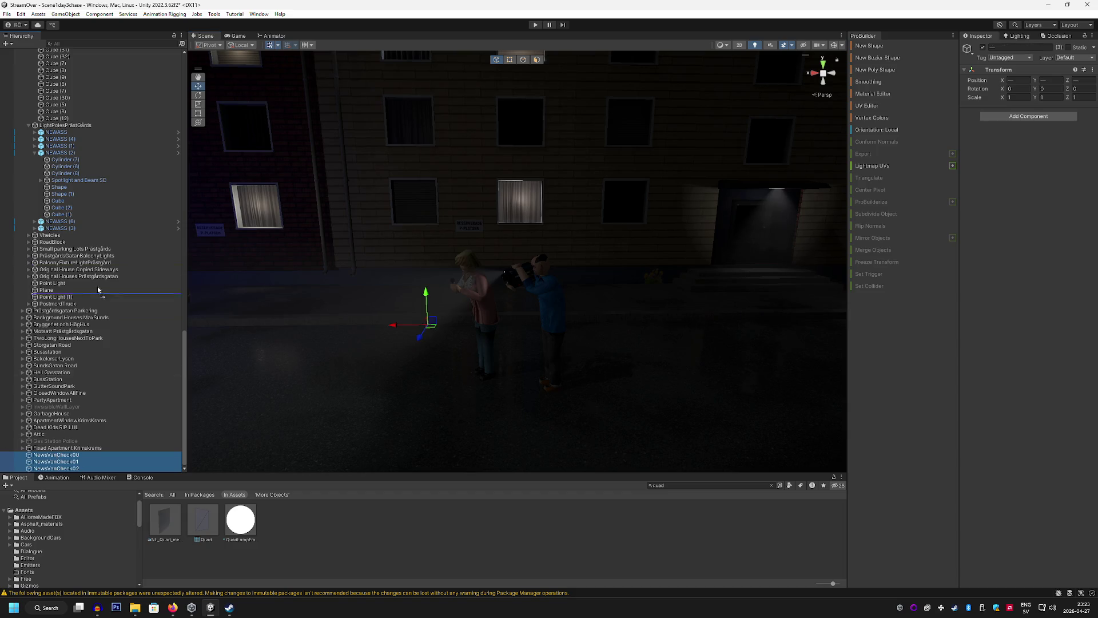
pyautogui.moveTo(98, 290)
pyautogui.mouseDown()
pyautogui.moveTo(117, 43)
pyautogui.moveTo(98, 215)
pyautogui.moveTo(86, 200)
pyautogui.moveTo(107, 347)
pyautogui.moveTo(96, 391)
pyautogui.mouseUp()
pyautogui.rightClick(83, 373)
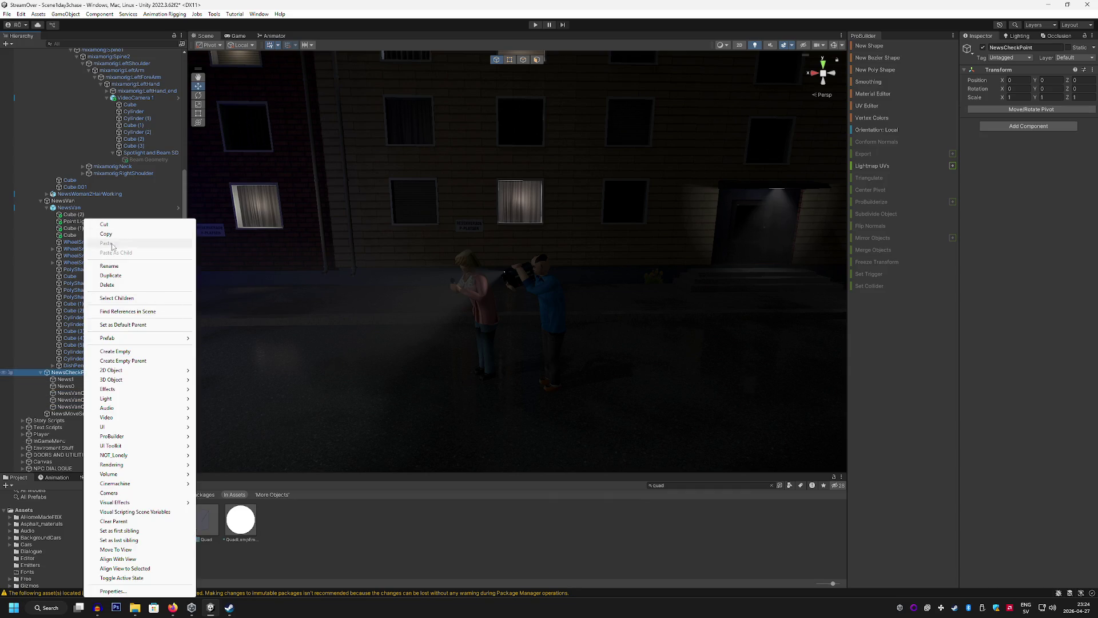
pyautogui.click(109, 265)
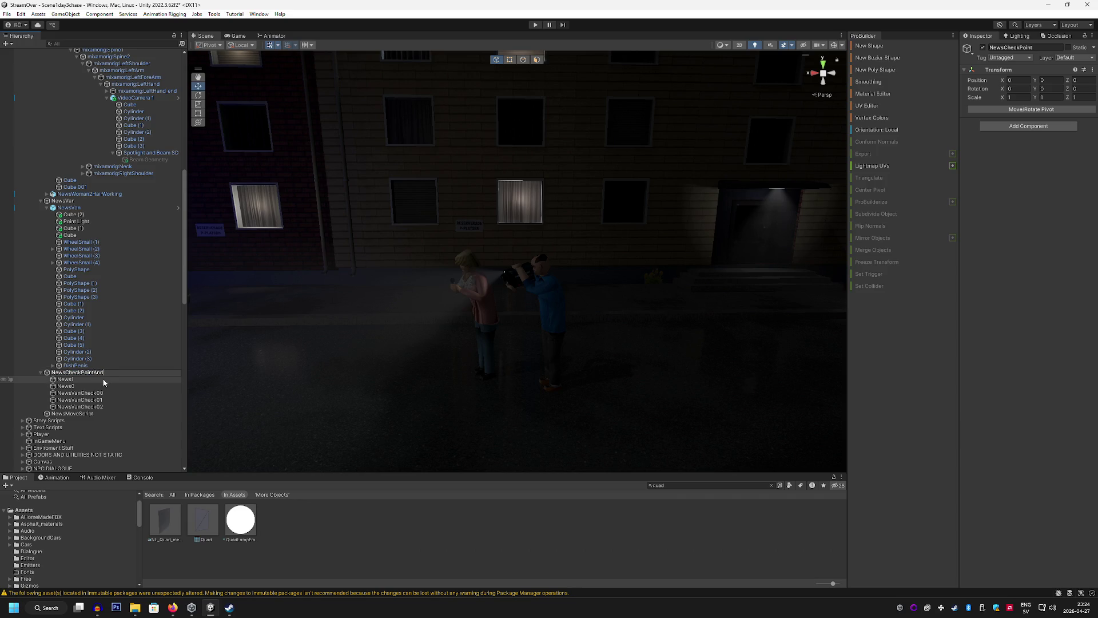
pyautogui.write('Van')
pyautogui.press('Return')
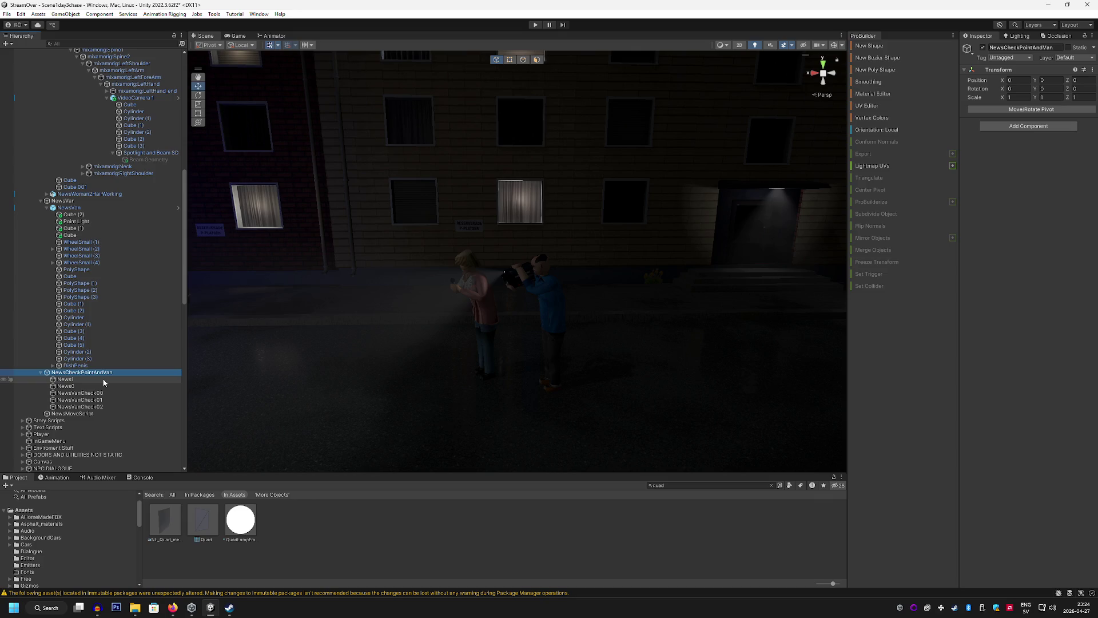
pyautogui.moveTo(341, 326); pyautogui.dragTo(400, 367)
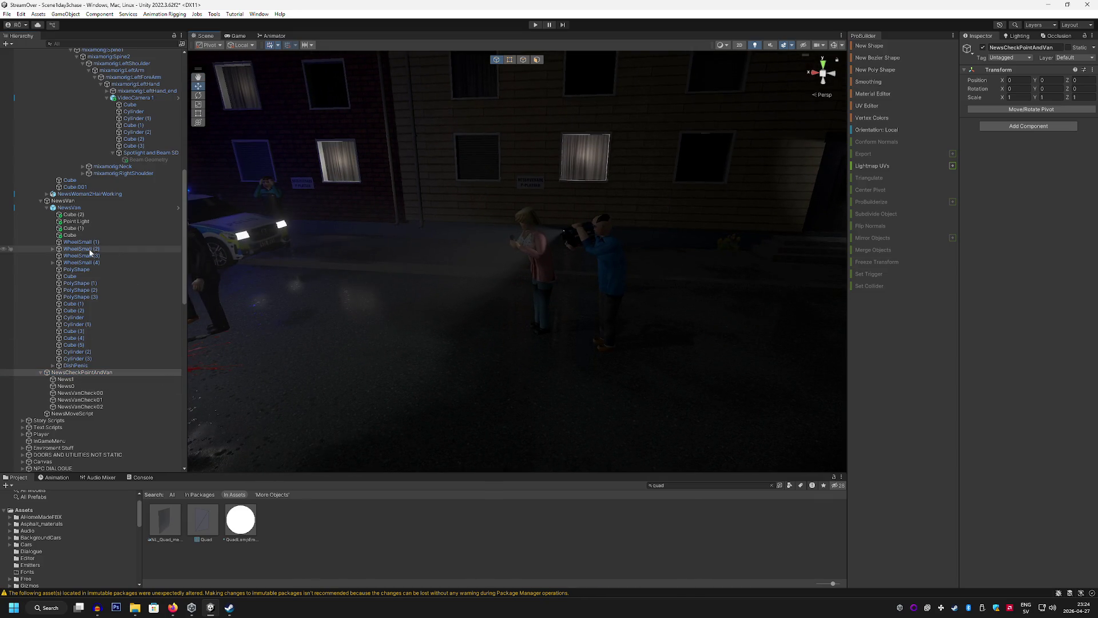
pyautogui.scroll(2, 108, 228)
pyautogui.scroll(2, 106, 235)
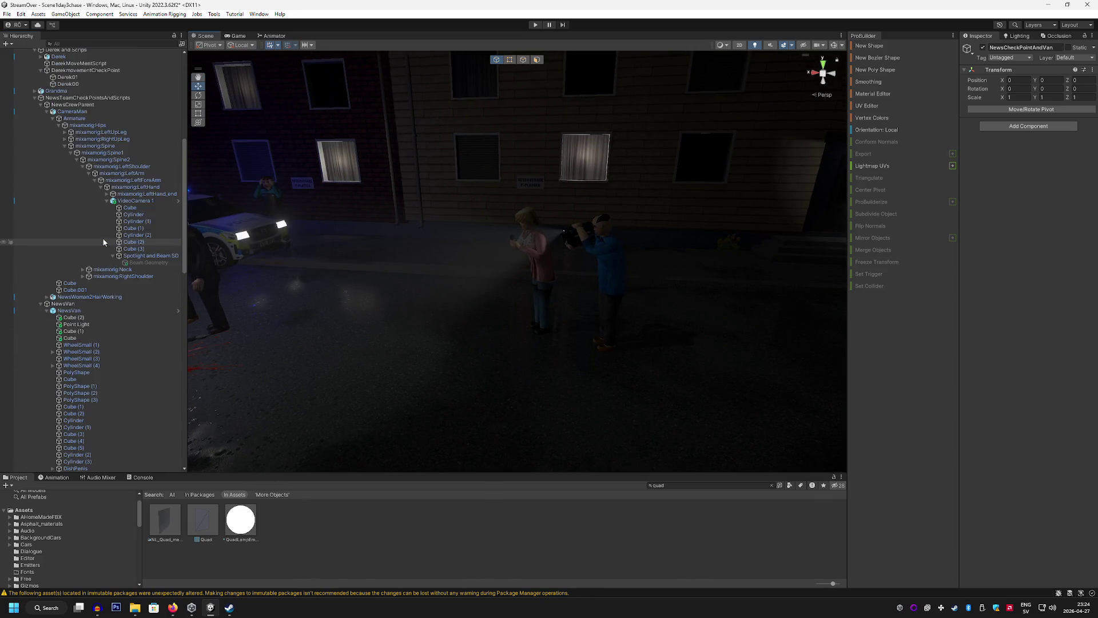
pyautogui.scroll(-1, 104, 242)
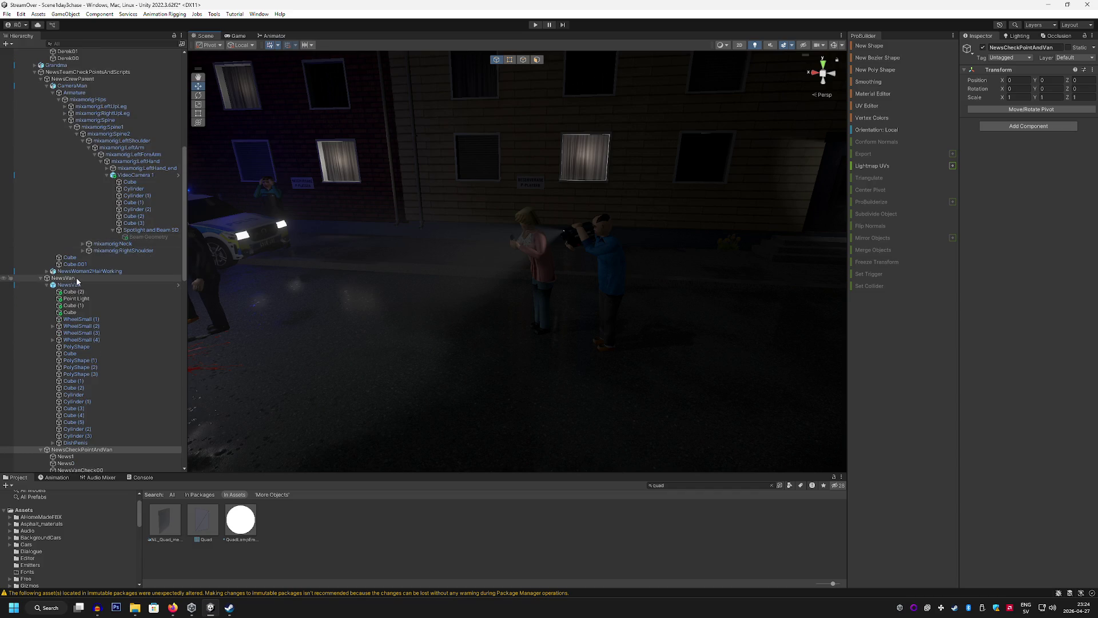
# Frame the NewsVan in view and collapse CameraMan's children in the Hierarchy
pyautogui.doubleClick(63, 278)
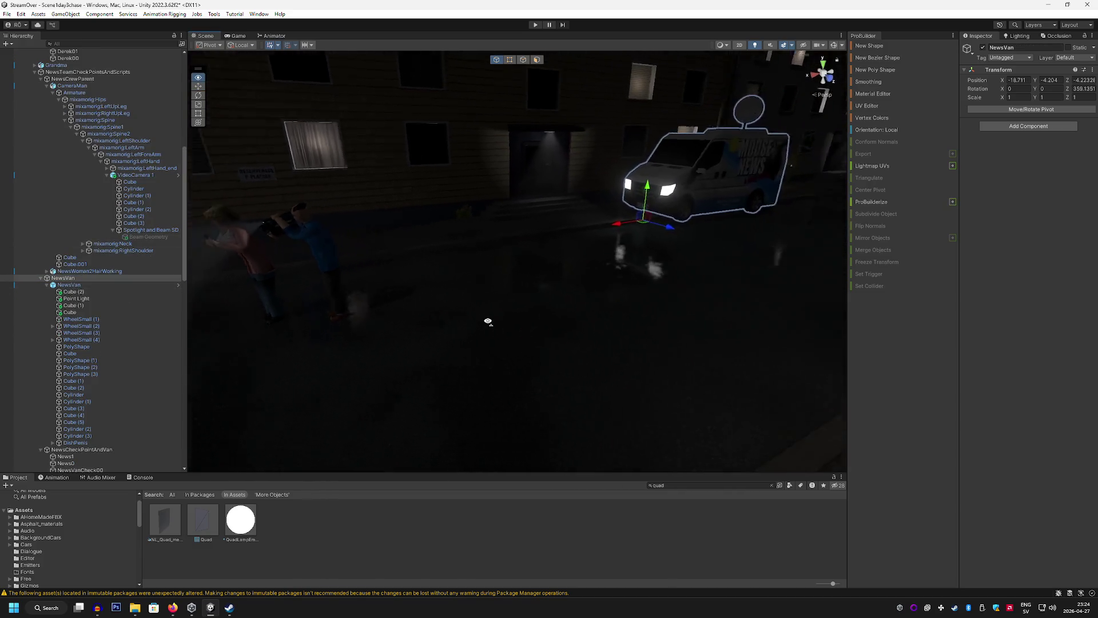
pyautogui.moveTo(453, 258)
pyautogui.mouseDown()
pyautogui.moveTo(421, 299)
pyautogui.moveTo(371, 324)
pyautogui.mouseUp()
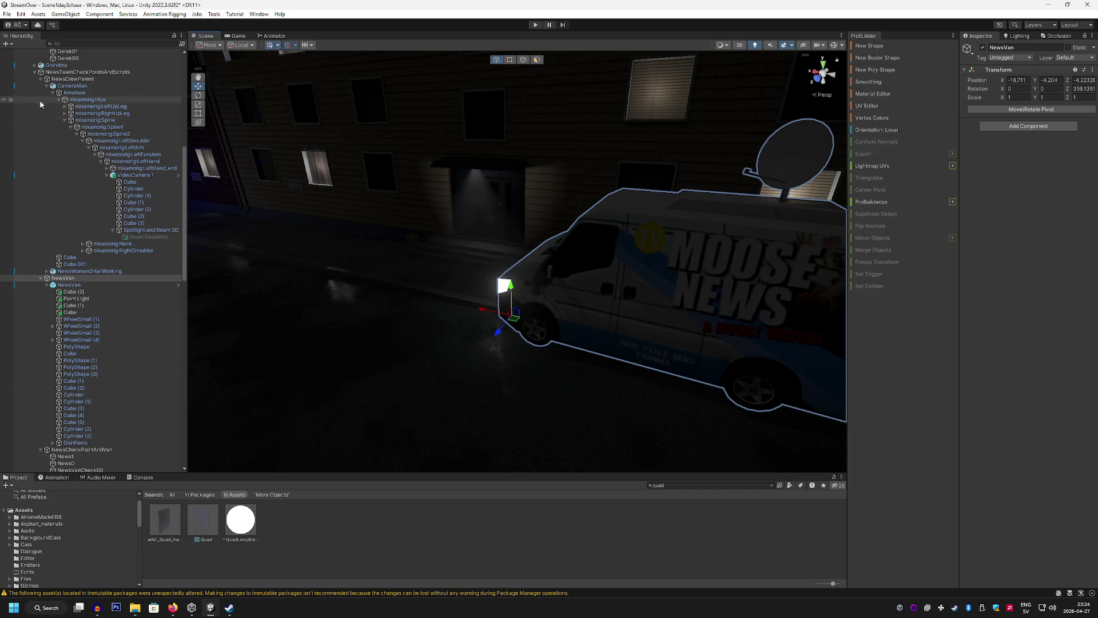
pyautogui.click(52, 86)
pyautogui.click(47, 87)
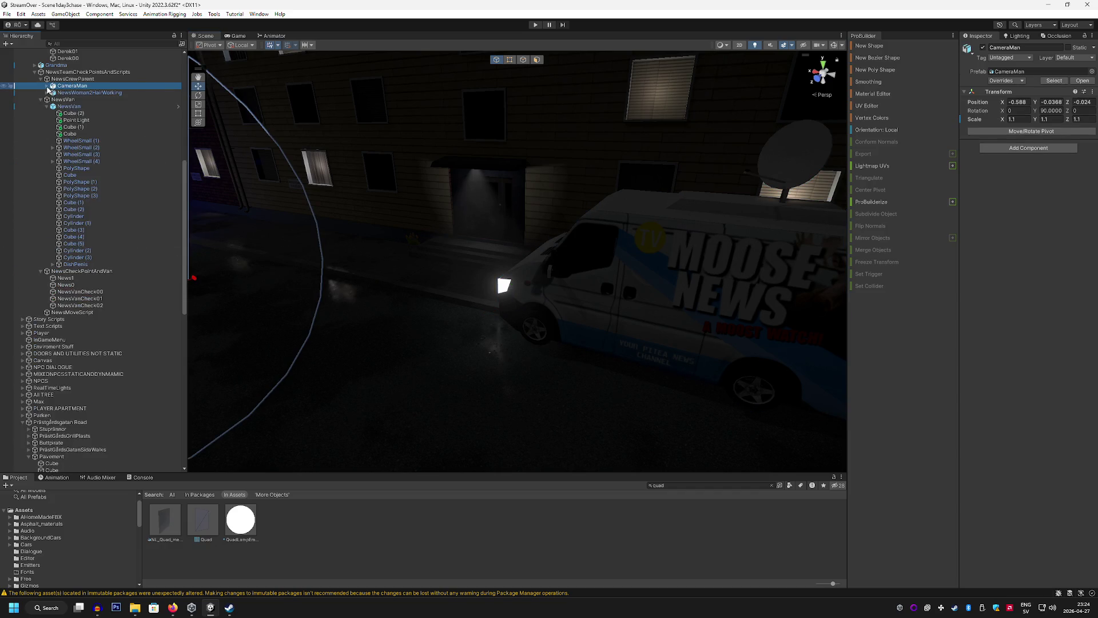
# Create an empty child of NewsTeamCheckPointsAndScripts named VanMoveScript
pyautogui.click(79, 72)
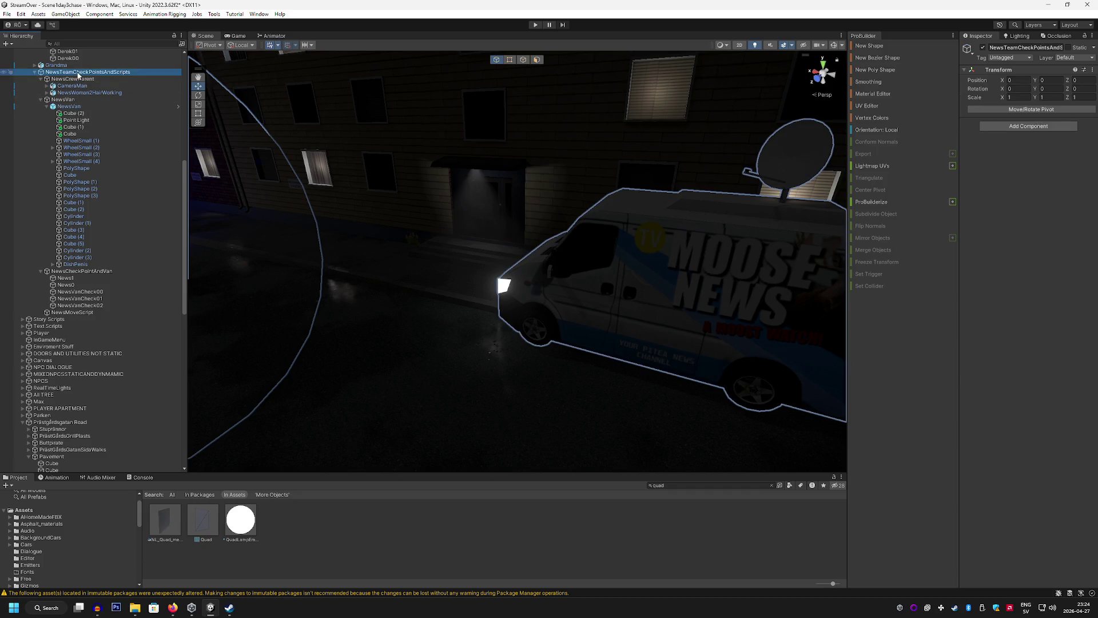
pyautogui.rightClick(78, 72)
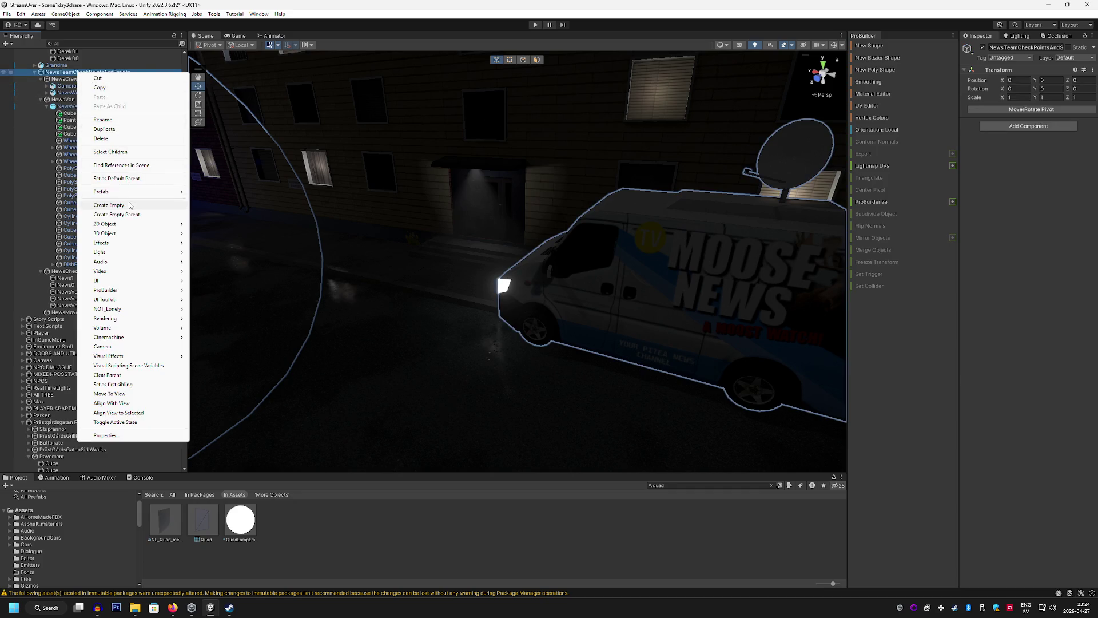
pyautogui.click(108, 204)
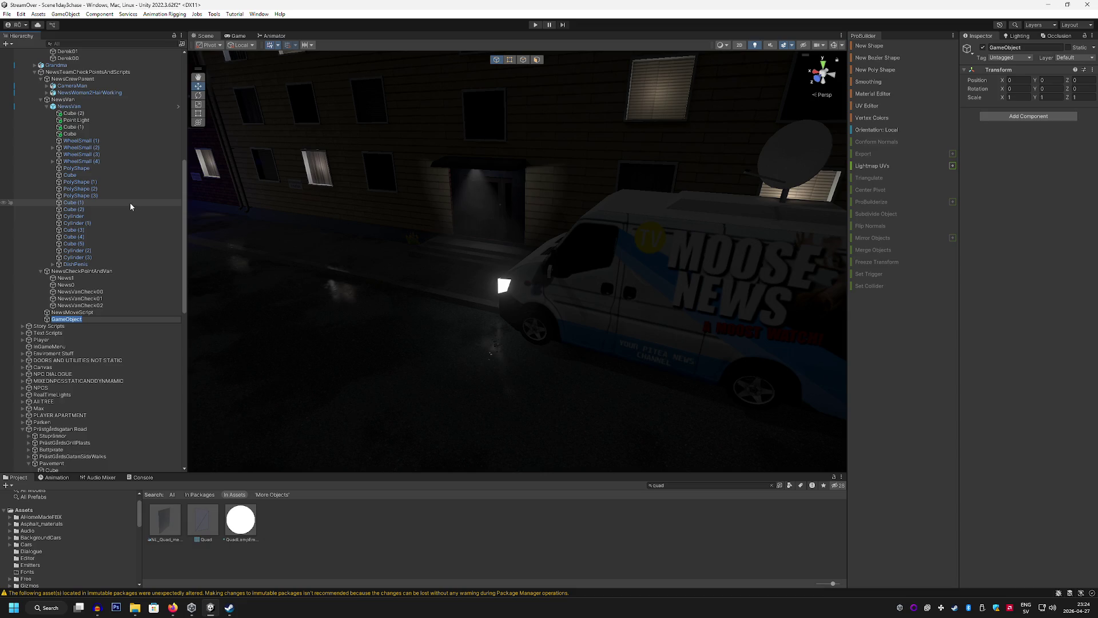
pyautogui.press('BackSpace')
pyautogui.write('Va')
pyautogui.write('nMoved')
pyautogui.write('Script')
pyautogui.press('Return')
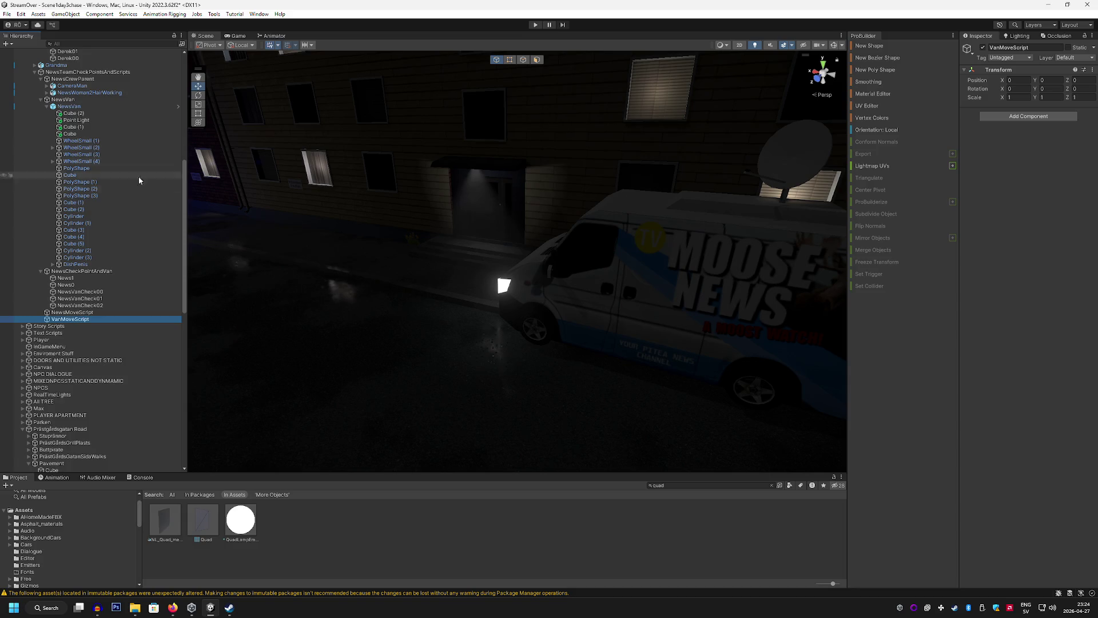
# Orbit the view toward the news van and frame the Story Scripts object
pyautogui.moveTo(561, 343)
pyautogui.mouseDown()
pyautogui.moveTo(543, 347)
pyautogui.moveTo(556, 318)
pyautogui.moveTo(642, 343)
pyautogui.moveTo(726, 392)
pyautogui.moveTo(568, 358)
pyautogui.moveTo(726, 348)
pyautogui.moveTo(682, 302)
pyautogui.mouseUp()
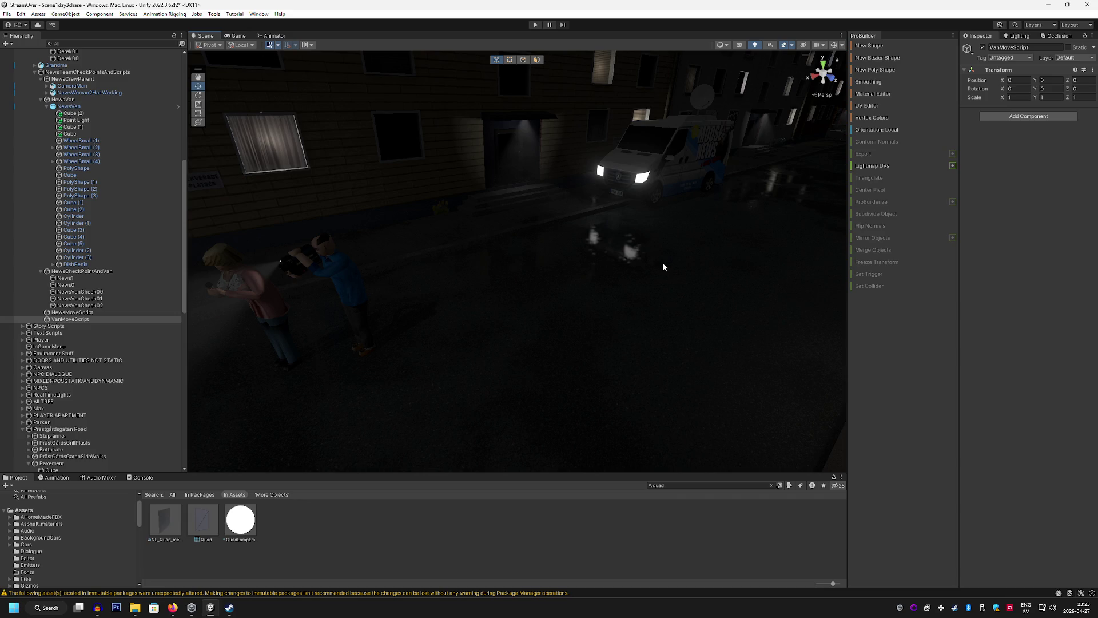
pyautogui.moveTo(663, 266)
pyautogui.mouseDown()
pyautogui.moveTo(578, 227)
pyautogui.moveTo(570, 207)
pyautogui.moveTo(341, 182)
pyautogui.moveTo(542, 228)
pyautogui.moveTo(389, 250)
pyautogui.mouseUp()
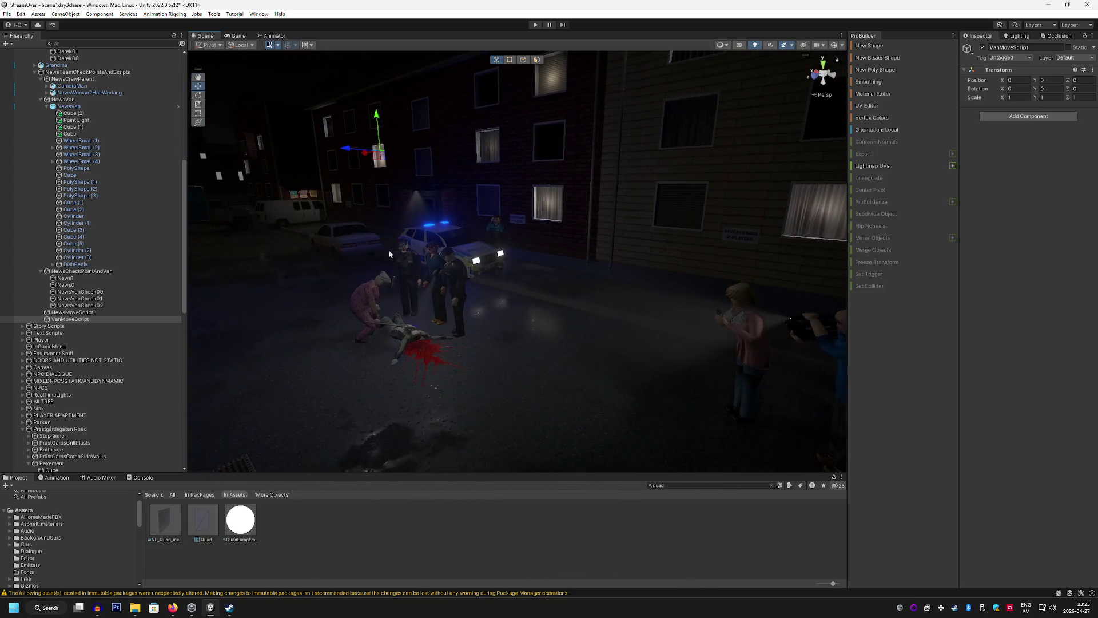
pyautogui.doubleClick(81, 325)
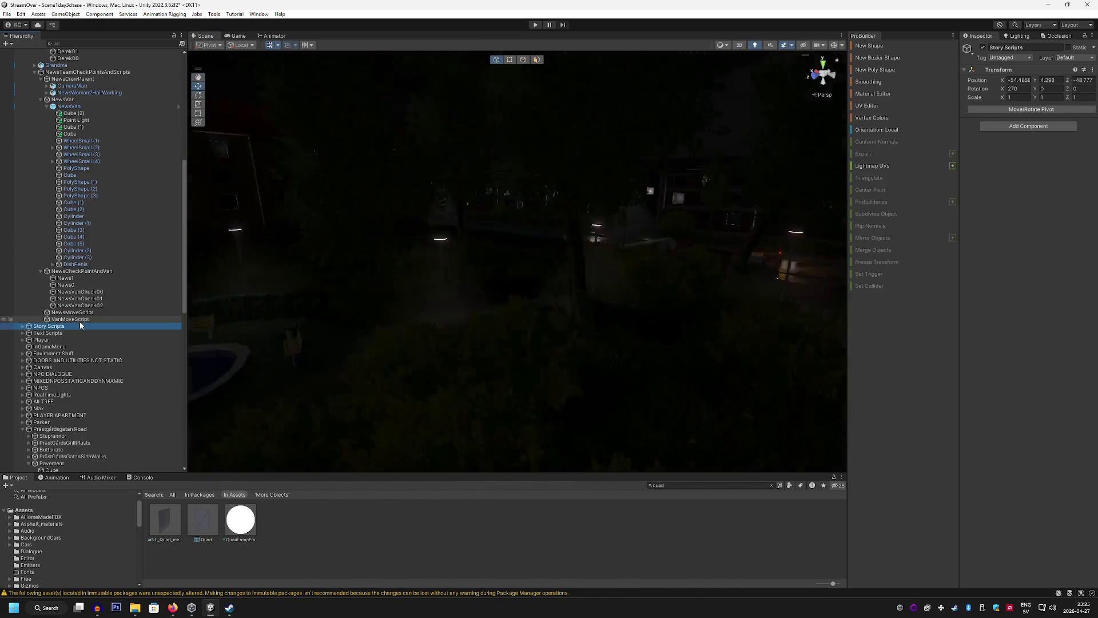
pyautogui.doubleClick(81, 319)
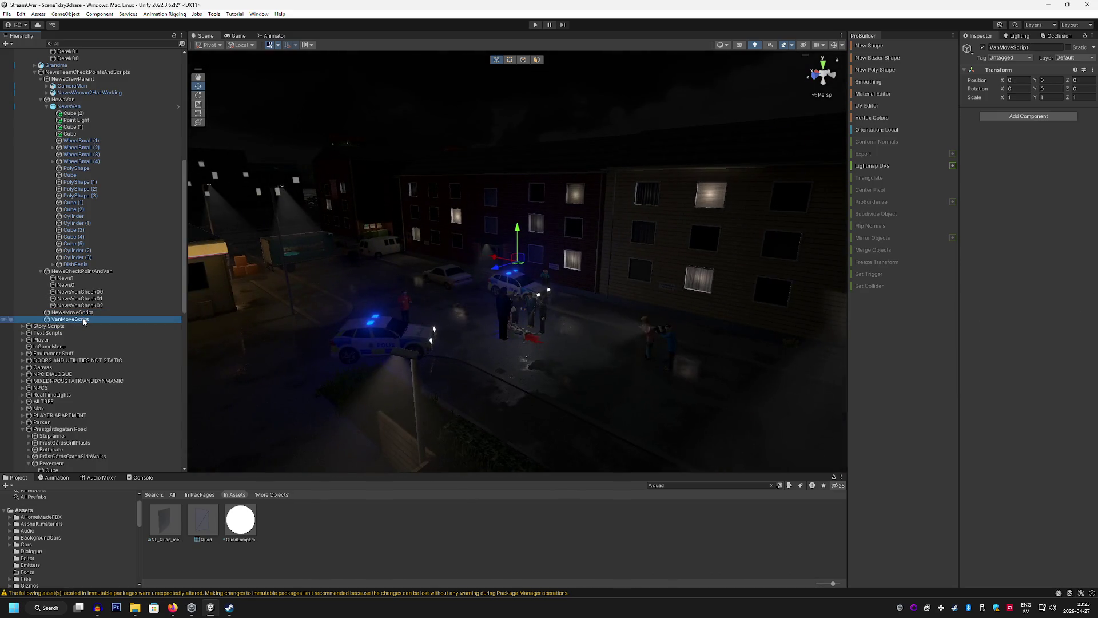
pyautogui.moveTo(549, 269); pyautogui.dragTo(583, 284)
pyautogui.click(1017, 116)
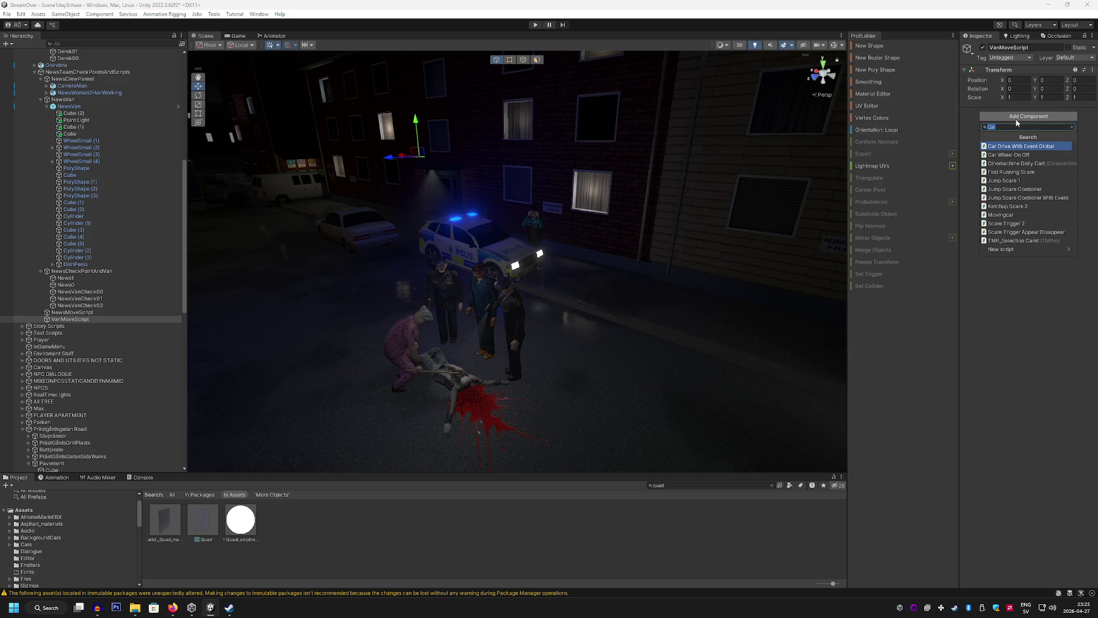
pyautogui.click(1018, 147)
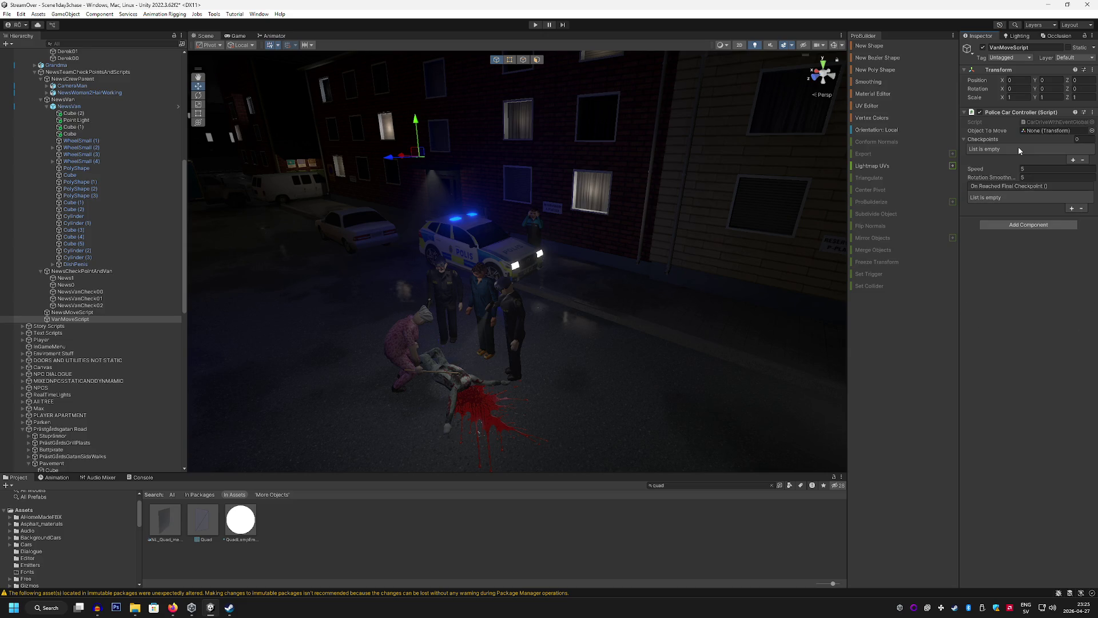
pyautogui.click(97, 313)
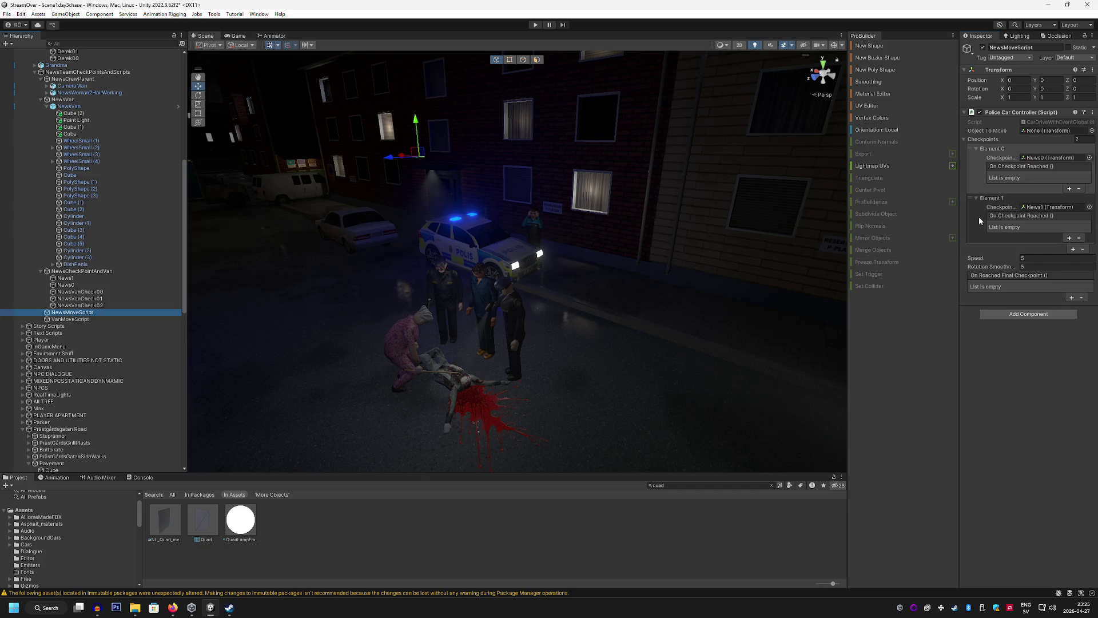
pyautogui.click(123, 319)
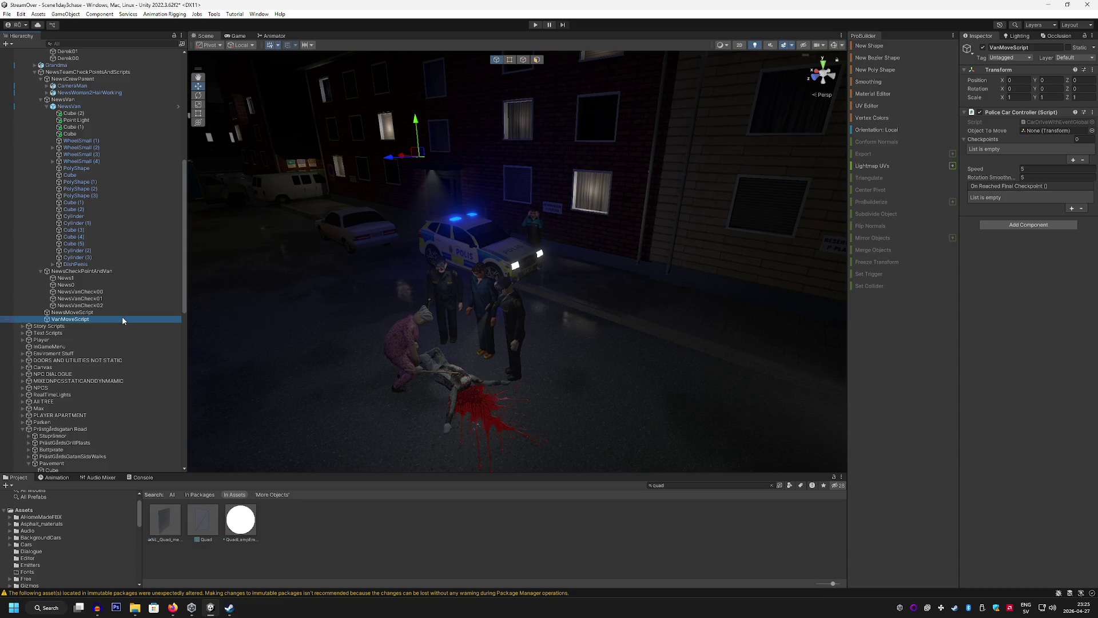
pyautogui.press('Up')
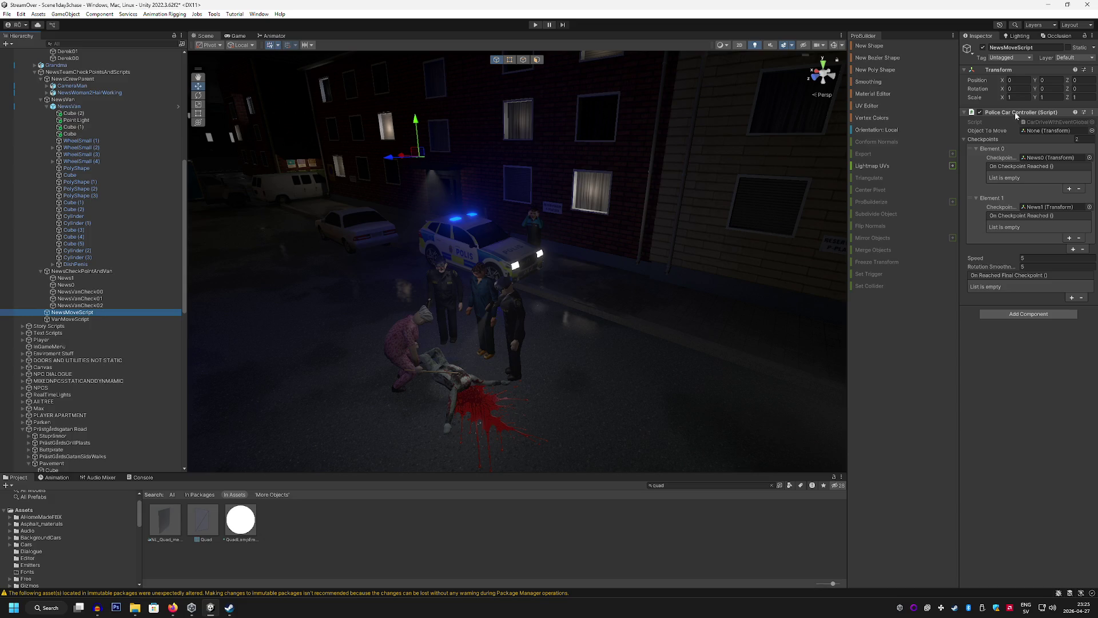
pyautogui.click(112, 321)
pyautogui.click(113, 315)
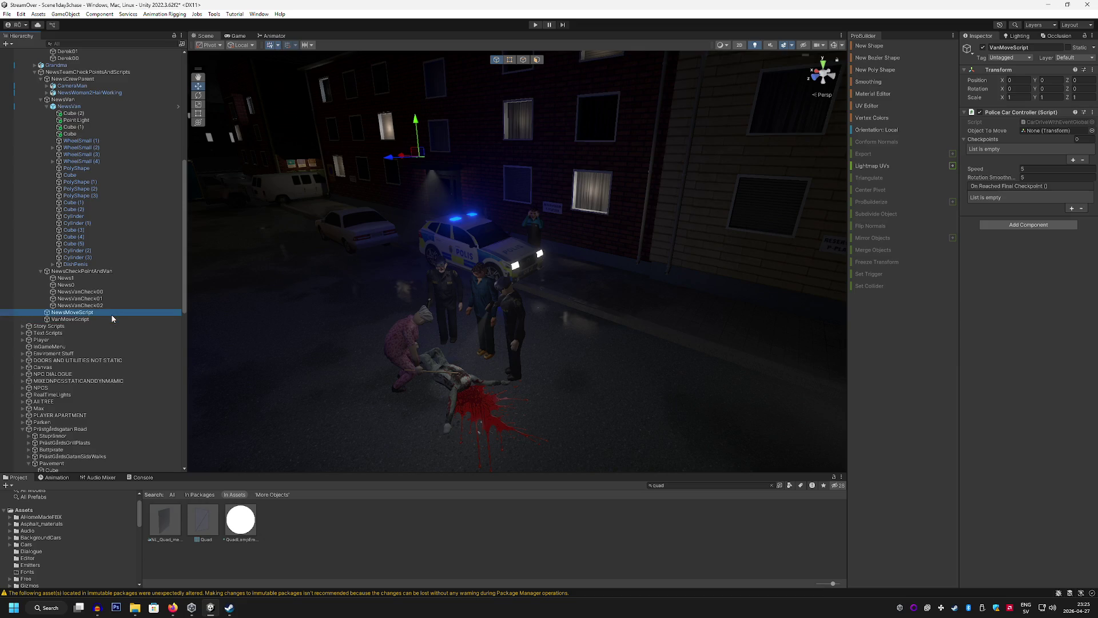
pyautogui.moveTo(455, 263)
pyautogui.mouseDown()
pyautogui.moveTo(605, 264)
pyautogui.moveTo(673, 250)
pyautogui.moveTo(594, 248)
pyautogui.moveTo(351, 321)
pyautogui.moveTo(511, 257)
pyautogui.moveTo(571, 262)
pyautogui.moveTo(572, 277)
pyautogui.moveTo(473, 298)
pyautogui.mouseUp()
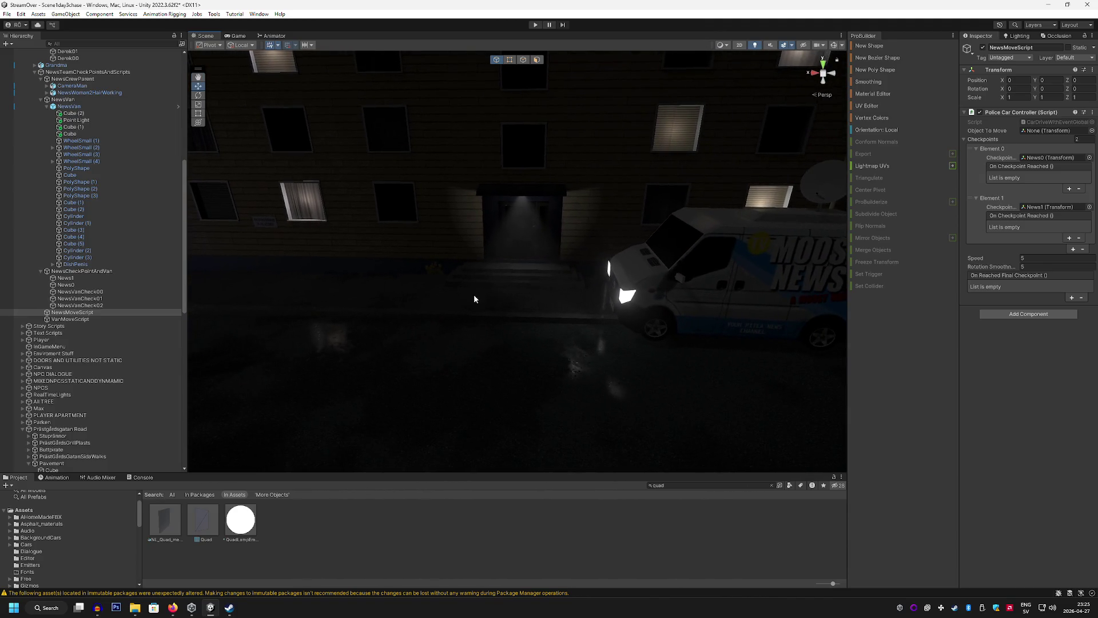
# Add three entries to VanMoveScript's Checkpoints list
pyautogui.click(88, 318)
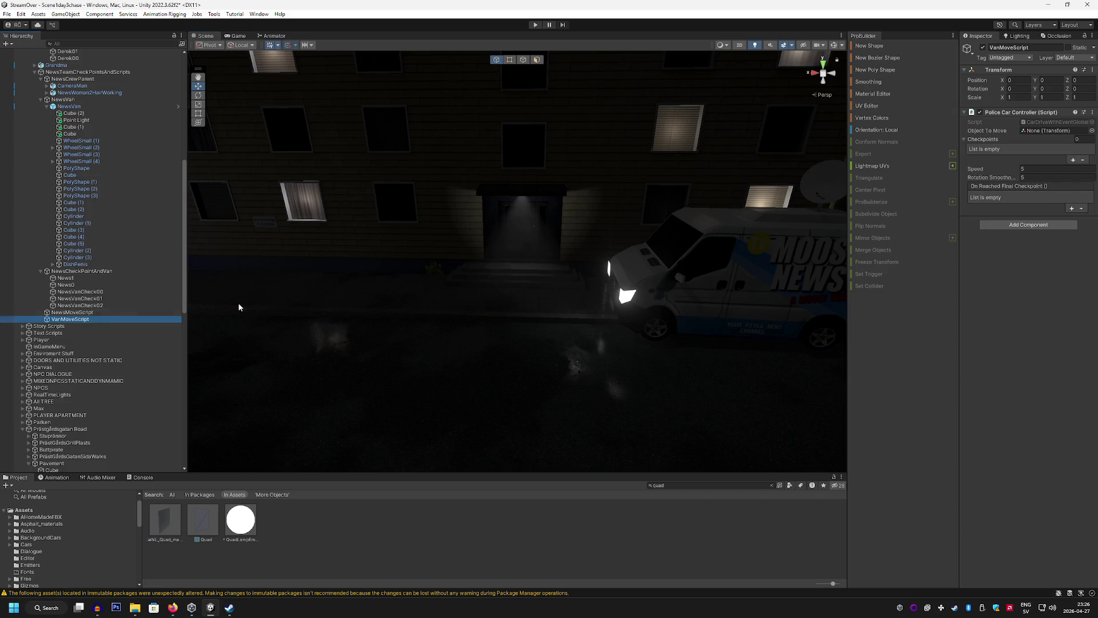
pyautogui.click(1073, 161)
pyautogui.click(1072, 161)
pyautogui.click(1072, 200)
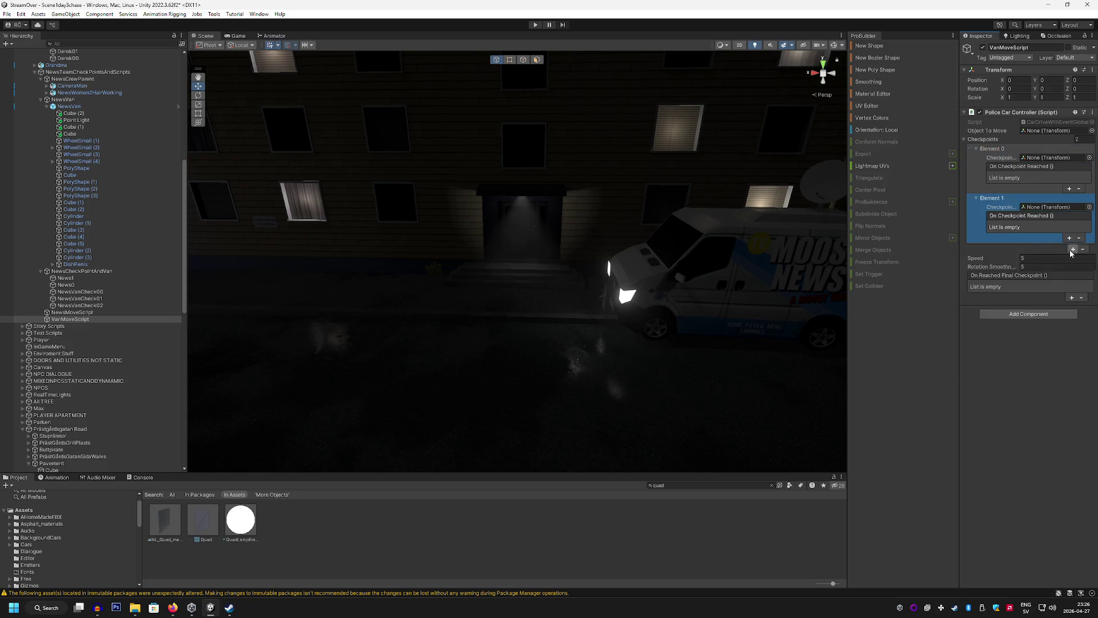
pyautogui.click(1073, 250)
# Assign NewsVanCheck00, 01 and 02 as checkpoints and NewsVan as Object To Move
pyautogui.moveTo(80, 291)
pyautogui.mouseDown()
pyautogui.moveTo(988, 245)
pyautogui.moveTo(1028, 175)
pyautogui.moveTo(1052, 158)
pyautogui.mouseUp()
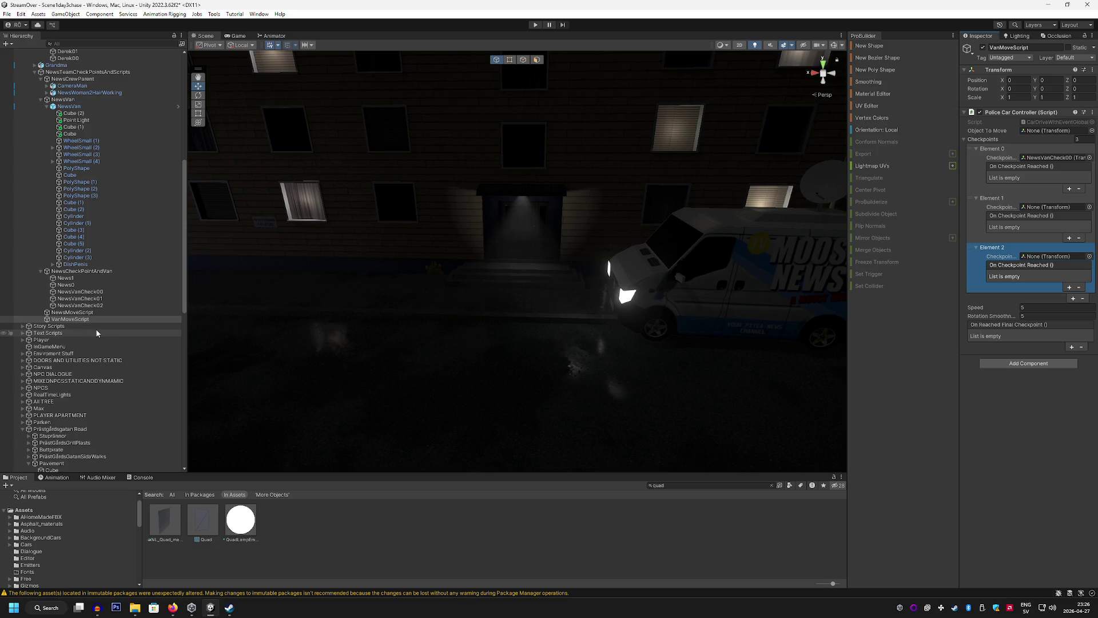
pyautogui.moveTo(95, 298)
pyautogui.mouseDown()
pyautogui.moveTo(102, 307)
pyautogui.moveTo(1031, 209)
pyautogui.mouseUp()
pyautogui.moveTo(80, 305); pyautogui.dragTo(1037, 257)
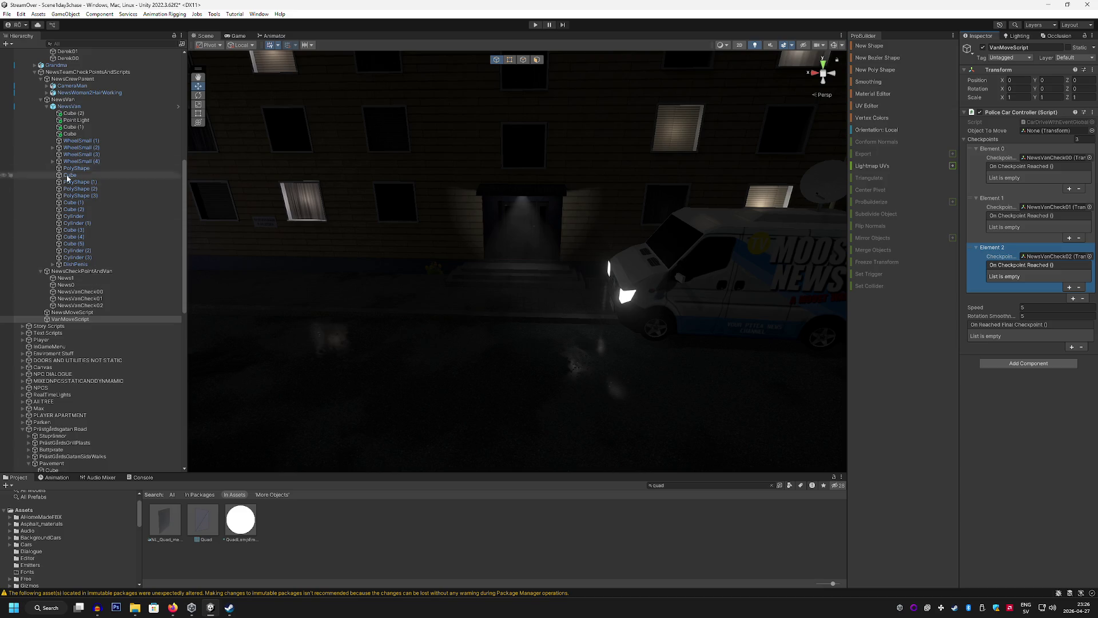
pyautogui.moveTo(67, 107)
pyautogui.mouseDown()
pyautogui.moveTo(1058, 135)
pyautogui.moveTo(1060, 126)
pyautogui.mouseUp()
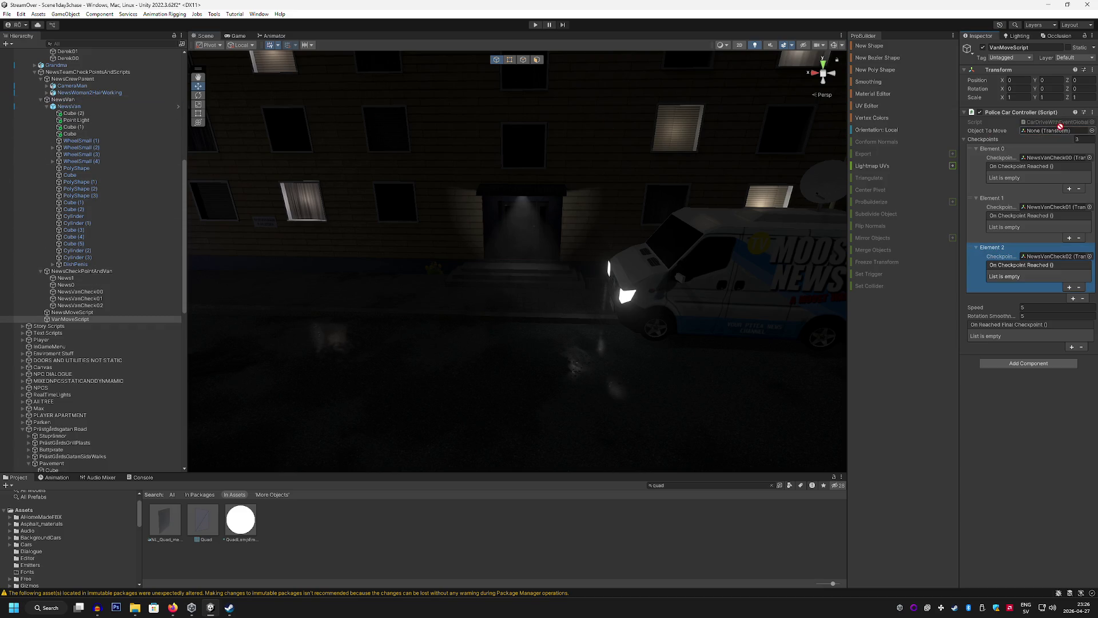
pyautogui.moveTo(698, 161)
pyautogui.mouseDown()
pyautogui.moveTo(611, 143)
pyautogui.moveTo(711, 150)
pyautogui.mouseUp()
# Run the scene in the Game view, stop it after the drive, and select NewsVan
pyautogui.click(231, 36)
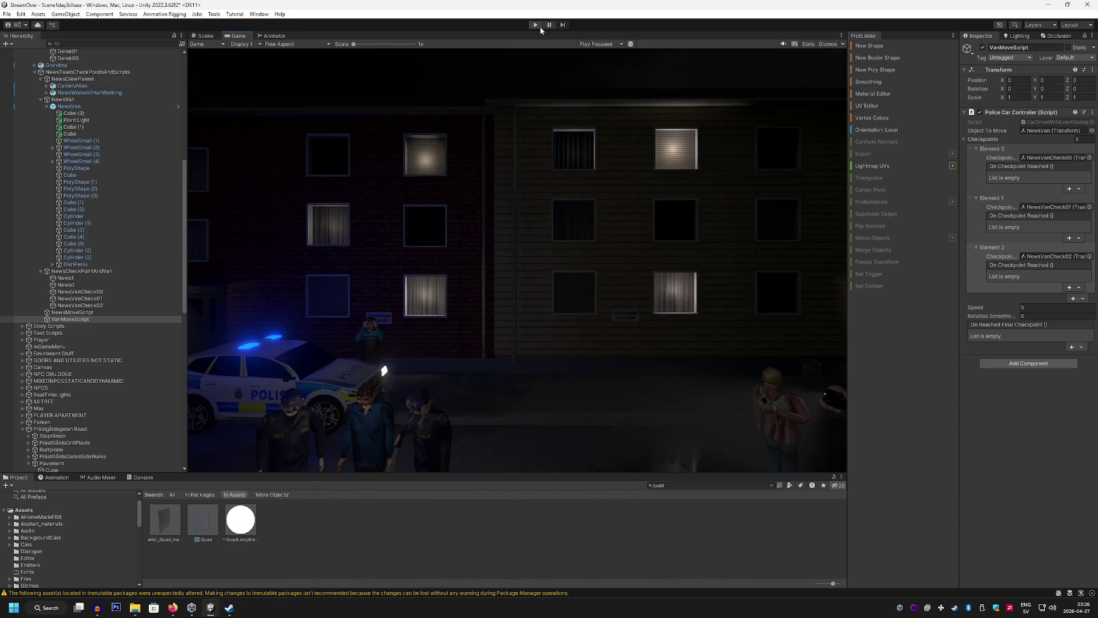
pyautogui.click(537, 26)
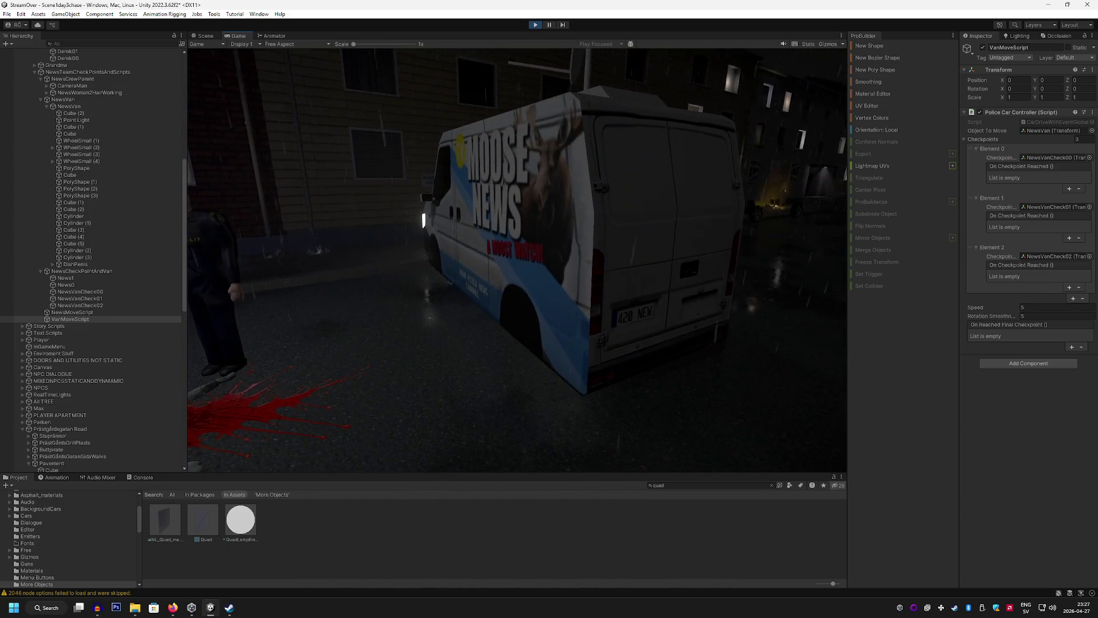
pyautogui.click(535, 25)
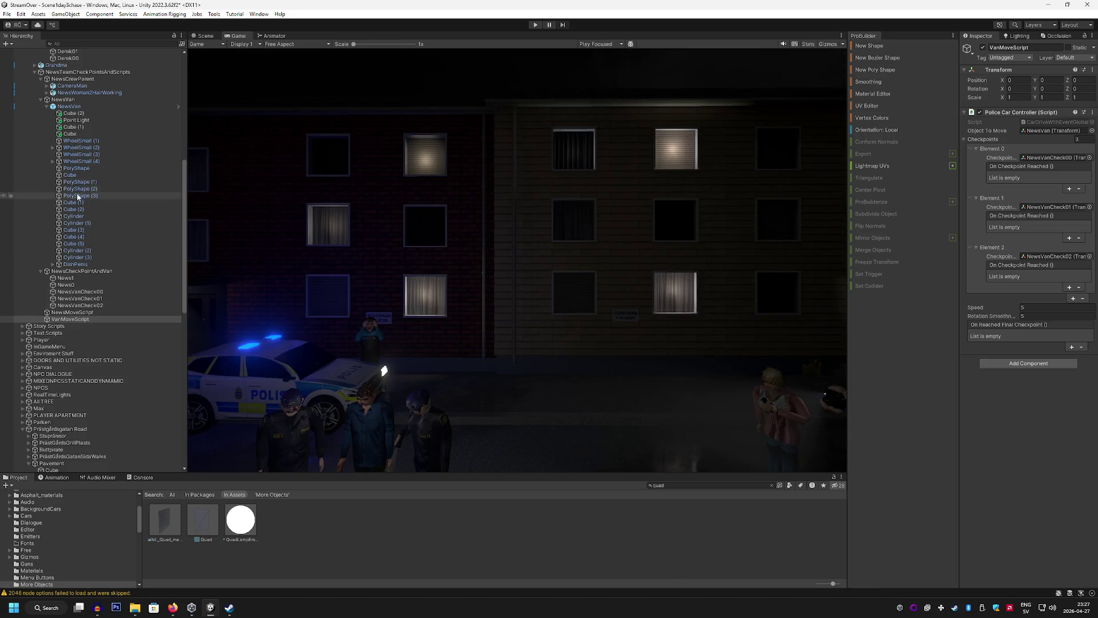
pyautogui.click(76, 99)
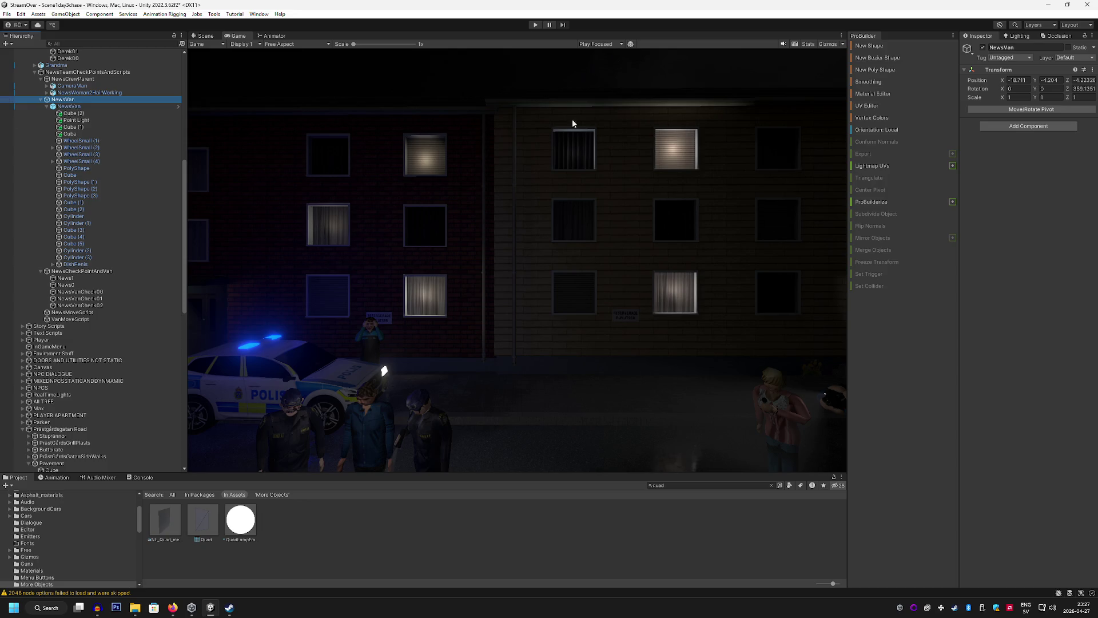
# Frame NewsVan in the Scene view and rotate its pivot to 270 degrees around Y
pyautogui.click(520, 153)
pyautogui.click(205, 36)
pyautogui.press('f')
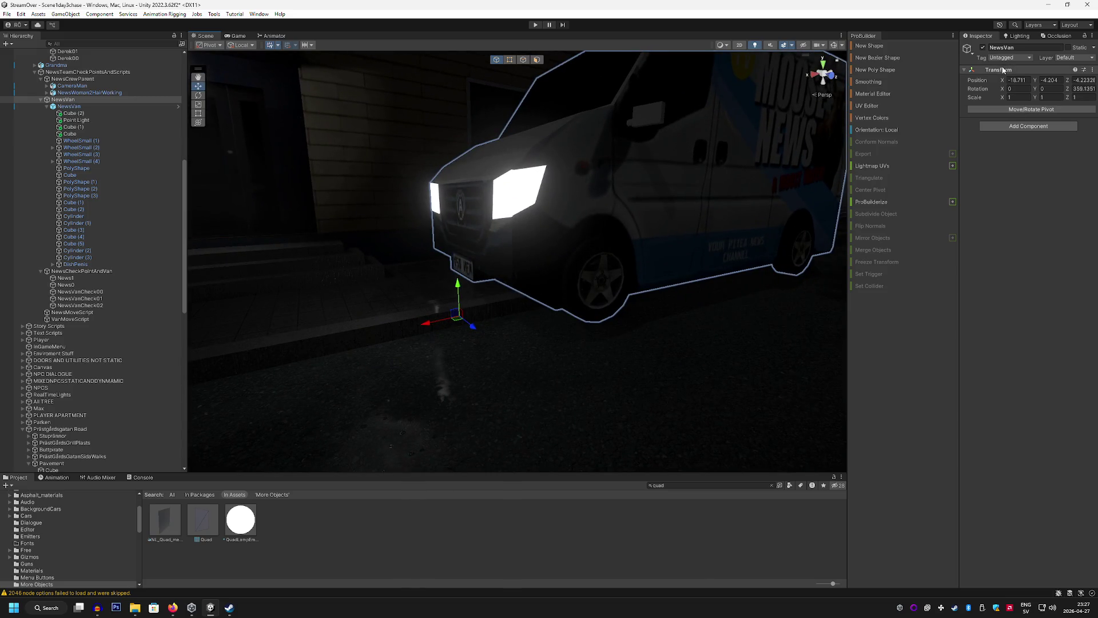
pyautogui.click(1031, 109)
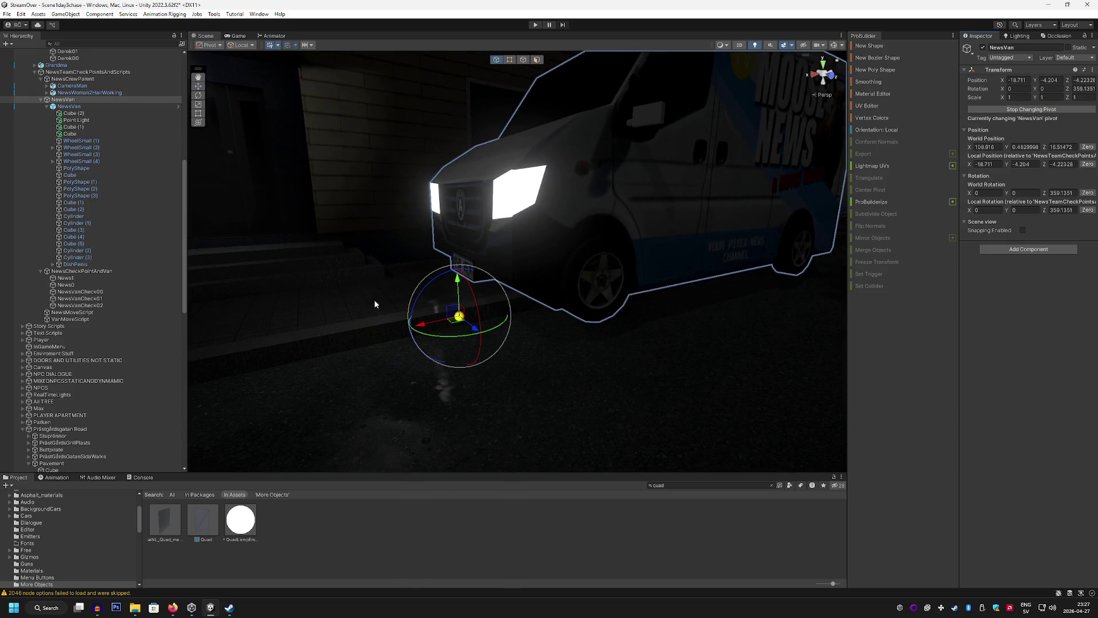
pyautogui.moveTo(443, 339)
pyautogui.mouseDown()
pyautogui.moveTo(613, 291)
pyautogui.moveTo(627, 301)
pyautogui.moveTo(523, 362)
pyautogui.moveTo(502, 360)
pyautogui.mouseUp()
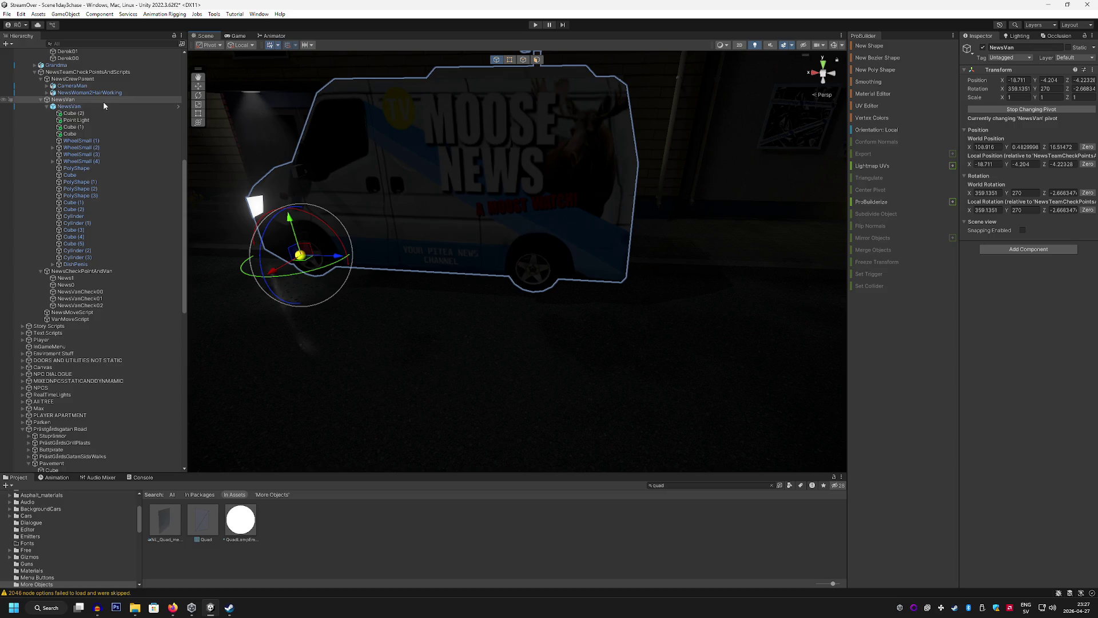
# Shift the van slightly along X to -18.584
pyautogui.click(198, 87)
pyautogui.moveTo(320, 252)
pyautogui.mouseDown()
pyautogui.moveTo(533, 264)
pyautogui.moveTo(276, 235)
pyautogui.mouseUp()
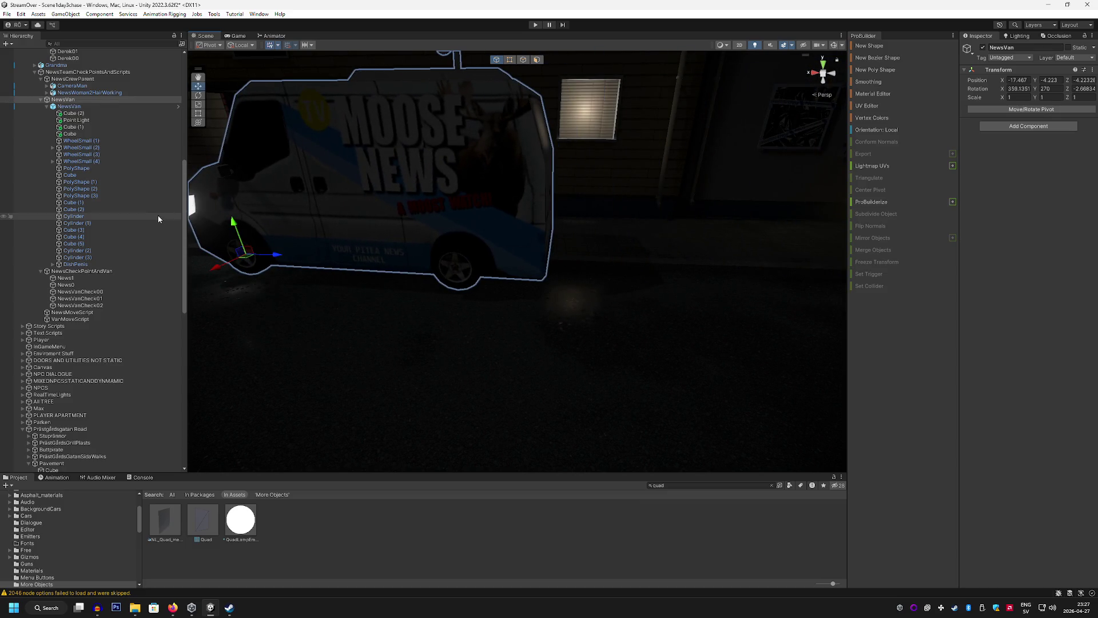
pyautogui.moveTo(320, 275)
pyautogui.mouseDown()
pyautogui.moveTo(362, 298)
pyautogui.moveTo(457, 271)
pyautogui.mouseUp()
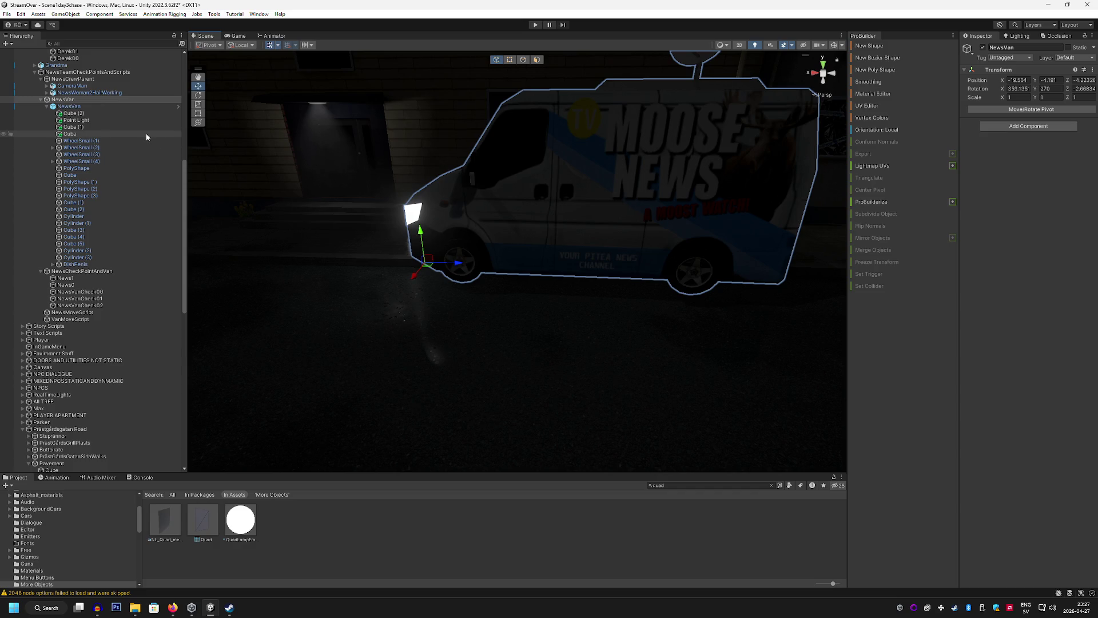
pyautogui.click(237, 35)
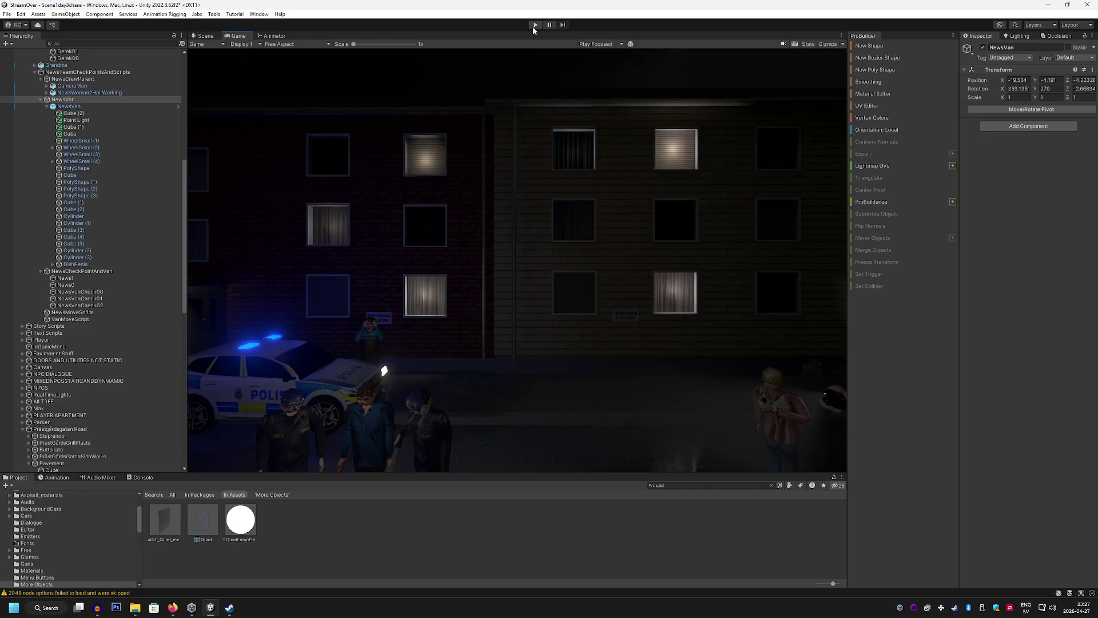
# Play the scene to watch the van drive with its new pivot, then view the Scene tab
pyautogui.click(534, 25)
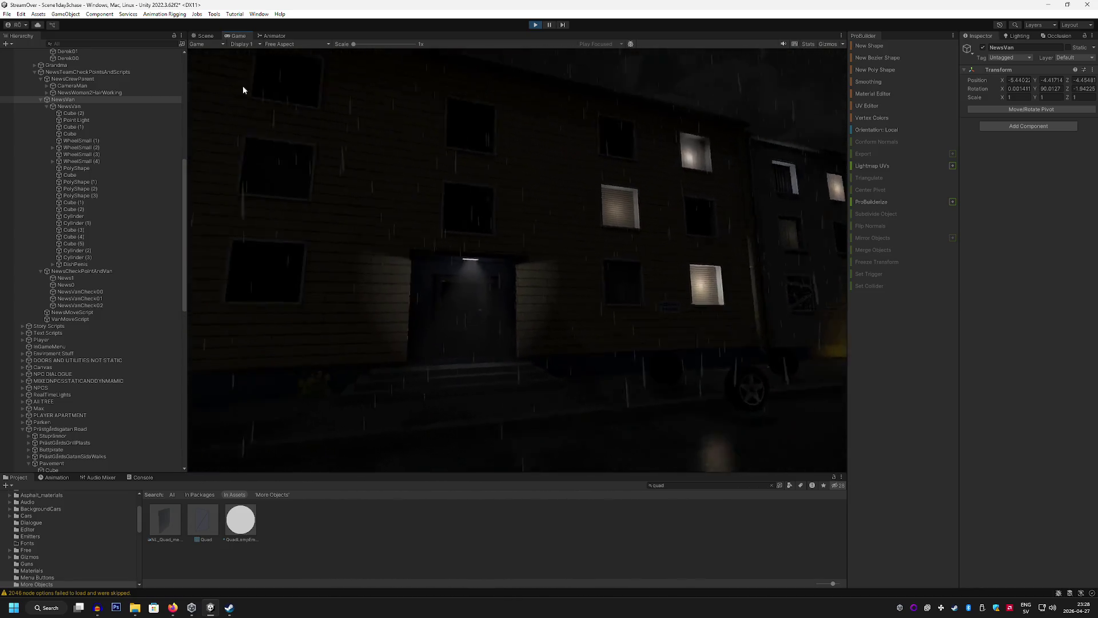
pyautogui.click(205, 36)
# Select the van's wheel cylinders during play, ending with only Cylinder (11) selected
pyautogui.moveTo(394, 216)
pyautogui.mouseDown()
pyautogui.moveTo(328, 266)
pyautogui.moveTo(493, 294)
pyautogui.mouseUp()
pyautogui.click(494, 295)
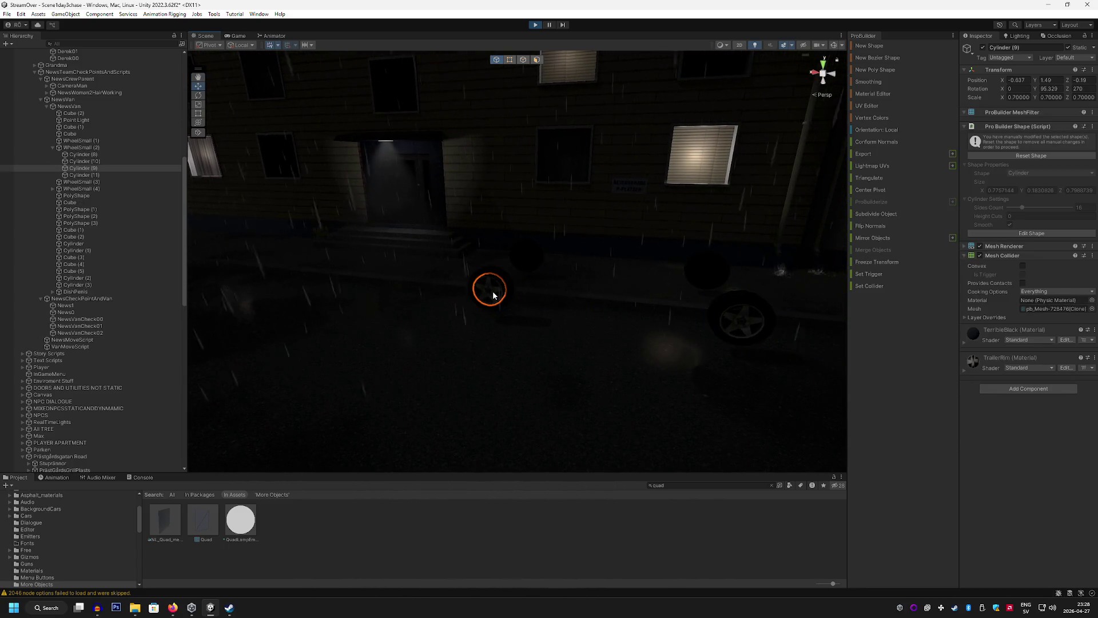
pyautogui.keyDown('shift'); pyautogui.click(527, 252); pyautogui.keyUp('shift')
pyautogui.keyDown('shift'); pyautogui.click(712, 263); pyautogui.keyUp('shift')
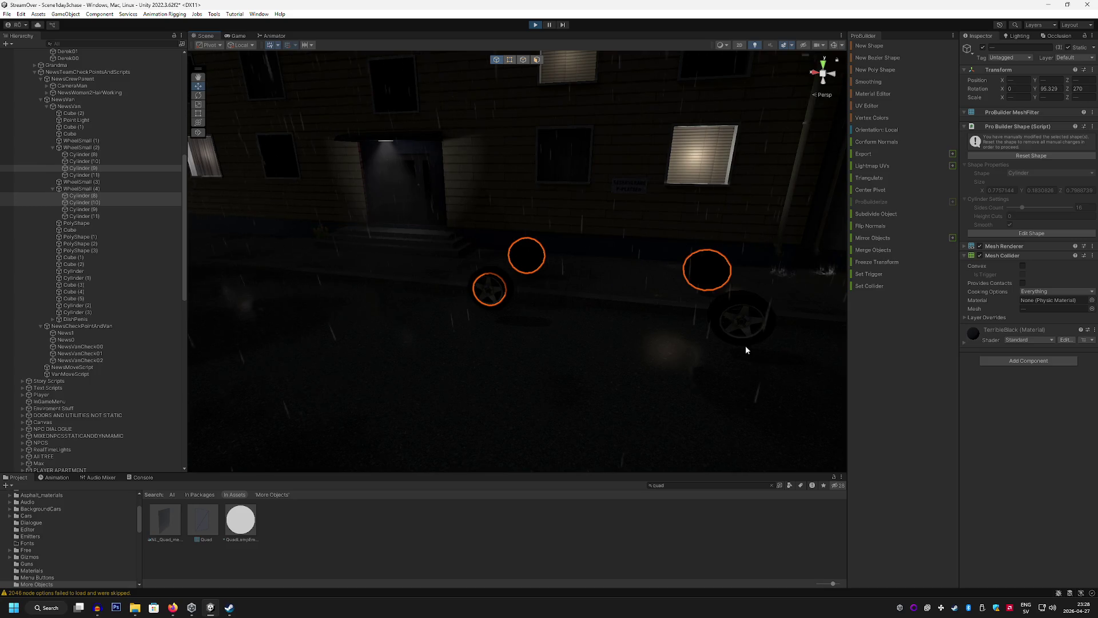
pyautogui.keyDown('shift'); pyautogui.click(745, 345); pyautogui.keyUp('shift')
pyautogui.click(743, 311)
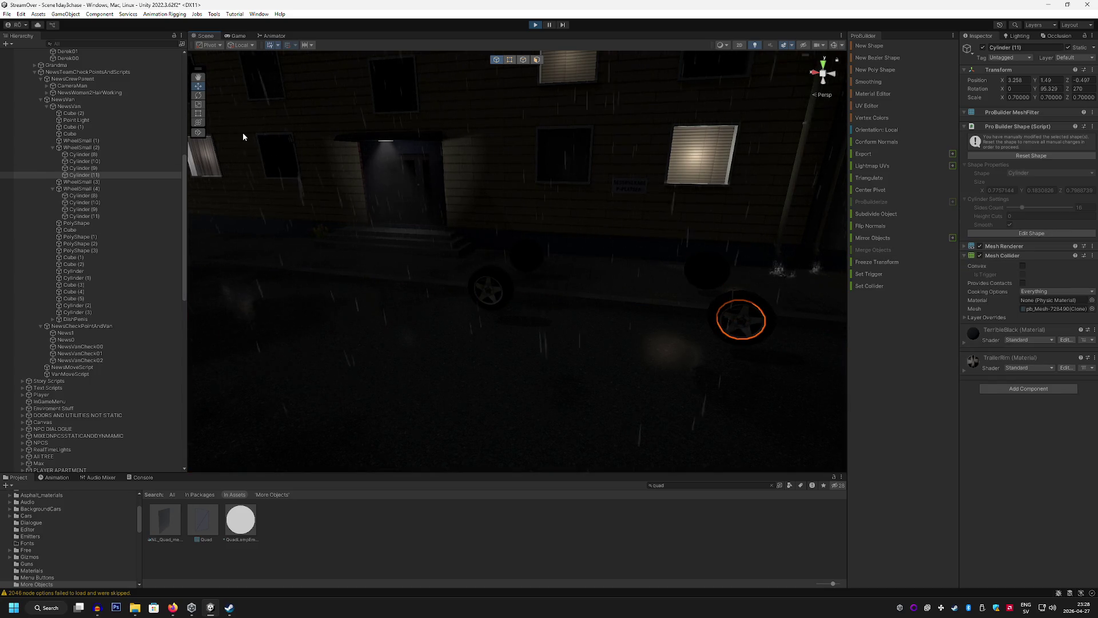
# Stop play mode and select NewsVan in the Scene view
pyautogui.click(225, 36)
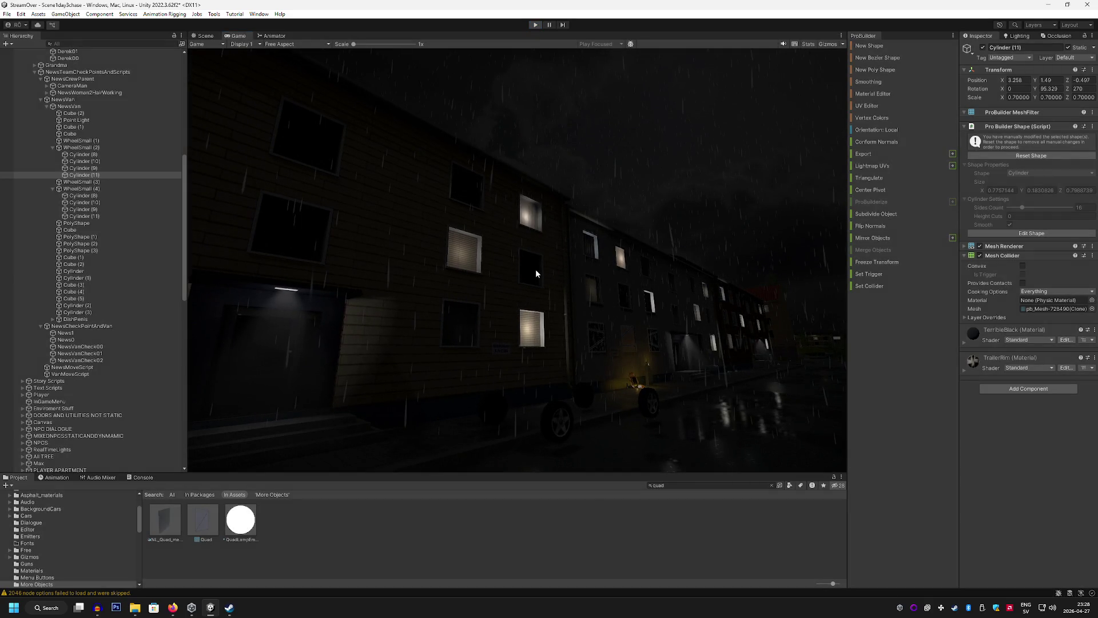
pyautogui.hotkey('ctrl', 'p')
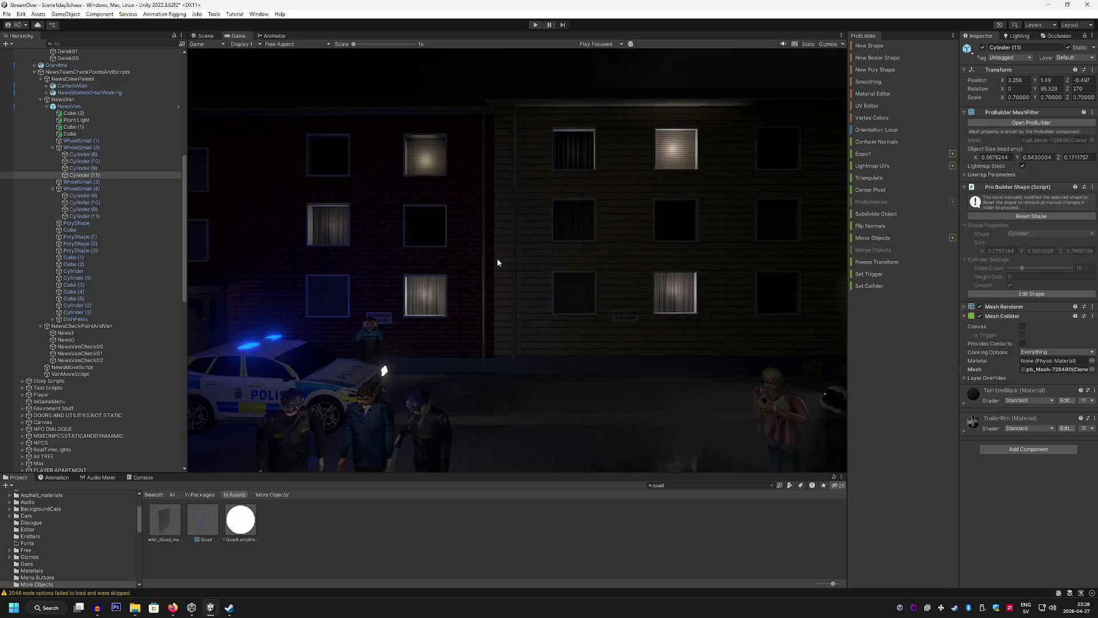
pyautogui.click(93, 99)
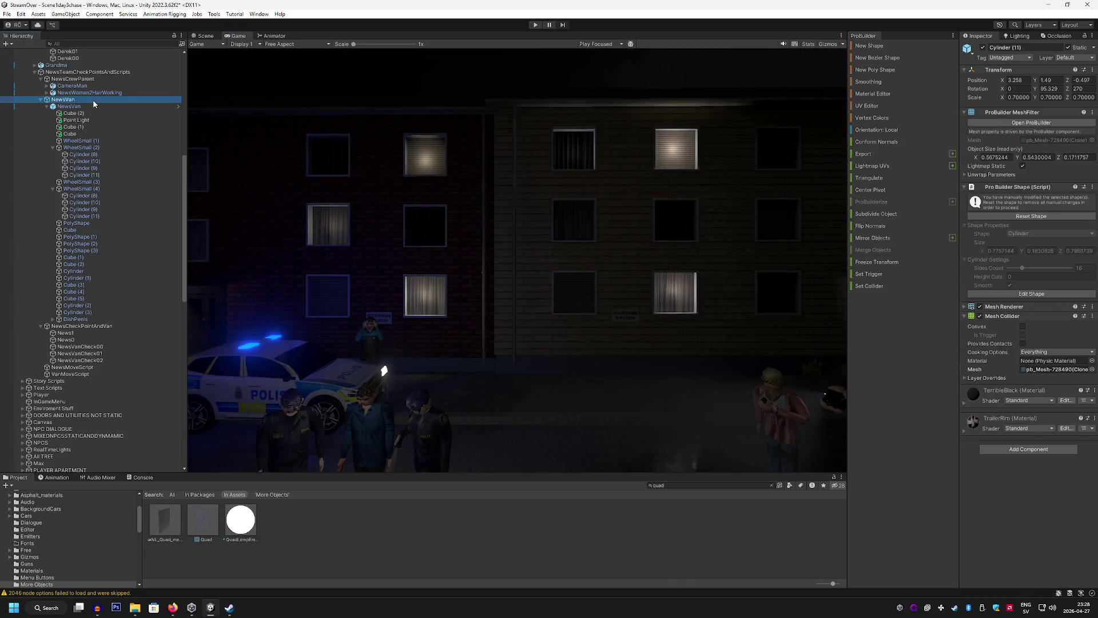
pyautogui.click(436, 203)
pyautogui.click(206, 36)
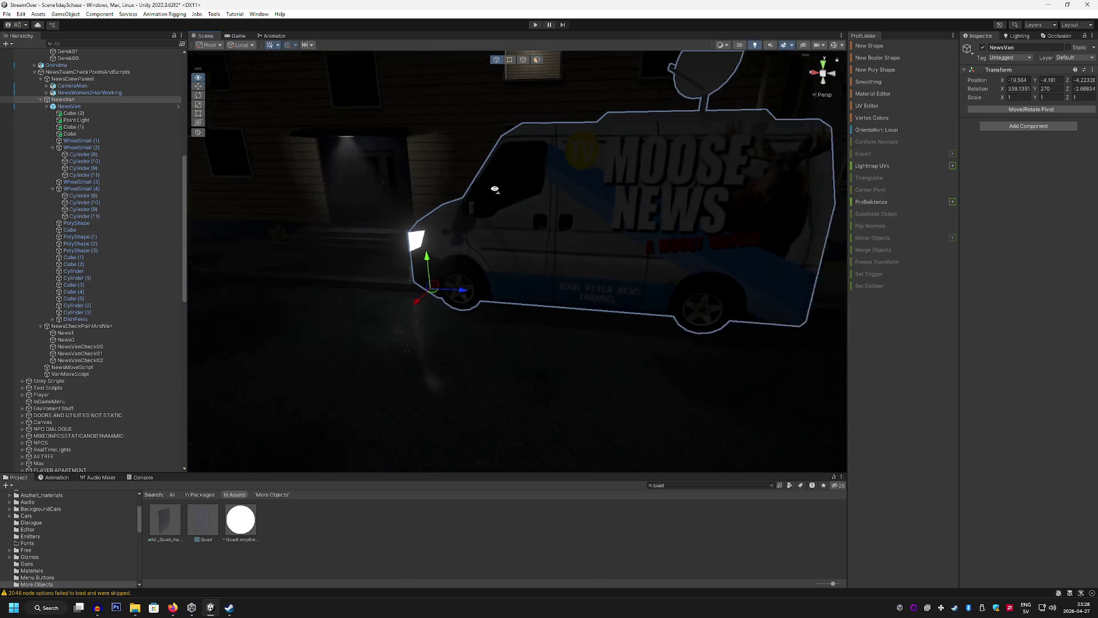
# Select wheels Cylinder (9), Cylinder (11) and the front wheel, and make them non-static
pyautogui.click(409, 287)
pyautogui.keyDown('shift'); pyautogui.click(653, 312); pyautogui.keyUp('shift')
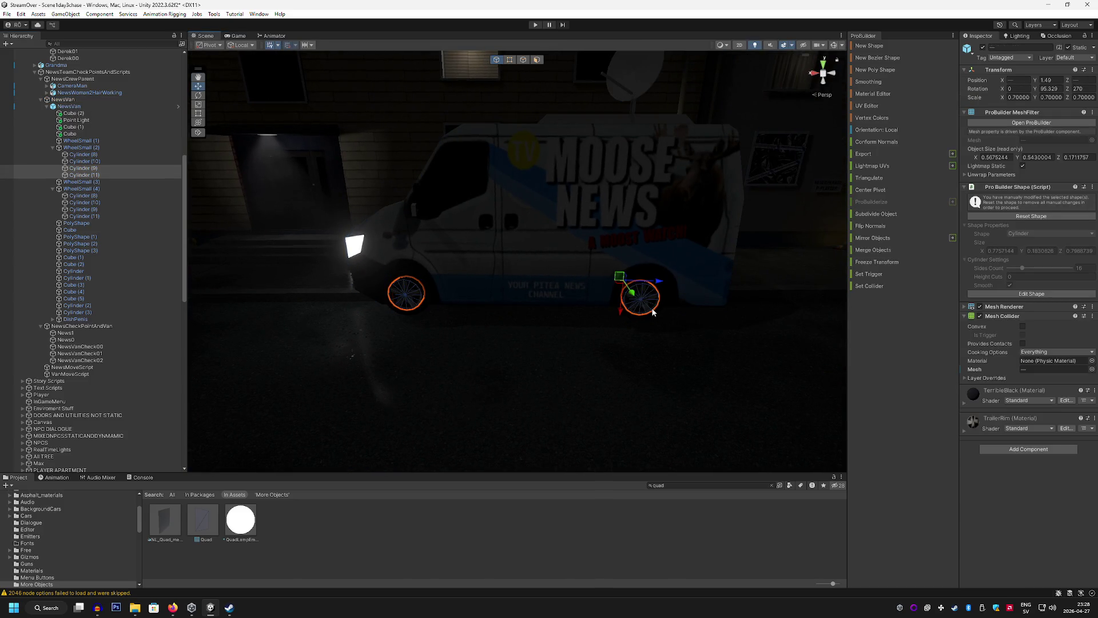
pyautogui.moveTo(770, 270)
pyautogui.mouseDown()
pyautogui.moveTo(768, 247)
pyautogui.moveTo(424, 305)
pyautogui.mouseUp()
pyautogui.keyDown('shift'); pyautogui.click(424, 305); pyautogui.keyUp('shift')
pyautogui.press('f')
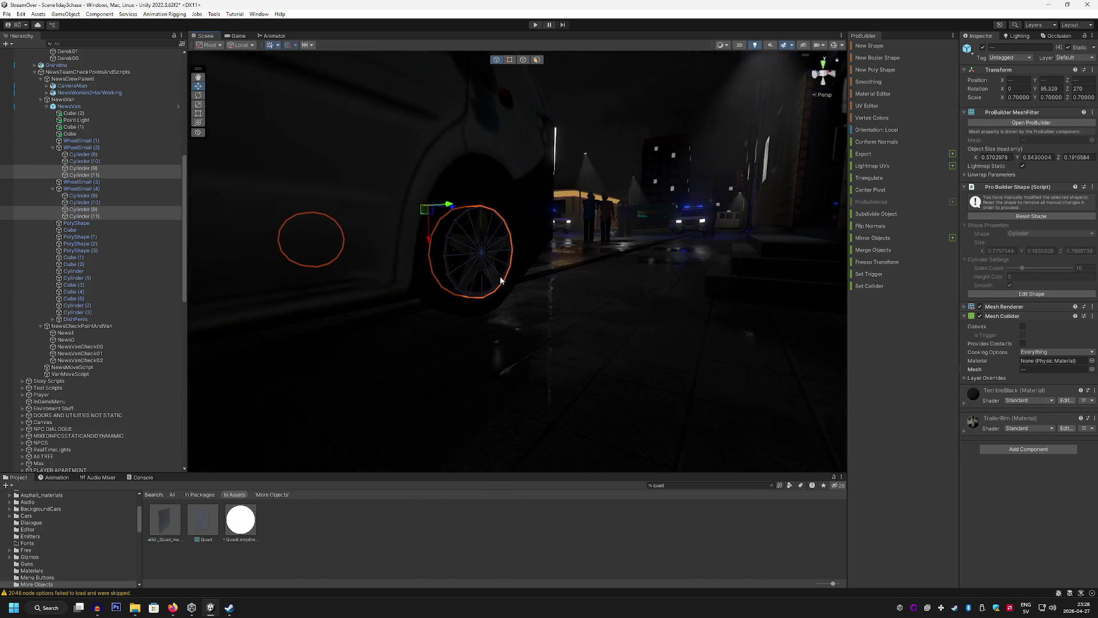
pyautogui.click(1068, 47)
pyautogui.scroll(5, 549, 243)
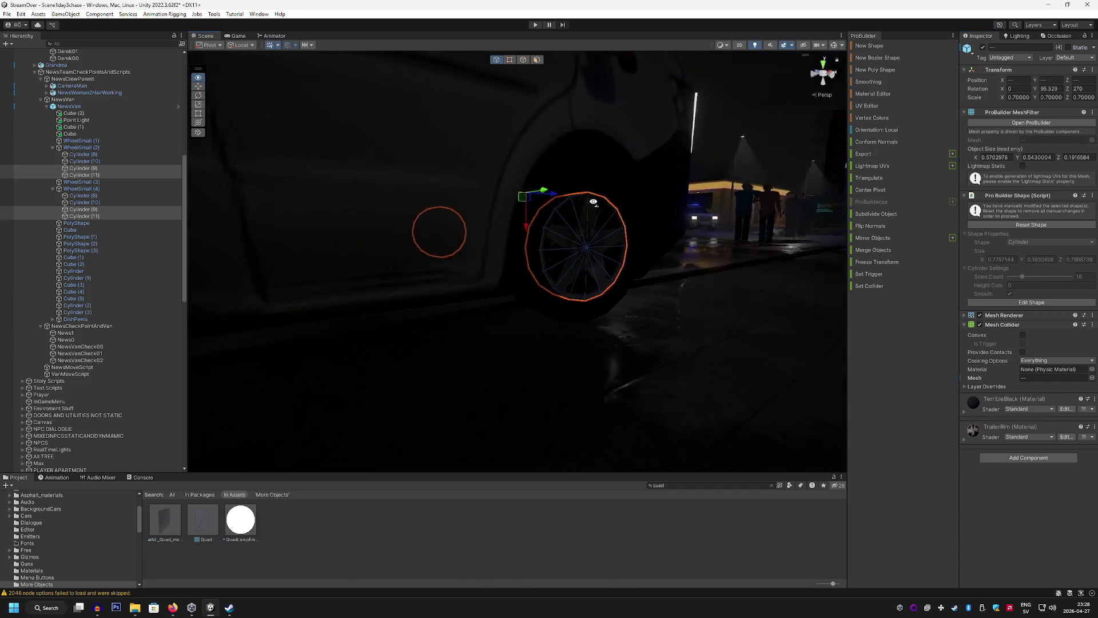
# Select the remaining wheels, Cylinder (10) and Cylinder (8)
pyautogui.click(545, 258)
pyautogui.click(529, 314)
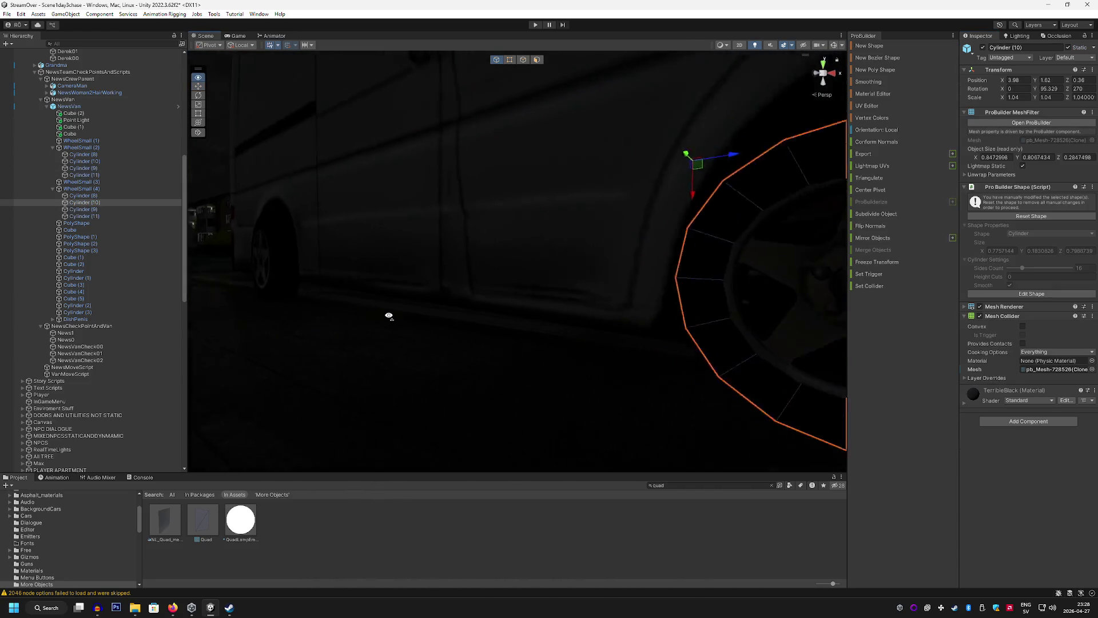
pyautogui.keyDown('shift'); pyautogui.click(385, 319); pyautogui.keyUp('shift')
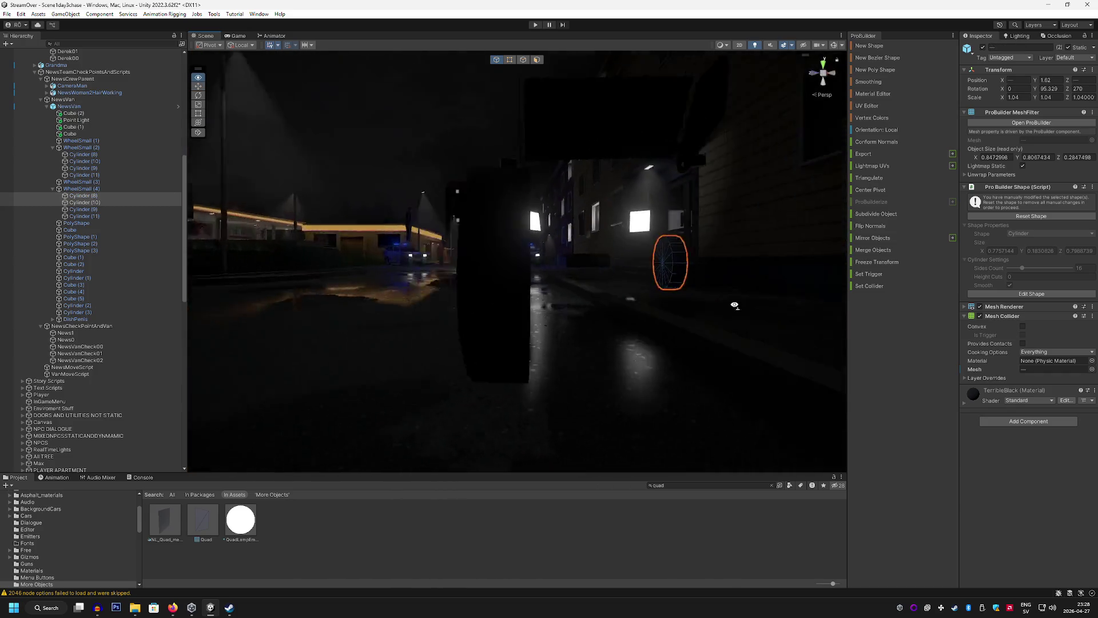